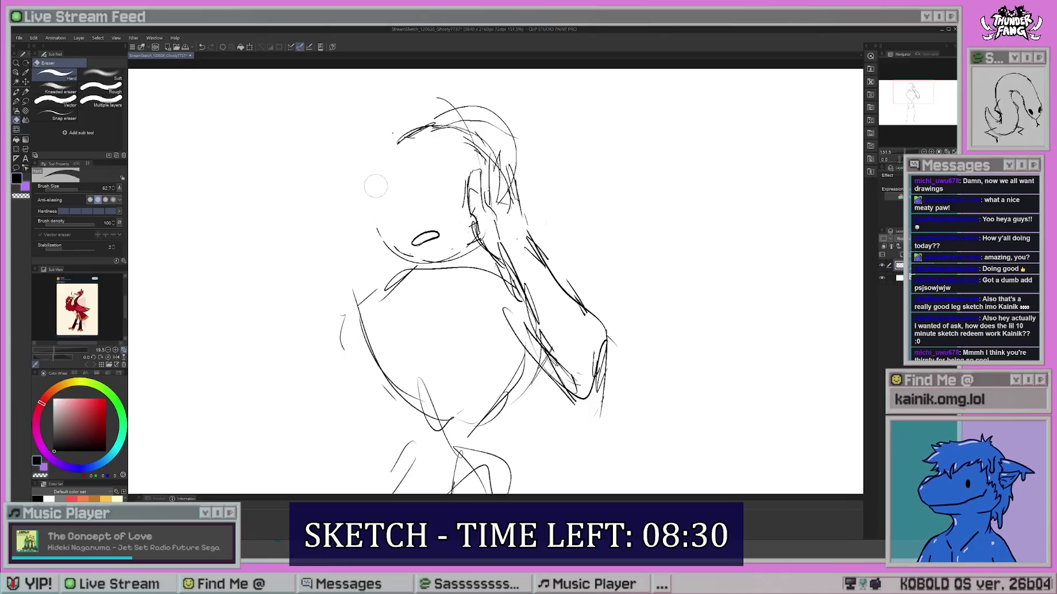
# Firm up the head's left and top outline with Thick paint brush strokes and darken the left eye's outline.
pyautogui.moveTo(376, 156)
pyautogui.mouseDown()
pyautogui.moveTo(368, 253)
pyautogui.moveTo(396, 141)
pyautogui.mouseUp()
pyautogui.moveTo(385, 154); pyautogui.dragTo(409, 136)
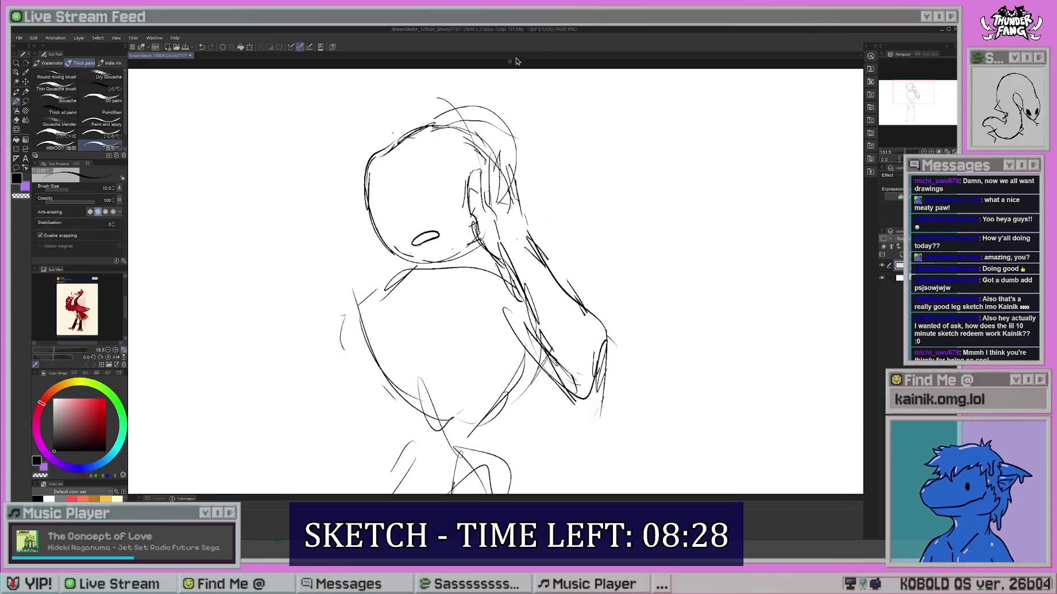
pyautogui.scroll(-1, 494, 276)
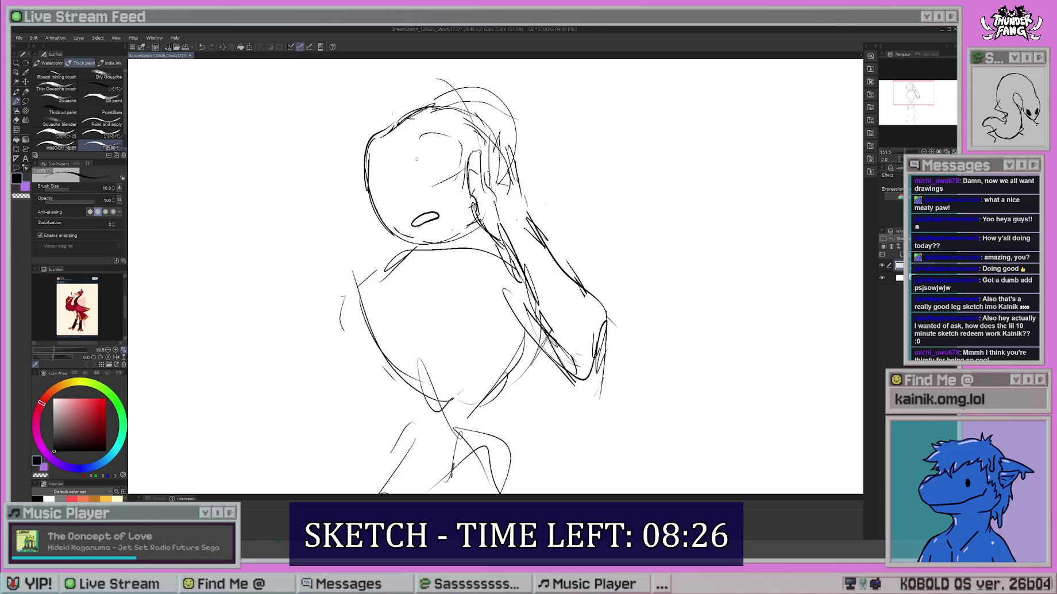
pyautogui.moveTo(420, 140)
pyautogui.mouseDown()
pyautogui.moveTo(417, 163)
pyautogui.moveTo(438, 175)
pyautogui.moveTo(402, 151)
pyautogui.mouseUp()
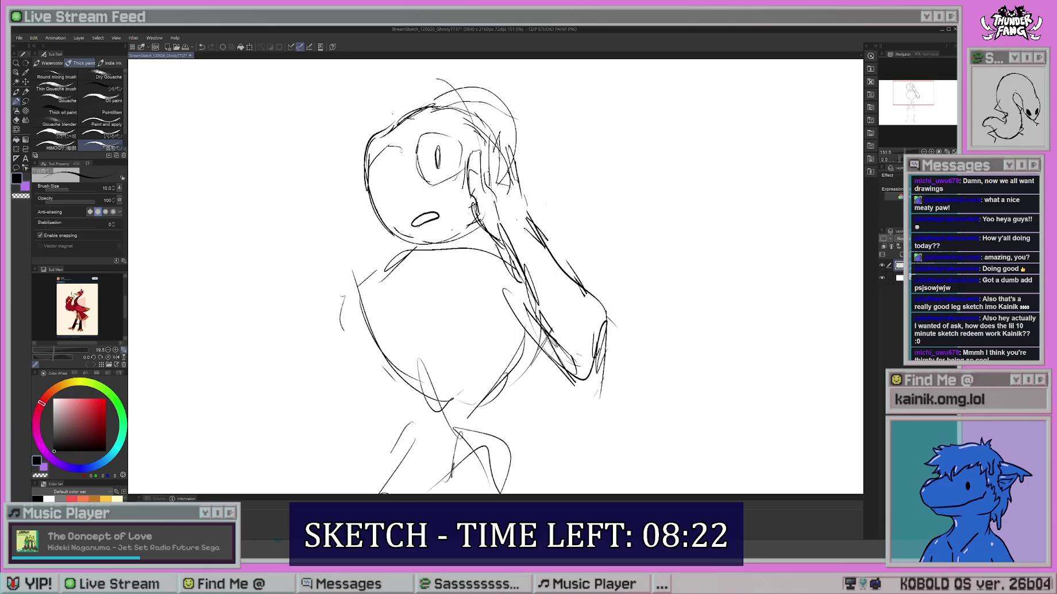
pyautogui.moveTo(368, 187); pyautogui.dragTo(385, 152)
pyautogui.moveTo(394, 191)
pyautogui.mouseDown()
pyautogui.moveTo(426, 168)
pyautogui.moveTo(446, 176)
pyautogui.moveTo(390, 177)
pyautogui.moveTo(392, 201)
pyautogui.mouseUp()
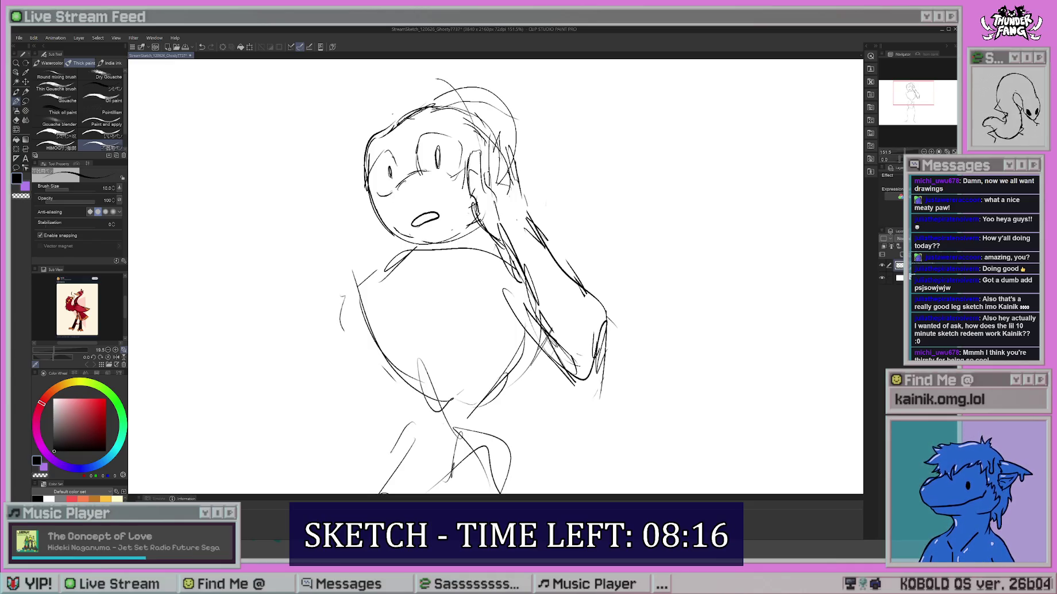
pyautogui.moveTo(379, 157); pyautogui.dragTo(367, 190)
# Sketch hair strands on top of the head and curve the left side of the face.
pyautogui.moveTo(494, 276); pyautogui.dragTo(506, 299)
pyautogui.moveTo(451, 128); pyautogui.dragTo(389, 147)
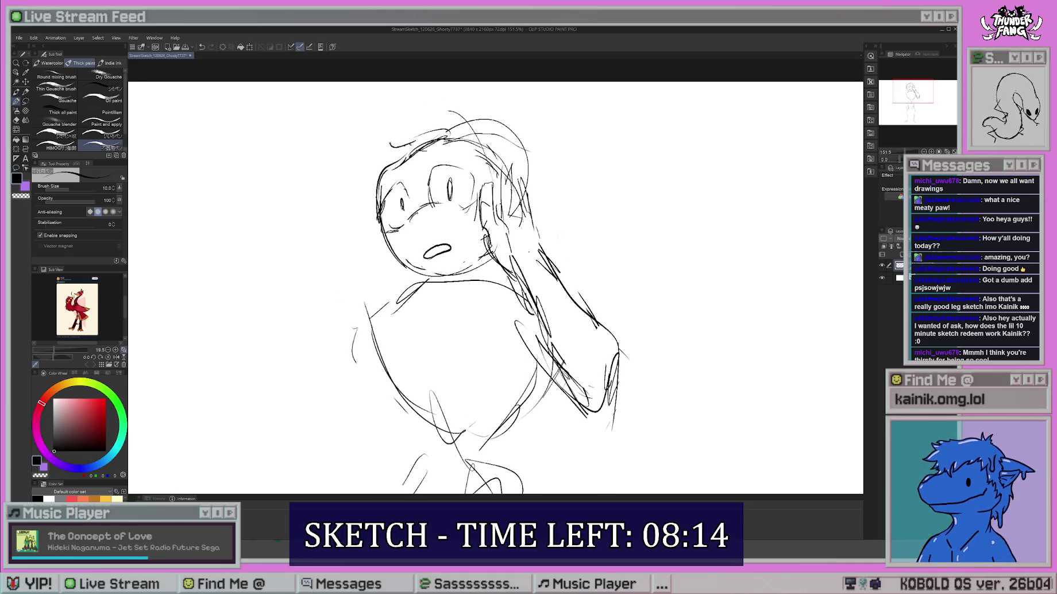
pyautogui.moveTo(368, 196); pyautogui.dragTo(362, 225)
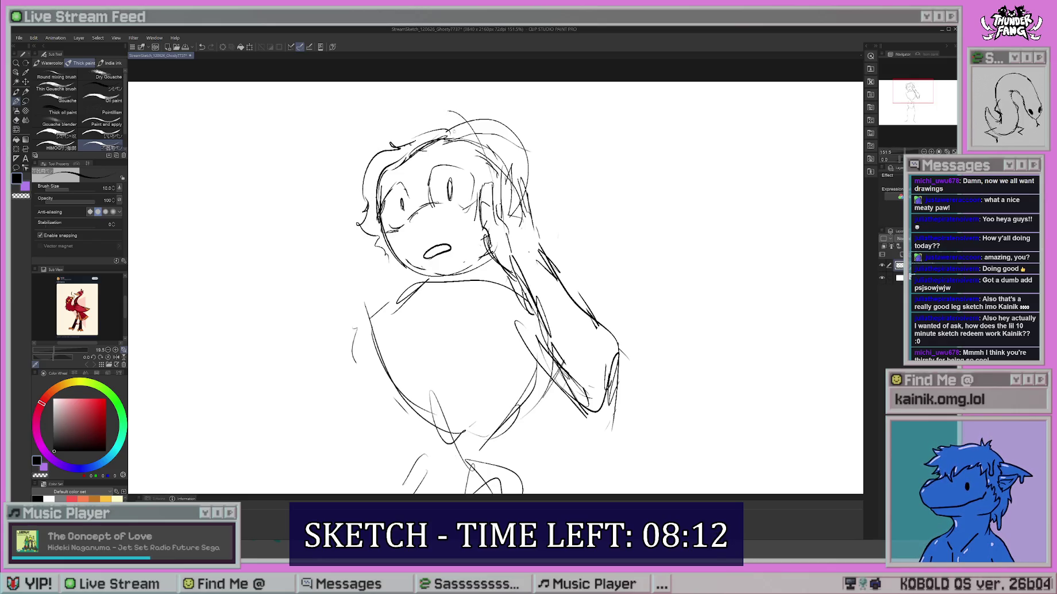
pyautogui.moveTo(484, 126); pyautogui.dragTo(511, 160)
# Draw glasses around the eyes with both lenses and the right temple, undoing stray strokes.
pyautogui.moveTo(425, 204)
pyautogui.mouseDown()
pyautogui.moveTo(475, 196)
pyautogui.moveTo(421, 204)
pyautogui.mouseUp()
pyautogui.hotkey('ctrl', 'z')
pyautogui.hotkey('ctrl', 'z')
pyautogui.moveTo(420, 175); pyautogui.dragTo(471, 169)
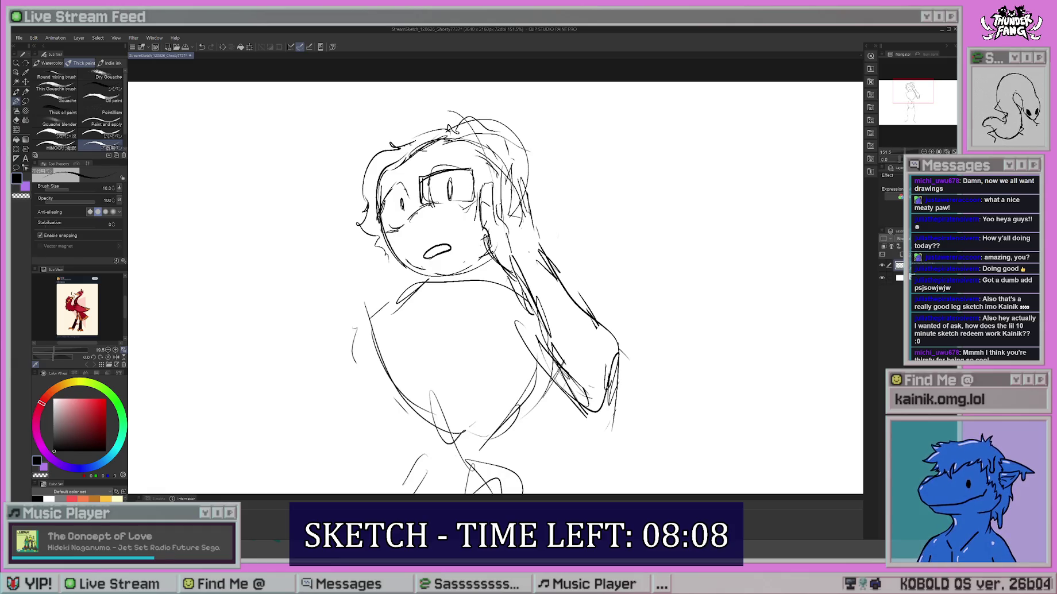
pyautogui.moveTo(405, 189)
pyautogui.mouseDown()
pyautogui.moveTo(417, 183)
pyautogui.moveTo(397, 218)
pyautogui.mouseUp()
pyautogui.moveTo(374, 186)
pyautogui.mouseDown()
pyautogui.moveTo(404, 179)
pyautogui.moveTo(403, 216)
pyautogui.mouseUp()
pyautogui.hotkey('ctrl', 'z')
pyautogui.hotkey('ctrl', 'z')
pyautogui.moveTo(407, 201)
pyautogui.mouseDown()
pyautogui.moveTo(377, 229)
pyautogui.moveTo(384, 225)
pyautogui.mouseUp()
pyautogui.moveTo(407, 182); pyautogui.dragTo(376, 203)
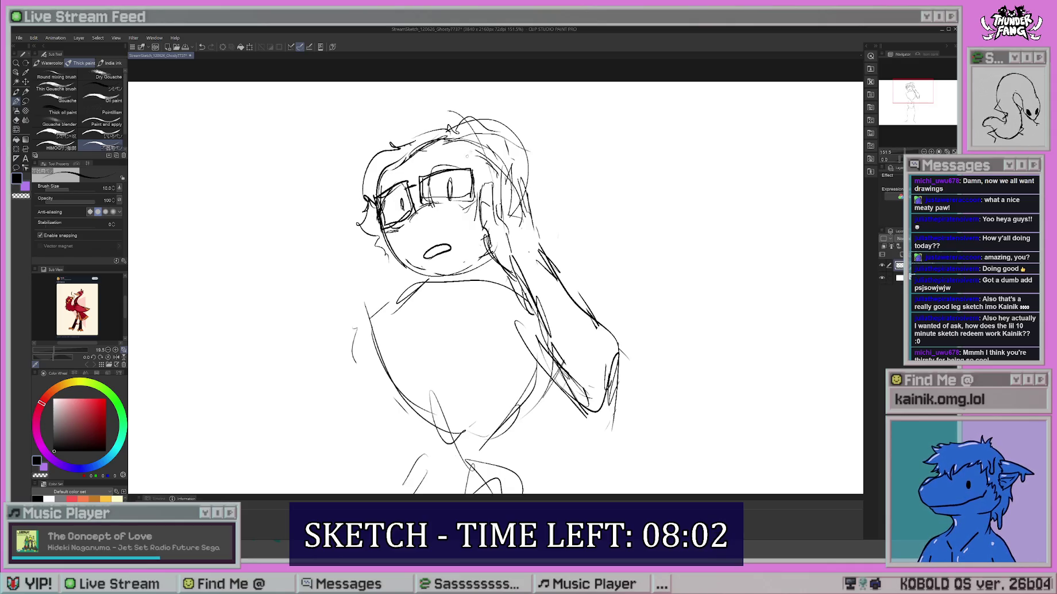
pyautogui.moveTo(516, 148); pyautogui.dragTo(500, 165)
pyautogui.moveTo(501, 155); pyautogui.dragTo(461, 179)
pyautogui.moveTo(511, 152)
pyautogui.mouseDown()
pyautogui.moveTo(501, 166)
pyautogui.moveTo(508, 197)
pyautogui.mouseUp()
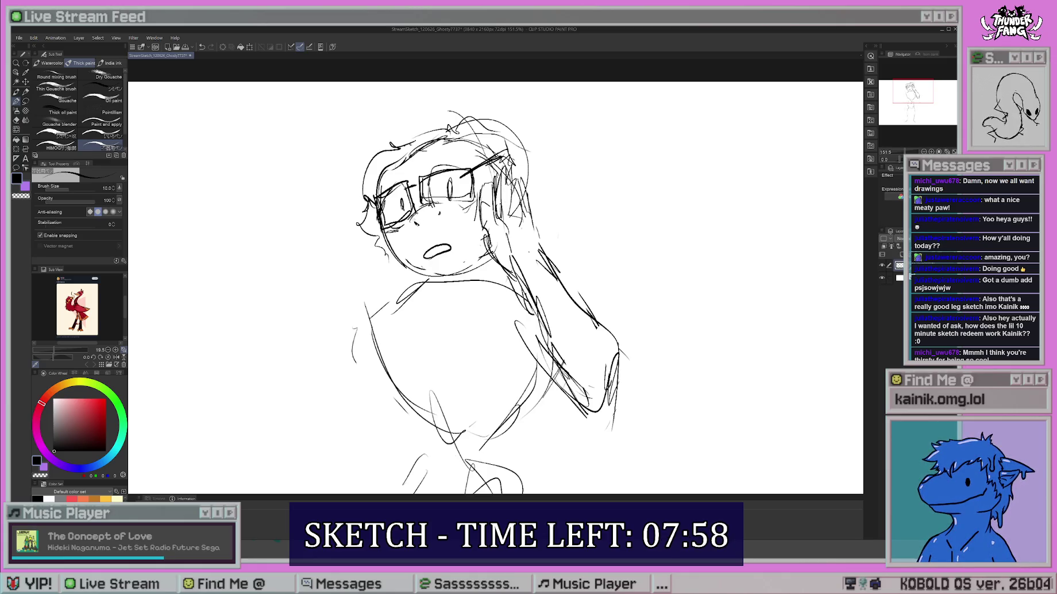
# Erase the open oval mouth, add an arc over the left lens, and erase part of the ear.
pyautogui.press('e')
pyautogui.moveTo(425, 251)
pyautogui.mouseDown()
pyautogui.moveTo(451, 253)
pyautogui.moveTo(438, 228)
pyautogui.moveTo(444, 240)
pyautogui.moveTo(429, 251)
pyautogui.moveTo(454, 246)
pyautogui.mouseUp()
pyautogui.press('p')
pyautogui.hotkey('ctrl', 'z')
pyautogui.hotkey('ctrl', 'z')
pyautogui.hotkey('ctrl', 'z')
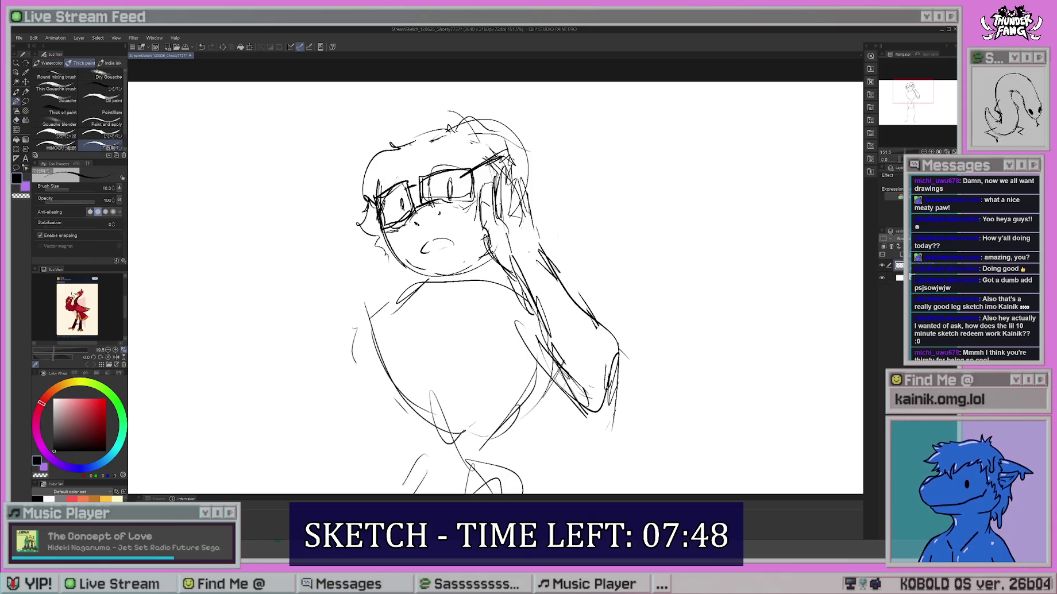
pyautogui.moveTo(421, 178)
pyautogui.mouseDown()
pyautogui.moveTo(457, 155)
pyautogui.moveTo(468, 171)
pyautogui.mouseUp()
pyautogui.press('e')
pyautogui.moveTo(362, 220); pyautogui.dragTo(367, 227)
# Erase part of the left cheek and redraw the cheek line.
pyautogui.press('b')
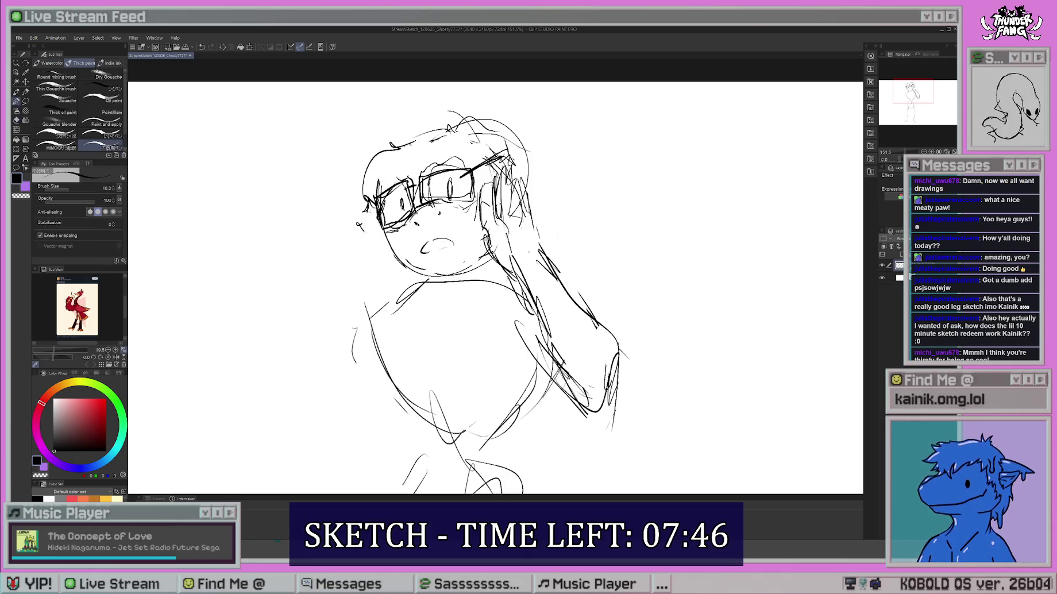
pyautogui.scroll(-2, 496, 276)
pyautogui.press('e')
pyautogui.moveTo(449, 238)
pyautogui.mouseDown()
pyautogui.moveTo(385, 204)
pyautogui.moveTo(400, 229)
pyautogui.moveTo(375, 199)
pyautogui.moveTo(403, 231)
pyautogui.mouseUp()
pyautogui.press('b')
pyautogui.press('e')
pyautogui.press('b')
pyautogui.moveTo(380, 195); pyautogui.dragTo(400, 232)
pyautogui.moveTo(378, 185)
pyautogui.mouseDown()
pyautogui.moveTo(408, 241)
pyautogui.moveTo(457, 264)
pyautogui.moveTo(507, 233)
pyautogui.moveTo(491, 232)
pyautogui.mouseUp()
# Sketch the collar, tie, neck and chest lines, and a hand at the chin.
pyautogui.scroll(-1, 495, 276)
pyautogui.moveTo(471, 260); pyautogui.dragTo(480, 395)
pyautogui.moveTo(505, 236); pyautogui.dragTo(479, 275)
pyautogui.moveTo(423, 220); pyautogui.dragTo(465, 344)
pyautogui.moveTo(461, 276); pyautogui.dragTo(457, 339)
pyautogui.moveTo(424, 227); pyautogui.dragTo(442, 250)
pyautogui.moveTo(445, 258); pyautogui.dragTo(458, 292)
pyautogui.moveTo(425, 206)
pyautogui.mouseDown()
pyautogui.moveTo(402, 270)
pyautogui.moveTo(500, 299)
pyautogui.moveTo(532, 234)
pyautogui.mouseUp()
# Add strokes down the figure's left side toward the lower body.
pyautogui.scroll(-2, 497, 276)
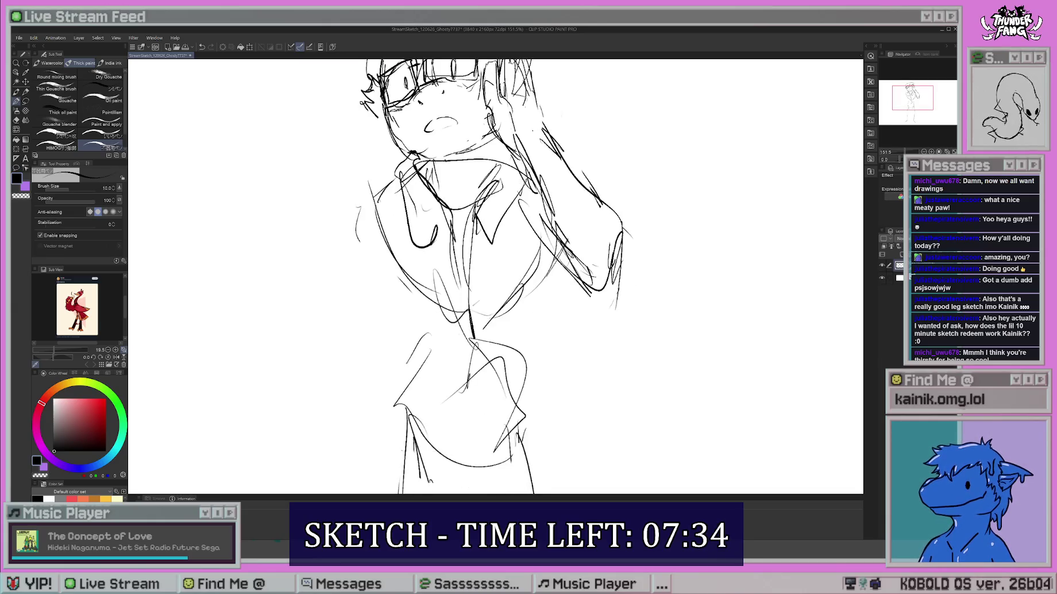
pyautogui.scroll(-2, 412, 327)
pyautogui.moveTo(368, 214)
pyautogui.mouseDown()
pyautogui.moveTo(376, 283)
pyautogui.moveTo(366, 324)
pyautogui.moveTo(385, 359)
pyautogui.mouseUp()
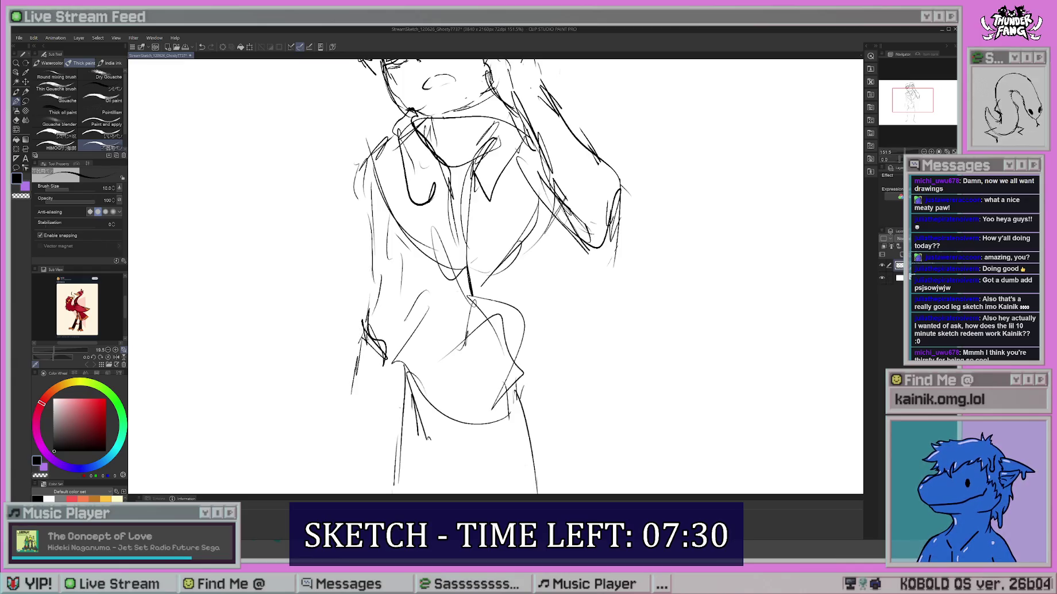
pyautogui.moveTo(375, 228); pyautogui.dragTo(363, 306)
pyautogui.moveTo(362, 153); pyautogui.dragTo(363, 227)
pyautogui.scroll(-1, 495, 276)
pyautogui.moveTo(359, 311); pyautogui.dragTo(339, 390)
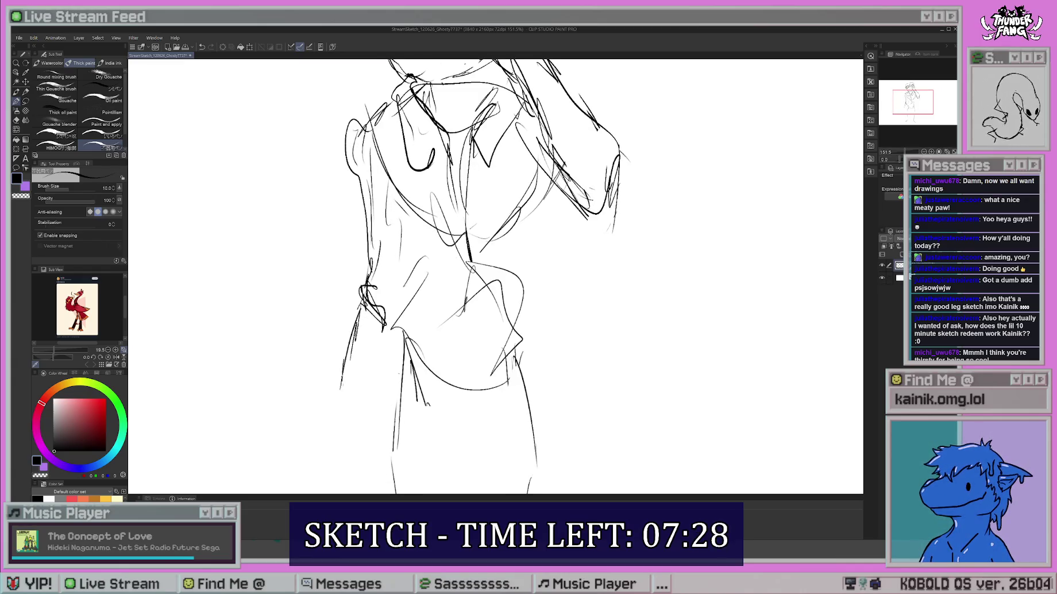
pyautogui.moveTo(377, 324); pyautogui.dragTo(364, 401)
# Undo and erase the dark smudged strokes at the figure's lower left.
pyautogui.scroll(-2, 494, 275)
pyautogui.moveTo(391, 280)
pyautogui.mouseDown()
pyautogui.moveTo(368, 347)
pyautogui.moveTo(373, 322)
pyautogui.mouseUp()
pyautogui.press('b')
pyautogui.hotkey('ctrl', 'z')
pyautogui.press('e')
pyautogui.moveTo(384, 276)
pyautogui.mouseDown()
pyautogui.moveTo(384, 362)
pyautogui.moveTo(371, 377)
pyautogui.mouseUp()
pyautogui.press('b')
# Redraw the figure's left contour and start the hip and leg lines.
pyautogui.scroll(3, 404, 319)
pyautogui.moveTo(379, 256); pyautogui.dragTo(382, 284)
pyautogui.moveTo(385, 282); pyautogui.dragTo(389, 325)
pyautogui.moveTo(374, 247); pyautogui.dragTo(384, 294)
pyautogui.moveTo(503, 247); pyautogui.dragTo(483, 454)
pyautogui.scroll(-3, 494, 276)
# Shape the right hip and waist, and continue the left side contour.
pyautogui.moveTo(443, 240)
pyautogui.mouseDown()
pyautogui.moveTo(438, 289)
pyautogui.moveTo(456, 362)
pyautogui.mouseUp()
pyautogui.moveTo(501, 299); pyautogui.dragTo(473, 373)
pyautogui.moveTo(482, 188); pyautogui.dragTo(480, 250)
pyautogui.moveTo(495, 256)
pyautogui.mouseDown()
pyautogui.moveTo(486, 307)
pyautogui.moveTo(468, 297)
pyautogui.mouseUp()
pyautogui.moveTo(440, 236)
pyautogui.mouseDown()
pyautogui.moveTo(420, 268)
pyautogui.moveTo(374, 290)
pyautogui.mouseUp()
pyautogui.moveTo(377, 167); pyautogui.dragTo(365, 225)
pyautogui.moveTo(386, 147); pyautogui.dragTo(365, 266)
pyautogui.moveTo(381, 140); pyautogui.dragTo(376, 192)
pyautogui.scroll(3, 448, 276)
# Build up the upper torso with chest and collar strokes, undoing one stray chest line.
pyautogui.moveTo(485, 247); pyautogui.dragTo(473, 279)
pyautogui.moveTo(437, 228); pyautogui.dragTo(428, 321)
pyautogui.moveTo(436, 273); pyautogui.dragTo(428, 334)
pyautogui.moveTo(450, 218); pyautogui.dragTo(436, 233)
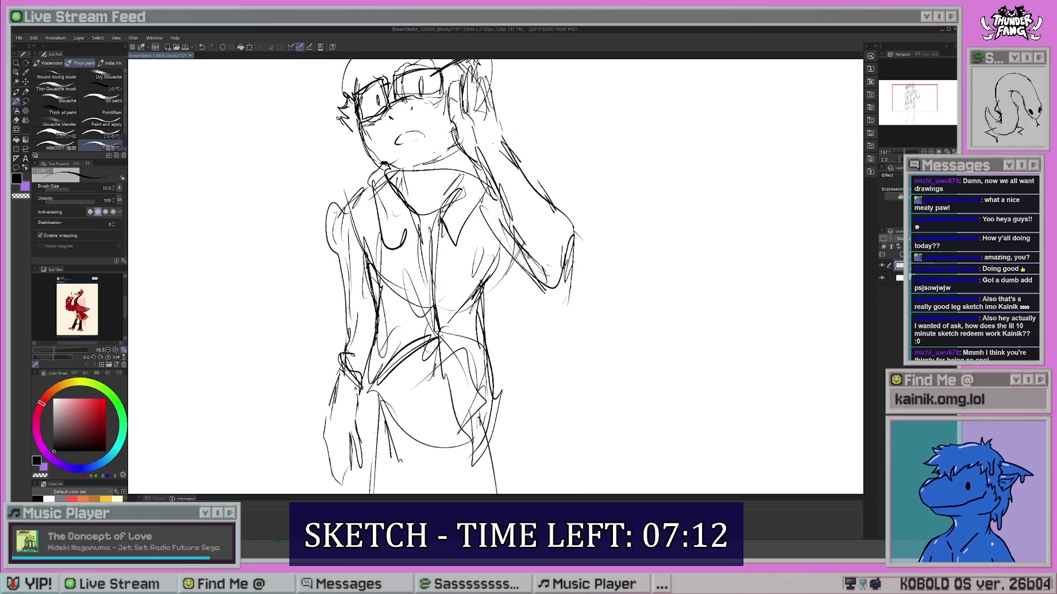
pyautogui.moveTo(487, 181); pyautogui.dragTo(468, 213)
pyautogui.moveTo(452, 223); pyautogui.dragTo(436, 263)
pyautogui.moveTo(464, 224); pyautogui.dragTo(443, 243)
pyautogui.moveTo(486, 189)
pyautogui.mouseDown()
pyautogui.moveTo(435, 283)
pyautogui.moveTo(442, 256)
pyautogui.mouseUp()
pyautogui.hotkey('ctrl', 'z')
pyautogui.moveTo(428, 178)
pyautogui.mouseDown()
pyautogui.moveTo(368, 263)
pyautogui.moveTo(429, 285)
pyautogui.mouseUp()
pyautogui.moveTo(361, 167); pyautogui.dragTo(381, 203)
# Sketch down the left thigh and add the knees and shins.
pyautogui.moveTo(446, 281); pyautogui.dragTo(462, 94)
pyautogui.moveTo(434, 246)
pyautogui.mouseDown()
pyautogui.moveTo(428, 311)
pyautogui.moveTo(406, 326)
pyautogui.mouseUp()
pyautogui.moveTo(363, 190)
pyautogui.mouseDown()
pyautogui.moveTo(383, 281)
pyautogui.moveTo(368, 336)
pyautogui.moveTo(398, 438)
pyautogui.mouseUp()
pyautogui.moveTo(437, 345)
pyautogui.mouseDown()
pyautogui.moveTo(437, 296)
pyautogui.moveTo(404, 325)
pyautogui.moveTo(390, 392)
pyautogui.mouseUp()
pyautogui.moveTo(397, 379); pyautogui.dragTo(388, 418)
# Brush in the shins, both feet and the ankles.
pyautogui.moveTo(381, 291); pyautogui.dragTo(359, 401)
pyautogui.moveTo(384, 401); pyautogui.dragTo(378, 434)
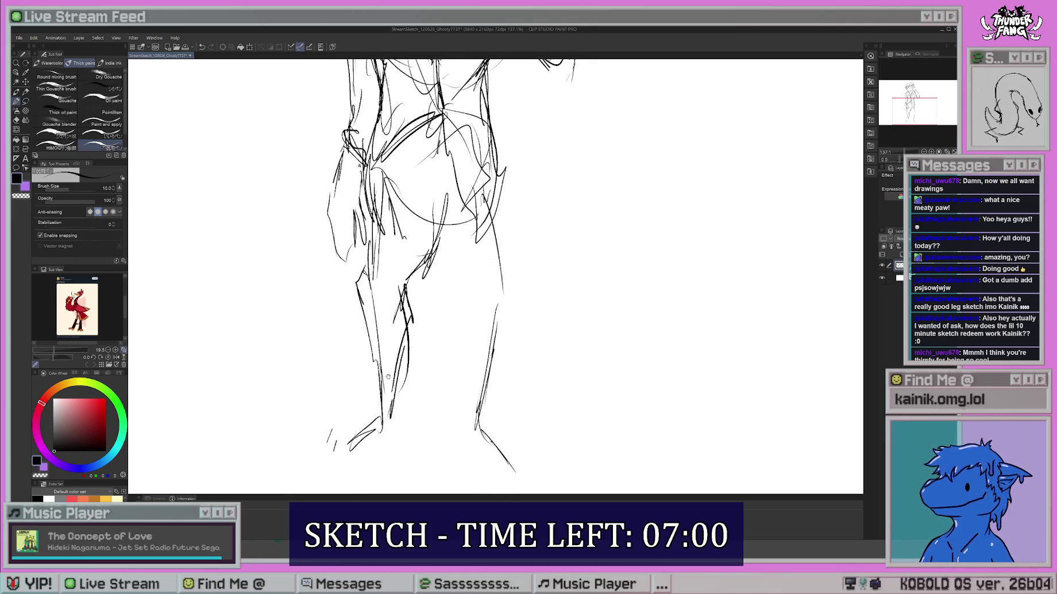
pyautogui.moveTo(436, 299); pyautogui.dragTo(437, 253)
pyautogui.moveTo(397, 360); pyautogui.dragTo(356, 391)
pyautogui.moveTo(364, 391); pyautogui.dragTo(325, 417)
pyautogui.moveTo(415, 371); pyautogui.dragTo(399, 405)
pyautogui.moveTo(466, 346)
pyautogui.mouseDown()
pyautogui.moveTo(467, 355)
pyautogui.moveTo(438, 341)
pyautogui.mouseUp()
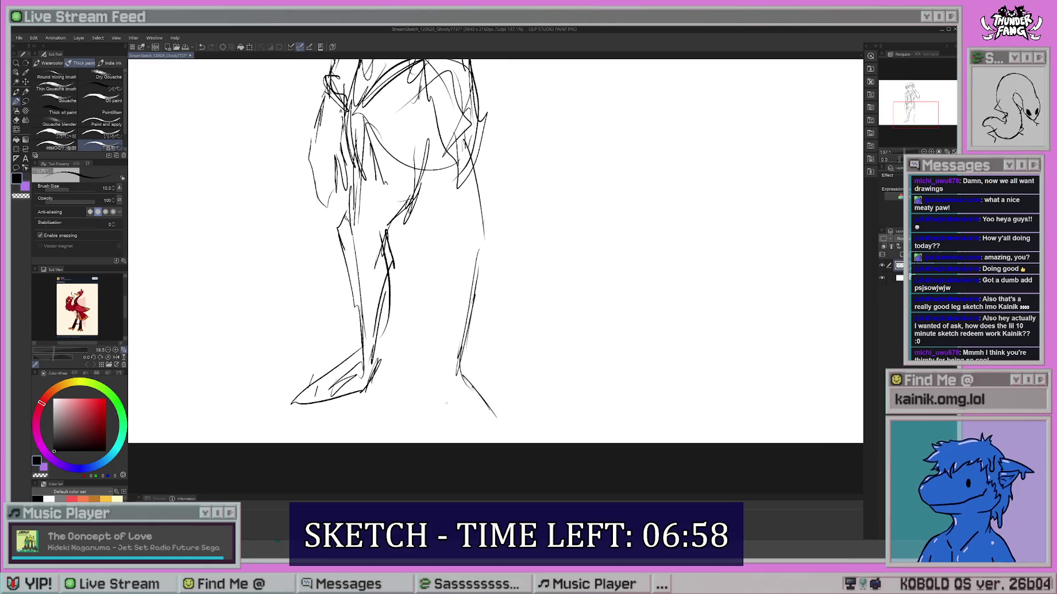
pyautogui.moveTo(457, 384); pyautogui.dragTo(497, 433)
pyautogui.moveTo(444, 379); pyautogui.dragTo(463, 423)
pyautogui.moveTo(457, 425); pyautogui.dragTo(520, 409)
pyautogui.moveTo(469, 362); pyautogui.dragTo(517, 414)
pyautogui.moveTo(464, 361)
pyautogui.mouseDown()
pyautogui.moveTo(485, 396)
pyautogui.moveTo(453, 409)
pyautogui.mouseUp()
pyautogui.moveTo(440, 405); pyautogui.dragTo(476, 412)
# Draw up the back of the right leg and add a stroke at the right hip.
pyautogui.moveTo(454, 339); pyautogui.dragTo(437, 404)
pyautogui.moveTo(451, 291); pyautogui.dragTo(442, 380)
pyautogui.moveTo(448, 291); pyautogui.dragTo(435, 324)
pyautogui.moveTo(436, 230); pyautogui.dragTo(417, 284)
pyautogui.moveTo(441, 272); pyautogui.dragTo(427, 322)
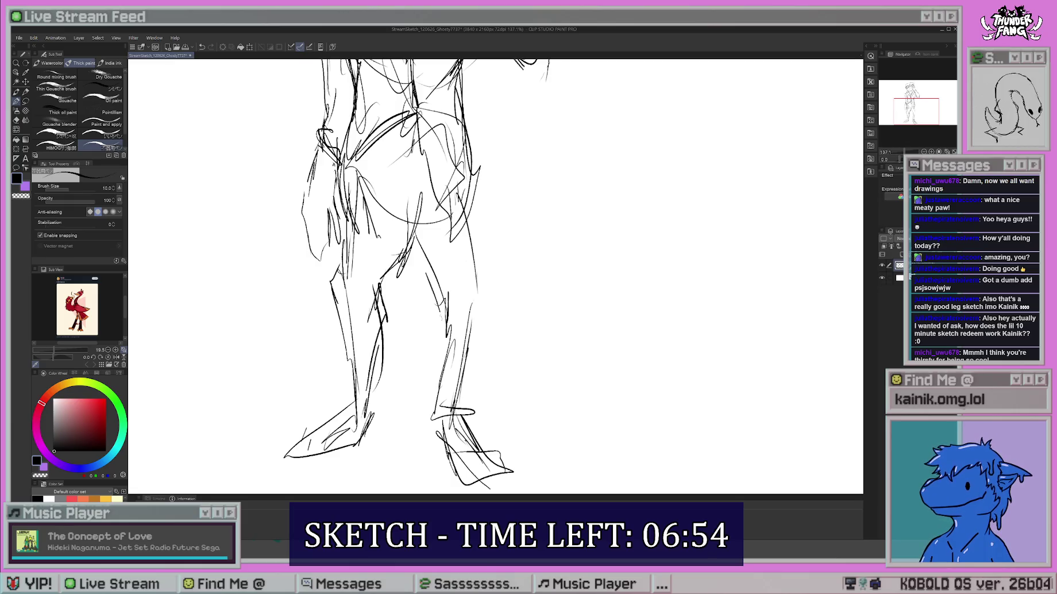
pyautogui.moveTo(440, 223); pyautogui.dragTo(418, 322)
pyautogui.moveTo(437, 321); pyautogui.dragTo(442, 379)
pyautogui.moveTo(437, 259); pyautogui.dragTo(437, 262)
pyautogui.moveTo(479, 249); pyautogui.dragTo(487, 377)
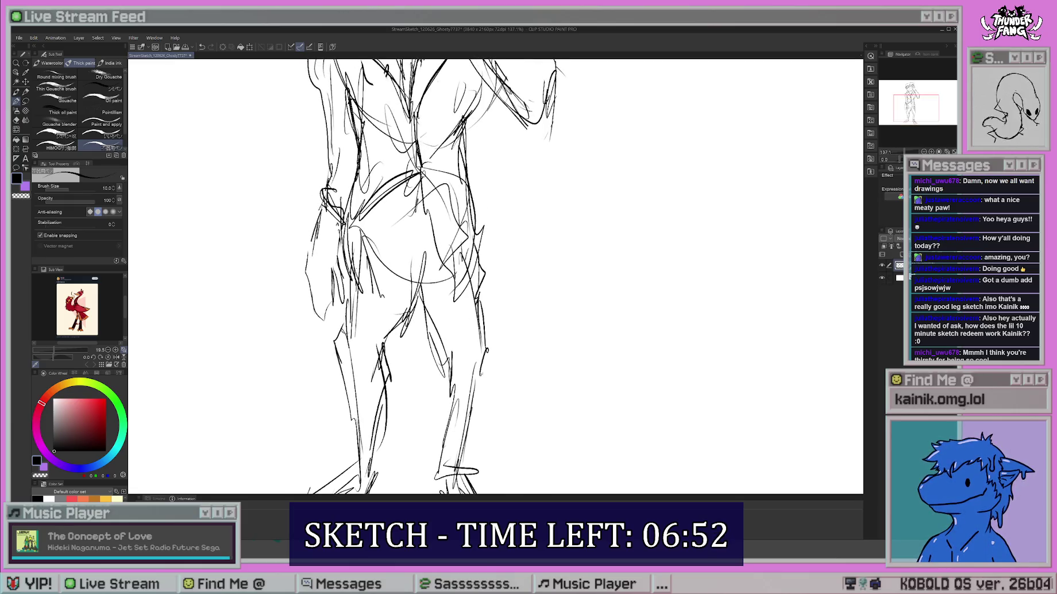
# Sketch and refine the right calf.
pyautogui.moveTo(437, 288); pyautogui.dragTo(425, 216)
pyautogui.moveTo(467, 309); pyautogui.dragTo(468, 335)
pyautogui.moveTo(473, 303); pyautogui.dragTo(456, 387)
pyautogui.moveTo(468, 309); pyautogui.dragTo(454, 391)
pyautogui.moveTo(480, 317); pyautogui.dragTo(457, 400)
# Redraw the raised forearm, undoing the stray stroke.
pyautogui.moveTo(437, 172)
pyautogui.mouseDown()
pyautogui.moveTo(437, 436)
pyautogui.moveTo(448, 442)
pyautogui.mouseUp()
pyautogui.moveTo(466, 221)
pyautogui.mouseDown()
pyautogui.moveTo(521, 250)
pyautogui.moveTo(477, 202)
pyautogui.moveTo(492, 195)
pyautogui.mouseUp()
pyautogui.hotkey('ctrl', 'z')
pyautogui.hotkey('ctrl', 'z')
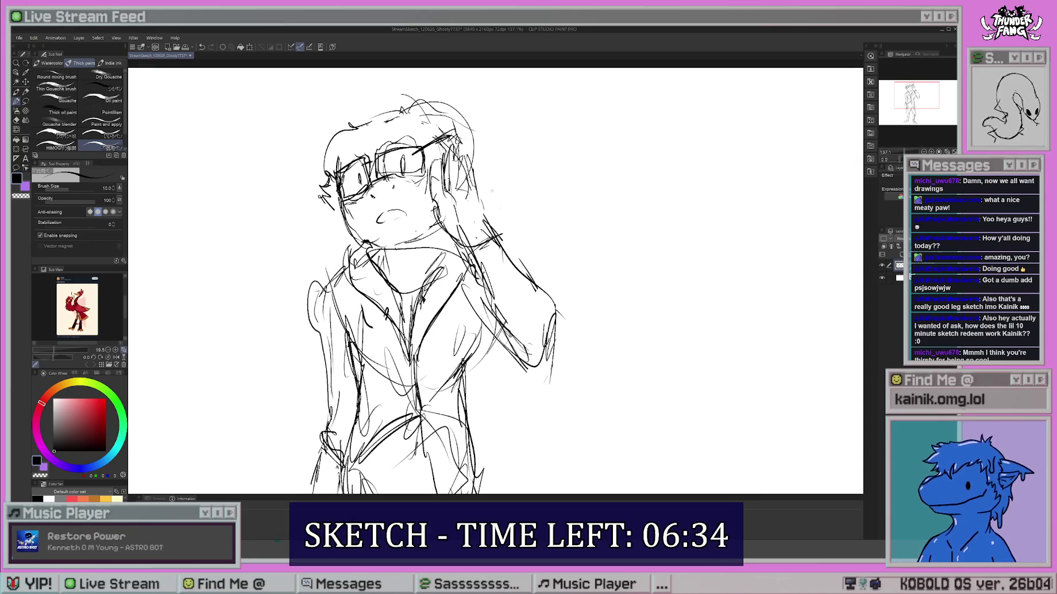
# Tidy the face by alternating Eraser and Thick paint, adding short strokes near the hand and cheek.
pyautogui.press('e')
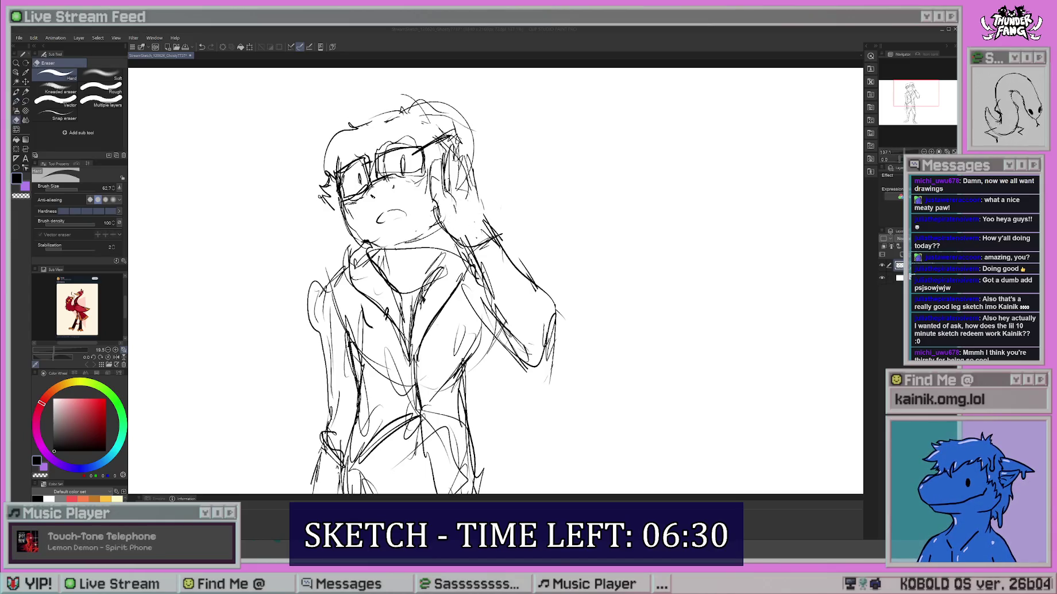
pyautogui.scroll(-1, 495, 282)
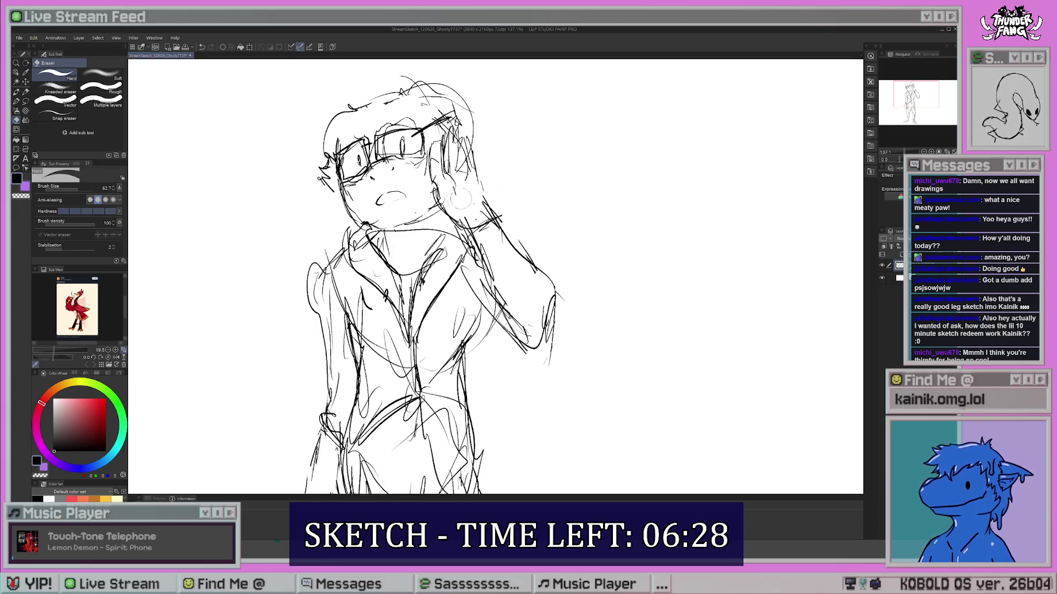
pyautogui.press('b')
pyautogui.scroll(3, 460, 201)
pyautogui.press('e')
pyautogui.press('b')
pyautogui.moveTo(436, 224)
pyautogui.mouseDown()
pyautogui.moveTo(442, 253)
pyautogui.moveTo(454, 244)
pyautogui.mouseUp()
pyautogui.press('e')
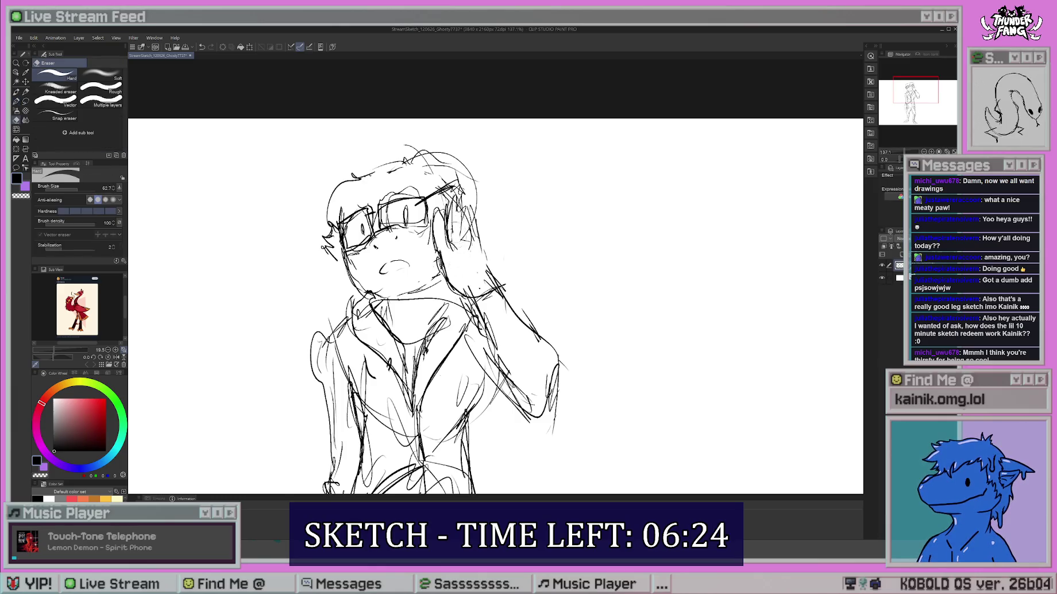
pyautogui.press('b')
pyautogui.scroll(-3, 463, 232)
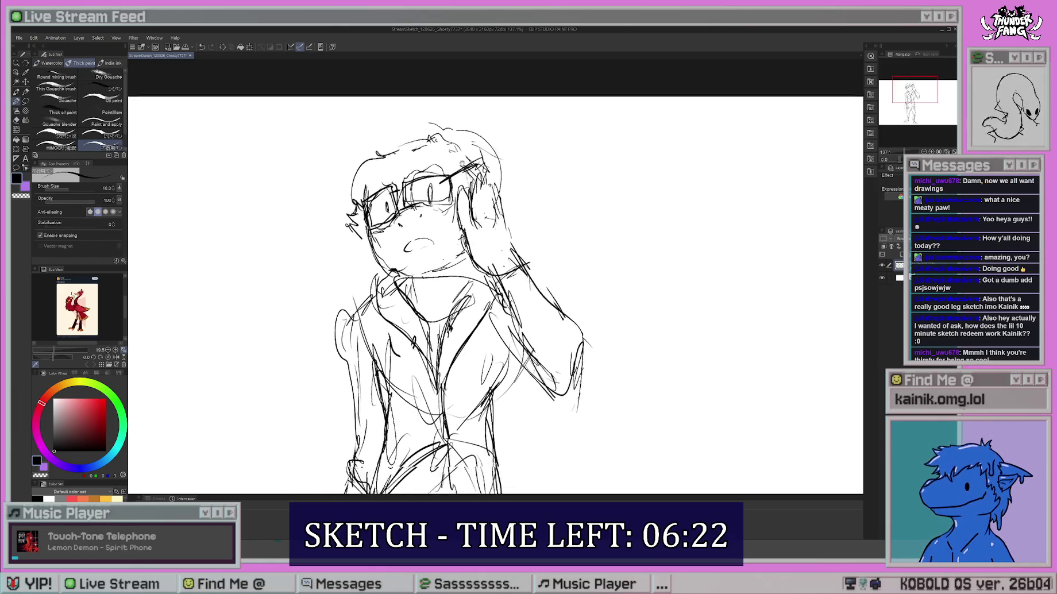
pyautogui.moveTo(466, 219); pyautogui.dragTo(472, 252)
pyautogui.moveTo(413, 239); pyautogui.dragTo(428, 261)
# Strengthen the right torso side, inner leg line, right leg's outer edge and left foot.
pyautogui.scroll(-6, 495, 276)
pyautogui.moveTo(489, 229); pyautogui.dragTo(500, 334)
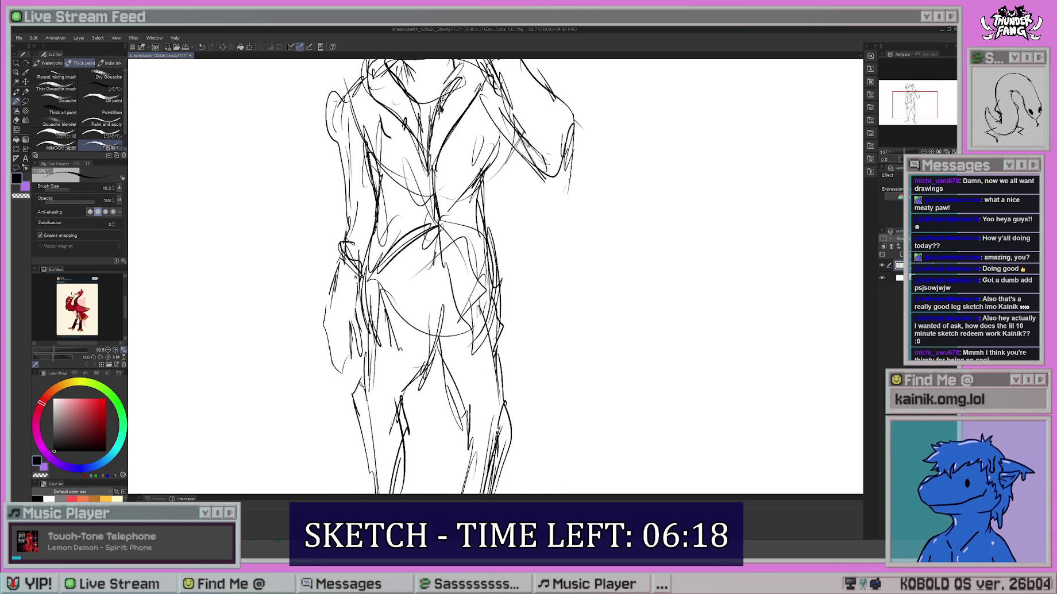
pyautogui.moveTo(519, 281); pyautogui.dragTo(519, 163)
pyautogui.moveTo(431, 231); pyautogui.dragTo(459, 294)
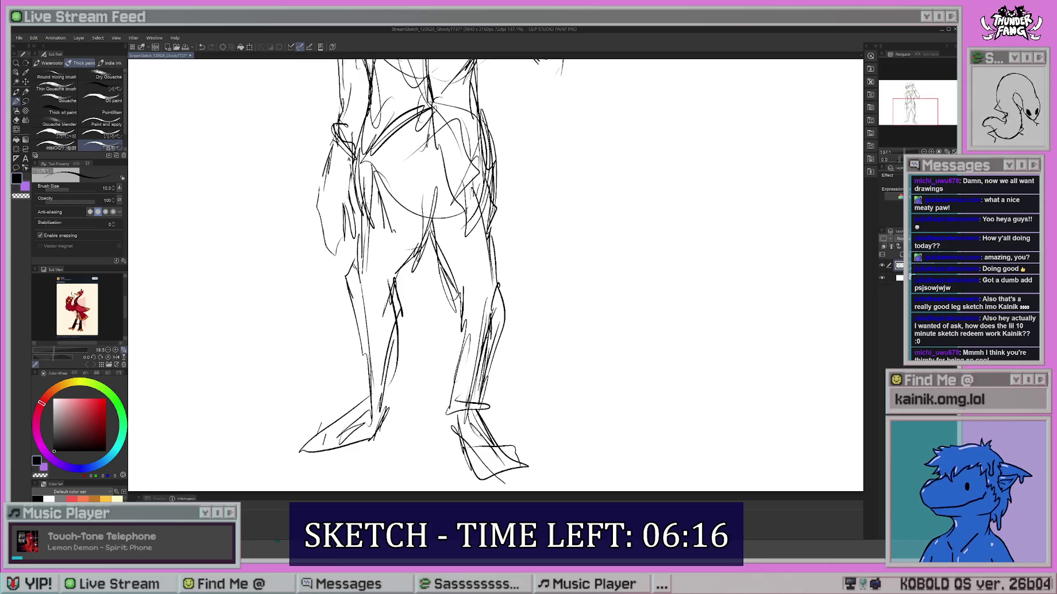
pyautogui.moveTo(498, 216); pyautogui.dragTo(498, 301)
pyautogui.moveTo(494, 219)
pyautogui.mouseDown()
pyautogui.moveTo(486, 302)
pyautogui.moveTo(517, 204)
pyautogui.mouseUp()
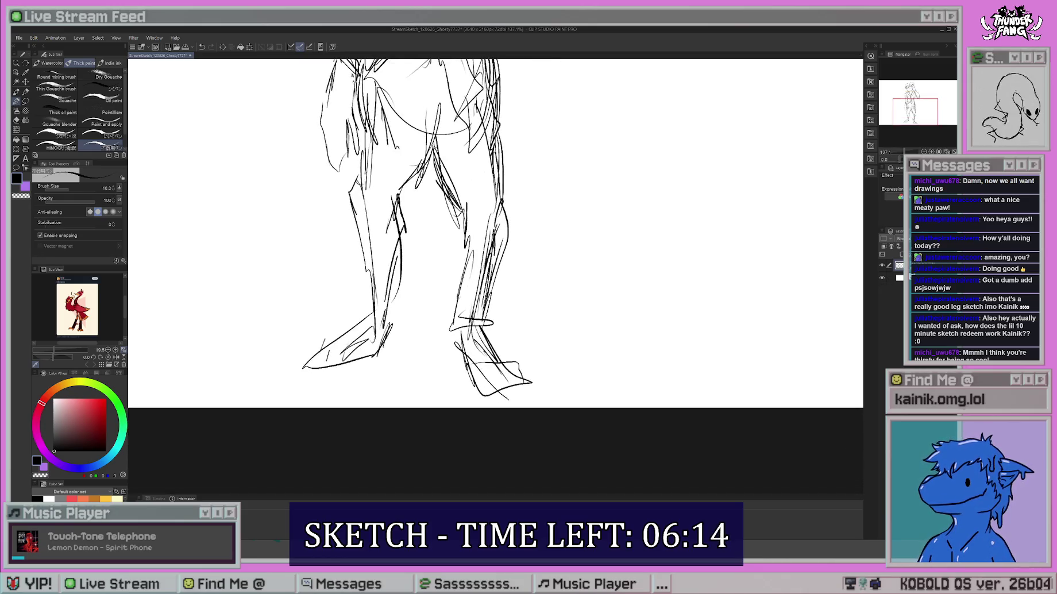
pyautogui.moveTo(362, 345); pyautogui.dragTo(340, 382)
pyautogui.moveTo(385, 337)
pyautogui.mouseDown()
pyautogui.moveTo(345, 385)
pyautogui.moveTo(357, 385)
pyautogui.mouseUp()
# Sketch a loopy bow tie at the collar beneath the chin.
pyautogui.moveTo(422, 245)
pyautogui.mouseDown()
pyautogui.moveTo(408, 301)
pyautogui.moveTo(403, 585)
pyautogui.moveTo(394, 300)
pyautogui.moveTo(364, 304)
pyautogui.mouseUp()
pyautogui.moveTo(398, 284)
pyautogui.mouseDown()
pyautogui.moveTo(362, 325)
pyautogui.moveTo(355, 317)
pyautogui.mouseUp()
pyautogui.moveTo(370, 255)
pyautogui.mouseDown()
pyautogui.moveTo(355, 307)
pyautogui.moveTo(367, 281)
pyautogui.mouseUp()
pyautogui.moveTo(351, 281); pyautogui.dragTo(383, 286)
# Draw the jacket lapel to the right of the bow tie.
pyautogui.moveTo(454, 251)
pyautogui.mouseDown()
pyautogui.moveTo(423, 268)
pyautogui.moveTo(450, 291)
pyautogui.mouseUp()
pyautogui.moveTo(458, 285); pyautogui.dragTo(413, 311)
pyautogui.moveTo(458, 252); pyautogui.dragTo(448, 292)
pyautogui.moveTo(439, 307); pyautogui.dragTo(460, 295)
pyautogui.moveTo(422, 271); pyautogui.dragTo(454, 248)
pyautogui.scroll(3, 495, 279)
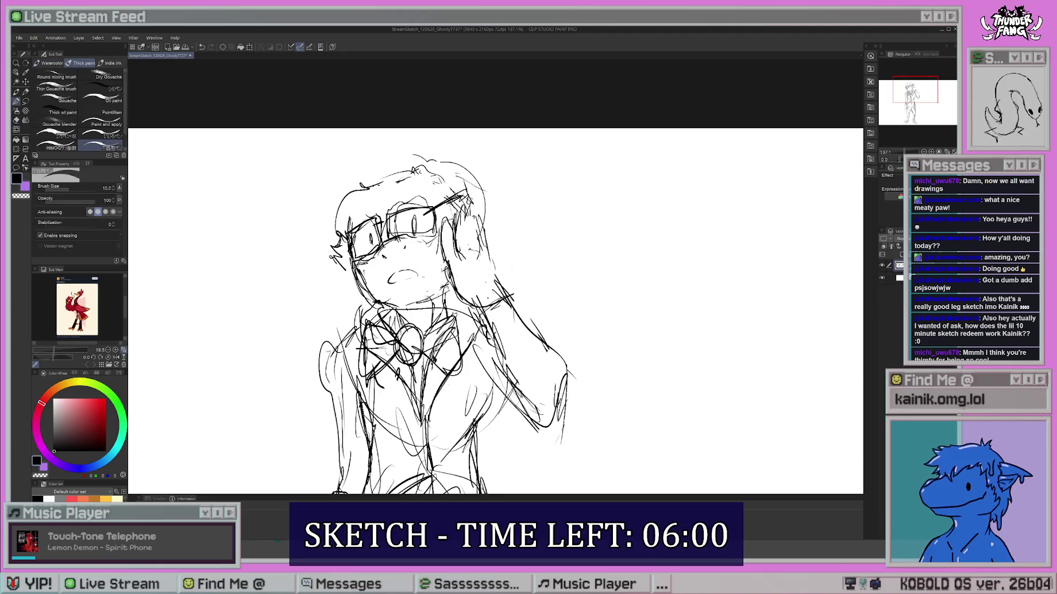
# Add strokes along the left jaw, the left thigh and near the right elbow.
pyautogui.scroll(1, 496, 311)
pyautogui.moveTo(347, 296); pyautogui.dragTo(379, 324)
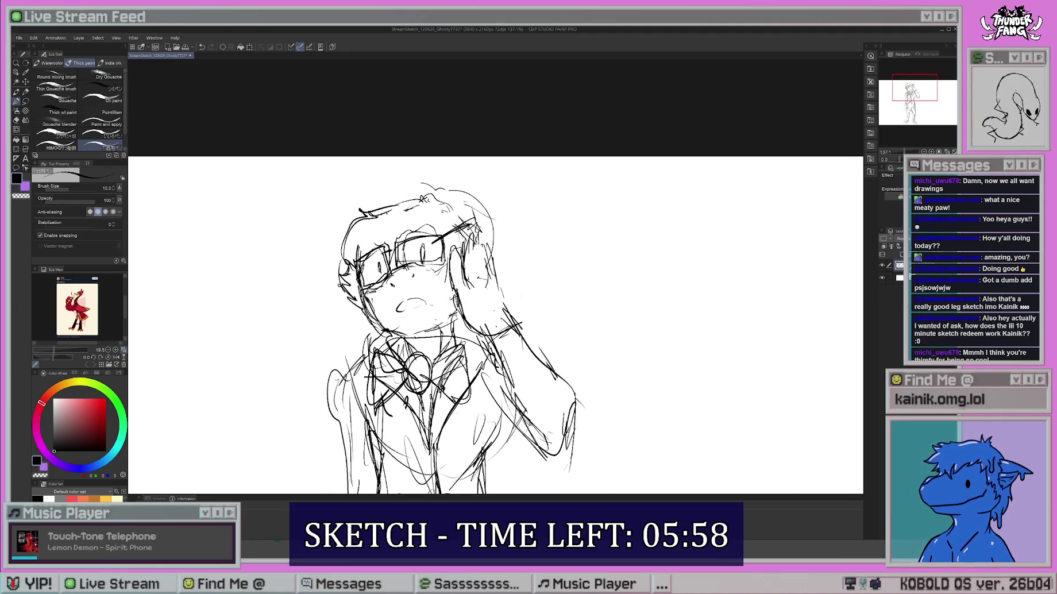
pyautogui.scroll(-6, 495, 276)
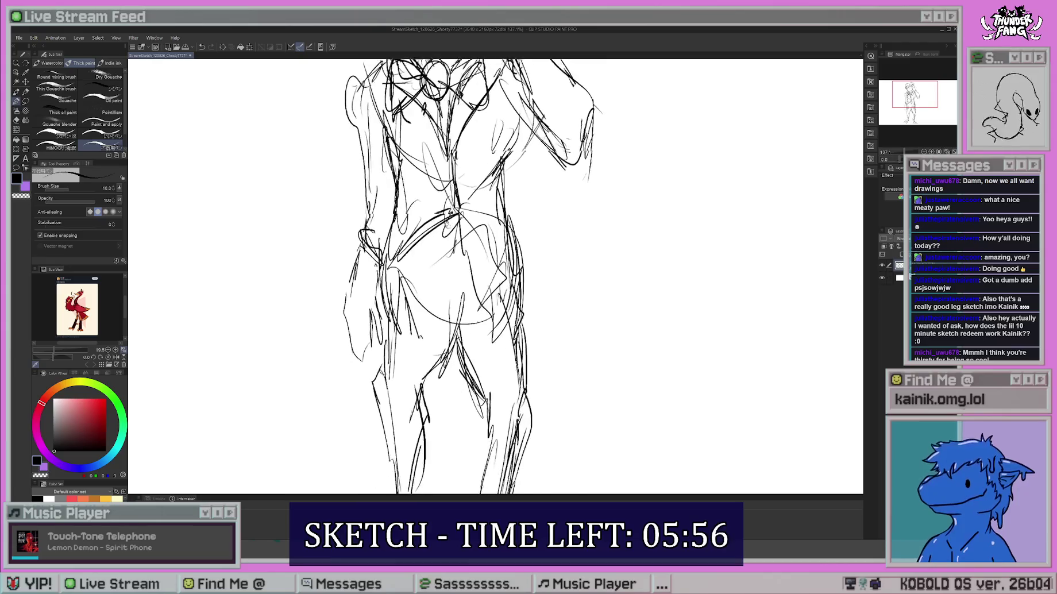
pyautogui.moveTo(363, 310); pyautogui.dragTo(360, 351)
pyautogui.moveTo(354, 259); pyautogui.dragTo(348, 361)
pyautogui.scroll(3, 471, 276)
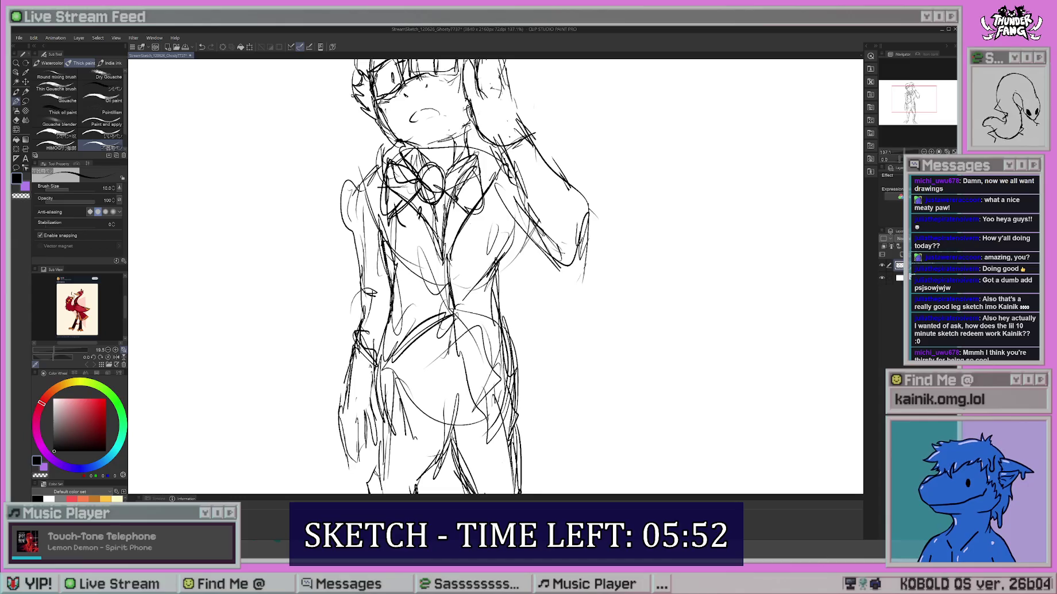
pyautogui.scroll(-3, 466, 275)
pyautogui.scroll(5, 448, 276)
pyautogui.moveTo(457, 198)
pyautogui.mouseDown()
pyautogui.moveTo(480, 218)
pyautogui.moveTo(476, 267)
pyautogui.mouseUp()
pyautogui.moveTo(488, 224); pyautogui.dragTo(514, 265)
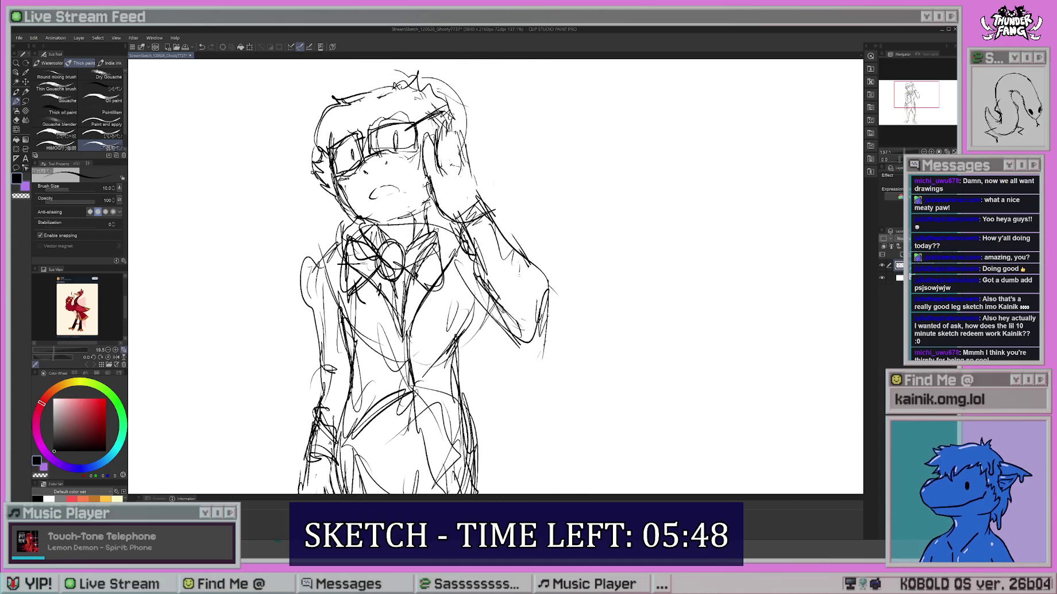
# Sketch both lower legs, with a trouser band across the right ankle.
pyautogui.scroll(-10, 425, 276)
pyautogui.moveTo(428, 241)
pyautogui.mouseDown()
pyautogui.moveTo(438, 319)
pyautogui.moveTo(425, 359)
pyautogui.mouseUp()
pyautogui.moveTo(425, 356); pyautogui.dragTo(475, 364)
pyautogui.moveTo(432, 282); pyautogui.dragTo(443, 342)
pyautogui.moveTo(440, 237); pyautogui.dragTo(437, 311)
pyautogui.moveTo(392, 218); pyautogui.dragTo(388, 373)
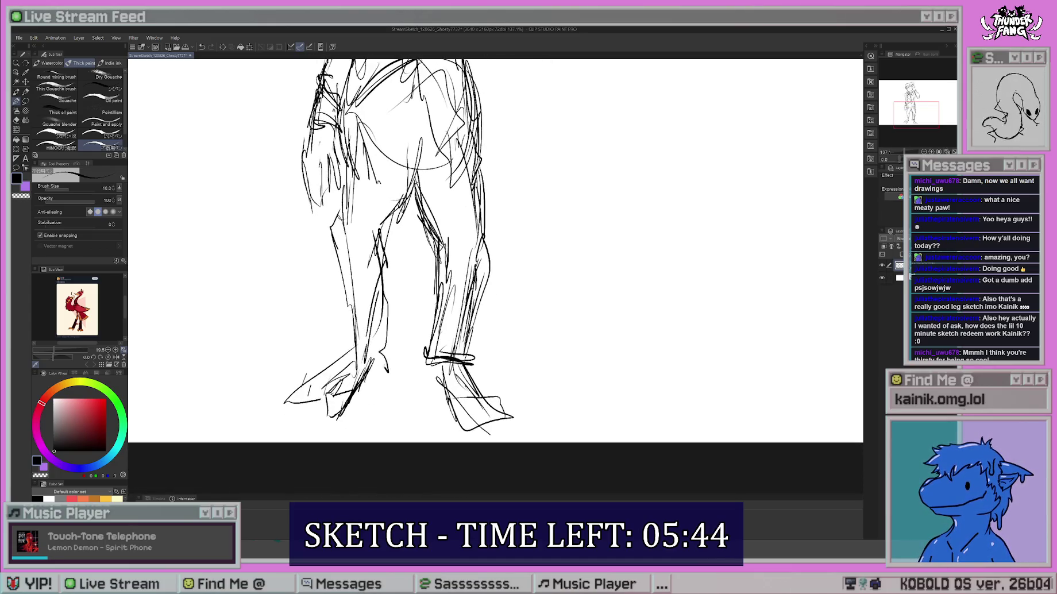
pyautogui.moveTo(345, 287); pyautogui.dragTo(340, 343)
pyautogui.moveTo(335, 233); pyautogui.dragTo(344, 326)
pyautogui.moveTo(342, 285)
pyautogui.mouseDown()
pyautogui.moveTo(349, 325)
pyautogui.moveTo(304, 371)
pyautogui.mouseUp()
# Rough in the left foot's toe and both shoes.
pyautogui.scroll(-2, 494, 248)
pyautogui.moveTo(306, 371); pyautogui.dragTo(334, 364)
pyautogui.moveTo(344, 327); pyautogui.dragTo(303, 355)
pyautogui.moveTo(370, 312); pyautogui.dragTo(341, 330)
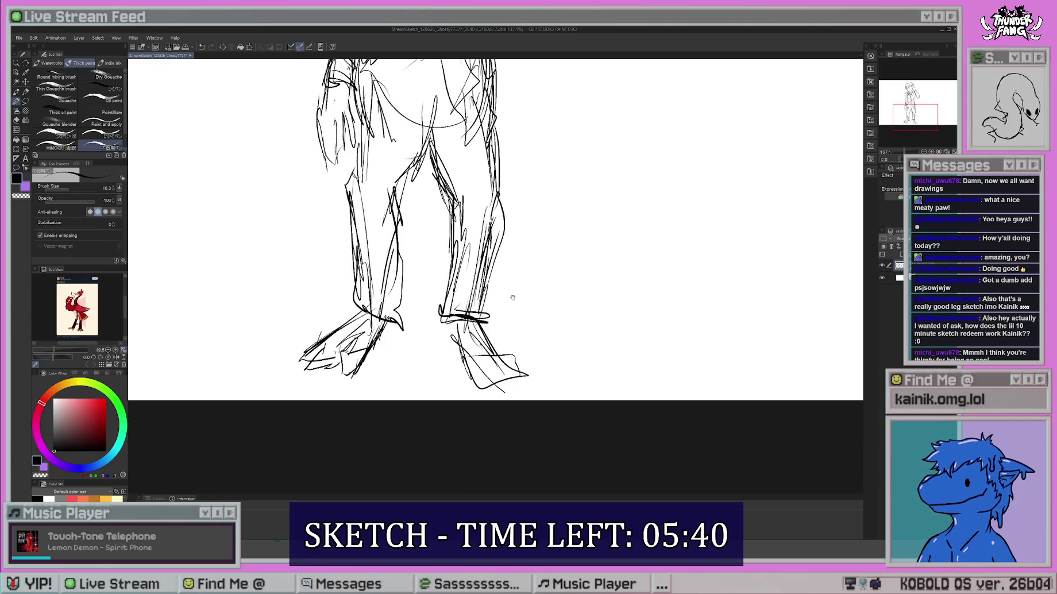
pyautogui.moveTo(495, 230); pyautogui.dragTo(475, 222)
pyautogui.moveTo(440, 354); pyautogui.dragTo(431, 375)
pyautogui.moveTo(459, 347)
pyautogui.mouseDown()
pyautogui.moveTo(436, 373)
pyautogui.moveTo(495, 350)
pyautogui.moveTo(520, 353)
pyautogui.moveTo(512, 362)
pyautogui.mouseUp()
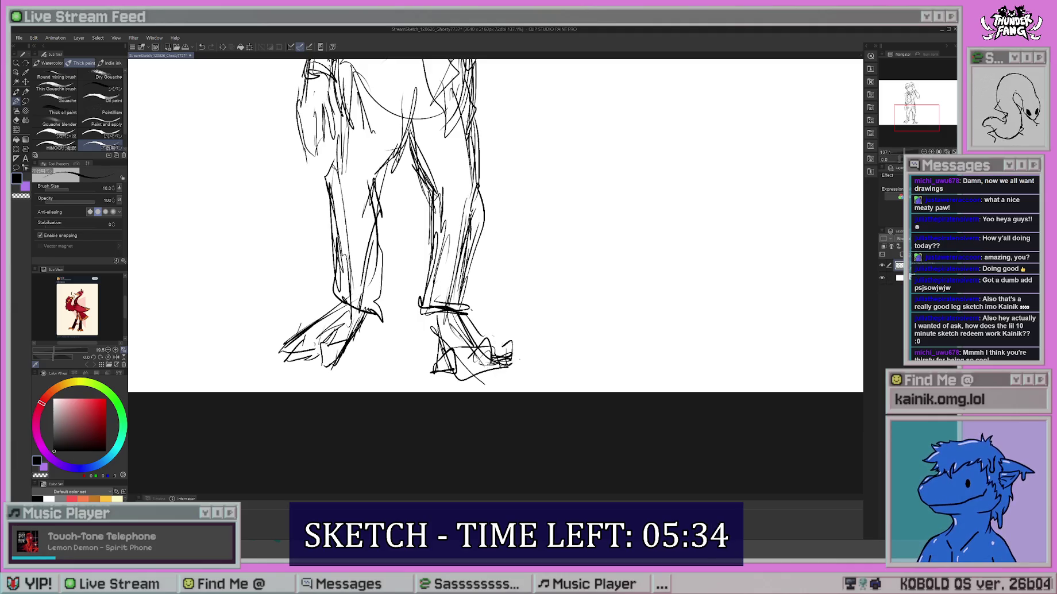
# Sketch rough strokes around the hips and waist, including the left and lower hip.
pyautogui.scroll(5, 496, 276)
pyautogui.scroll(2, 496, 276)
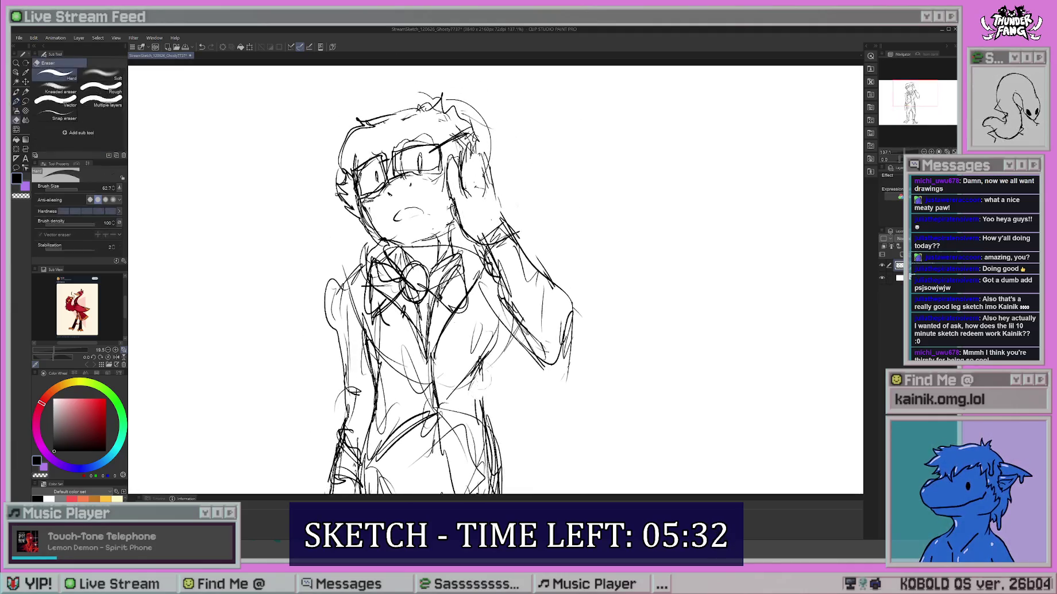
pyautogui.scroll(-2, 495, 276)
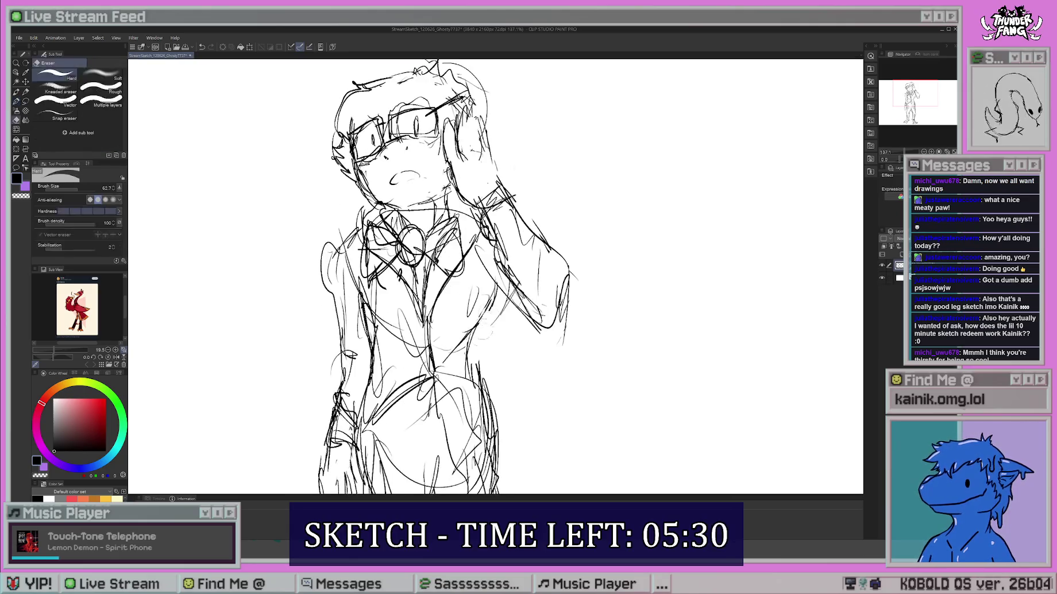
pyautogui.scroll(-4, 496, 276)
pyautogui.press('e')
pyautogui.press('b')
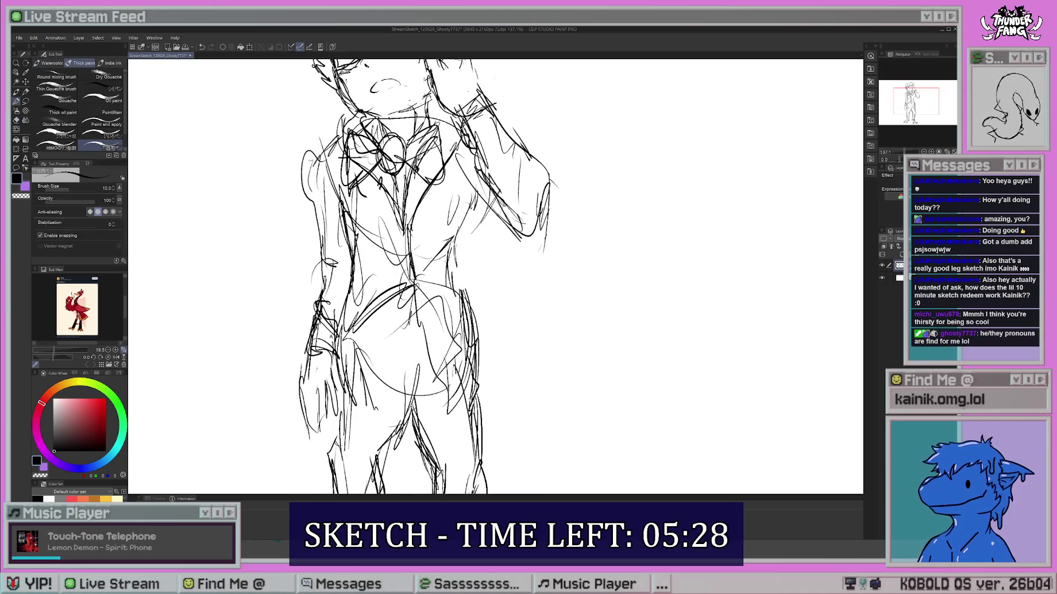
pyautogui.scroll(-1, 495, 275)
pyautogui.moveTo(427, 274)
pyautogui.mouseDown()
pyautogui.moveTo(373, 297)
pyautogui.moveTo(370, 313)
pyautogui.moveTo(394, 325)
pyautogui.mouseUp()
pyautogui.scroll(-3, 496, 276)
pyautogui.moveTo(384, 246); pyautogui.dragTo(380, 301)
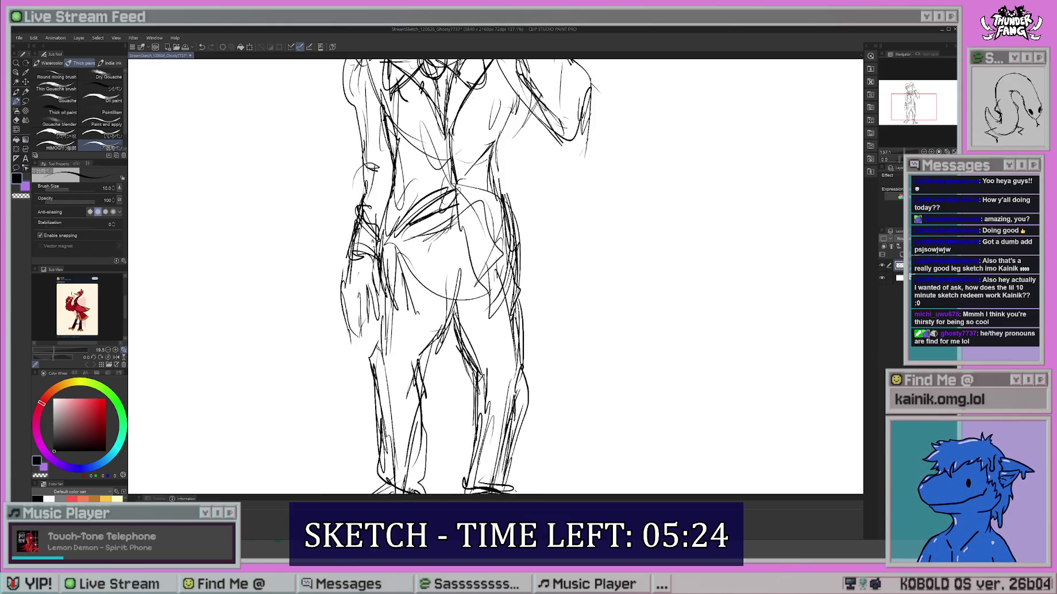
pyautogui.scroll(2, 496, 276)
pyautogui.moveTo(460, 297); pyautogui.dragTo(411, 348)
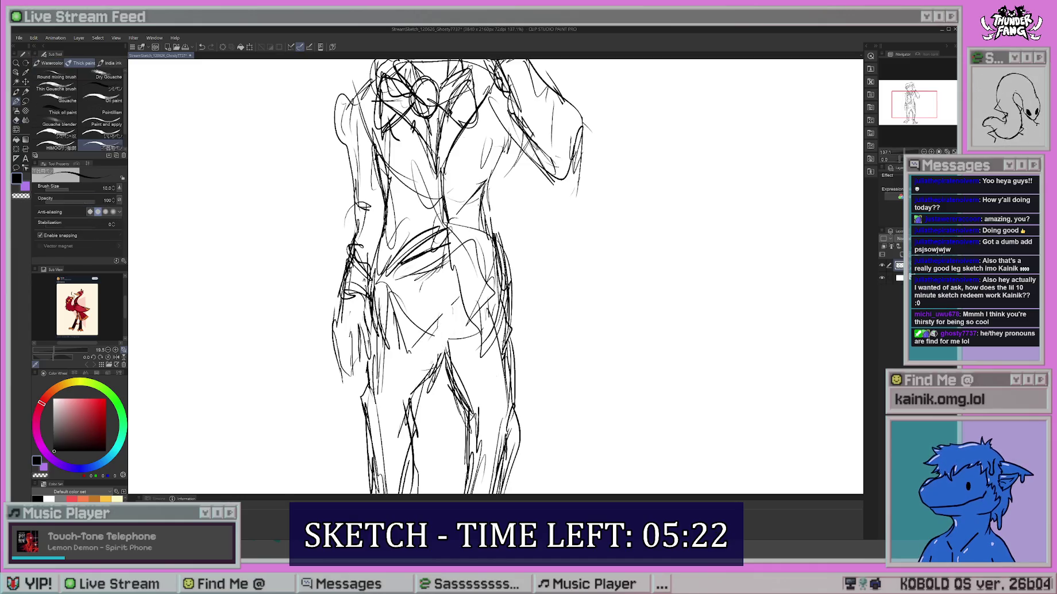
pyautogui.moveTo(461, 320); pyautogui.dragTo(444, 339)
# Zoom out to show the whole faded figure sketch and recentre it.
pyautogui.scroll(5, 432, 284)
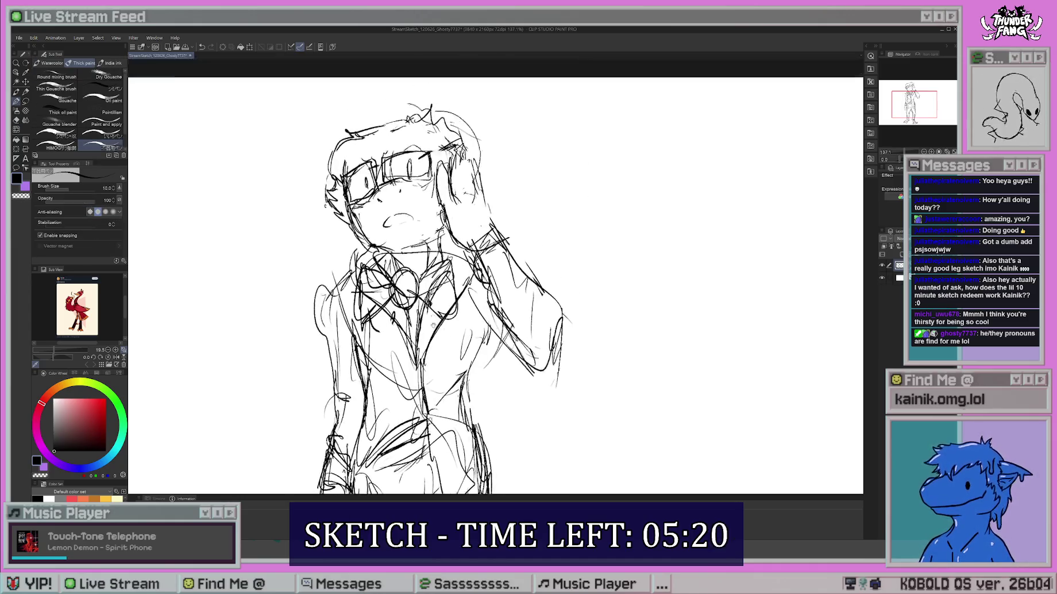
pyautogui.scroll(-2, 431, 284)
pyautogui.scroll(1, 432, 284)
pyautogui.moveTo(514, 286); pyautogui.dragTo(497, 306)
pyautogui.scroll(-3, 496, 276)
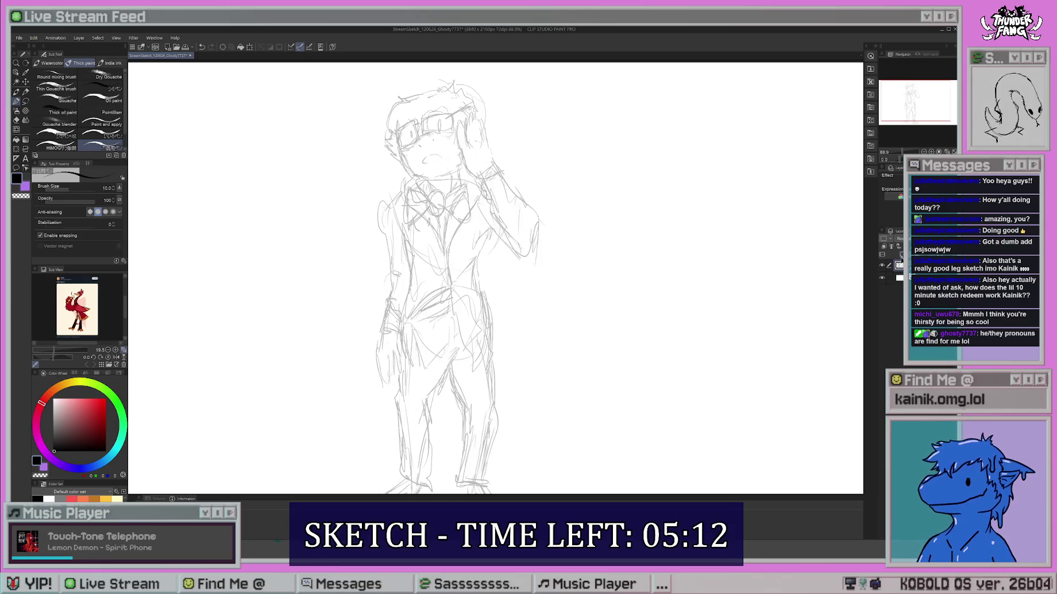
pyautogui.moveTo(320, 214); pyautogui.dragTo(341, 283)
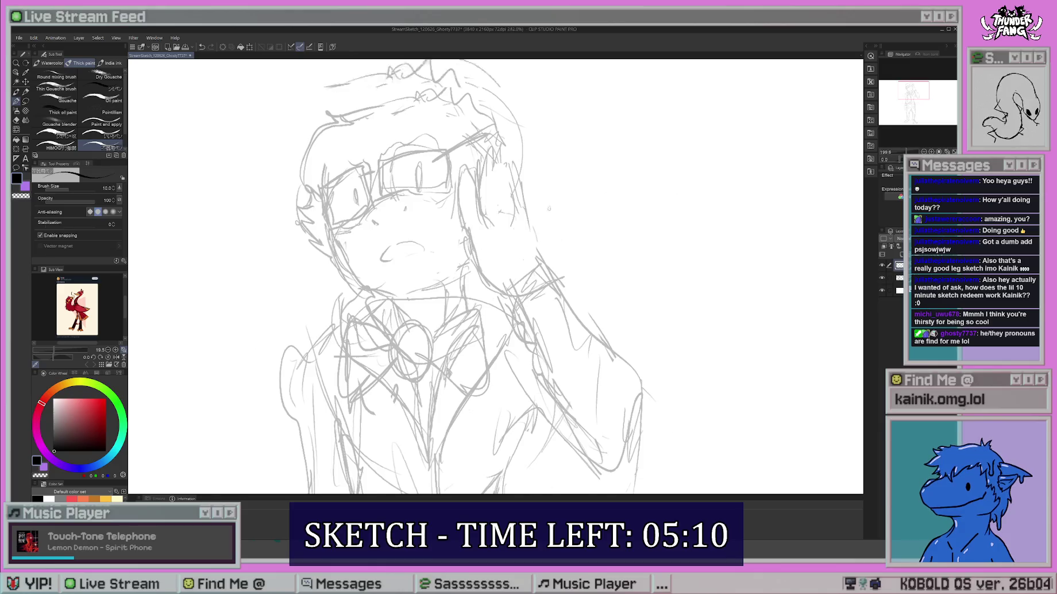
# Ink the mouth as a closed curve and a nostril, redoing the first lip stroke.
pyautogui.scroll(2, 661, 230)
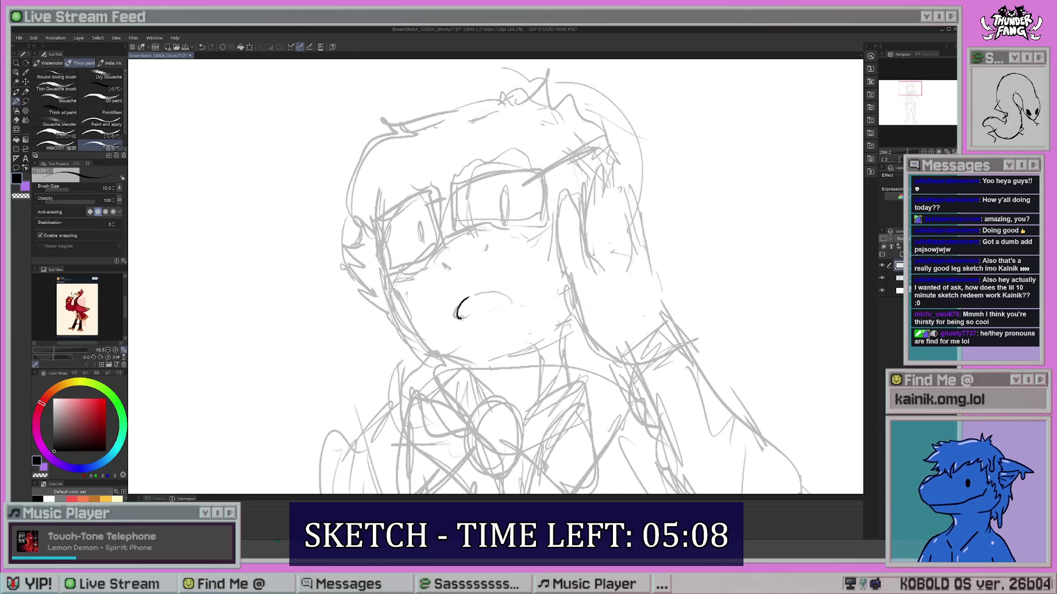
pyautogui.moveTo(465, 298)
pyautogui.mouseDown()
pyautogui.moveTo(457, 318)
pyautogui.moveTo(507, 305)
pyautogui.mouseUp()
pyautogui.hotkey('ctrl', 'z')
pyautogui.moveTo(575, 288); pyautogui.dragTo(569, 304)
pyautogui.moveTo(437, 281)
pyautogui.mouseDown()
pyautogui.moveTo(479, 273)
pyautogui.moveTo(469, 243)
pyautogui.moveTo(516, 259)
pyautogui.mouseUp()
# Ink the left lens frame with its pupil and a smooth right eyebrow.
pyautogui.moveTo(440, 258)
pyautogui.mouseDown()
pyautogui.moveTo(412, 211)
pyautogui.moveTo(369, 253)
pyautogui.moveTo(426, 264)
pyautogui.mouseUp()
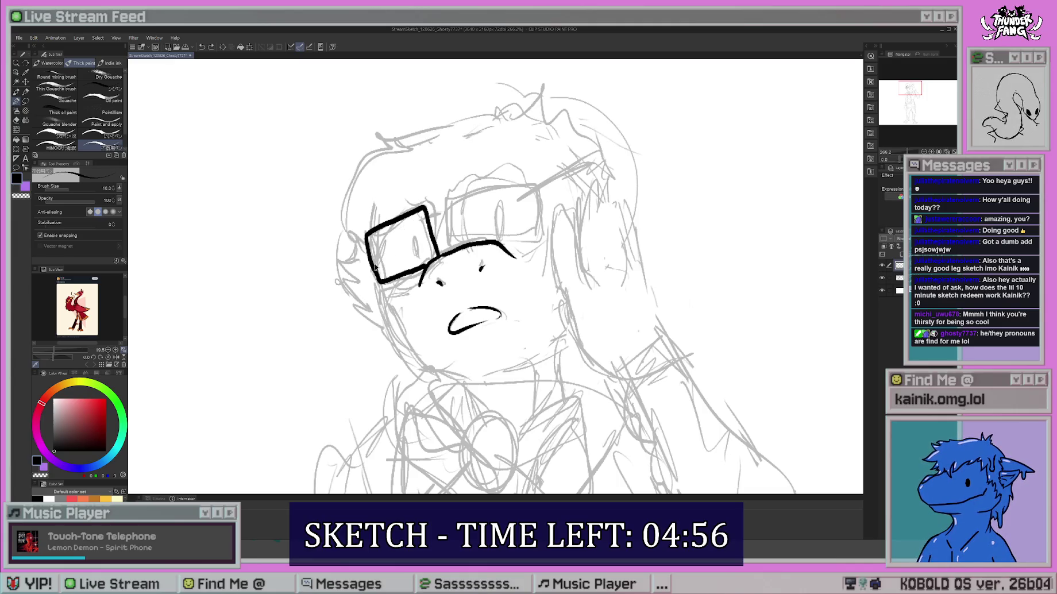
pyautogui.moveTo(415, 239)
pyautogui.mouseDown()
pyautogui.moveTo(415, 258)
pyautogui.moveTo(417, 239)
pyautogui.mouseUp()
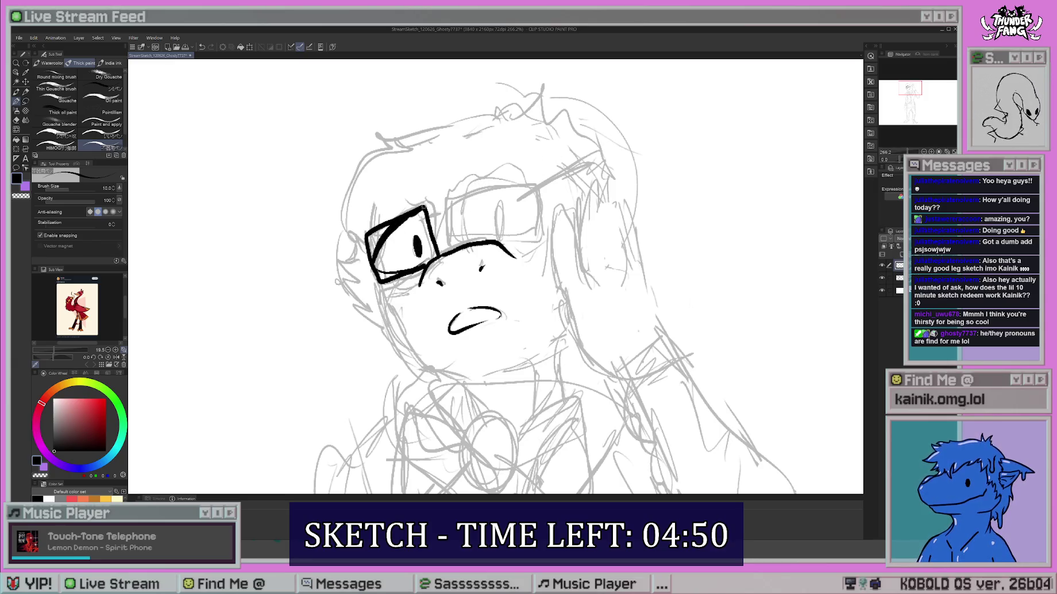
pyautogui.moveTo(458, 195)
pyautogui.mouseDown()
pyautogui.moveTo(543, 207)
pyautogui.moveTo(500, 242)
pyautogui.mouseUp()
pyautogui.hotkey('ctrl', 'z')
pyautogui.hotkey('ctrl', 'z')
pyautogui.hotkey('ctrl', 'z')
pyautogui.moveTo(453, 198)
pyautogui.mouseDown()
pyautogui.moveTo(541, 203)
pyautogui.moveTo(506, 240)
pyautogui.mouseUp()
pyautogui.hotkey('ctrl', 'z')
pyautogui.hotkey('ctrl', 'z')
pyautogui.moveTo(479, 193)
pyautogui.mouseDown()
pyautogui.moveTo(539, 225)
pyautogui.moveTo(509, 246)
pyautogui.mouseUp()
pyautogui.moveTo(466, 190); pyautogui.dragTo(537, 207)
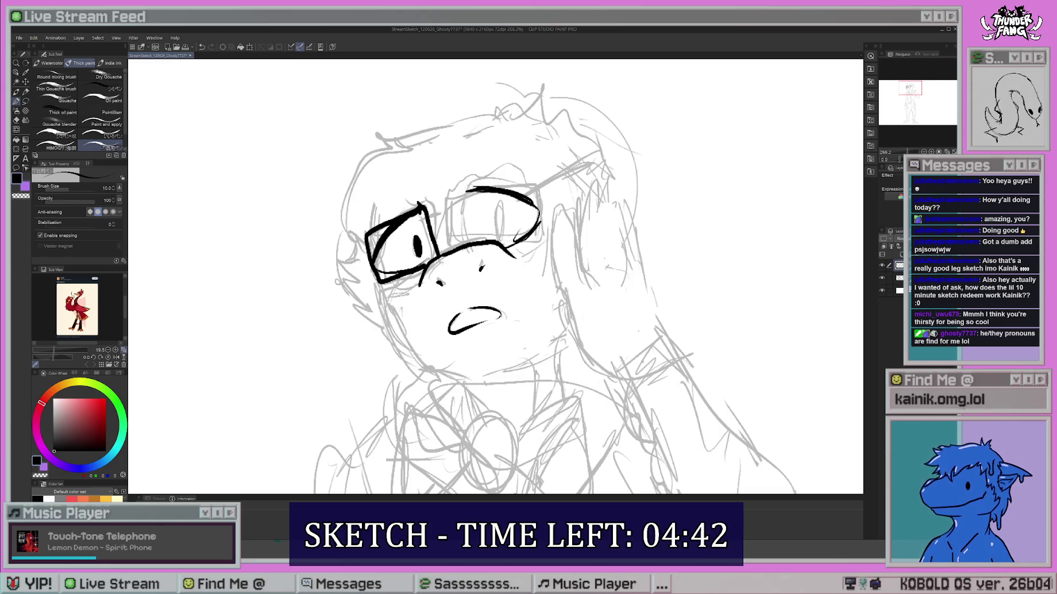
# Ink the right lens, the glasses arm and the cheek line beside the lens.
pyautogui.moveTo(474, 187); pyautogui.dragTo(465, 241)
pyautogui.moveTo(499, 211)
pyautogui.mouseDown()
pyautogui.moveTo(500, 231)
pyautogui.moveTo(457, 248)
pyautogui.mouseUp()
pyautogui.hotkey('ctrl', 'z')
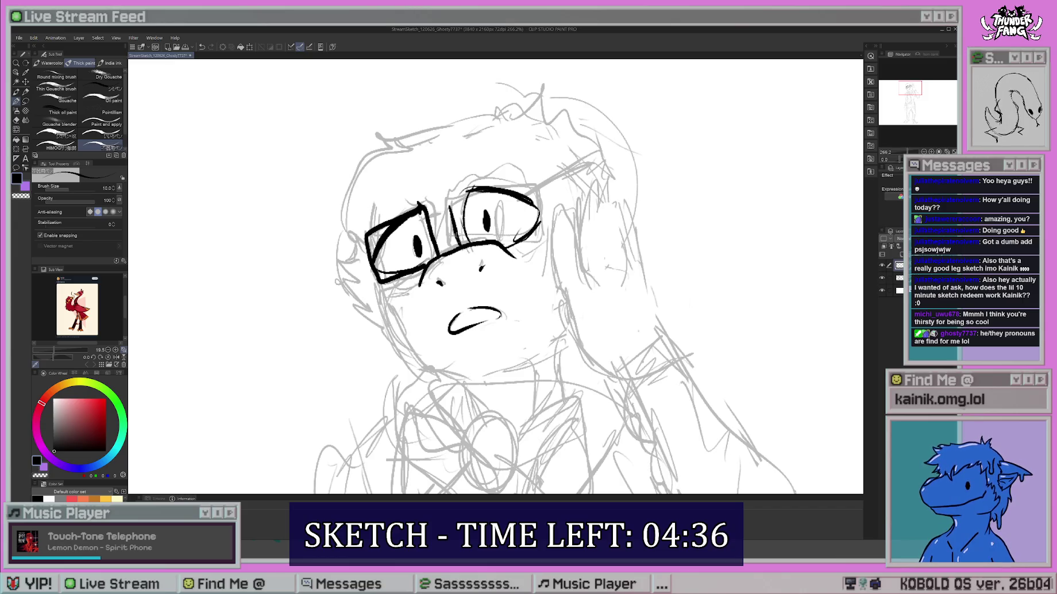
pyautogui.moveTo(449, 201)
pyautogui.mouseDown()
pyautogui.moveTo(536, 178)
pyautogui.moveTo(539, 233)
pyautogui.mouseUp()
pyautogui.moveTo(426, 215); pyautogui.dragTo(435, 220)
pyautogui.moveTo(540, 190); pyautogui.dragTo(595, 152)
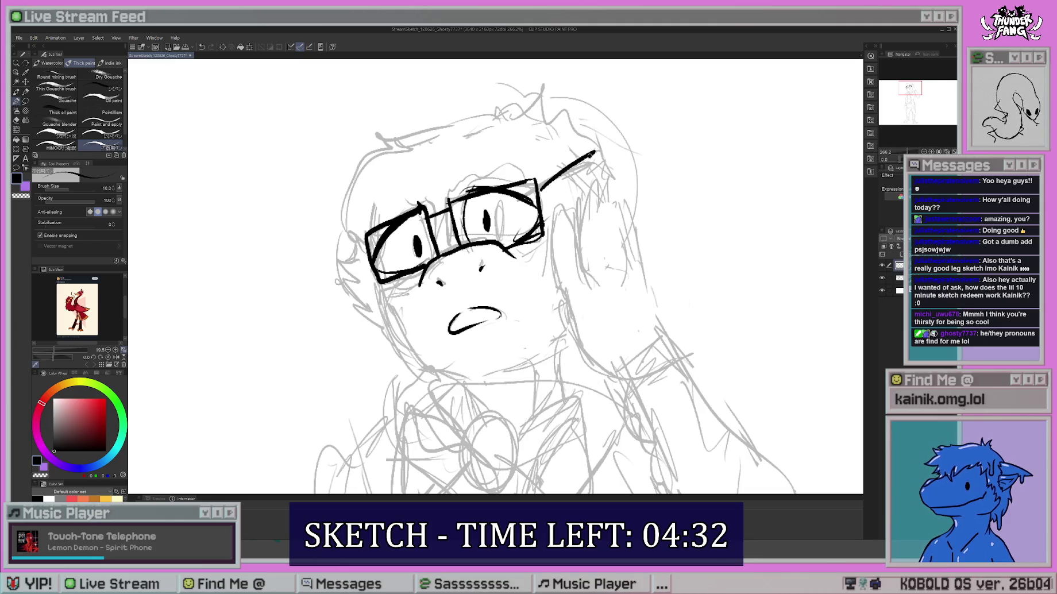
pyautogui.moveTo(573, 216); pyautogui.dragTo(581, 265)
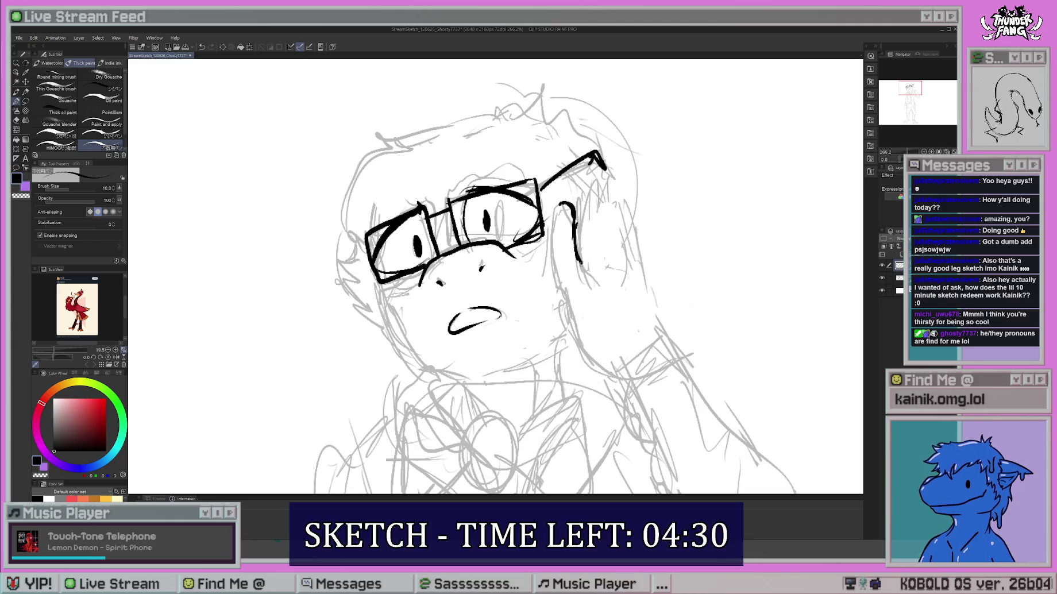
pyautogui.moveTo(560, 202); pyautogui.dragTo(562, 282)
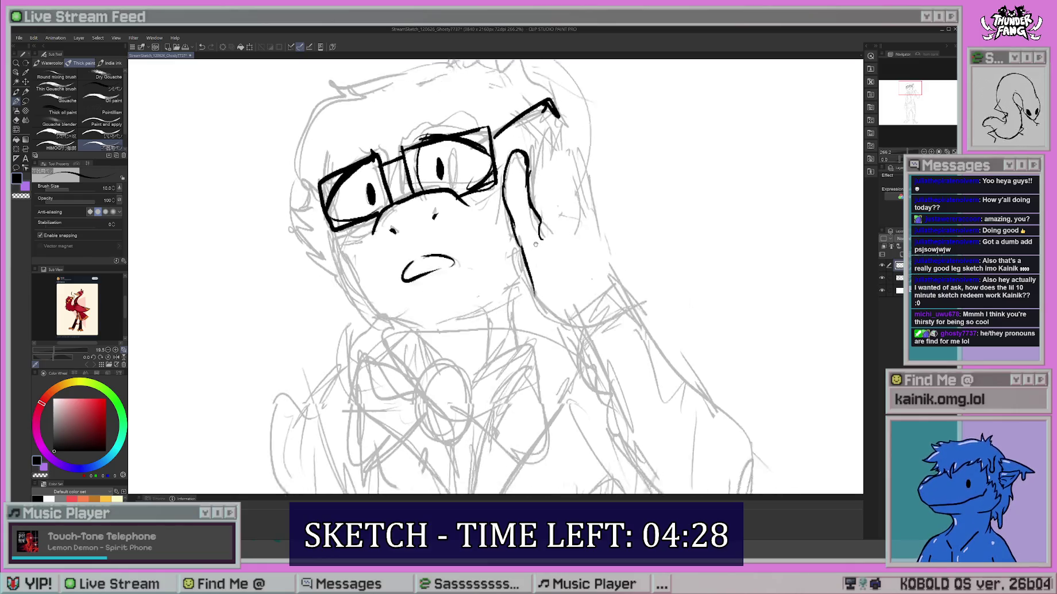
# Extend the cheek line toward the chin and ink the raised hand's edges and hatching.
pyautogui.moveTo(515, 313); pyautogui.dragTo(558, 371)
pyautogui.moveTo(534, 177); pyautogui.dragTo(521, 231)
pyautogui.moveTo(540, 179)
pyautogui.mouseDown()
pyautogui.moveTo(535, 218)
pyautogui.moveTo(553, 267)
pyautogui.mouseUp()
pyautogui.hotkey('ctrl', 'z')
pyautogui.hotkey('ctrl', 'z')
pyautogui.moveTo(552, 202); pyautogui.dragTo(576, 277)
pyautogui.moveTo(460, 288); pyautogui.dragTo(445, 240)
pyautogui.moveTo(560, 236); pyautogui.dragTo(592, 284)
pyautogui.moveTo(555, 241); pyautogui.dragTo(566, 268)
pyautogui.moveTo(517, 345); pyautogui.dragTo(486, 250)
pyautogui.moveTo(551, 169)
pyautogui.mouseDown()
pyautogui.moveTo(505, 240)
pyautogui.moveTo(534, 270)
pyautogui.mouseUp()
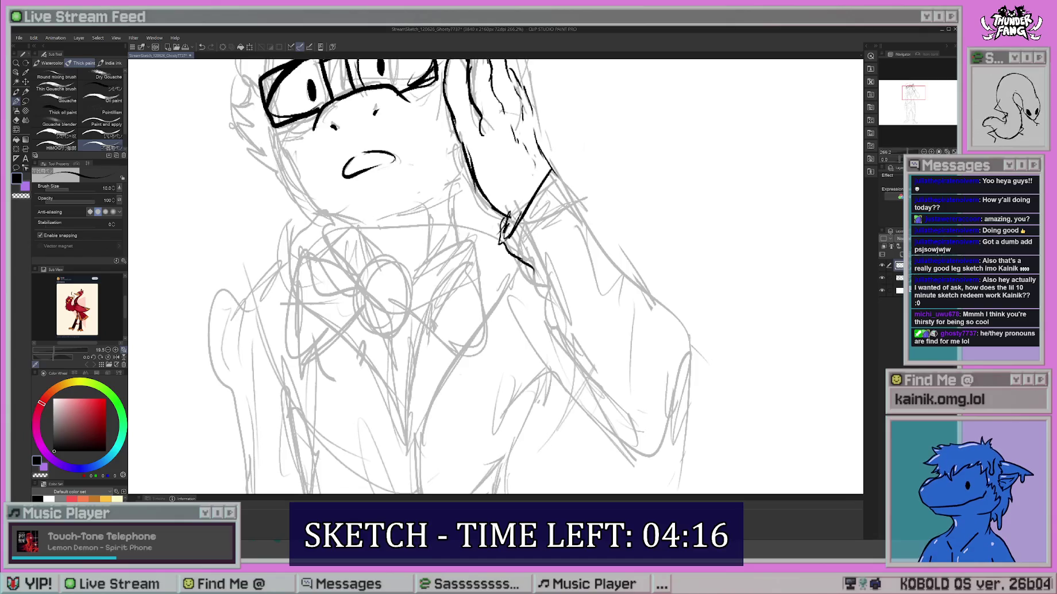
pyautogui.moveTo(575, 199); pyautogui.dragTo(572, 227)
pyautogui.moveTo(560, 207)
pyautogui.mouseDown()
pyautogui.moveTo(543, 252)
pyautogui.moveTo(560, 259)
pyautogui.mouseUp()
# Ink the raised arm's outer contour, inner lines and forearm down to the elbow.
pyautogui.moveTo(517, 345); pyautogui.dragTo(497, 310)
pyautogui.moveTo(505, 230); pyautogui.dragTo(608, 386)
pyautogui.moveTo(537, 253); pyautogui.dragTo(569, 307)
pyautogui.moveTo(559, 165)
pyautogui.mouseDown()
pyautogui.moveTo(623, 284)
pyautogui.moveTo(646, 283)
pyautogui.moveTo(677, 348)
pyautogui.moveTo(634, 407)
pyautogui.mouseUp()
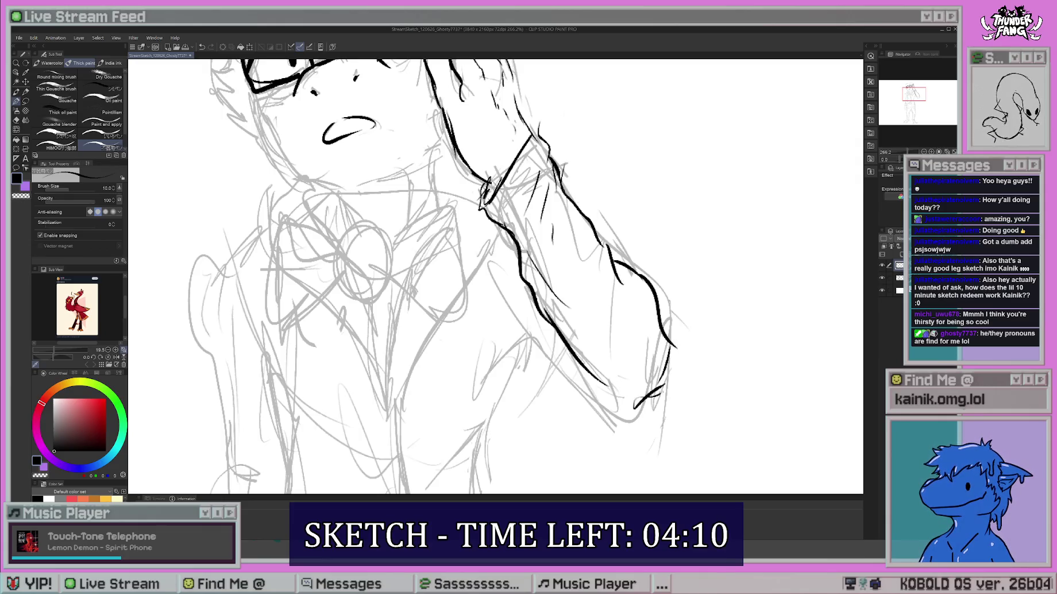
pyautogui.moveTo(625, 277); pyautogui.dragTo(640, 343)
pyautogui.moveTo(509, 346)
pyautogui.mouseDown()
pyautogui.moveTo(632, 421)
pyautogui.moveTo(546, 254)
pyautogui.moveTo(569, 269)
pyautogui.moveTo(562, 299)
pyautogui.mouseUp()
pyautogui.moveTo(565, 294); pyautogui.dragTo(536, 335)
pyautogui.moveTo(561, 152); pyautogui.dragTo(550, 235)
# Ink the bow tie's knot and loops.
pyautogui.moveTo(494, 276); pyautogui.dragTo(546, 300)
pyautogui.moveTo(462, 325)
pyautogui.mouseDown()
pyautogui.moveTo(476, 264)
pyautogui.moveTo(459, 328)
pyautogui.mouseUp()
pyautogui.moveTo(483, 288)
pyautogui.mouseDown()
pyautogui.moveTo(531, 238)
pyautogui.moveTo(558, 311)
pyautogui.moveTo(487, 310)
pyautogui.moveTo(554, 268)
pyautogui.mouseUp()
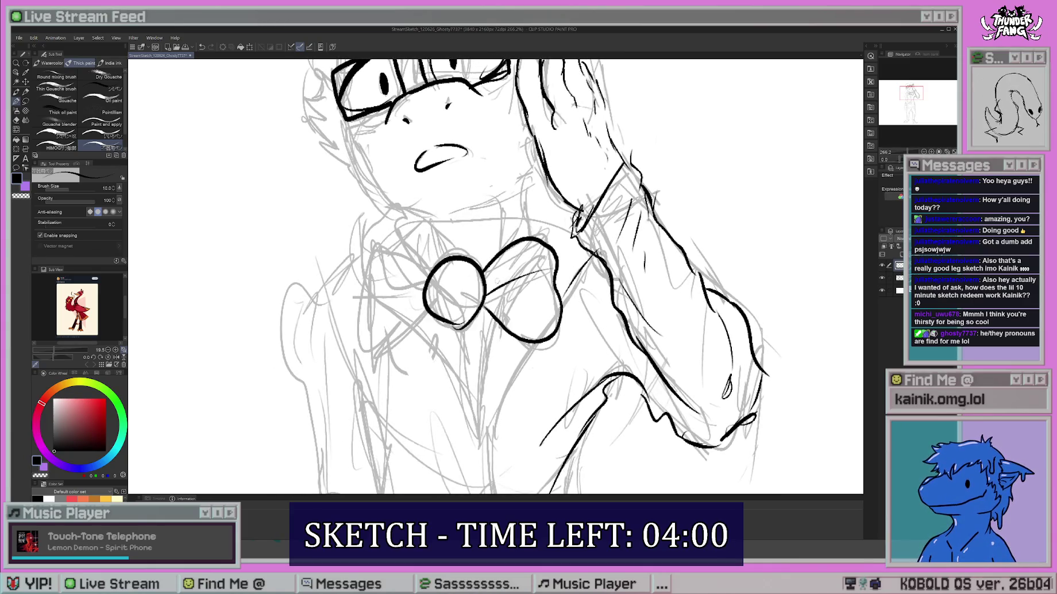
pyautogui.moveTo(430, 270)
pyautogui.mouseDown()
pyautogui.moveTo(360, 256)
pyautogui.moveTo(374, 340)
pyautogui.moveTo(426, 313)
pyautogui.moveTo(398, 307)
pyautogui.mouseUp()
# Ink the jaw, both sides of the neck and the top outline of the hair.
pyautogui.scroll(3, 494, 276)
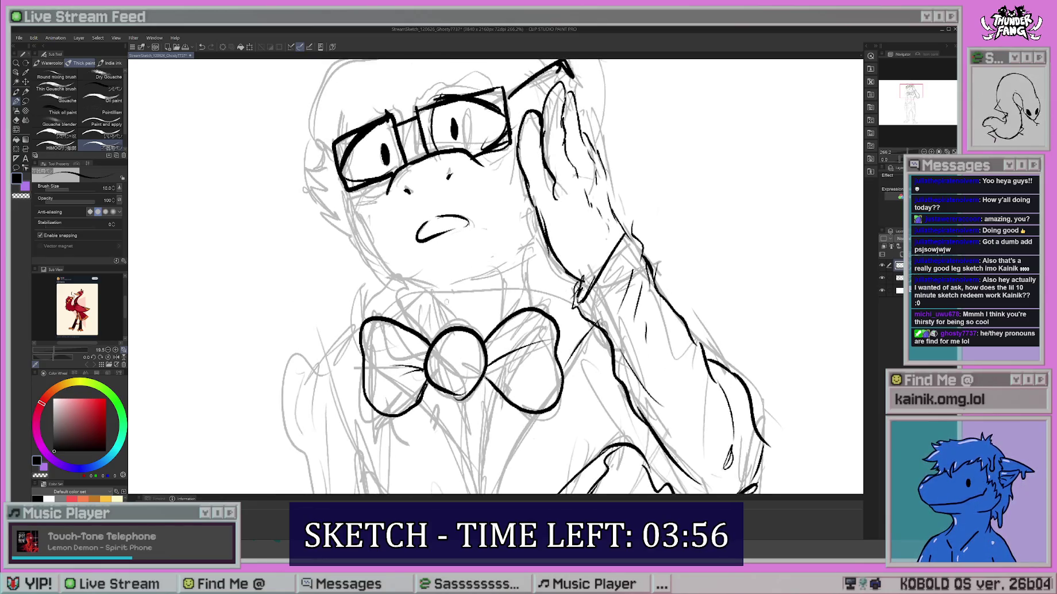
pyautogui.moveTo(494, 276); pyautogui.dragTo(514, 326)
pyautogui.moveTo(374, 248)
pyautogui.mouseDown()
pyautogui.moveTo(374, 280)
pyautogui.moveTo(420, 340)
pyautogui.moveTo(430, 333)
pyautogui.mouseUp()
pyautogui.hotkey('ctrl', 'z')
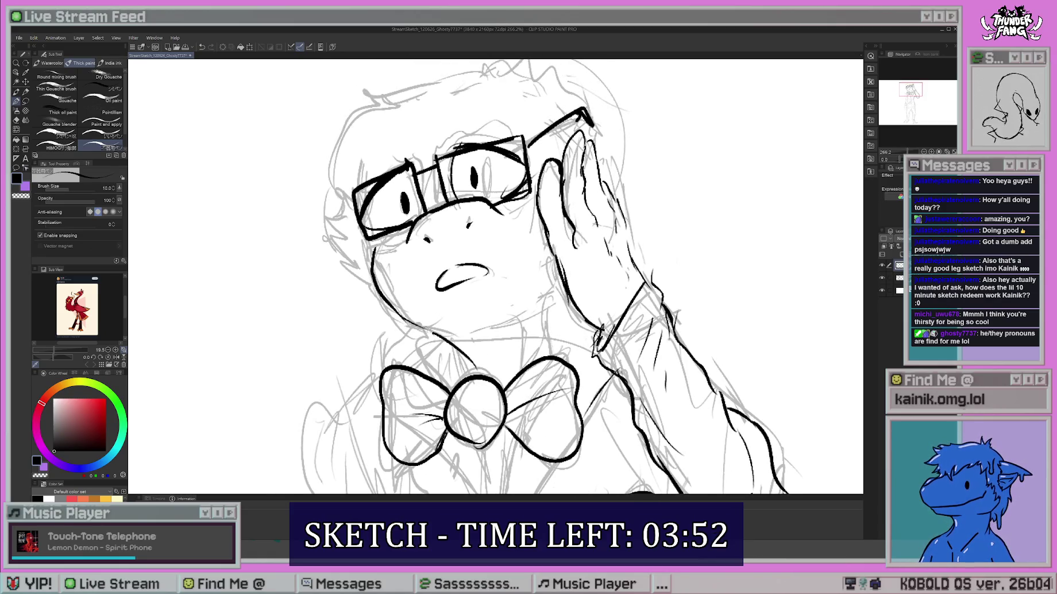
pyautogui.moveTo(549, 282); pyautogui.dragTo(566, 339)
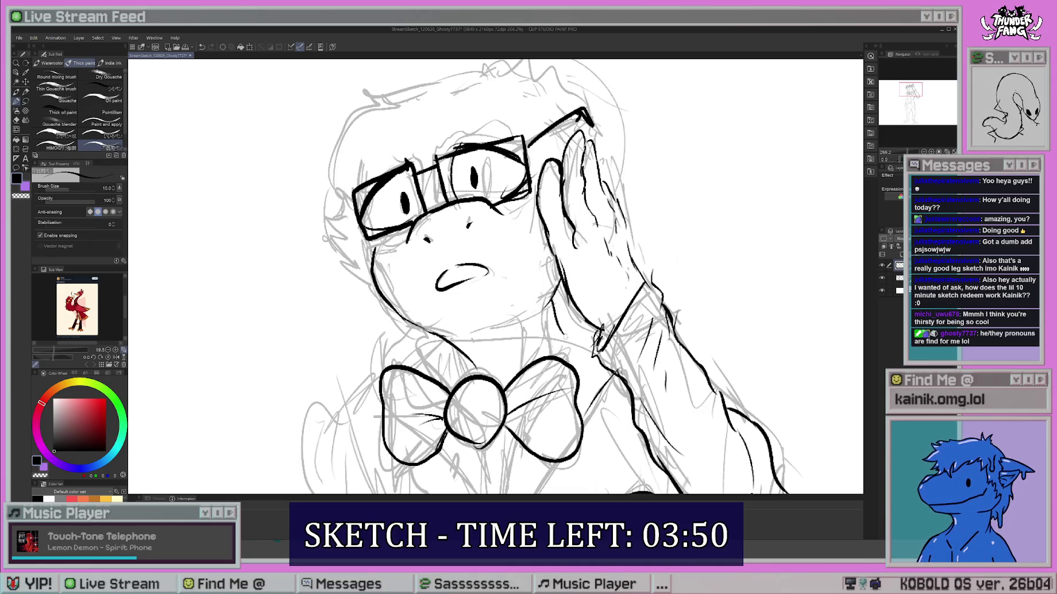
pyautogui.scroll(-3, 552, 276)
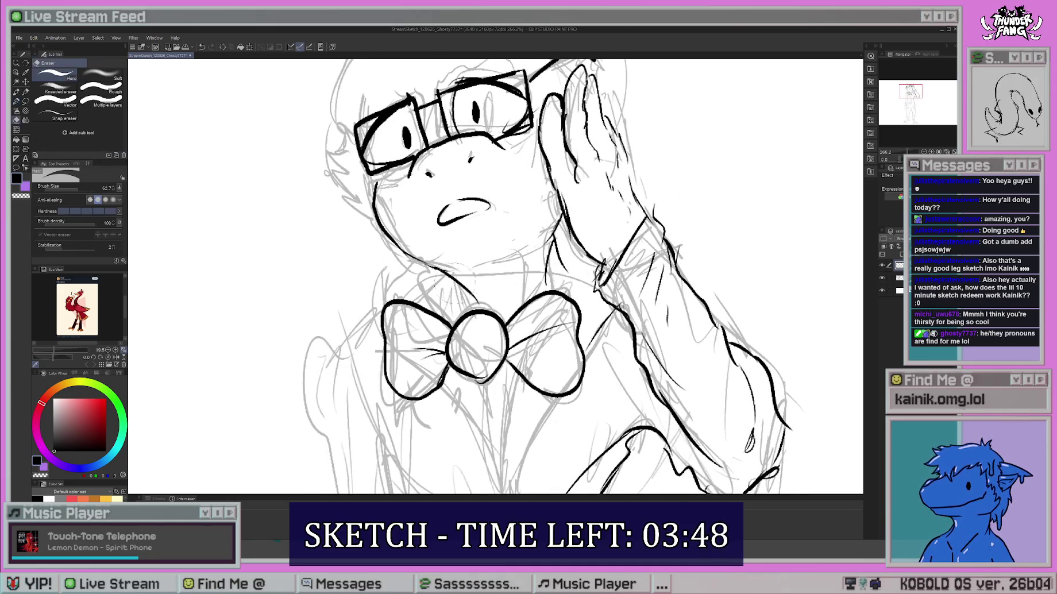
pyautogui.moveTo(443, 277); pyautogui.dragTo(457, 315)
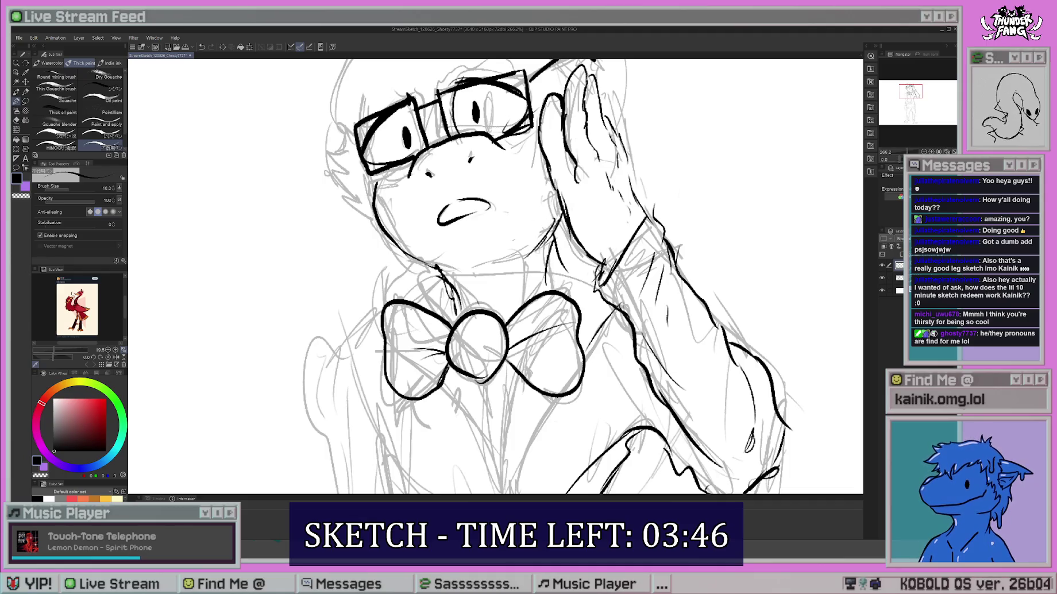
pyautogui.moveTo(559, 285); pyautogui.dragTo(588, 439)
pyautogui.moveTo(544, 158)
pyautogui.mouseDown()
pyautogui.moveTo(503, 141)
pyautogui.moveTo(393, 165)
pyautogui.moveTo(353, 229)
pyautogui.moveTo(355, 342)
pyautogui.moveTo(385, 361)
pyautogui.mouseUp()
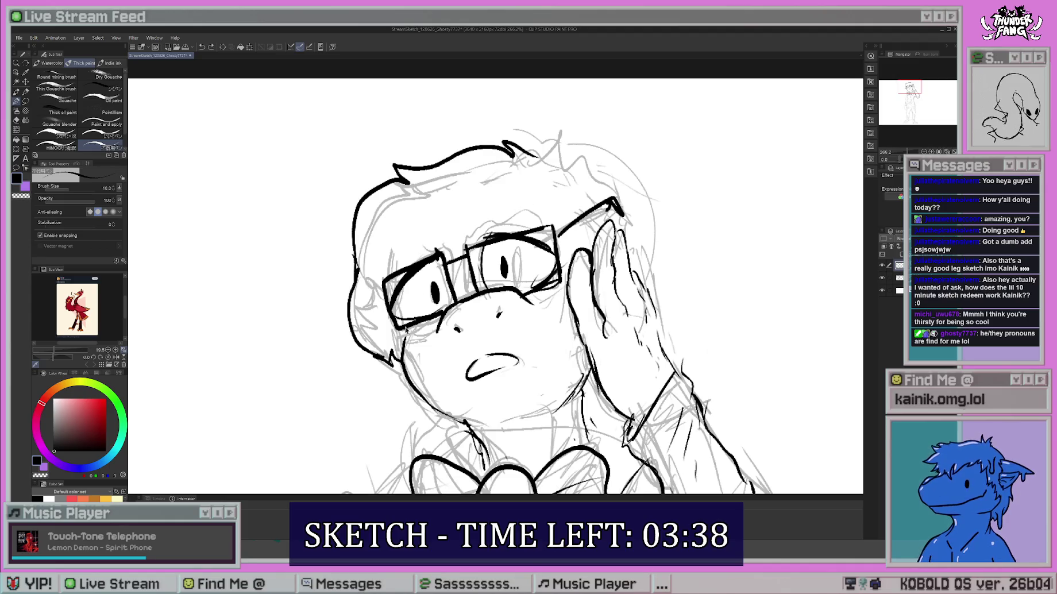
# Add strokes between the glasses lenses, then ink the neck and a line below the bow tie.
pyautogui.moveTo(443, 249)
pyautogui.mouseDown()
pyautogui.moveTo(466, 297)
pyautogui.moveTo(473, 250)
pyautogui.mouseUp()
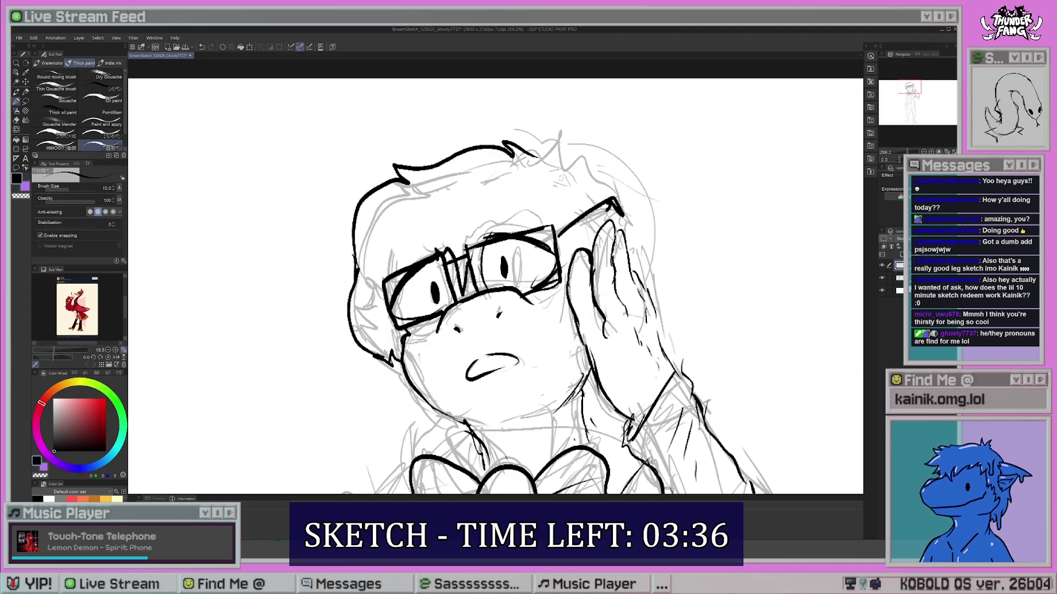
pyautogui.moveTo(560, 221); pyautogui.dragTo(549, 193)
pyautogui.moveTo(561, 314); pyautogui.dragTo(537, 201)
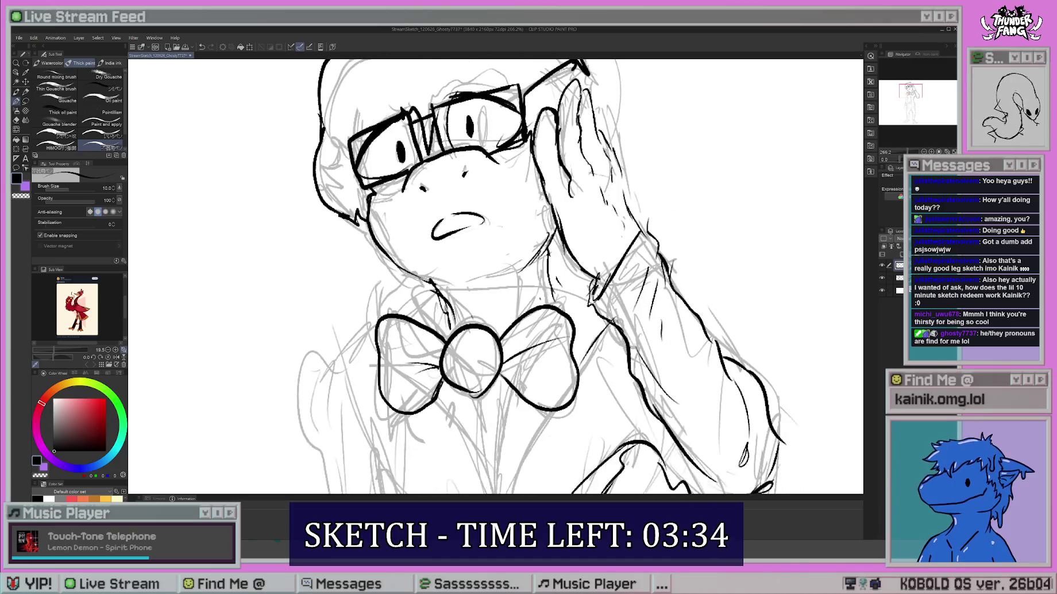
pyautogui.moveTo(547, 249)
pyautogui.mouseDown()
pyautogui.moveTo(549, 282)
pyautogui.moveTo(581, 319)
pyautogui.mouseUp()
pyautogui.moveTo(581, 318); pyautogui.dragTo(566, 242)
pyautogui.moveTo(574, 235); pyautogui.dragTo(562, 283)
pyautogui.moveTo(537, 326); pyautogui.dragTo(498, 440)
# Ink the V-shaped shirt collar under the bow tie and the lines left of the bow.
pyautogui.moveTo(517, 345); pyautogui.dragTo(528, 298)
pyautogui.moveTo(503, 258); pyautogui.dragTo(508, 428)
pyautogui.moveTo(514, 365); pyautogui.dragTo(505, 419)
pyautogui.moveTo(435, 269)
pyautogui.mouseDown()
pyautogui.moveTo(492, 390)
pyautogui.moveTo(470, 289)
pyautogui.moveTo(478, 350)
pyautogui.mouseUp()
pyautogui.moveTo(414, 212); pyautogui.dragTo(377, 263)
pyautogui.moveTo(492, 348)
pyautogui.mouseDown()
pyautogui.moveTo(505, 339)
pyautogui.moveTo(483, 218)
pyautogui.mouseUp()
# Ink the arm and neck right of the bow, the collar's left side, and a hooked torso line.
pyautogui.moveTo(616, 212); pyautogui.dragTo(655, 264)
pyautogui.moveTo(595, 247); pyautogui.dragTo(615, 198)
pyautogui.moveTo(656, 236); pyautogui.dragTo(638, 216)
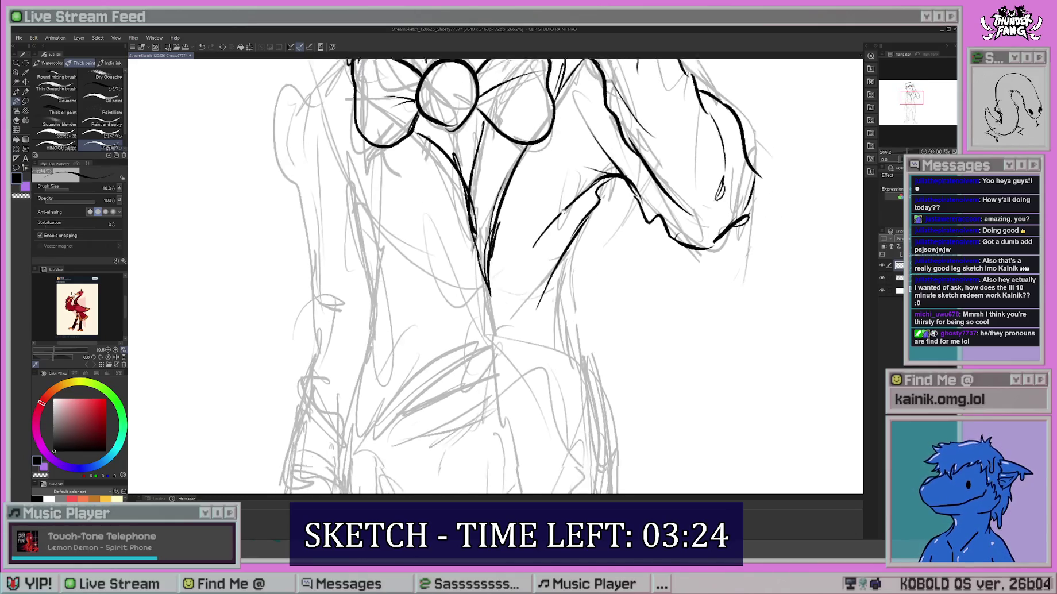
pyautogui.moveTo(405, 125); pyautogui.dragTo(489, 291)
pyautogui.moveTo(475, 207); pyautogui.dragTo(483, 296)
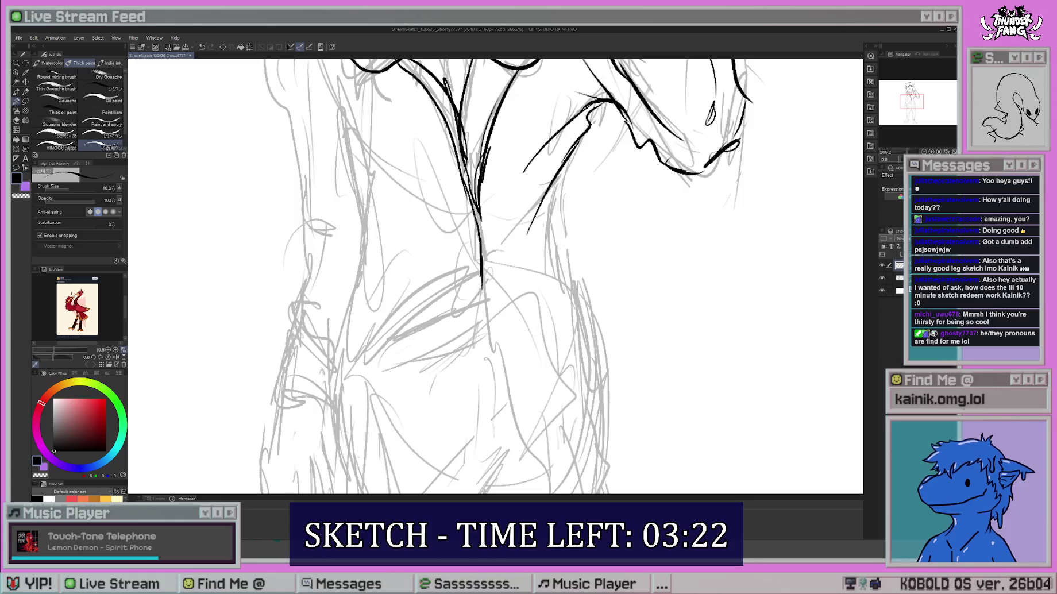
pyautogui.moveTo(451, 207)
pyautogui.mouseDown()
pyautogui.moveTo(514, 405)
pyautogui.moveTo(543, 422)
pyautogui.moveTo(563, 290)
pyautogui.moveTo(529, 141)
pyautogui.mouseUp()
# Add lines beside the torso, trim a torso line's lower end, and add a curved left line.
pyautogui.moveTo(523, 265); pyautogui.dragTo(494, 374)
pyautogui.moveTo(520, 302); pyautogui.dragTo(546, 390)
pyautogui.moveTo(551, 477); pyautogui.dragTo(552, 304)
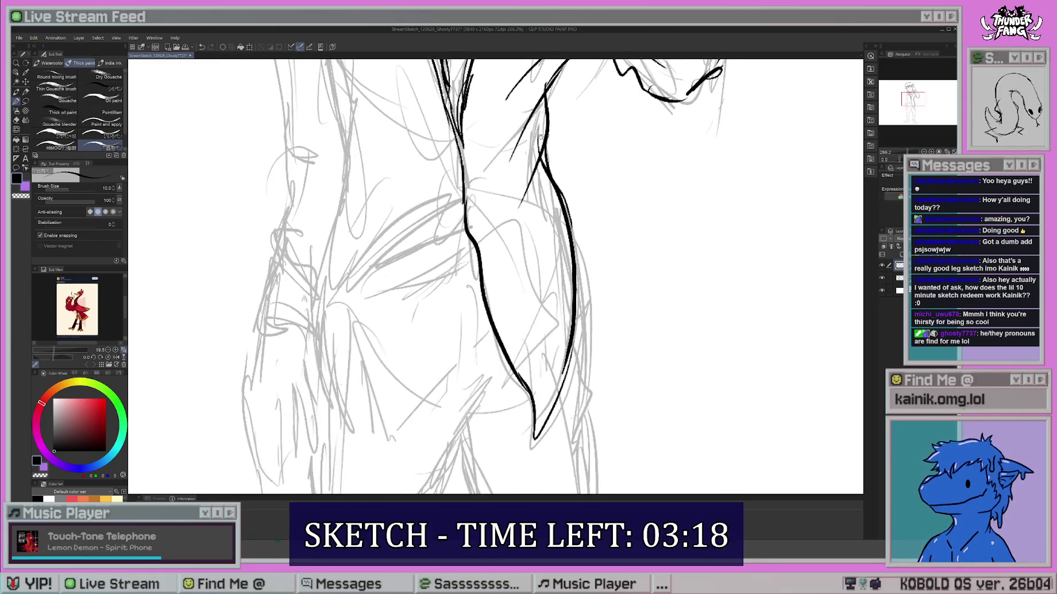
pyautogui.moveTo(534, 439); pyautogui.dragTo(500, 311)
pyautogui.moveTo(568, 281); pyautogui.dragTo(526, 325)
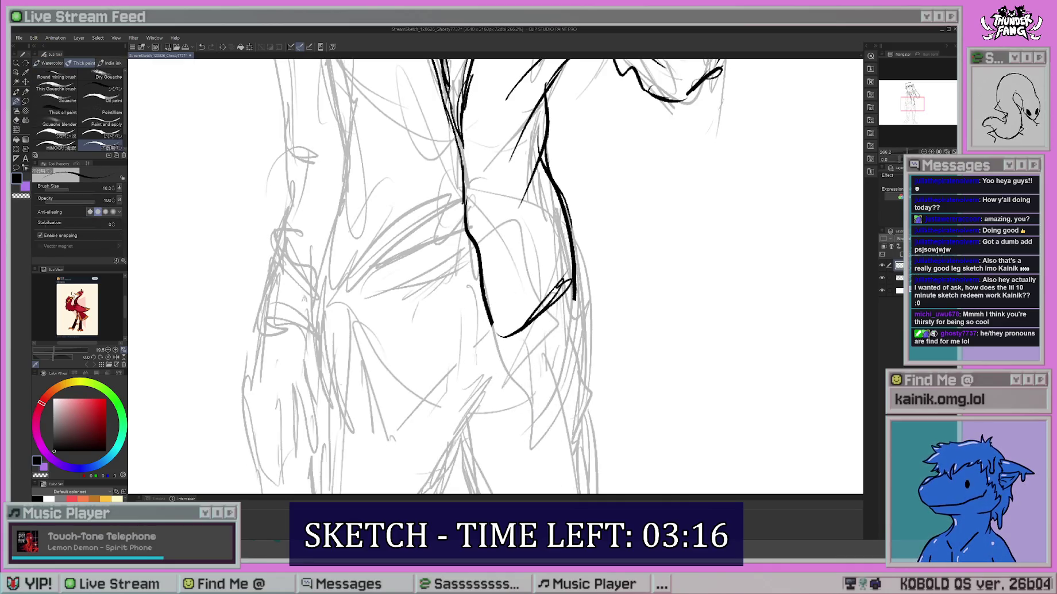
pyautogui.moveTo(517, 276); pyautogui.dragTo(524, 339)
pyautogui.moveTo(472, 286); pyautogui.dragTo(385, 311)
# Add short lines along the torso's left side and beside the torso hook.
pyautogui.moveTo(349, 262); pyautogui.dragTo(395, 251)
pyautogui.moveTo(432, 215); pyautogui.dragTo(473, 220)
pyautogui.moveTo(470, 263)
pyautogui.mouseDown()
pyautogui.moveTo(507, 347)
pyautogui.moveTo(503, 365)
pyautogui.mouseUp()
pyautogui.moveTo(474, 294); pyautogui.dragTo(506, 341)
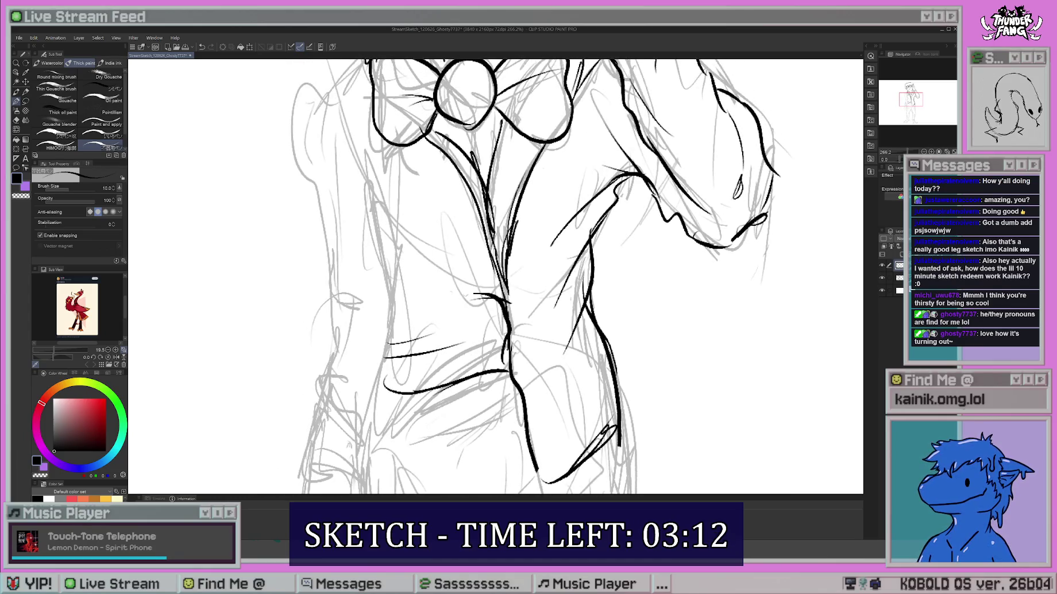
pyautogui.moveTo(453, 251)
pyautogui.mouseDown()
pyautogui.moveTo(472, 290)
pyautogui.moveTo(479, 266)
pyautogui.moveTo(527, 381)
pyautogui.mouseUp()
# Ink and redraw the left torso outline, plus a few lines inside the torso.
pyautogui.moveTo(443, 182)
pyautogui.mouseDown()
pyautogui.moveTo(389, 255)
pyautogui.moveTo(383, 326)
pyautogui.mouseUp()
pyautogui.moveTo(518, 288); pyautogui.dragTo(518, 230)
pyautogui.moveTo(454, 236); pyautogui.dragTo(468, 324)
pyautogui.moveTo(446, 254)
pyautogui.mouseDown()
pyautogui.moveTo(460, 278)
pyautogui.moveTo(506, 196)
pyautogui.mouseUp()
pyautogui.moveTo(397, 164)
pyautogui.mouseDown()
pyautogui.moveTo(384, 294)
pyautogui.moveTo(409, 349)
pyautogui.mouseUp()
pyautogui.moveTo(517, 287); pyautogui.dragTo(523, 201)
pyautogui.moveTo(452, 187); pyautogui.dragTo(432, 337)
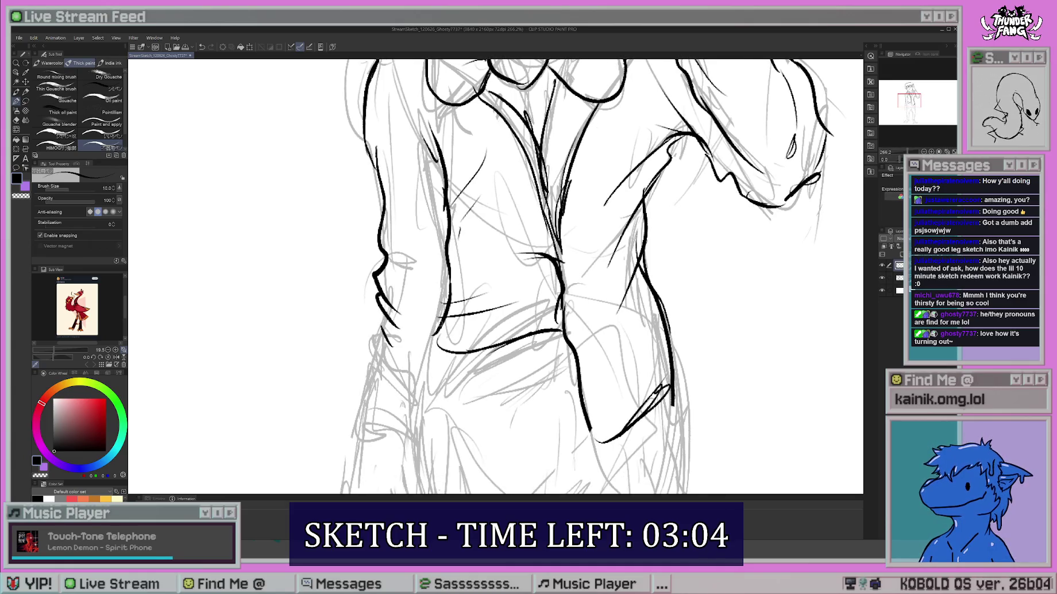
# Ink the left hip outline and extend the jacket hem line down toward the hand.
pyautogui.moveTo(517, 287); pyautogui.dragTo(520, 276)
pyautogui.moveTo(459, 240); pyautogui.dragTo(443, 333)
pyautogui.moveTo(400, 259)
pyautogui.mouseDown()
pyautogui.moveTo(369, 333)
pyautogui.moveTo(438, 345)
pyautogui.moveTo(433, 215)
pyautogui.mouseUp()
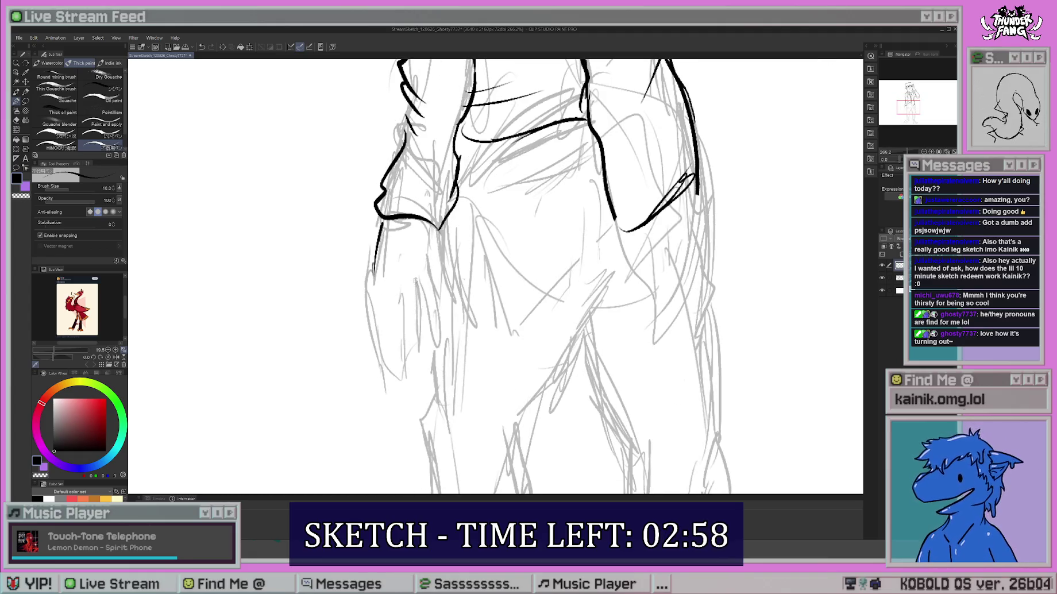
pyautogui.moveTo(415, 322)
pyautogui.mouseDown()
pyautogui.moveTo(434, 342)
pyautogui.moveTo(431, 280)
pyautogui.mouseUp()
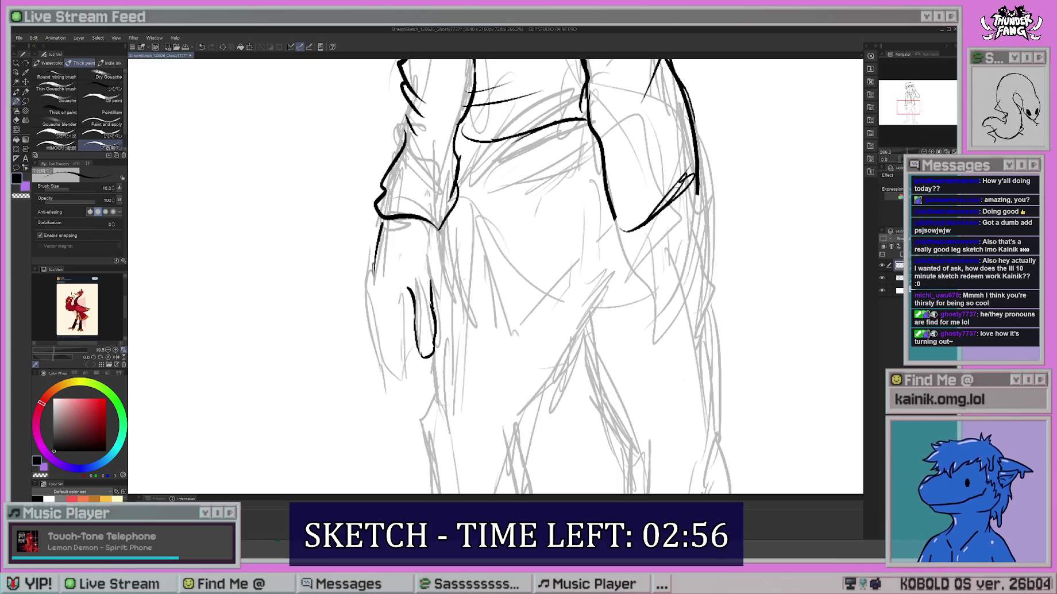
pyautogui.moveTo(396, 323)
pyautogui.mouseDown()
pyautogui.moveTo(402, 370)
pyautogui.moveTo(420, 348)
pyautogui.mouseUp()
# Ink the left hand's edges, redoing two strokes, and add short lines near the wrist.
pyautogui.moveTo(373, 267)
pyautogui.mouseDown()
pyautogui.moveTo(381, 358)
pyautogui.moveTo(398, 384)
pyautogui.mouseUp()
pyautogui.scroll(3, 495, 276)
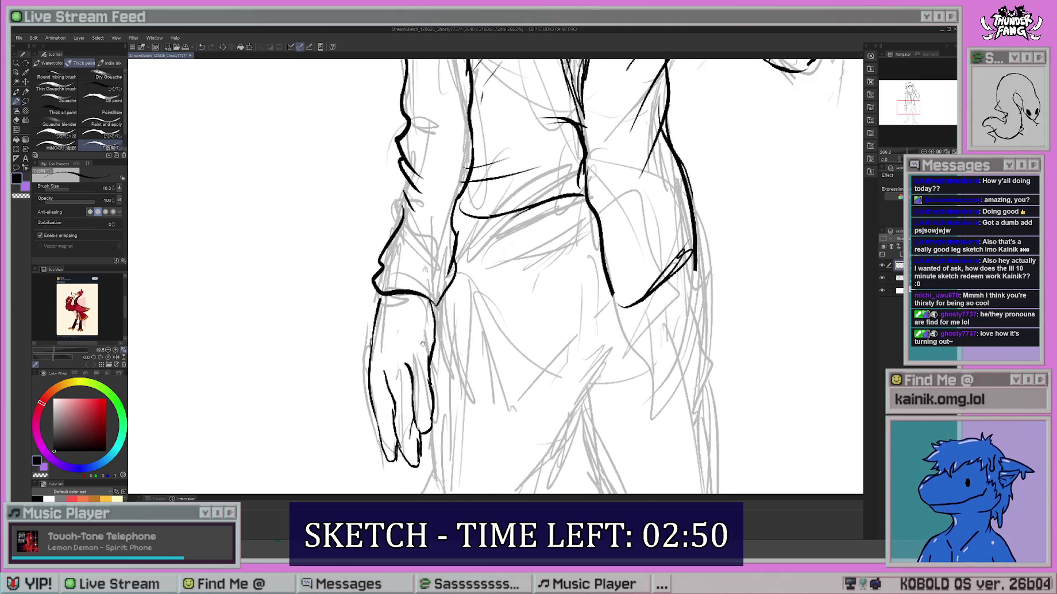
pyautogui.scroll(1, 494, 276)
pyautogui.hotkey('ctrl', 'z')
pyautogui.moveTo(378, 316); pyautogui.dragTo(373, 386)
pyautogui.hotkey('ctrl', 'z')
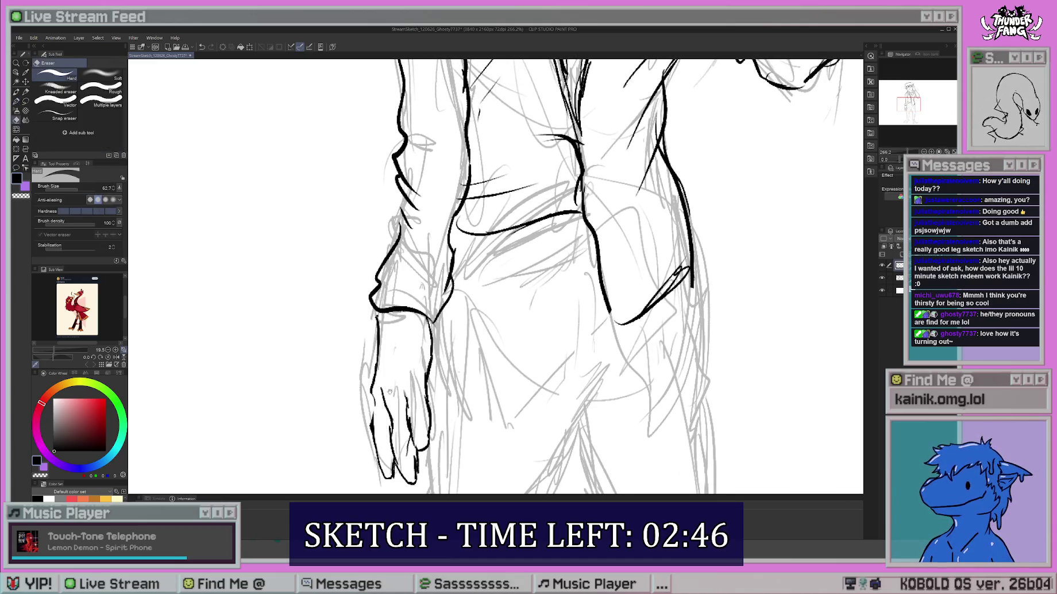
pyautogui.scroll(-2, 494, 276)
pyautogui.moveTo(360, 339); pyautogui.dragTo(360, 391)
pyautogui.scroll(3, 495, 276)
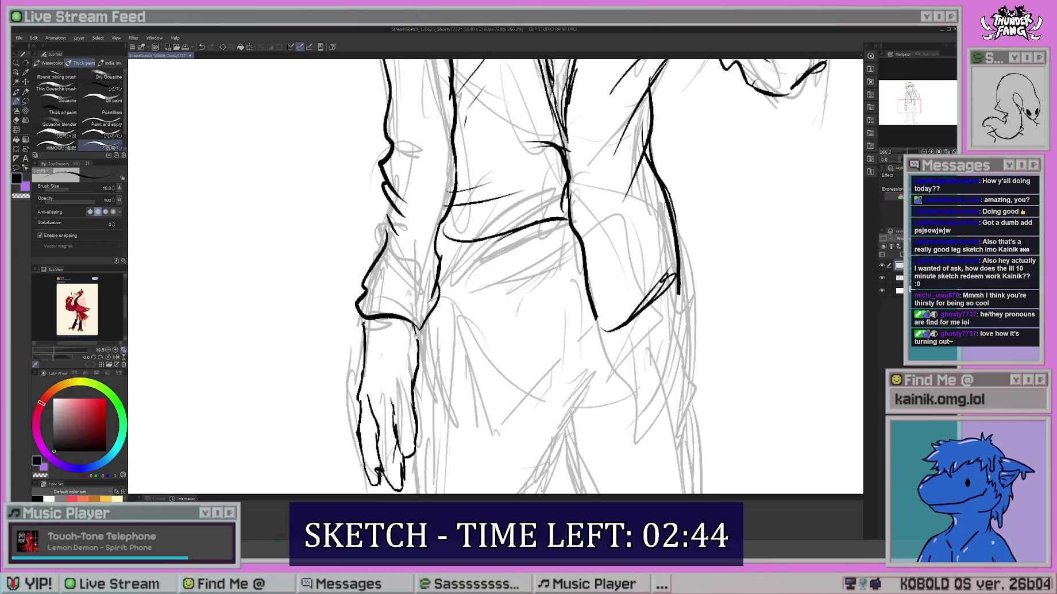
pyautogui.moveTo(402, 320)
pyautogui.mouseDown()
pyautogui.moveTo(404, 347)
pyautogui.moveTo(409, 329)
pyautogui.mouseUp()
pyautogui.scroll(3, 494, 275)
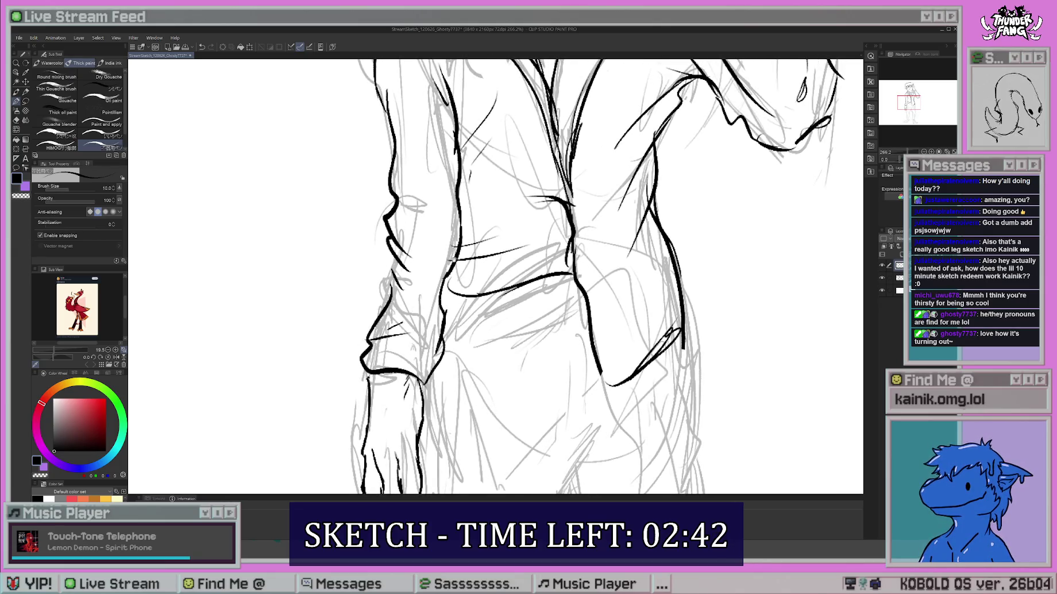
pyautogui.scroll(-8, 494, 276)
# Add lines near the waist and ink a hooked contour line down the thigh.
pyautogui.moveTo(517, 138)
pyautogui.mouseDown()
pyautogui.moveTo(405, 191)
pyautogui.moveTo(413, 160)
pyautogui.mouseUp()
pyautogui.scroll(-3, 471, 276)
pyautogui.moveTo(520, 229); pyautogui.dragTo(435, 368)
pyautogui.hotkey('ctrl', 'z')
pyautogui.moveTo(521, 236); pyautogui.dragTo(436, 389)
pyautogui.scroll(-5, 436, 390)
pyautogui.moveTo(449, 281); pyautogui.dragTo(418, 303)
# Redraw the leg contour as a wavy line extending downward, and ink a line below the hand.
pyautogui.scroll(-4, 495, 276)
pyautogui.hotkey('ctrl', 'z')
pyautogui.moveTo(443, 212); pyautogui.dragTo(437, 279)
pyautogui.scroll(-4, 494, 276)
pyautogui.moveTo(425, 207); pyautogui.dragTo(432, 410)
pyautogui.scroll(4, 468, 276)
pyautogui.moveTo(352, 199)
pyautogui.mouseDown()
pyautogui.moveTo(358, 273)
pyautogui.moveTo(396, 325)
pyautogui.mouseUp()
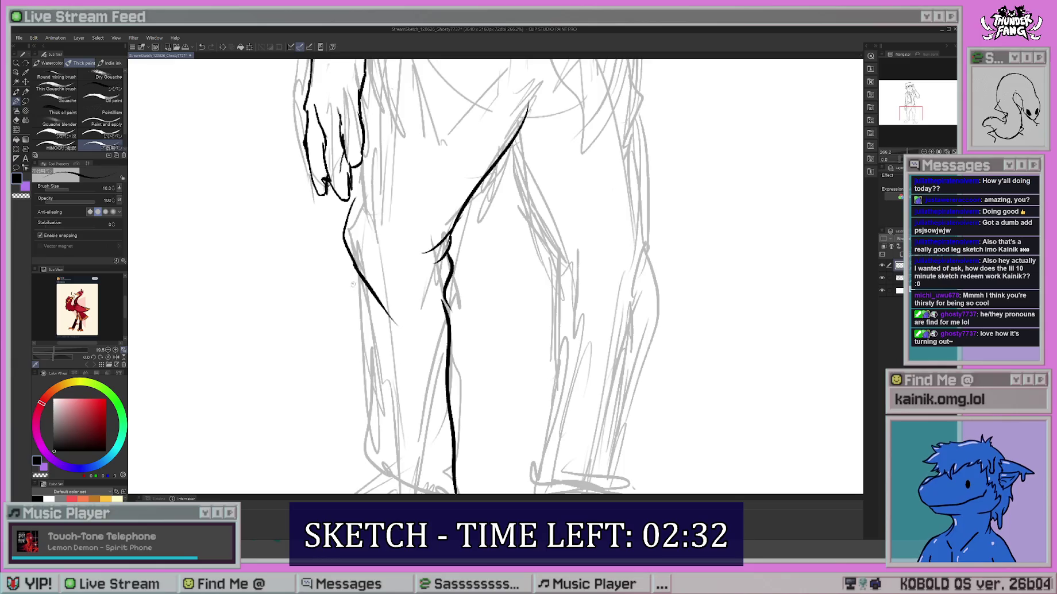
# Ink the left shin and the rolled left trouser cuff.
pyautogui.moveTo(354, 271); pyautogui.dragTo(379, 350)
pyautogui.scroll(-4, 385, 322)
pyautogui.moveTo(352, 231)
pyautogui.mouseDown()
pyautogui.moveTo(363, 332)
pyautogui.moveTo(456, 422)
pyautogui.mouseUp()
pyautogui.scroll(-4, 461, 295)
pyautogui.hotkey('ctrl', 'z')
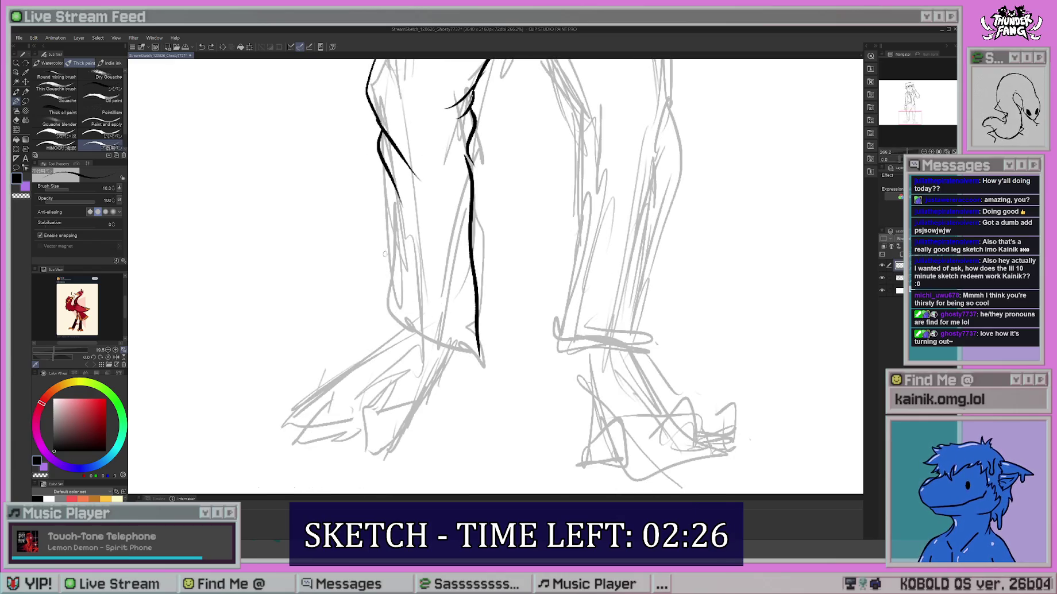
pyautogui.moveTo(380, 314)
pyautogui.mouseDown()
pyautogui.moveTo(462, 347)
pyautogui.moveTo(454, 333)
pyautogui.mouseUp()
pyautogui.moveTo(385, 254)
pyautogui.mouseDown()
pyautogui.moveTo(384, 272)
pyautogui.moveTo(381, 168)
pyautogui.mouseUp()
# Ink the left foot's angled outline and its toe lines.
pyautogui.scroll(2, 454, 201)
pyautogui.moveTo(469, 195); pyautogui.dragTo(438, 270)
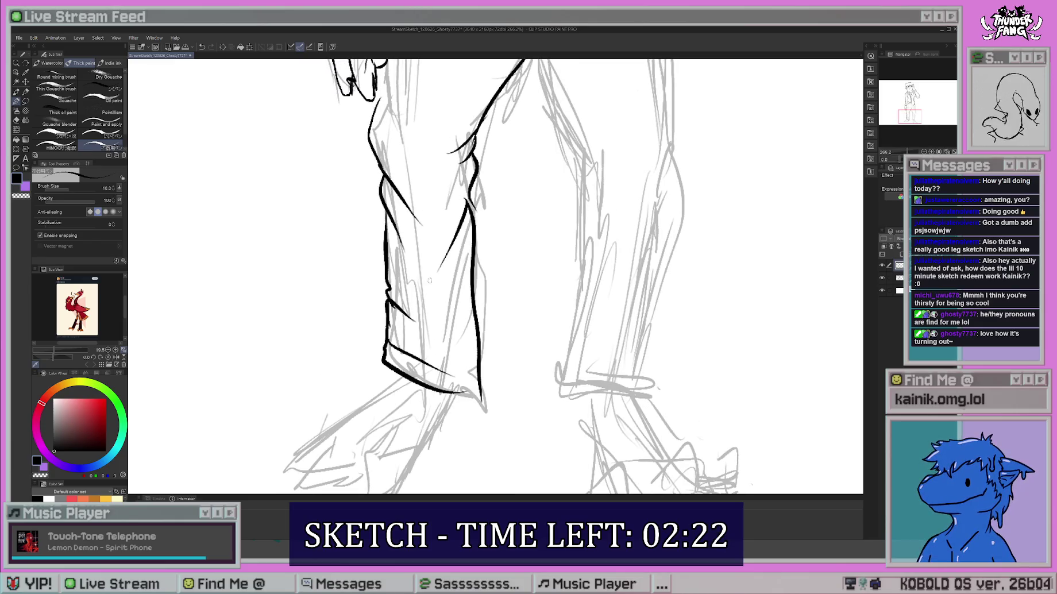
pyautogui.scroll(-3, 494, 276)
pyautogui.moveTo(412, 377)
pyautogui.mouseDown()
pyautogui.moveTo(386, 424)
pyautogui.moveTo(416, 418)
pyautogui.moveTo(490, 299)
pyautogui.mouseUp()
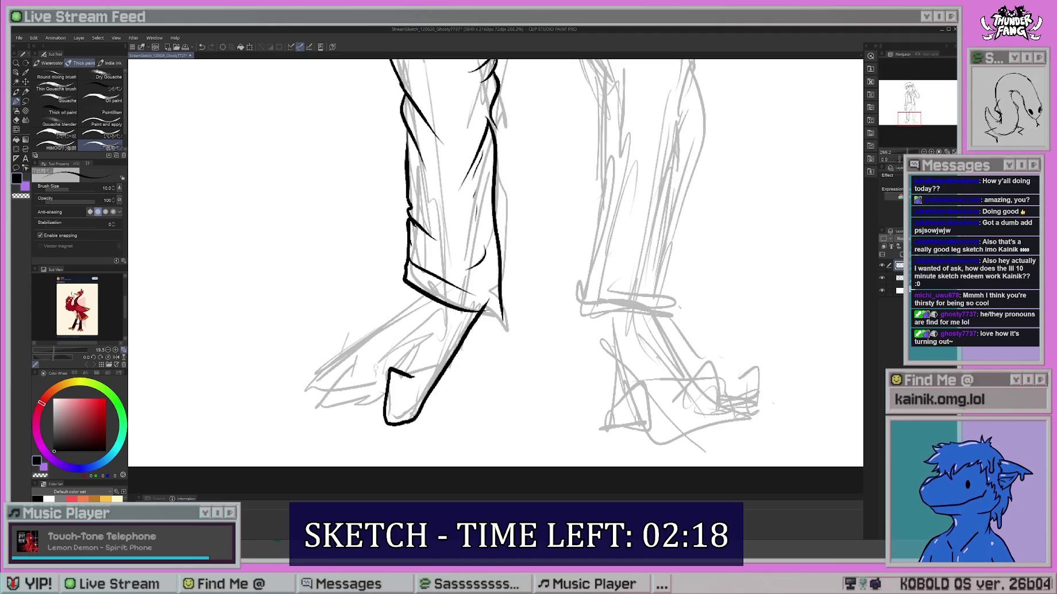
pyautogui.moveTo(360, 402); pyautogui.dragTo(352, 406)
pyautogui.moveTo(361, 376)
pyautogui.mouseDown()
pyautogui.moveTo(303, 384)
pyautogui.moveTo(425, 299)
pyautogui.mouseUp()
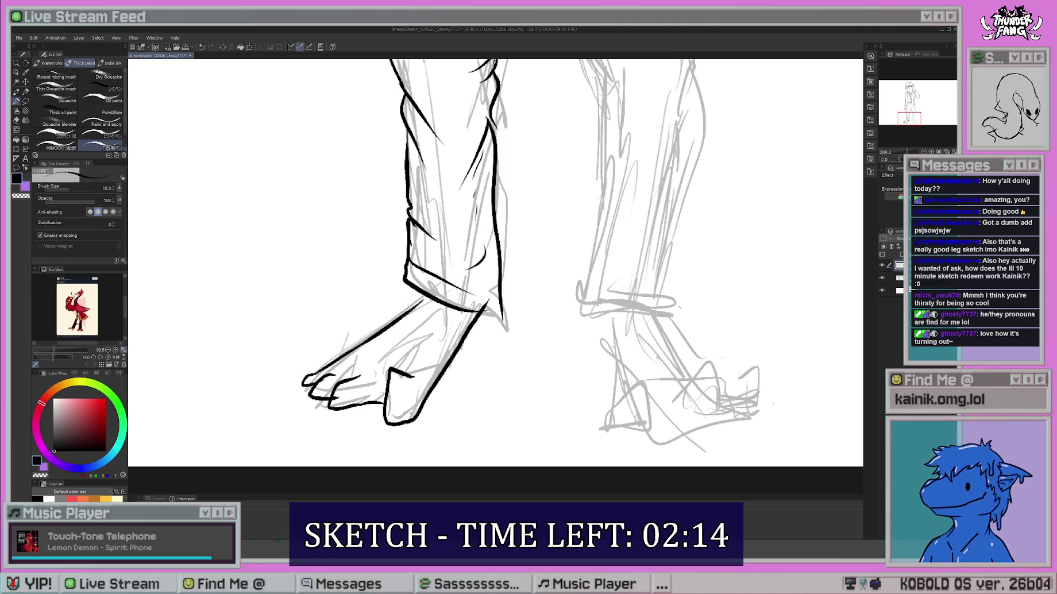
# Ink the right foot's front, top, sole and toe lines.
pyautogui.moveTo(354, 323); pyautogui.dragTo(373, 327)
pyautogui.moveTo(547, 258)
pyautogui.mouseDown()
pyautogui.moveTo(429, 247)
pyautogui.moveTo(303, 207)
pyautogui.mouseUp()
pyautogui.moveTo(396, 363); pyautogui.dragTo(420, 386)
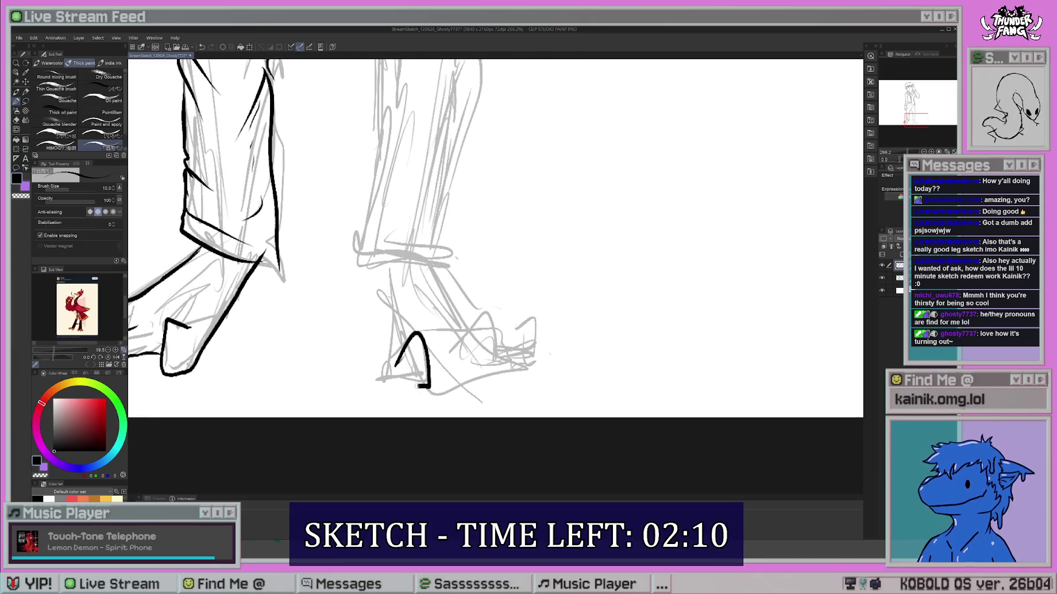
pyautogui.moveTo(393, 353)
pyautogui.mouseDown()
pyautogui.moveTo(387, 373)
pyautogui.moveTo(384, 310)
pyautogui.mouseUp()
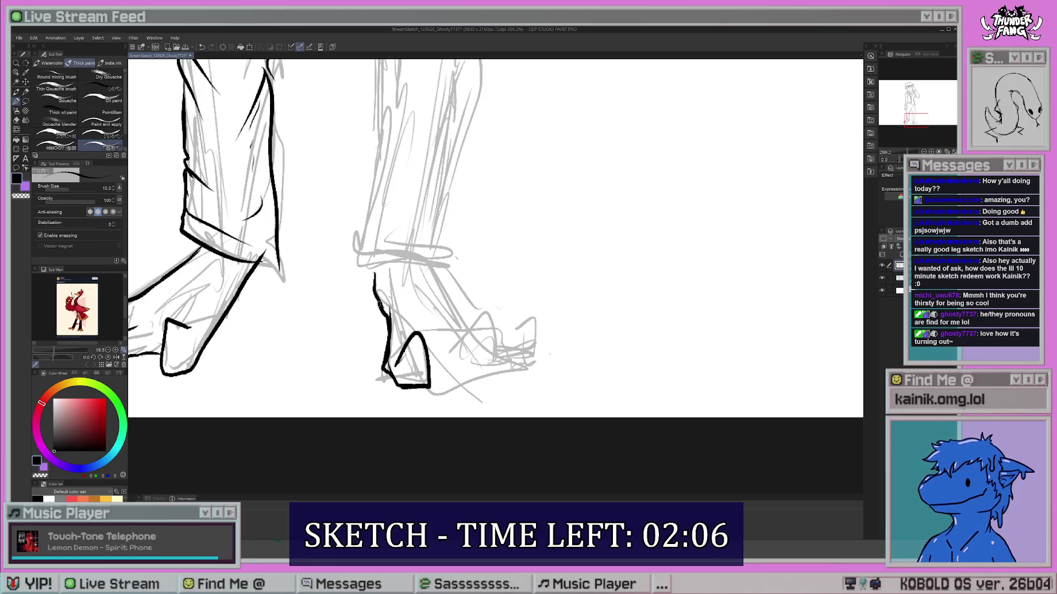
pyautogui.moveTo(432, 274); pyautogui.dragTo(499, 328)
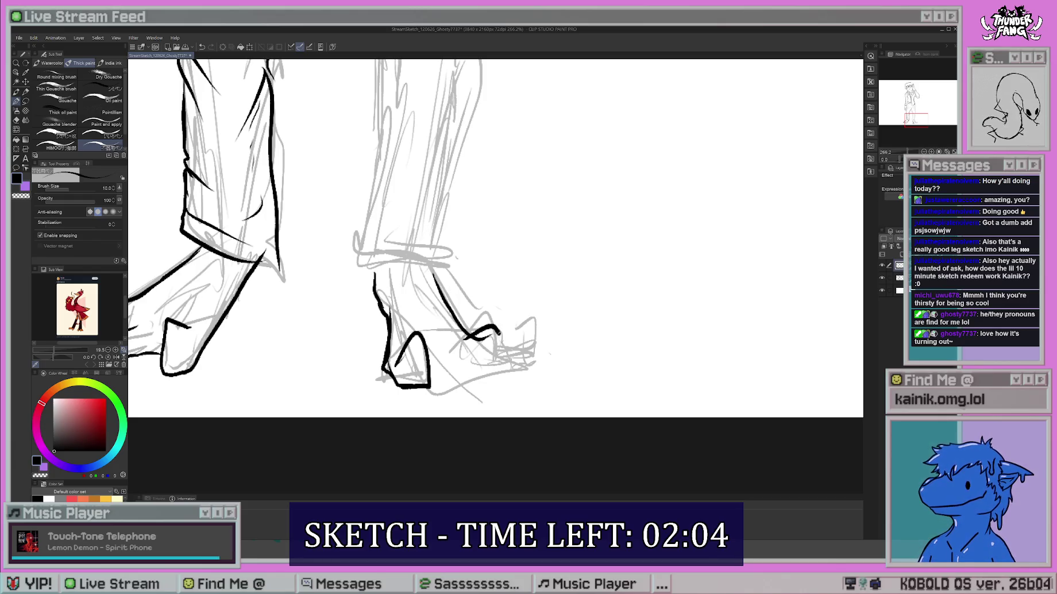
pyautogui.moveTo(500, 373)
pyautogui.mouseDown()
pyautogui.moveTo(429, 371)
pyautogui.moveTo(476, 331)
pyautogui.moveTo(536, 331)
pyautogui.moveTo(543, 361)
pyautogui.moveTo(496, 371)
pyautogui.mouseUp()
pyautogui.moveTo(462, 319)
pyautogui.mouseDown()
pyautogui.moveTo(439, 345)
pyautogui.moveTo(439, 308)
pyautogui.mouseUp()
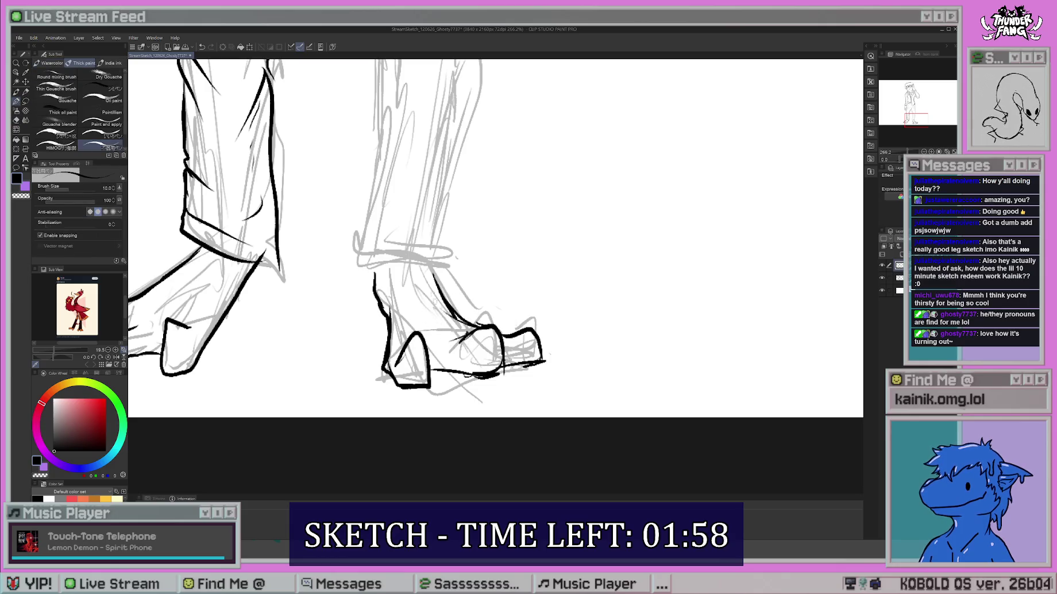
# Redraw the right foot's left edge and ink across its top and right side.
pyautogui.moveTo(495, 254); pyautogui.dragTo(514, 288)
pyautogui.moveTo(392, 307); pyautogui.dragTo(401, 329)
pyautogui.hotkey('ctrl', 'z')
pyautogui.moveTo(460, 293); pyautogui.dragTo(460, 346)
pyautogui.moveTo(391, 353); pyautogui.dragTo(468, 376)
pyautogui.moveTo(433, 337); pyautogui.dragTo(450, 344)
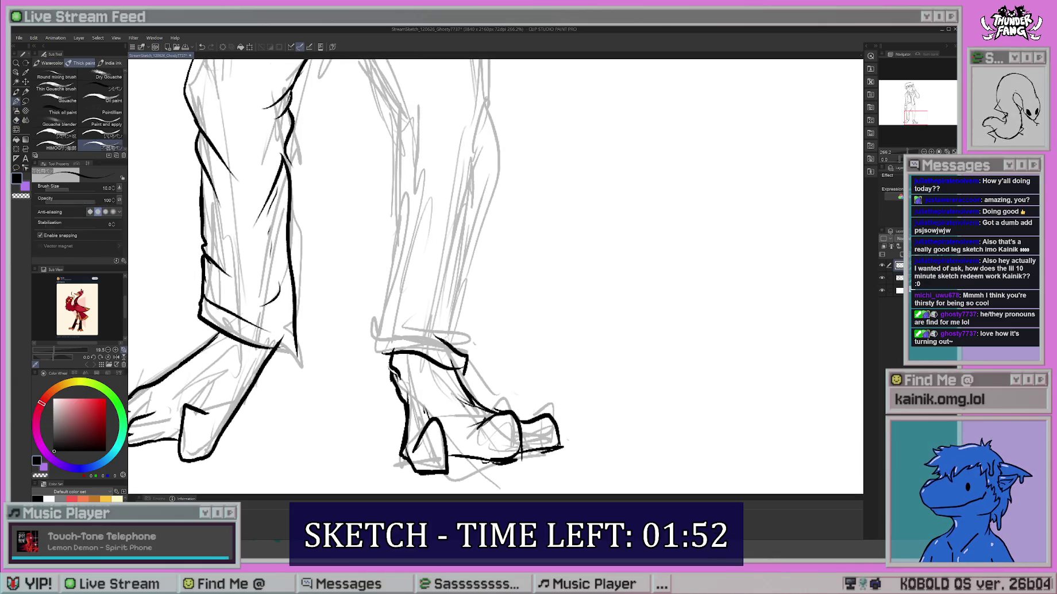
pyautogui.moveTo(388, 326); pyautogui.dragTo(383, 360)
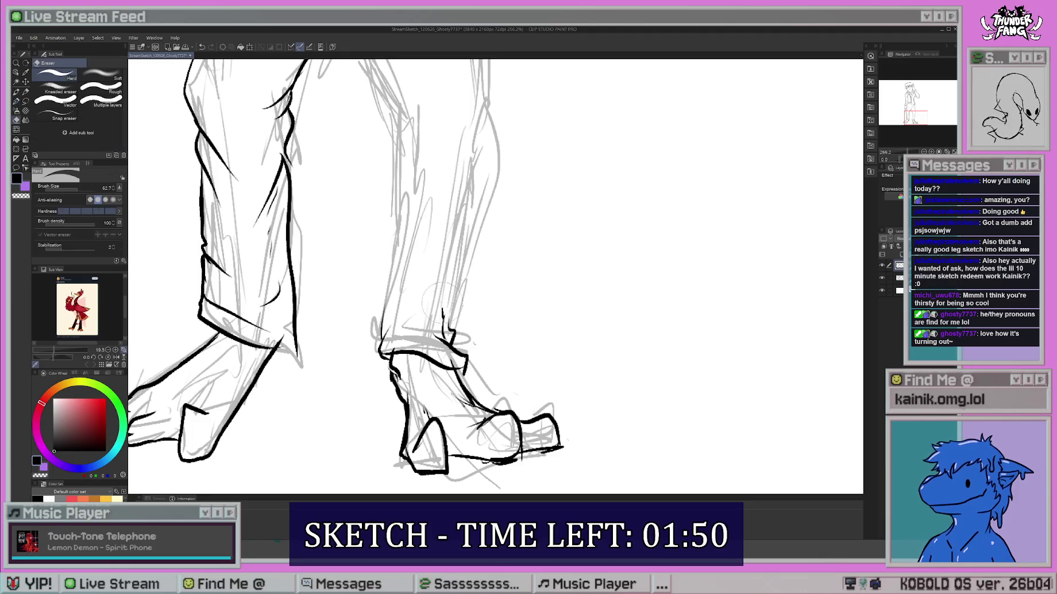
# Extend the right leg line upward and ink its inner side and knee crease.
pyautogui.moveTo(454, 332); pyautogui.dragTo(450, 247)
pyautogui.scroll(3, 379, 359)
pyautogui.moveTo(391, 357); pyautogui.dragTo(375, 420)
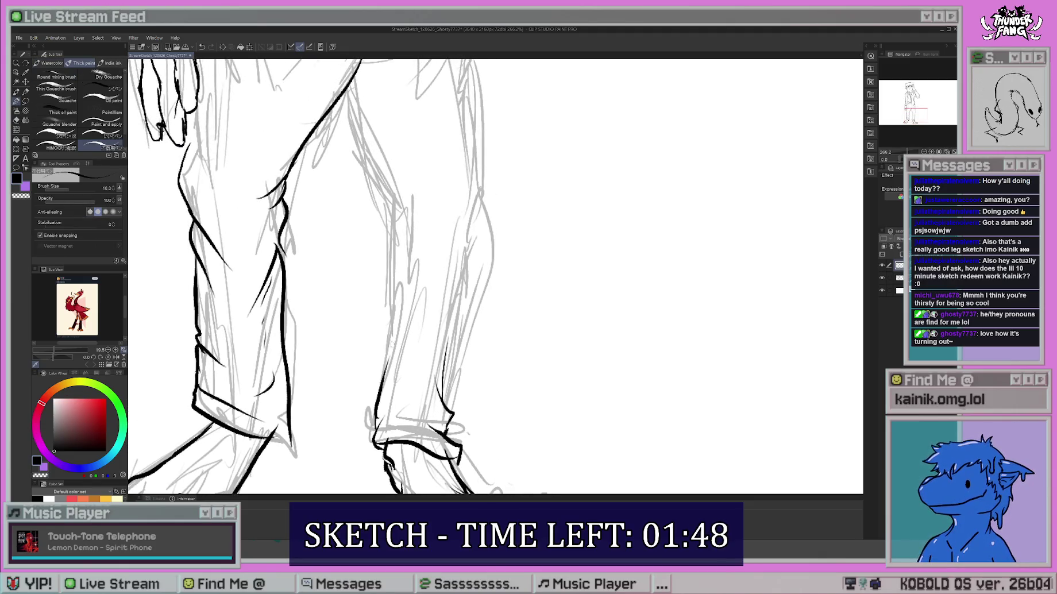
pyautogui.moveTo(395, 327); pyautogui.dragTo(391, 344)
pyautogui.scroll(2, 391, 345)
pyautogui.moveTo(386, 243)
pyautogui.mouseDown()
pyautogui.moveTo(405, 275)
pyautogui.moveTo(421, 278)
pyautogui.mouseUp()
pyautogui.moveTo(396, 272)
pyautogui.mouseDown()
pyautogui.moveTo(415, 305)
pyautogui.moveTo(397, 419)
pyautogui.mouseUp()
pyautogui.scroll(1, 397, 420)
# Ink the right lower leg and calf, a long leg line, and lines around the knee.
pyautogui.moveTo(485, 273)
pyautogui.mouseDown()
pyautogui.moveTo(494, 344)
pyautogui.moveTo(464, 397)
pyautogui.mouseUp()
pyautogui.scroll(-3, 464, 397)
pyautogui.moveTo(482, 292); pyautogui.dragTo(448, 410)
pyautogui.scroll(5, 461, 298)
pyautogui.moveTo(346, 283)
pyautogui.mouseDown()
pyautogui.moveTo(384, 380)
pyautogui.moveTo(402, 397)
pyautogui.mouseUp()
pyautogui.scroll(3, 454, 252)
pyautogui.moveTo(469, 230)
pyautogui.mouseDown()
pyautogui.moveTo(474, 273)
pyautogui.moveTo(414, 322)
pyautogui.mouseUp()
pyautogui.moveTo(476, 282); pyautogui.dragTo(467, 335)
# Ink the right leg's edge and knee, plus lines across the hip beside the leg.
pyautogui.hscroll(-2, 472, 276)
pyautogui.moveTo(493, 246); pyautogui.dragTo(430, 288)
pyautogui.moveTo(271, 241)
pyautogui.mouseDown()
pyautogui.moveTo(406, 231)
pyautogui.moveTo(423, 246)
pyautogui.mouseUp()
pyautogui.scroll(-2, 440, 241)
pyautogui.moveTo(494, 250); pyautogui.dragTo(510, 372)
# Fix the knee lines by erasing parts of the leg lines and redrawing them.
pyautogui.press('e')
pyautogui.hscroll(-2, 419, 321)
pyautogui.moveTo(396, 368); pyautogui.dragTo(372, 402)
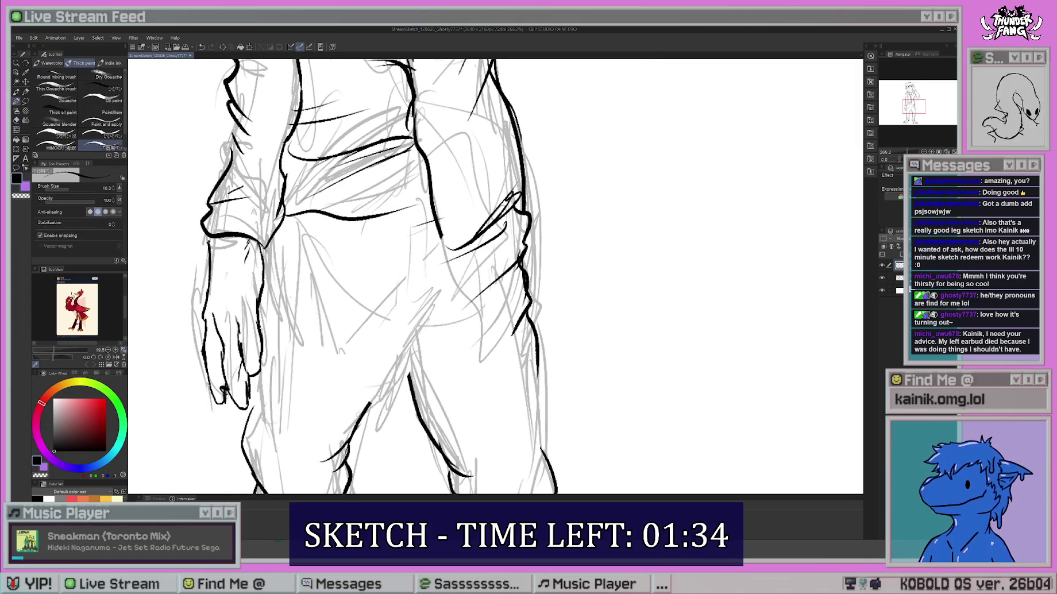
pyautogui.press('b')
pyautogui.moveTo(395, 320); pyautogui.dragTo(357, 418)
pyautogui.moveTo(403, 287)
pyautogui.mouseDown()
pyautogui.moveTo(391, 328)
pyautogui.moveTo(423, 411)
pyautogui.mouseUp()
pyautogui.hotkey('ctrl', 'z')
pyautogui.moveTo(404, 322); pyautogui.dragTo(383, 357)
pyautogui.moveTo(424, 279); pyautogui.dragTo(402, 327)
pyautogui.moveTo(409, 322)
pyautogui.mouseDown()
pyautogui.moveTo(402, 382)
pyautogui.moveTo(414, 388)
pyautogui.mouseUp()
pyautogui.press('e')
pyautogui.press('b')
pyautogui.moveTo(415, 301)
pyautogui.mouseDown()
pyautogui.moveTo(368, 359)
pyautogui.moveTo(400, 362)
pyautogui.mouseUp()
pyautogui.moveTo(406, 351)
pyautogui.mouseDown()
pyautogui.moveTo(404, 382)
pyautogui.moveTo(397, 305)
pyautogui.mouseUp()
# Hatch across the crotch and upper thigh, then ink the right leg's outer contour.
pyautogui.moveTo(362, 185); pyautogui.dragTo(249, 246)
pyautogui.moveTo(388, 173); pyautogui.dragTo(360, 187)
pyautogui.moveTo(336, 206)
pyautogui.mouseDown()
pyautogui.moveTo(281, 242)
pyautogui.moveTo(259, 233)
pyautogui.moveTo(297, 108)
pyautogui.mouseUp()
pyautogui.moveTo(496, 185)
pyautogui.mouseDown()
pyautogui.moveTo(487, 206)
pyautogui.moveTo(507, 234)
pyautogui.mouseUp()
pyautogui.moveTo(508, 228); pyautogui.dragTo(494, 336)
pyautogui.moveTo(513, 302); pyautogui.dragTo(486, 328)
pyautogui.scroll(-3, 487, 328)
pyautogui.scroll(10, 489, 345)
pyautogui.scroll(-5, 495, 276)
# Ink short lines at the back of the waist and near the left hand.
pyautogui.moveTo(460, 325); pyautogui.dragTo(410, 347)
pyautogui.moveTo(447, 297); pyautogui.dragTo(438, 345)
pyautogui.moveTo(447, 328); pyautogui.dragTo(404, 336)
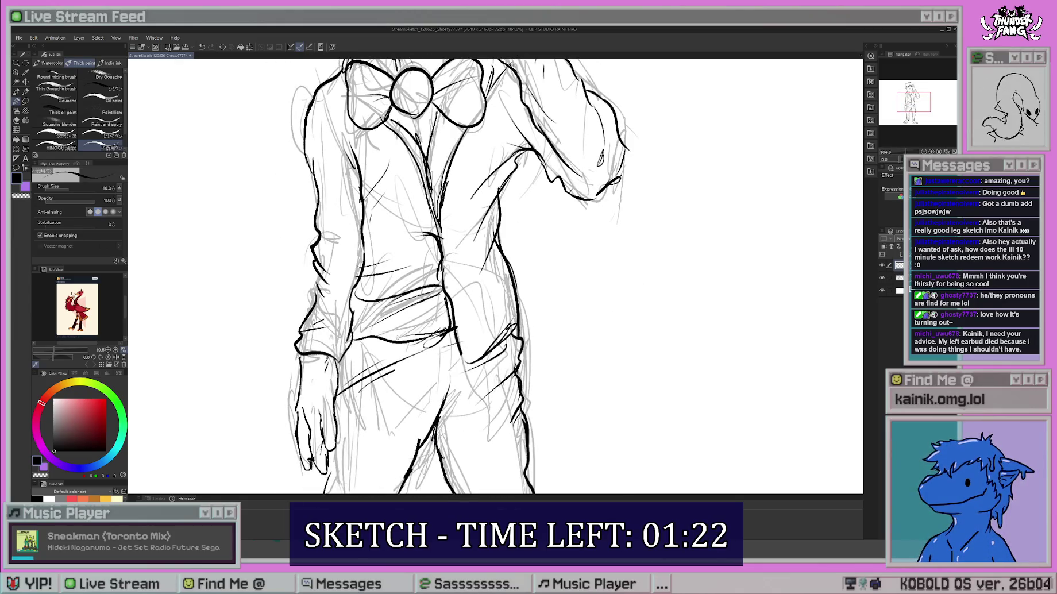
pyautogui.moveTo(494, 276); pyautogui.dragTo(511, 226)
pyautogui.moveTo(336, 360); pyautogui.dragTo(339, 412)
pyautogui.scroll(5, 400, 415)
pyautogui.scroll(3, 401, 415)
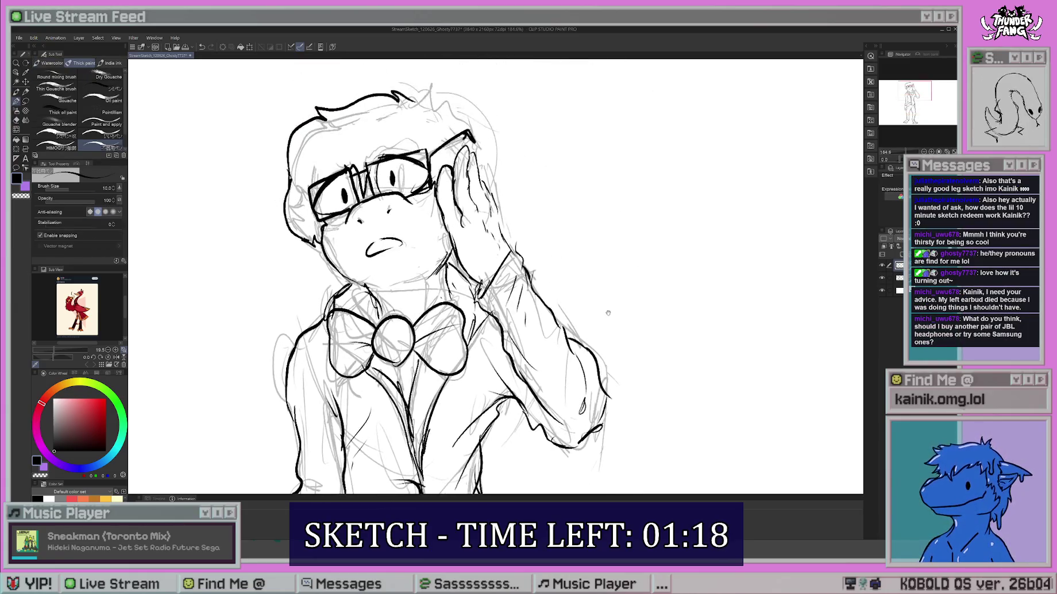
# Erase and redraw the lines near the right forearm and along the arm edge.
pyautogui.press('e')
pyautogui.moveTo(560, 301); pyautogui.dragTo(554, 402)
pyautogui.press('p')
pyautogui.moveTo(560, 333)
pyautogui.mouseDown()
pyautogui.moveTo(536, 402)
pyautogui.moveTo(549, 411)
pyautogui.mouseUp()
pyautogui.scroll(-3, 400, 345)
pyautogui.press('e')
pyautogui.moveTo(482, 244)
pyautogui.mouseDown()
pyautogui.moveTo(450, 310)
pyautogui.moveTo(467, 318)
pyautogui.moveTo(458, 325)
pyautogui.mouseUp()
pyautogui.press('p')
# Erase the stray lines on the torso's right side and redraw them cleanly.
pyautogui.scroll(1, 460, 299)
pyautogui.press('e')
pyautogui.press('p')
pyautogui.press('e')
pyautogui.moveTo(454, 275); pyautogui.dragTo(423, 331)
pyautogui.press('p')
pyautogui.press('e')
pyautogui.moveTo(352, 261)
pyautogui.mouseDown()
pyautogui.moveTo(321, 330)
pyautogui.moveTo(352, 332)
pyautogui.mouseUp()
pyautogui.press('p')
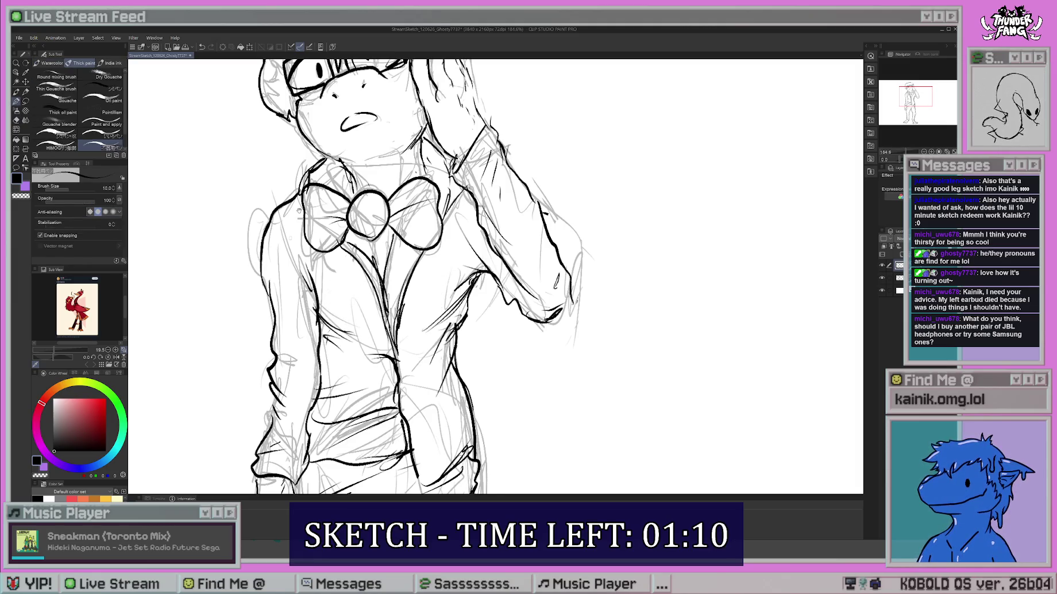
# Touch up the small lines on the right foot, then bring the face back into view.
pyautogui.scroll(-7, 406, 189)
pyautogui.scroll(-3, 407, 189)
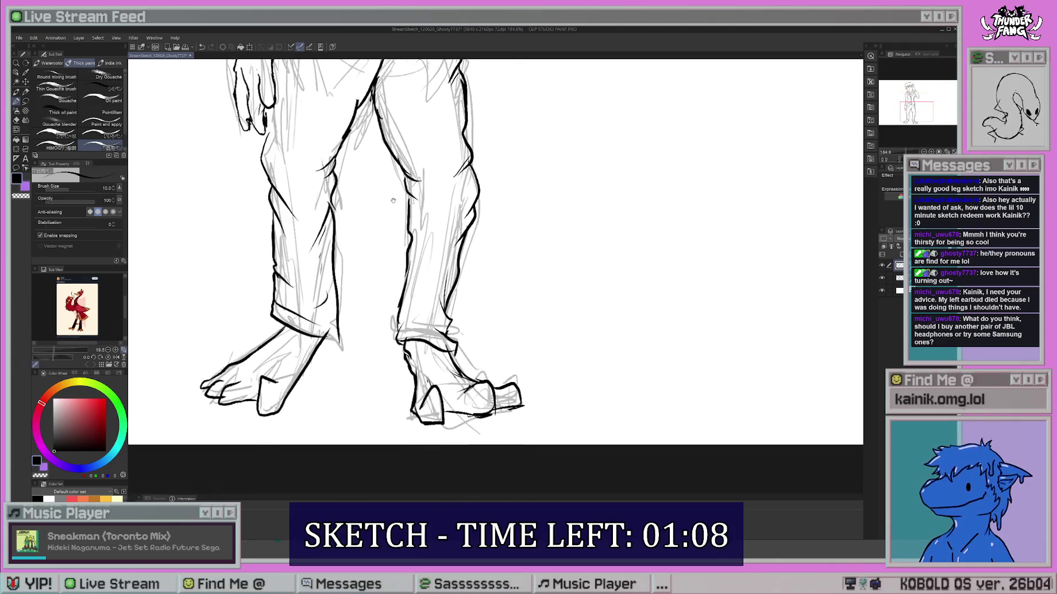
pyautogui.scroll(-2, 406, 189)
pyautogui.press('e')
pyautogui.press('p')
pyautogui.moveTo(440, 351)
pyautogui.mouseDown()
pyautogui.moveTo(451, 368)
pyautogui.moveTo(457, 358)
pyautogui.mouseUp()
pyautogui.scroll(1, 494, 230)
pyautogui.scroll(3, 495, 253)
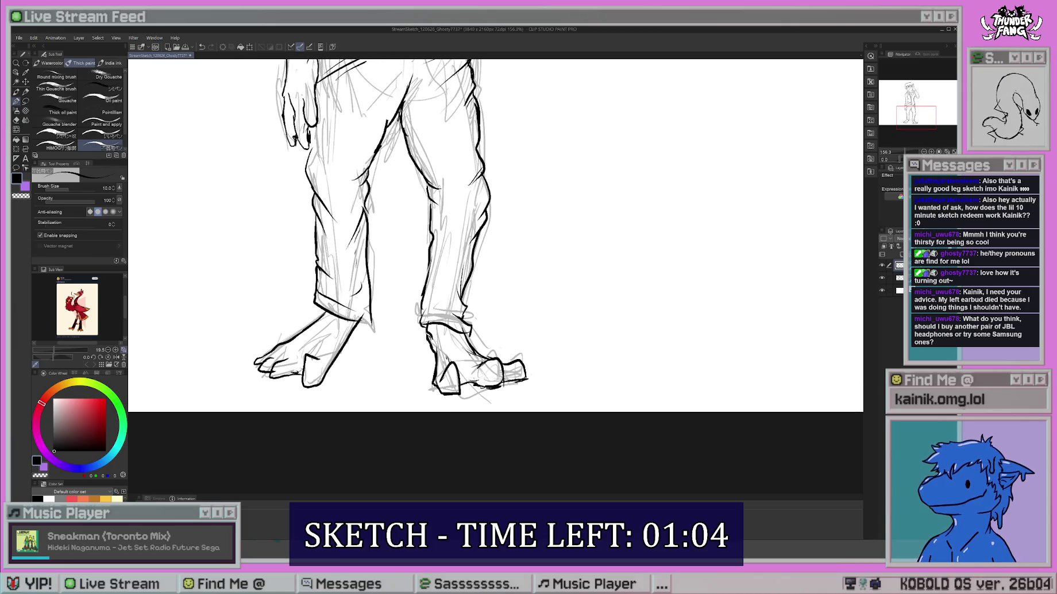
pyautogui.scroll(10, 496, 254)
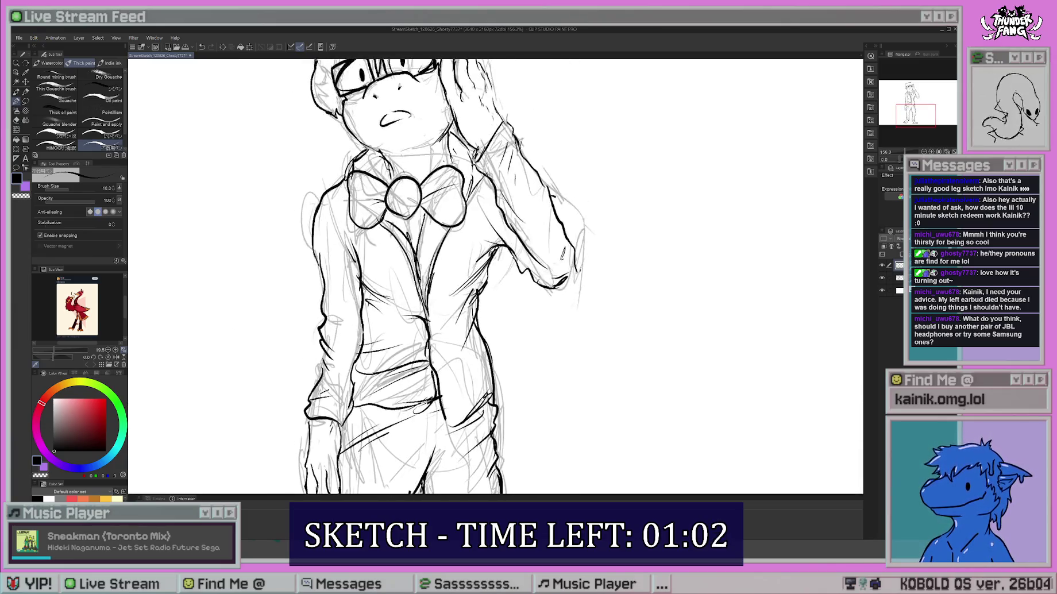
pyautogui.scroll(3, 495, 253)
# Erase and redraw the neck line, undoing a misplaced stroke.
pyautogui.press('e')
pyautogui.moveTo(264, 352); pyautogui.dragTo(311, 405)
pyautogui.press('p')
pyautogui.moveTo(260, 325)
pyautogui.mouseDown()
pyautogui.moveTo(270, 371)
pyautogui.moveTo(339, 417)
pyautogui.moveTo(460, 386)
pyautogui.mouseUp()
pyautogui.hotkey('ctrl', 'z')
pyautogui.press('e')
pyautogui.press('p')
pyautogui.moveTo(513, 333); pyautogui.dragTo(454, 397)
pyautogui.moveTo(502, 362); pyautogui.dragTo(504, 451)
# Rework the small nose stroke and ink the left jaw and cheek outline.
pyautogui.press('e')
pyautogui.press('p')
pyautogui.moveTo(374, 265)
pyautogui.mouseDown()
pyautogui.moveTo(377, 282)
pyautogui.moveTo(385, 276)
pyautogui.mouseUp()
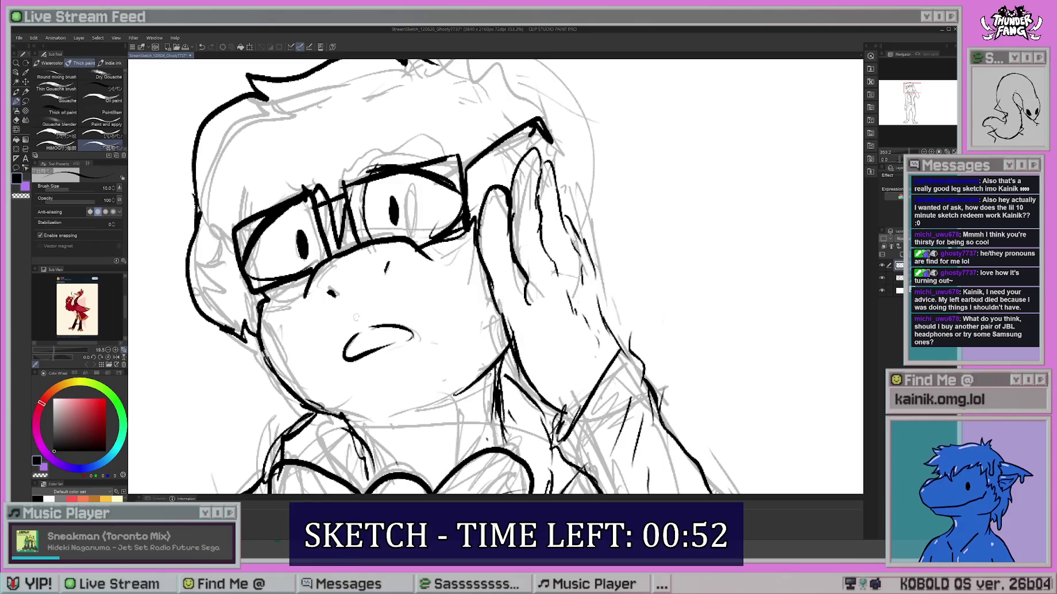
pyautogui.moveTo(262, 336); pyautogui.dragTo(320, 413)
pyautogui.moveTo(278, 286); pyautogui.dragTo(270, 359)
# Erase and redraw the left hair outline.
pyautogui.press('e')
pyautogui.moveTo(184, 244); pyautogui.dragTo(213, 323)
pyautogui.press('p')
pyautogui.moveTo(201, 229); pyautogui.dragTo(231, 310)
pyautogui.moveTo(217, 304); pyautogui.dragTo(251, 335)
pyautogui.moveTo(481, 261); pyautogui.dragTo(476, 282)
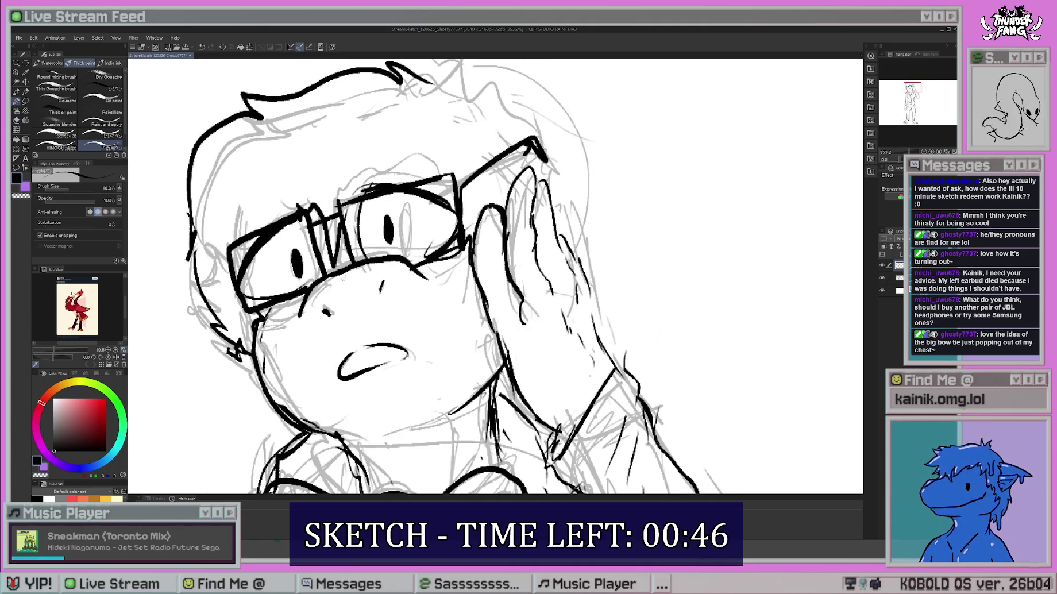
# Add small strokes around the cheek, eye and nose, and redo the right-eye pupil solid dark.
pyautogui.moveTo(291, 326); pyautogui.dragTo(300, 317)
pyautogui.moveTo(431, 286); pyautogui.dragTo(440, 277)
pyautogui.moveTo(375, 287)
pyautogui.mouseDown()
pyautogui.moveTo(371, 296)
pyautogui.moveTo(409, 291)
pyautogui.mouseUp()
pyautogui.moveTo(437, 275); pyautogui.dragTo(434, 338)
pyautogui.press('e')
pyautogui.moveTo(383, 282)
pyautogui.mouseDown()
pyautogui.moveTo(384, 312)
pyautogui.moveTo(388, 295)
pyautogui.mouseUp()
pyautogui.press('p')
pyautogui.moveTo(462, 200); pyautogui.dragTo(457, 209)
# Ink the hair spikes, glasses arm, hand edge, ear and neck edge.
pyautogui.moveTo(428, 138)
pyautogui.mouseDown()
pyautogui.moveTo(430, 169)
pyautogui.moveTo(446, 167)
pyautogui.moveTo(489, 198)
pyautogui.moveTo(508, 229)
pyautogui.mouseUp()
pyautogui.moveTo(465, 195); pyautogui.dragTo(471, 204)
pyautogui.moveTo(450, 253); pyautogui.dragTo(444, 311)
pyautogui.moveTo(516, 204)
pyautogui.mouseDown()
pyautogui.moveTo(535, 256)
pyautogui.moveTo(526, 279)
pyautogui.mouseUp()
pyautogui.moveTo(460, 258)
pyautogui.mouseDown()
pyautogui.moveTo(428, 207)
pyautogui.moveTo(445, 193)
pyautogui.mouseUp()
pyautogui.moveTo(447, 202); pyautogui.dragTo(446, 266)
pyautogui.moveTo(459, 287)
pyautogui.mouseDown()
pyautogui.moveTo(451, 237)
pyautogui.moveTo(453, 307)
pyautogui.moveTo(473, 334)
pyautogui.moveTo(452, 458)
pyautogui.mouseUp()
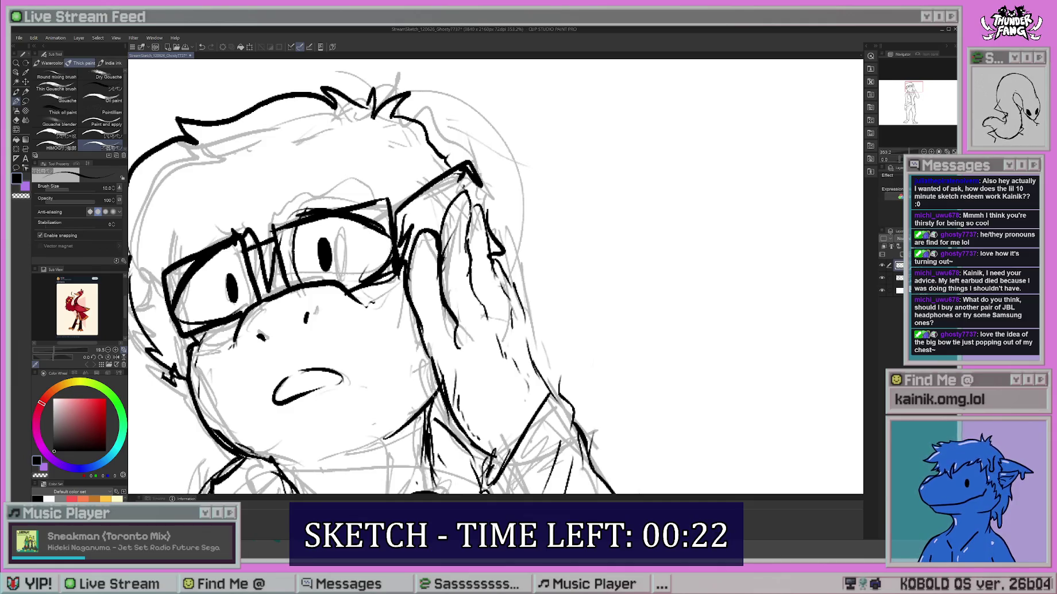
# Ink the glasses hinge, the fringe hair strokes and strokes along the hairline.
pyautogui.moveTo(518, 164)
pyautogui.mouseDown()
pyautogui.moveTo(554, 255)
pyautogui.moveTo(514, 311)
pyautogui.moveTo(576, 322)
pyautogui.mouseUp()
pyautogui.press('e')
pyautogui.press('b')
pyautogui.moveTo(452, 227)
pyautogui.mouseDown()
pyautogui.moveTo(454, 242)
pyautogui.moveTo(476, 252)
pyautogui.mouseUp()
pyautogui.moveTo(483, 252); pyautogui.dragTo(566, 210)
pyautogui.moveTo(428, 211)
pyautogui.mouseDown()
pyautogui.moveTo(339, 280)
pyautogui.moveTo(326, 348)
pyautogui.moveTo(329, 323)
pyautogui.moveTo(347, 365)
pyautogui.mouseUp()
pyautogui.moveTo(574, 228); pyautogui.dragTo(592, 236)
# Add short accent strokes around the lenses, face and neck.
pyautogui.moveTo(601, 211); pyautogui.dragTo(613, 218)
pyautogui.moveTo(430, 224)
pyautogui.mouseDown()
pyautogui.moveTo(438, 260)
pyautogui.moveTo(463, 243)
pyautogui.mouseUp()
pyautogui.moveTo(376, 252); pyautogui.dragTo(359, 274)
pyautogui.moveTo(546, 289); pyautogui.dragTo(562, 312)
pyautogui.moveTo(377, 350); pyautogui.dragTo(388, 362)
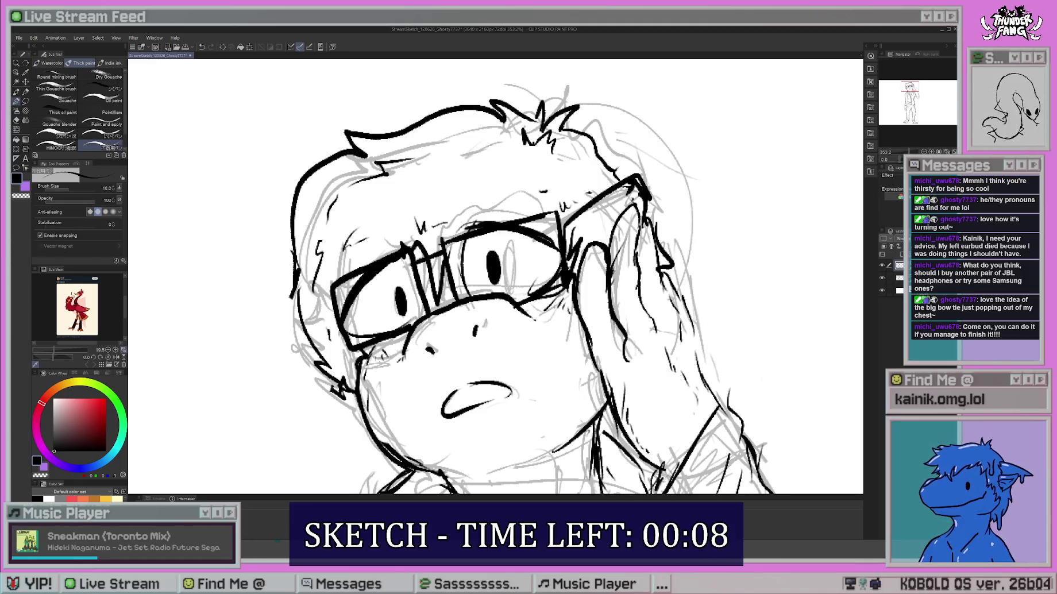
pyautogui.moveTo(551, 320); pyautogui.dragTo(545, 270)
pyautogui.moveTo(599, 362)
pyautogui.mouseDown()
pyautogui.moveTo(592, 409)
pyautogui.moveTo(570, 437)
pyautogui.mouseUp()
pyautogui.moveTo(579, 242)
pyautogui.mouseDown()
pyautogui.moveTo(516, 127)
pyautogui.moveTo(519, 253)
pyautogui.mouseUp()
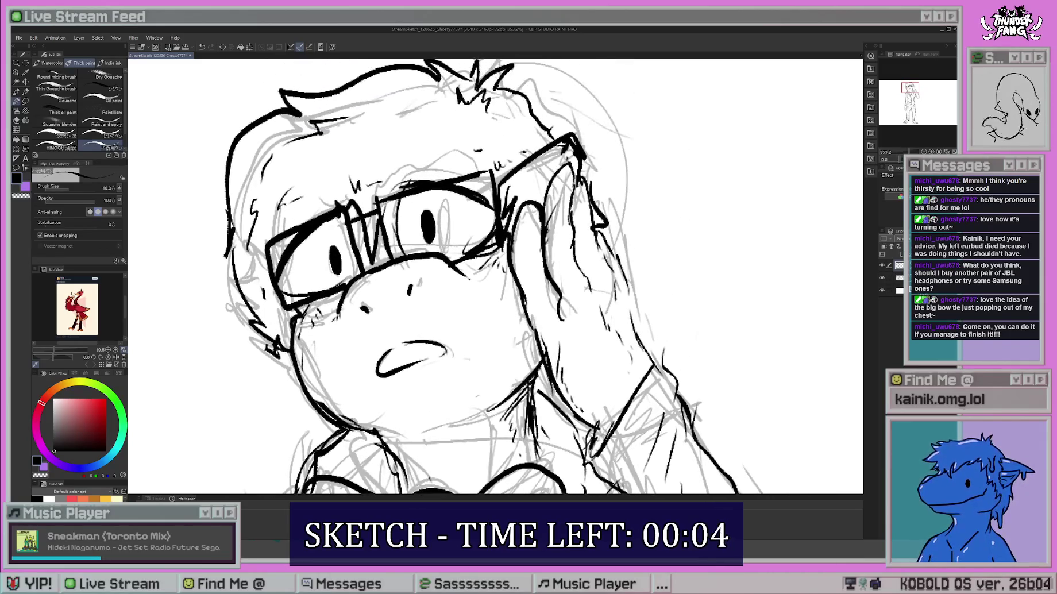
pyautogui.scroll(-5, 519, 254)
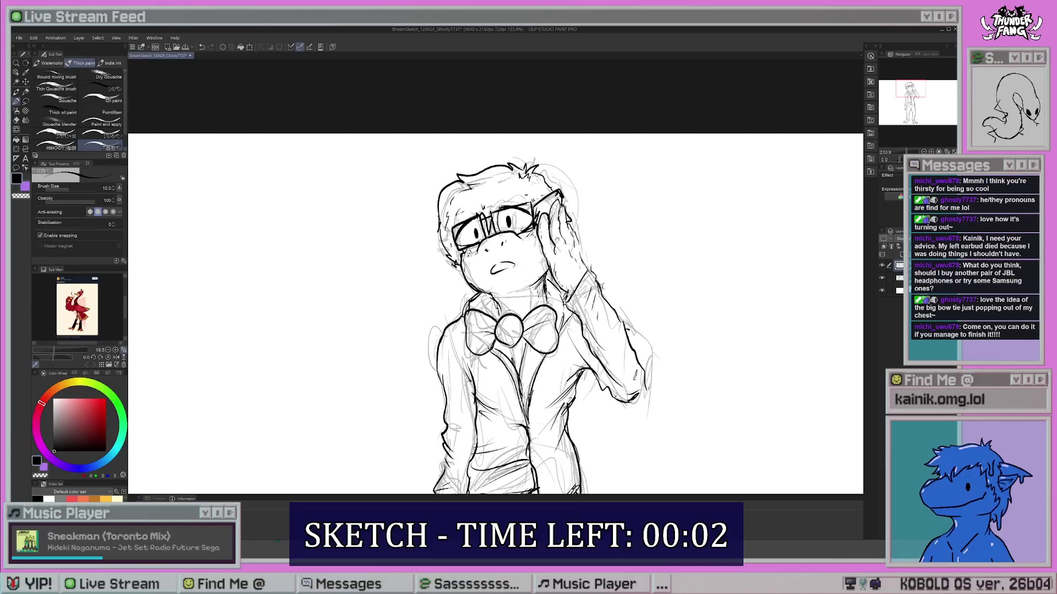
# Write the signature and the year 2026 beside the head, undoing a stray stroke.
pyautogui.moveTo(586, 213)
pyautogui.mouseDown()
pyautogui.moveTo(628, 212)
pyautogui.moveTo(587, 202)
pyautogui.mouseUp()
pyautogui.moveTo(592, 211); pyautogui.dragTo(600, 211)
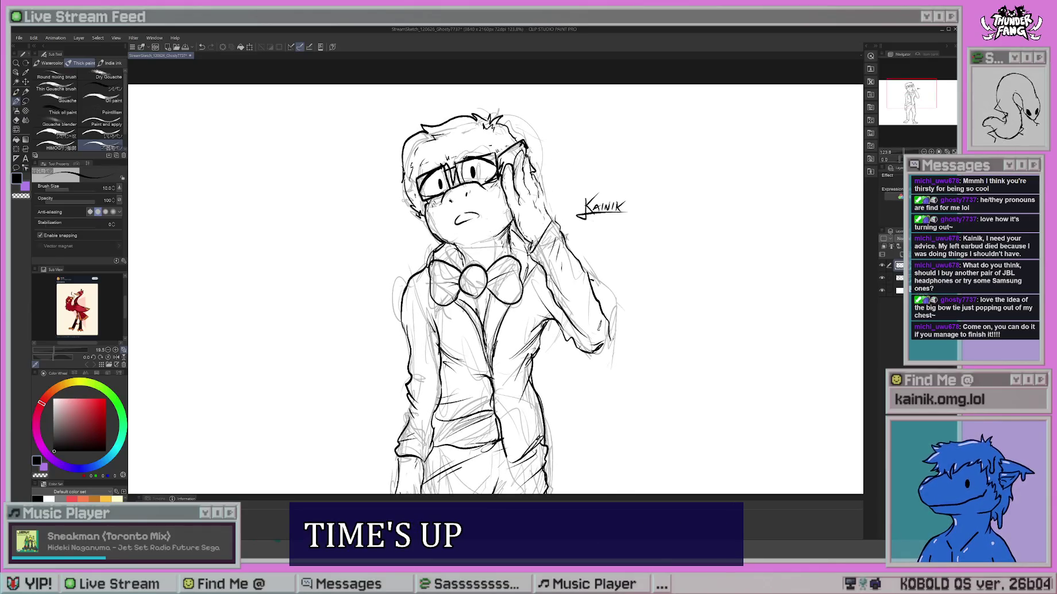
pyautogui.hotkey('ctrl', 'z')
pyautogui.hotkey('ctrl', 'z')
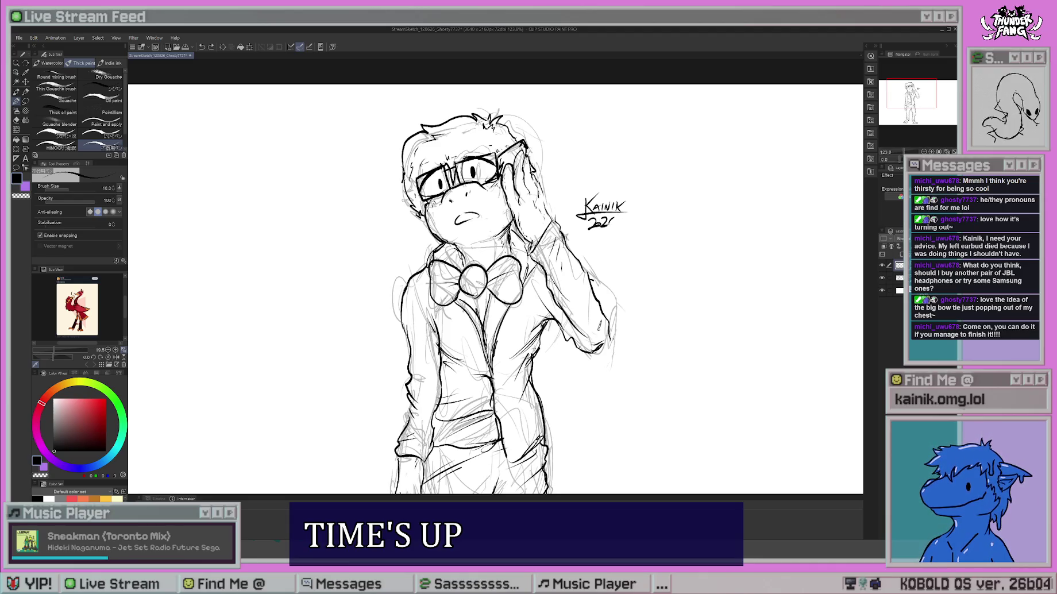
pyautogui.scroll(-3, 667, 229)
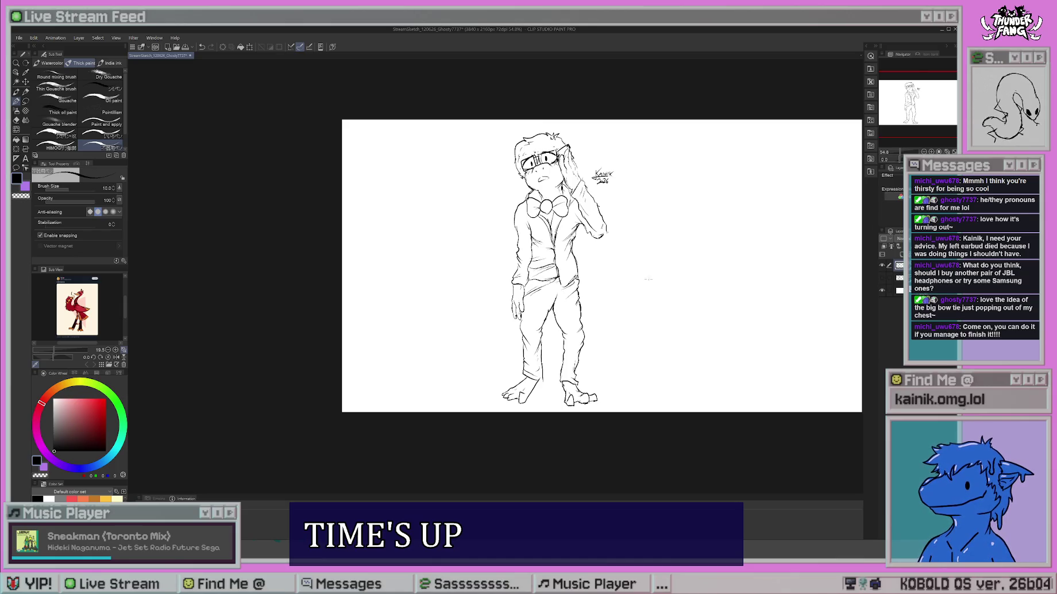
pyautogui.scroll(2, 627, 234)
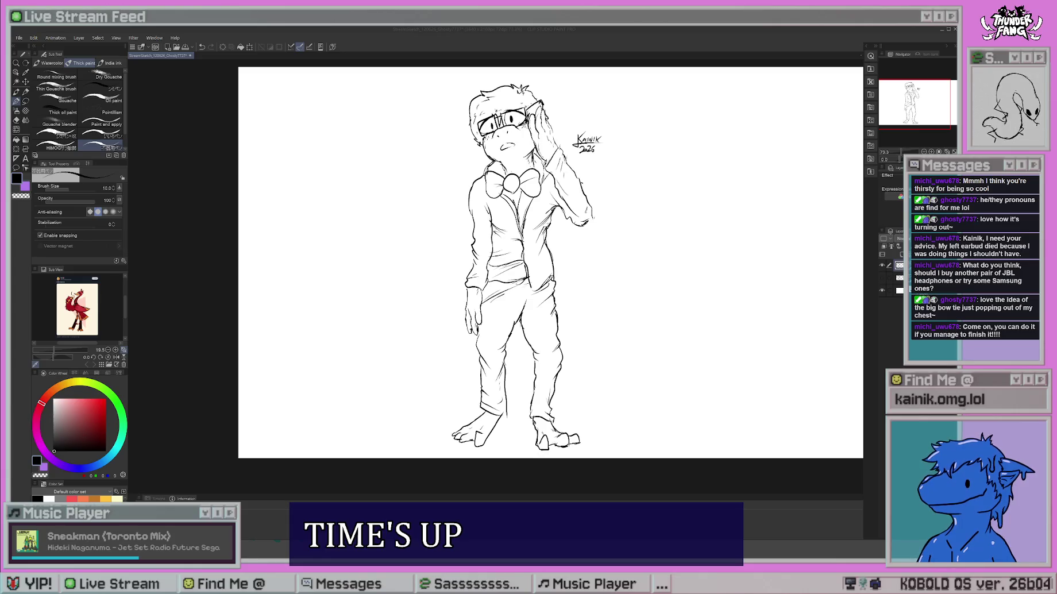
# Save the finished drawing with Ctrl+S and close Clip Studio Paint.
pyautogui.click(85, 401)
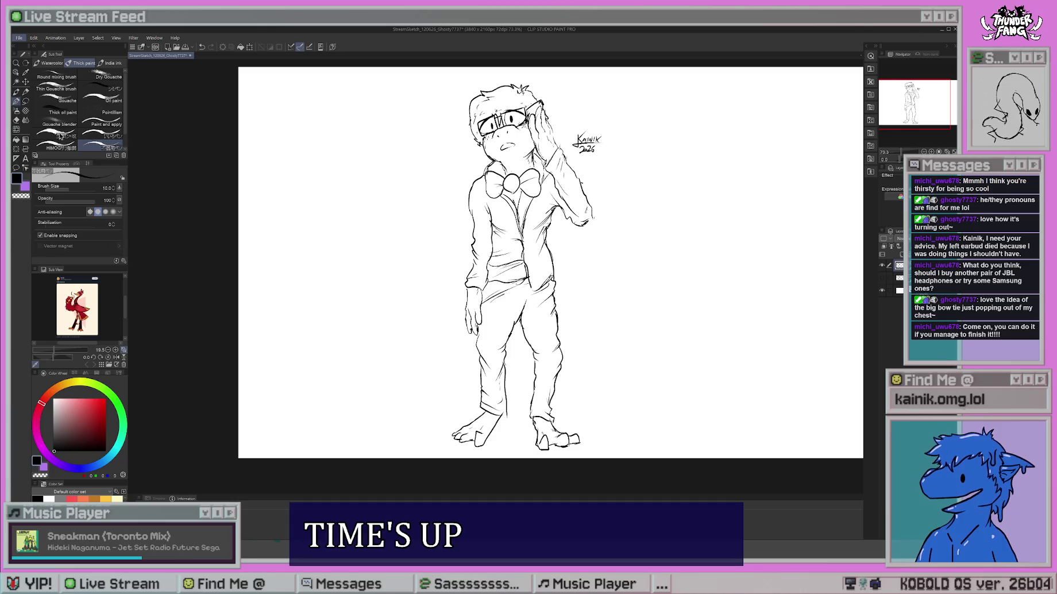
pyautogui.hotkey('ctrl', 's')
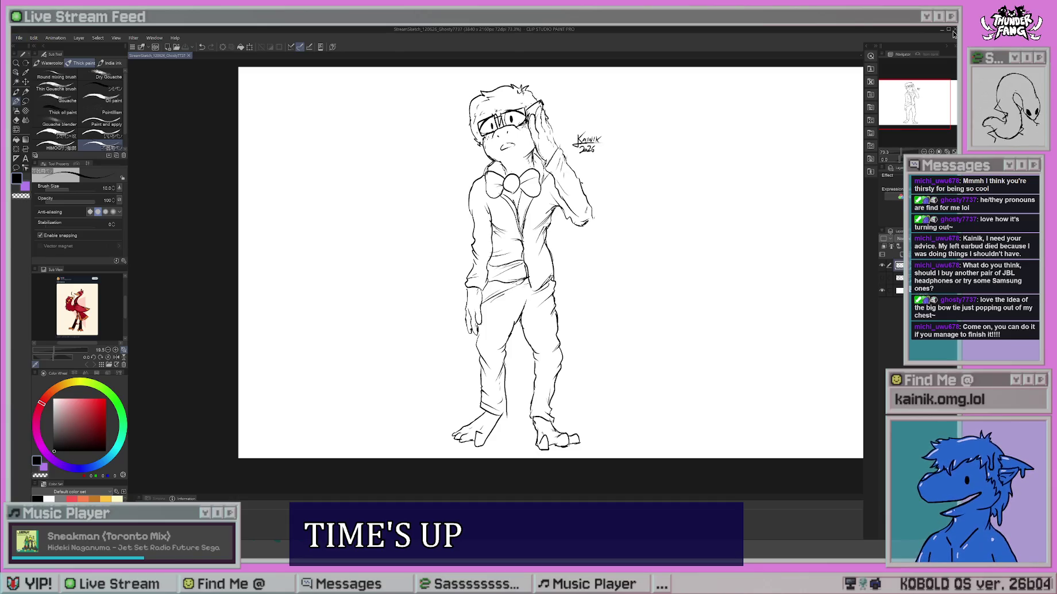
pyautogui.click(953, 31)
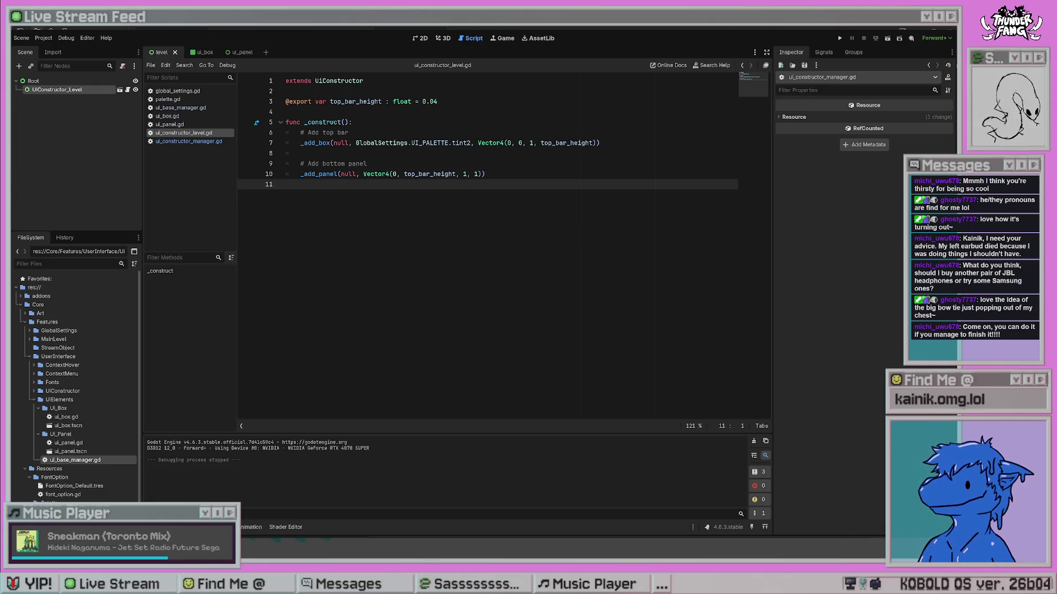
# Look over the _construct line and the Add top bar comment in the level script.
pyautogui.click(469, 121)
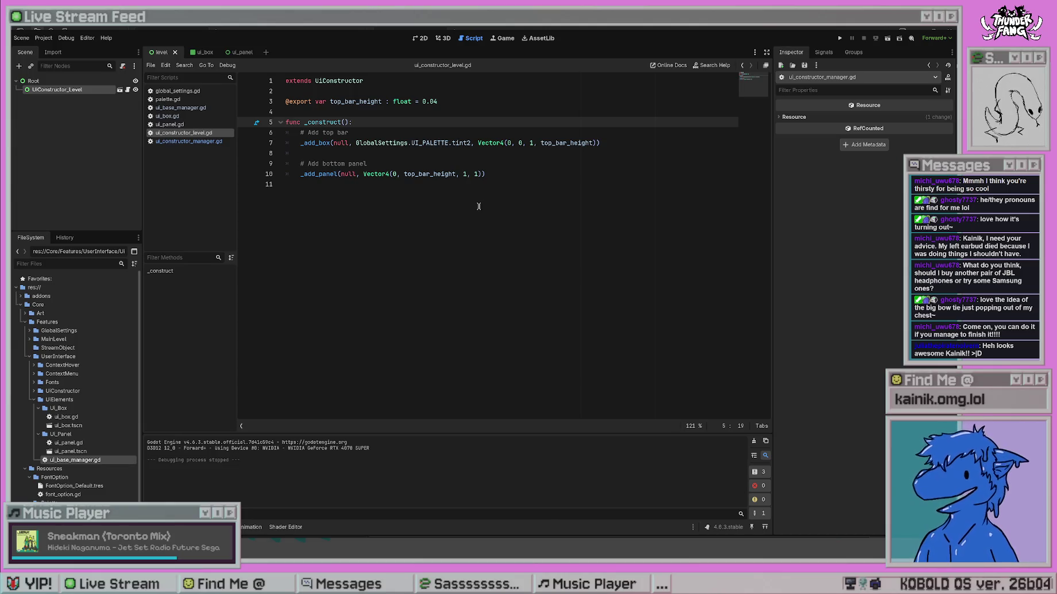
pyautogui.click(521, 128)
pyautogui.press('Down')
pyautogui.press('Down')
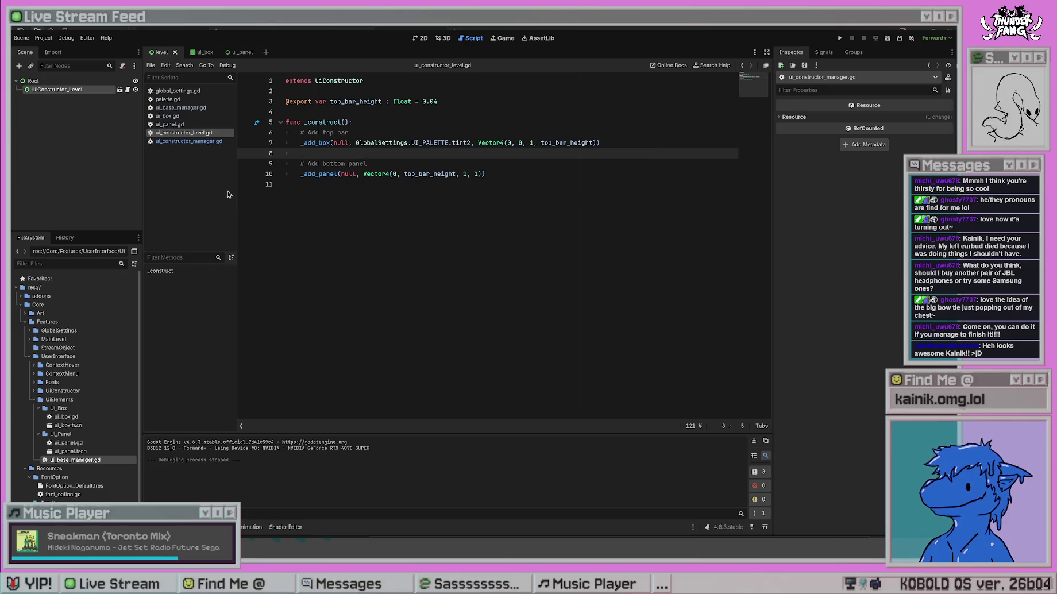
# Review ui_constructor_manager.gd from _ready through the Types of UI comment to _add_box.
pyautogui.click(188, 141)
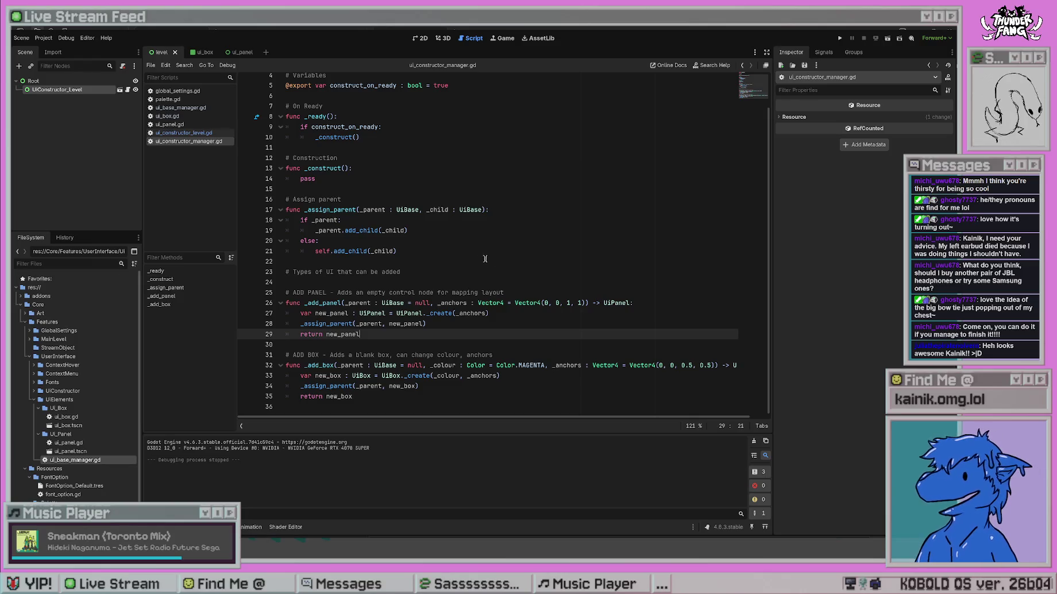
pyautogui.click(473, 201)
pyautogui.scroll(2, 520, 300)
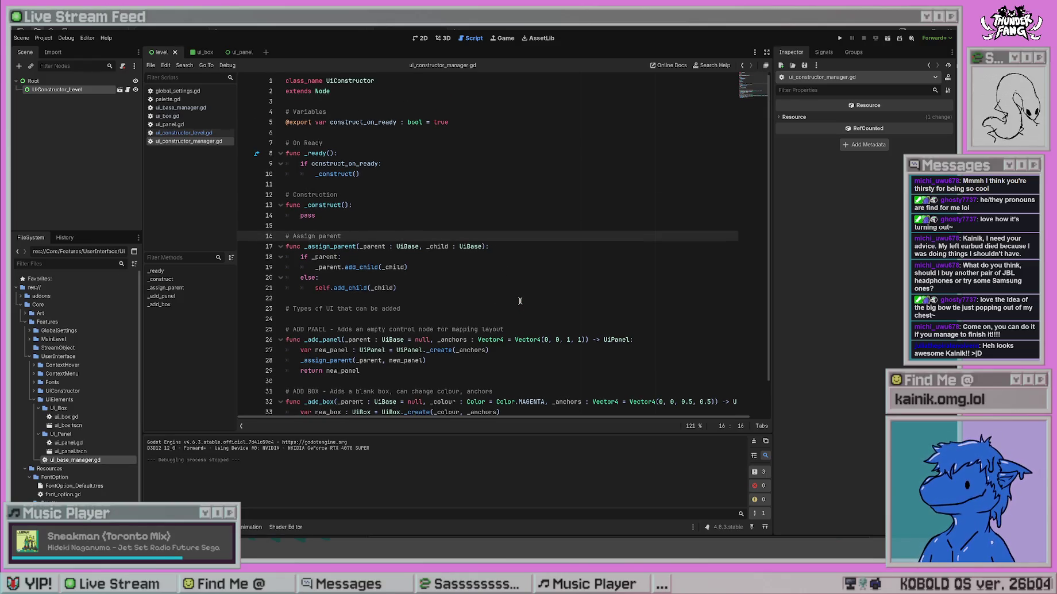
pyautogui.click(473, 176)
pyautogui.scroll(-1, 473, 177)
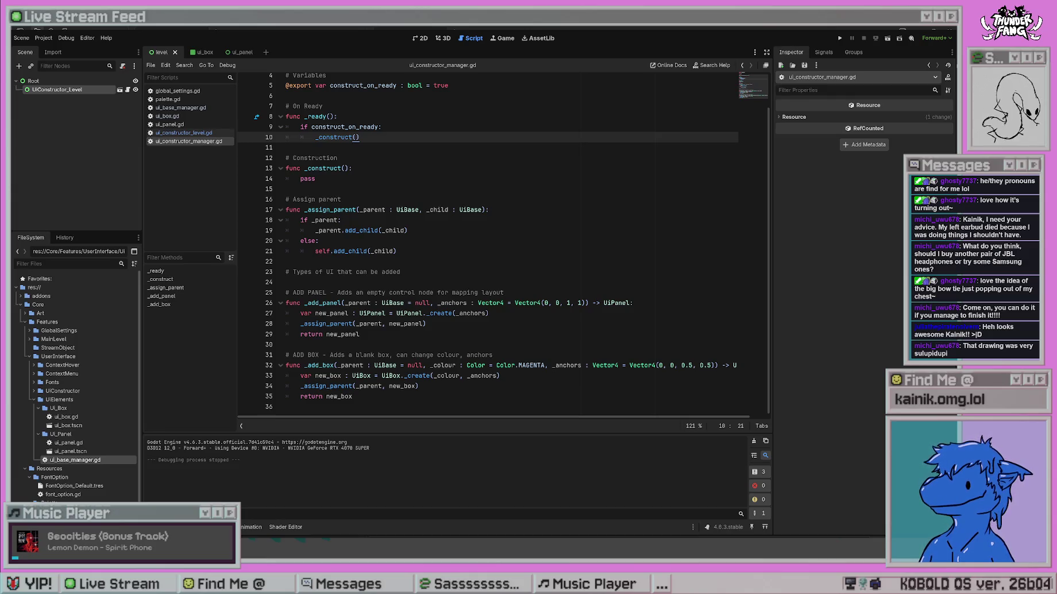
pyautogui.click(505, 272)
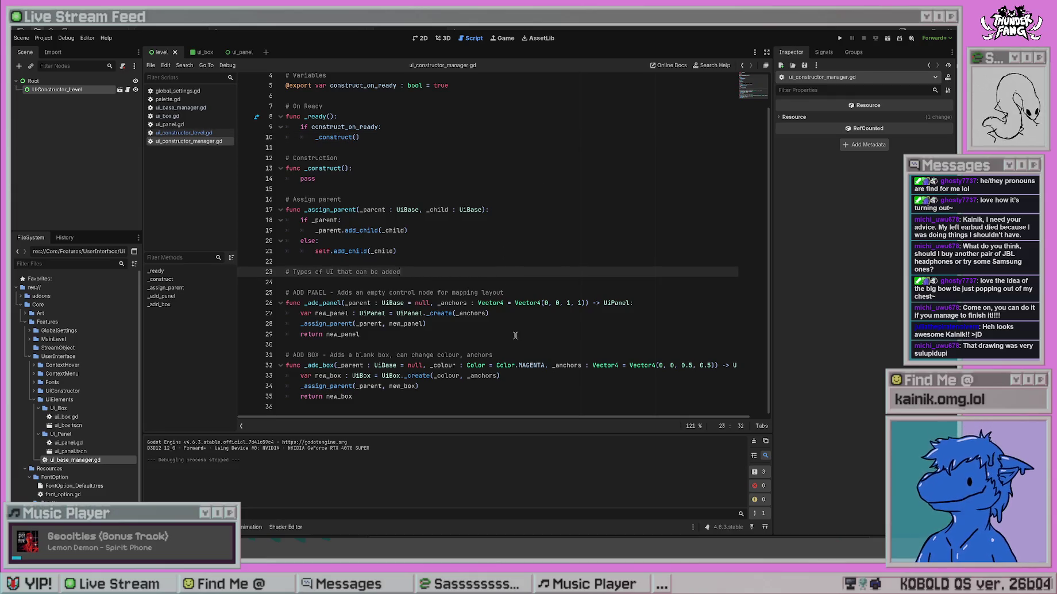
pyautogui.click(437, 396)
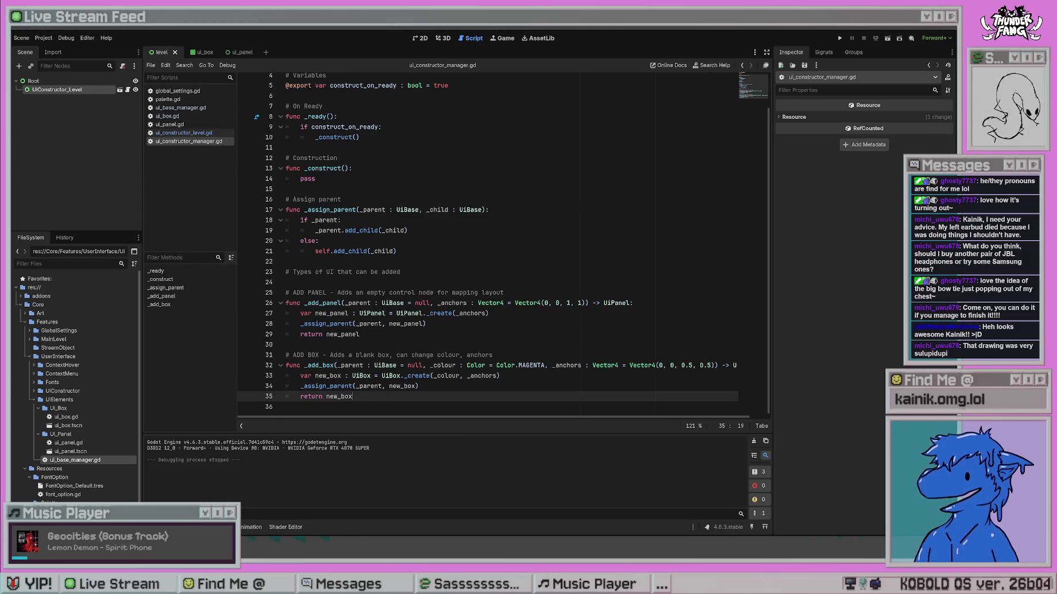
pyautogui.hotkey('alt', 'Tab')
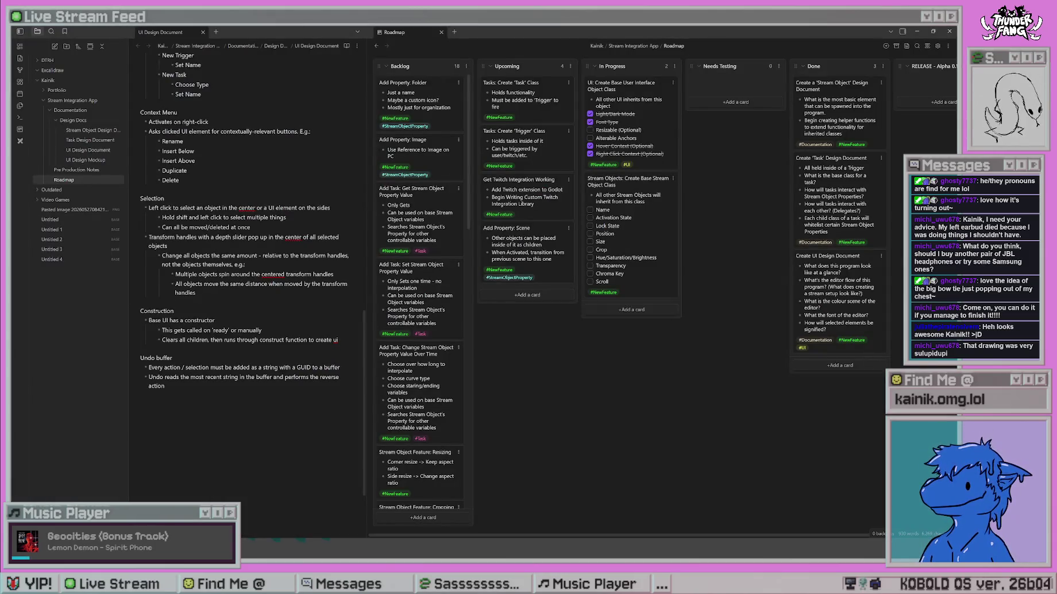
# View the UI Design Mockup drawing under UI Design Document, then return to Godot.
pyautogui.click(95, 152)
pyautogui.click(97, 160)
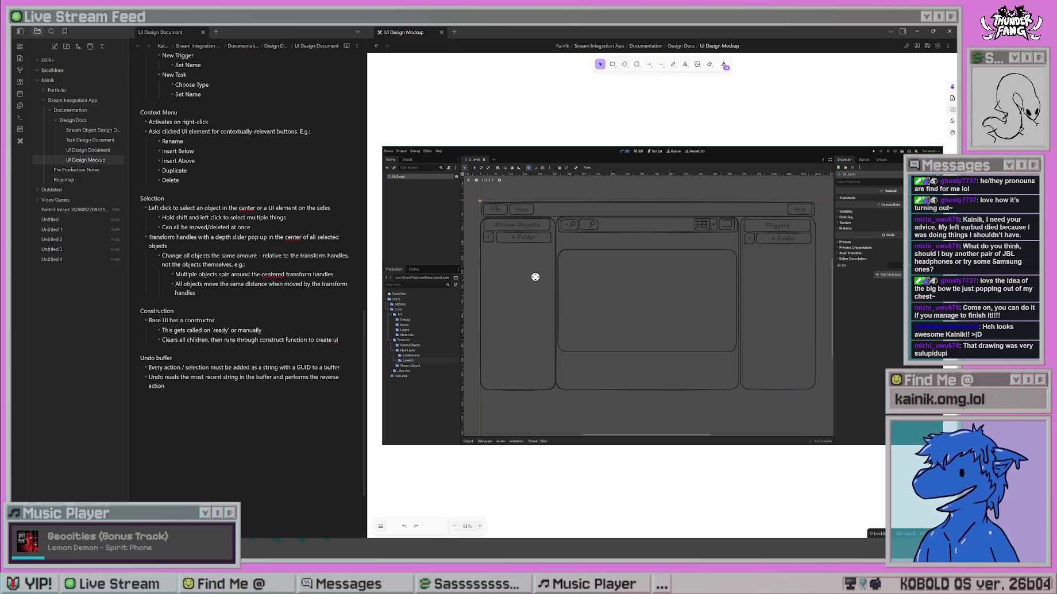
pyautogui.hotkey('alt', 'Tab')
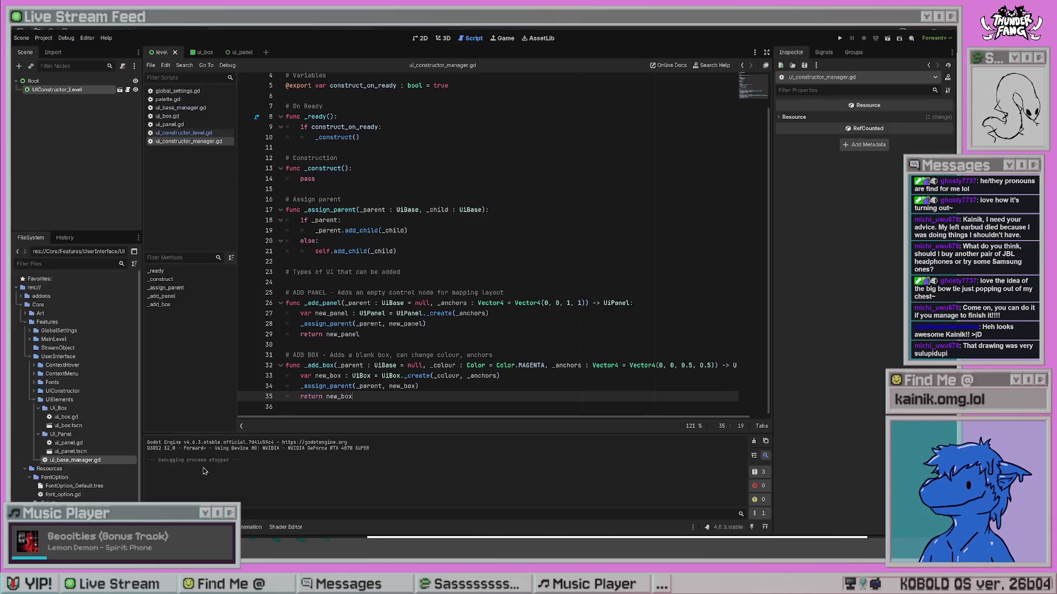
# From ui_constructor_level.gd, trace UI_PALETTE to the Palette class's tint0–tint3 declarations.
pyautogui.click(462, 222)
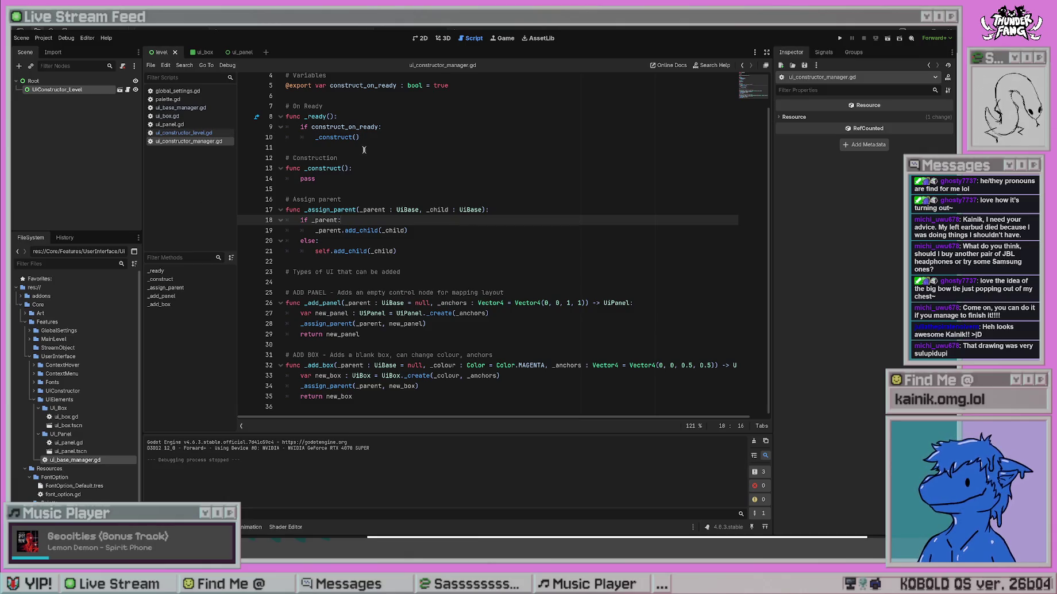
pyautogui.scroll(2, 365, 150)
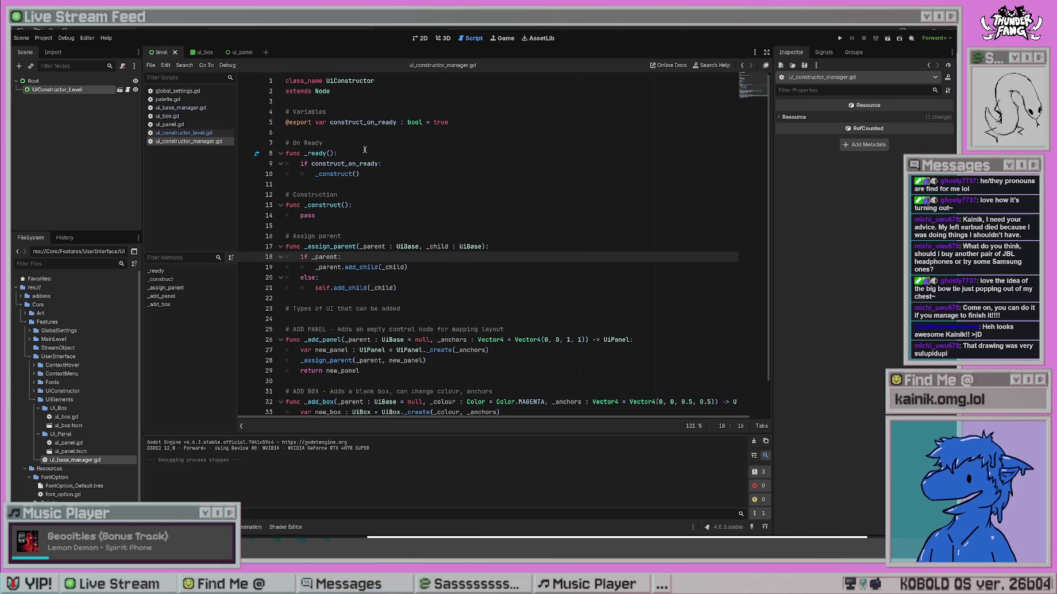
pyautogui.click(184, 133)
pyautogui.click(491, 142)
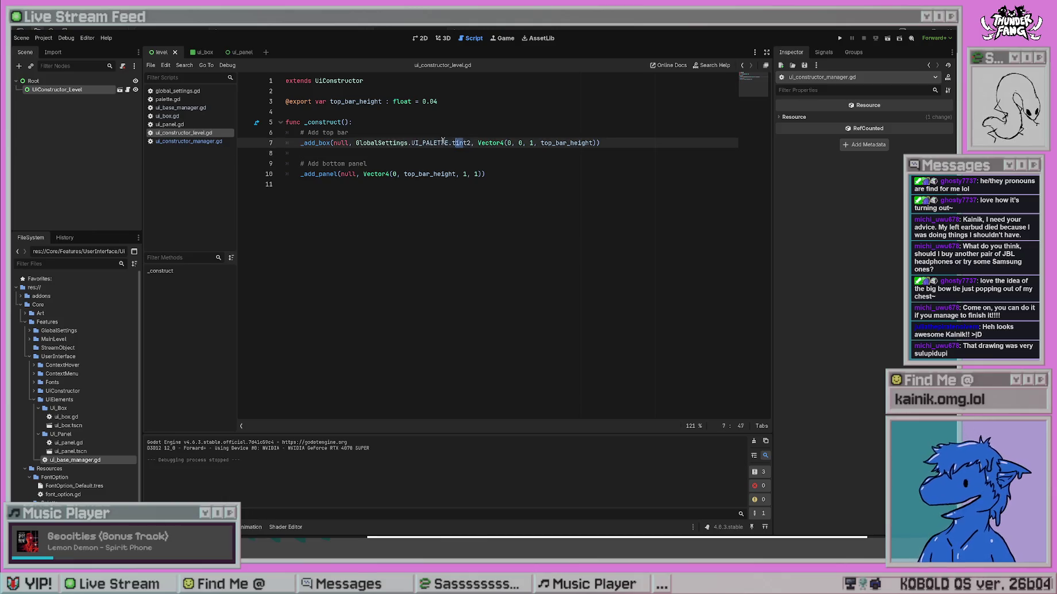
pyautogui.keyDown('ctrl'); pyautogui.click(430, 143); pyautogui.keyUp('ctrl')
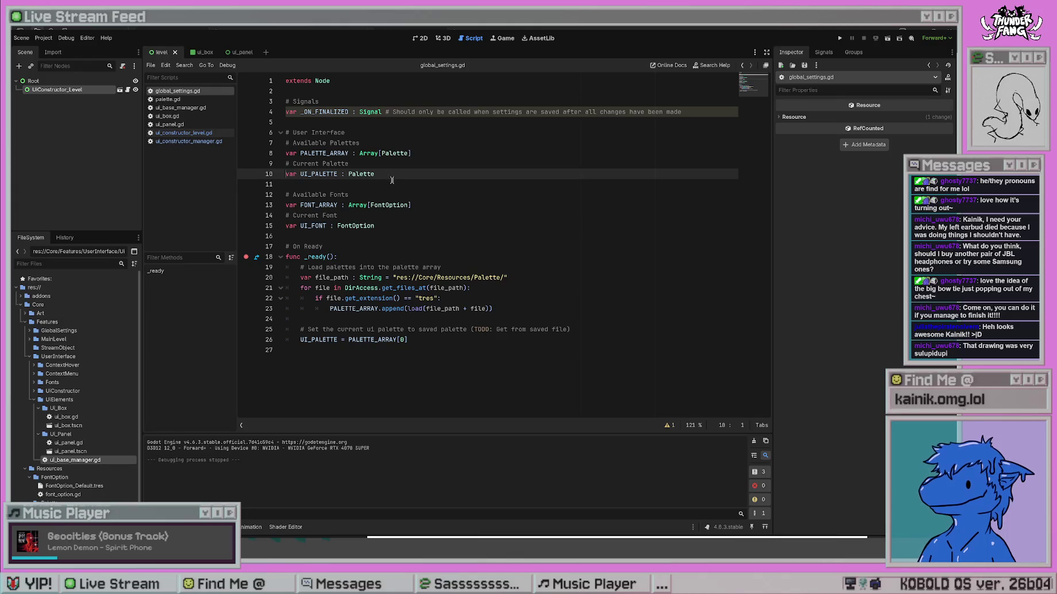
pyautogui.keyDown('ctrl'); pyautogui.click(374, 174); pyautogui.keyUp('ctrl')
pyautogui.click(433, 152)
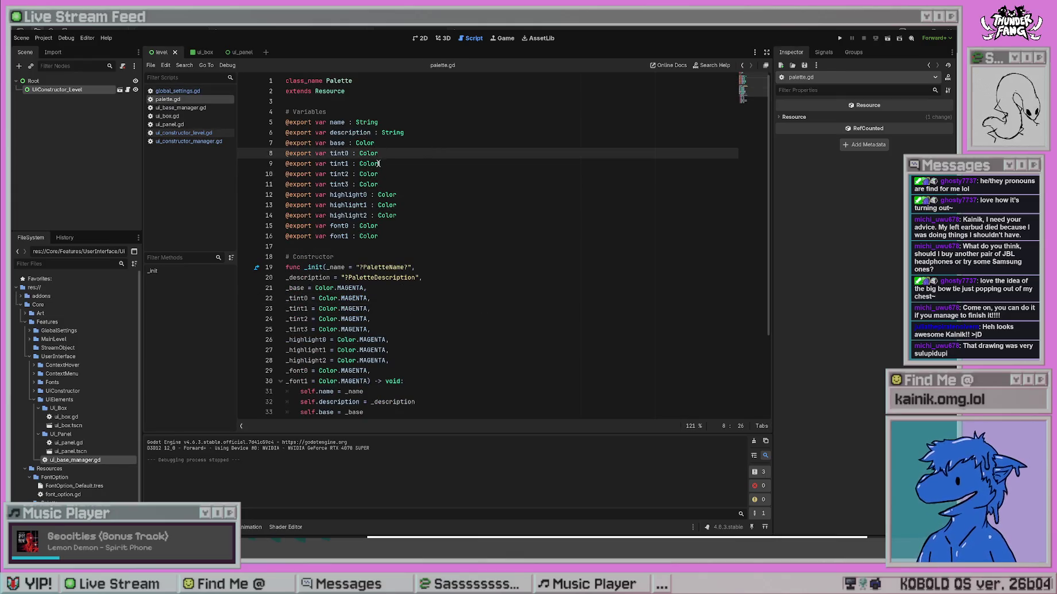
pyautogui.click(398, 184)
pyautogui.scroll(-4, 468, 338)
pyautogui.scroll(4, 472, 330)
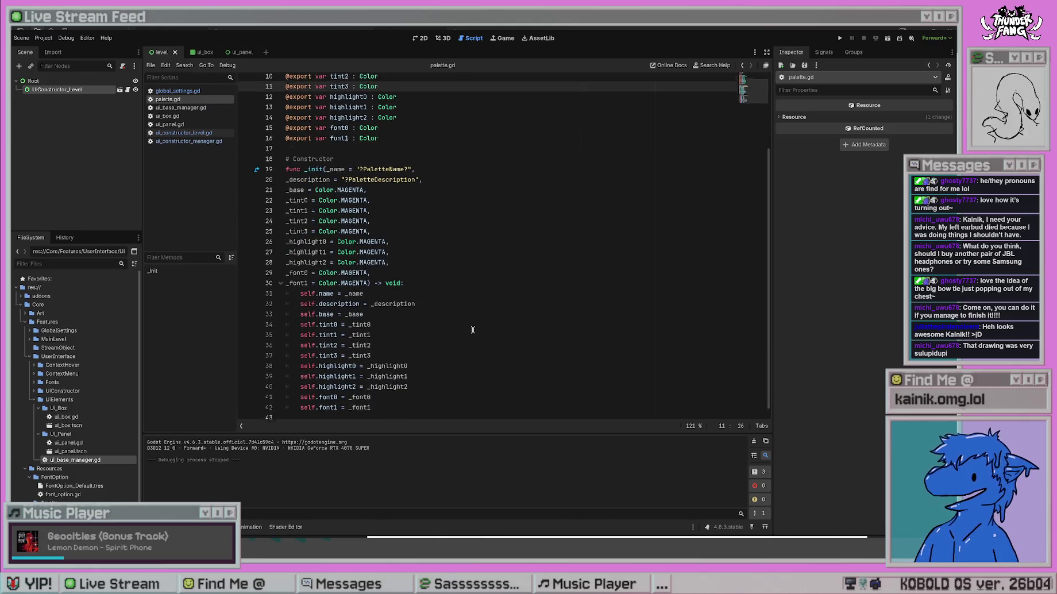
pyautogui.click(454, 174)
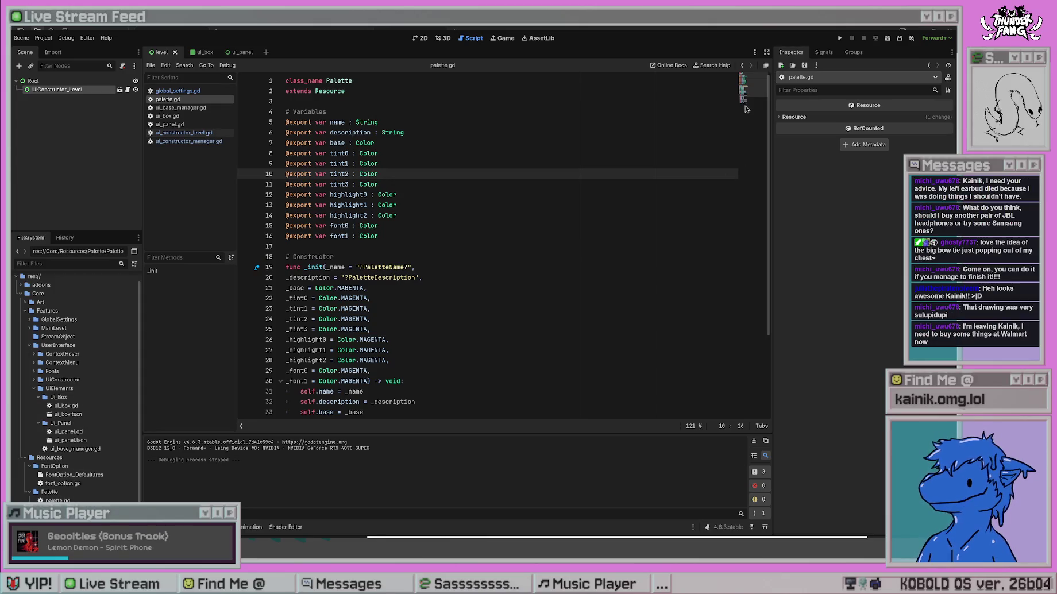
# Inspect palette.gd and Palette_Dark.tres colours, then reopen the level script at line 7's tint.
pyautogui.click(785, 118)
pyautogui.click(785, 119)
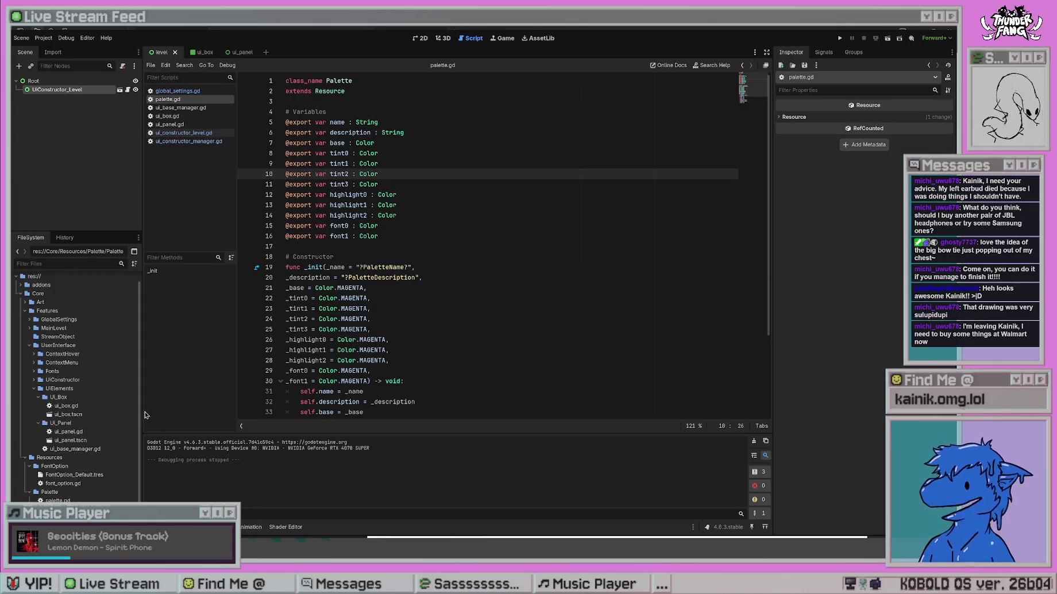
pyautogui.click(58, 500)
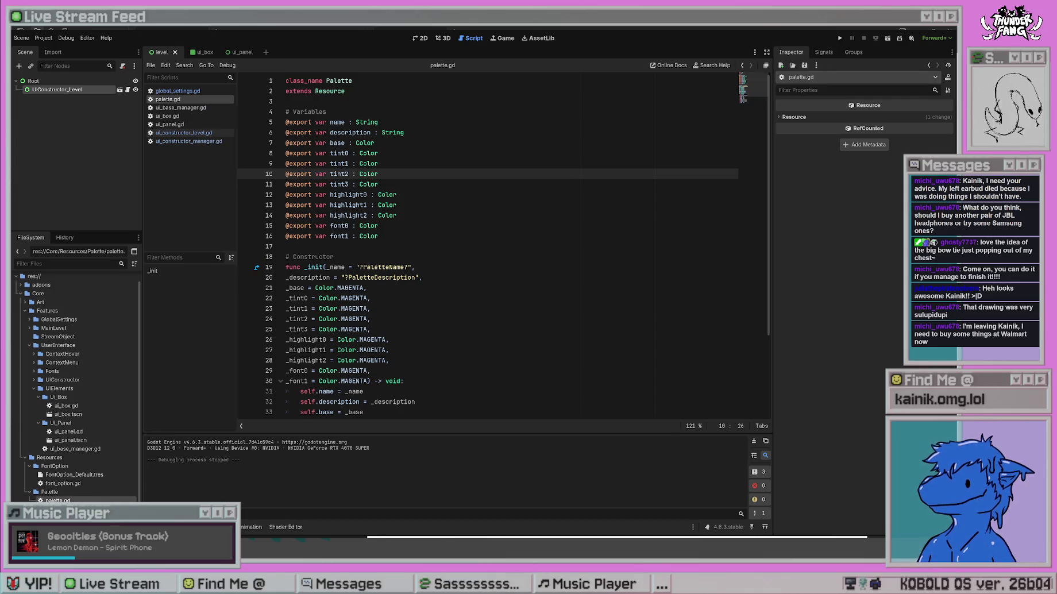
pyautogui.click(63, 509)
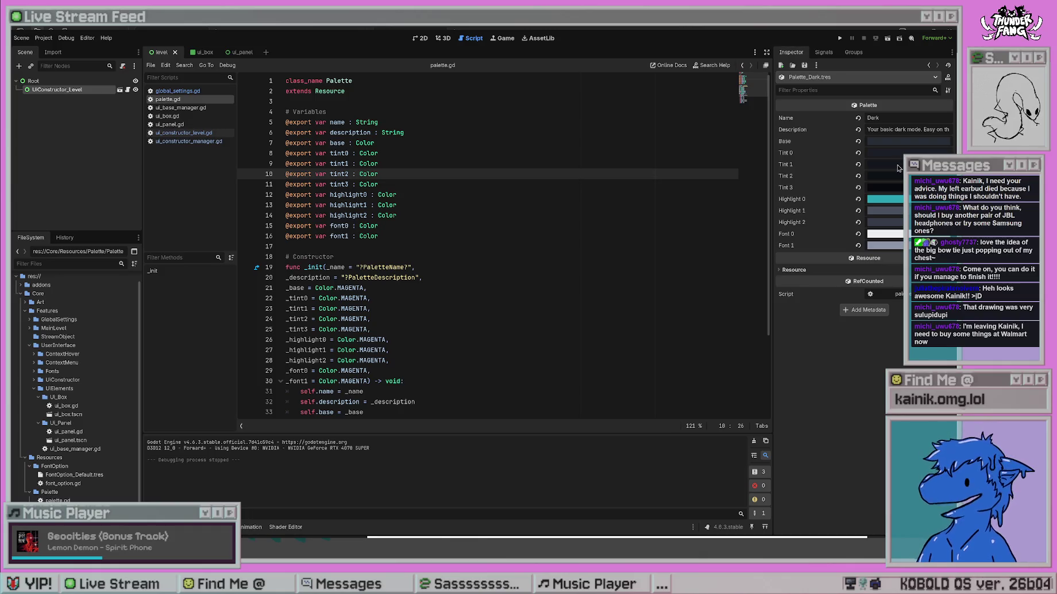
pyautogui.click(184, 133)
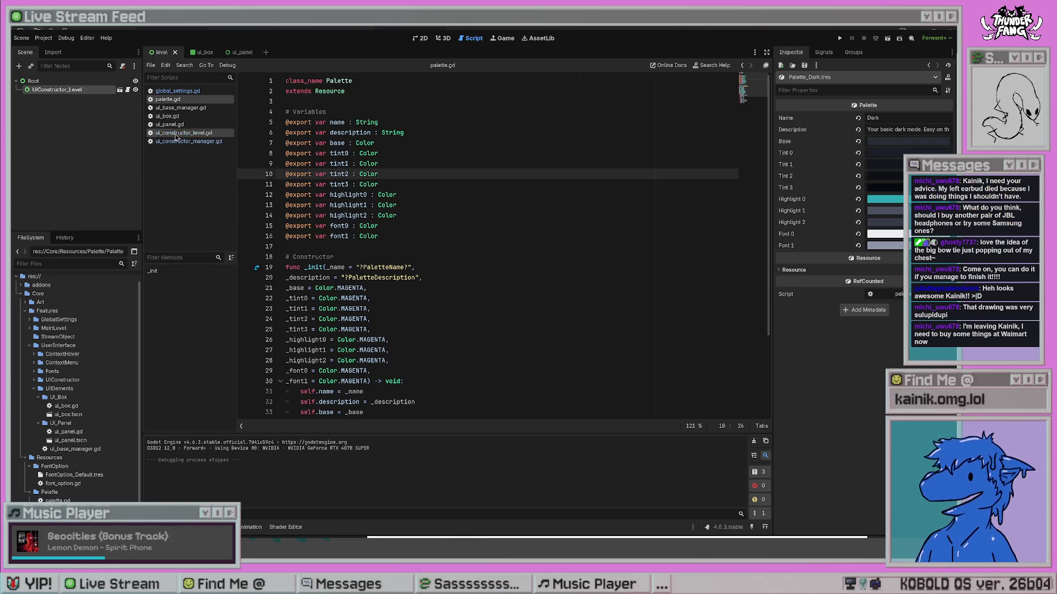
pyautogui.click(469, 144)
# Change the top bar to tint1, add '# Add three sections for main ui' below line 10, and save.
pyautogui.write('1')
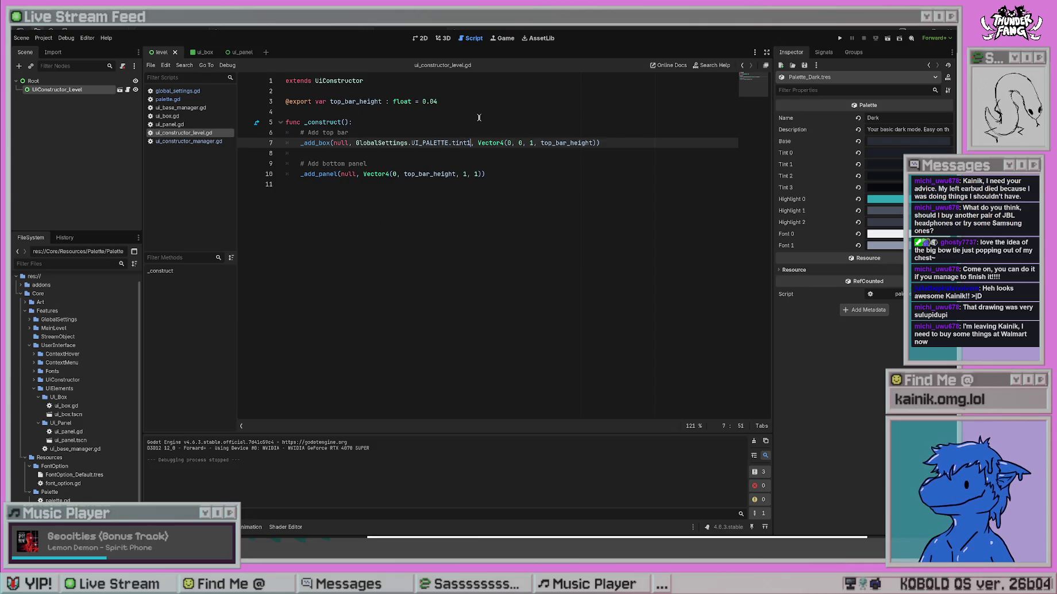
pyautogui.click(598, 174)
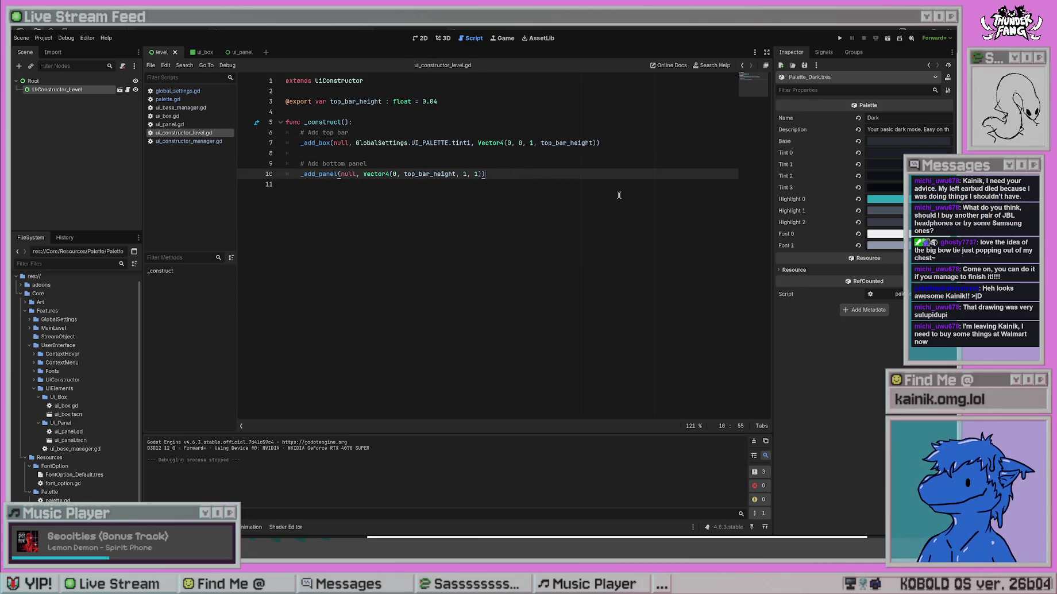
pyautogui.press('Return')
pyautogui.press('Return')
pyautogui.write('# Add t')
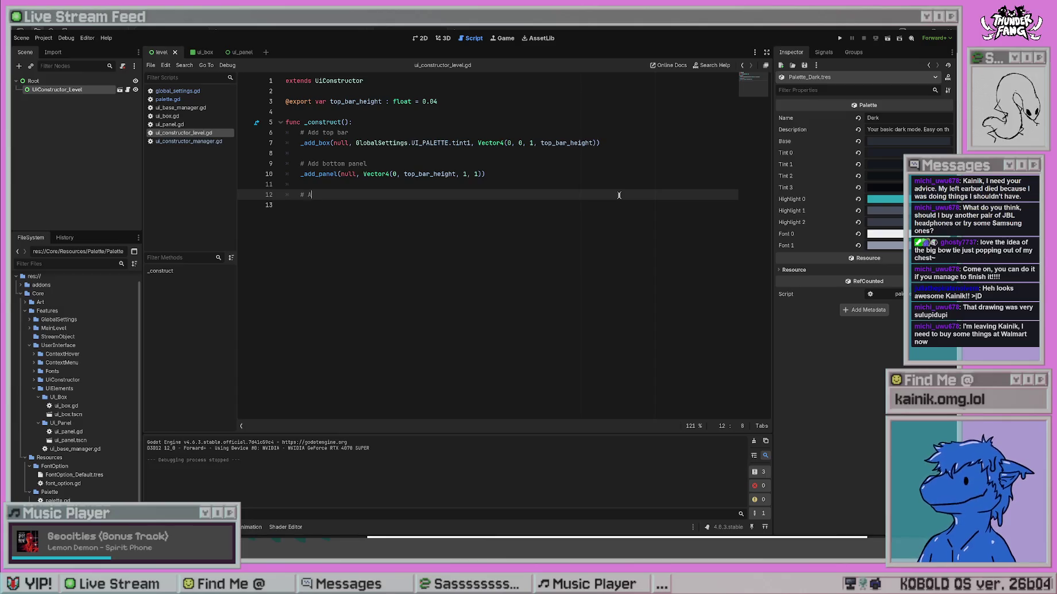
pyautogui.write('hree ')
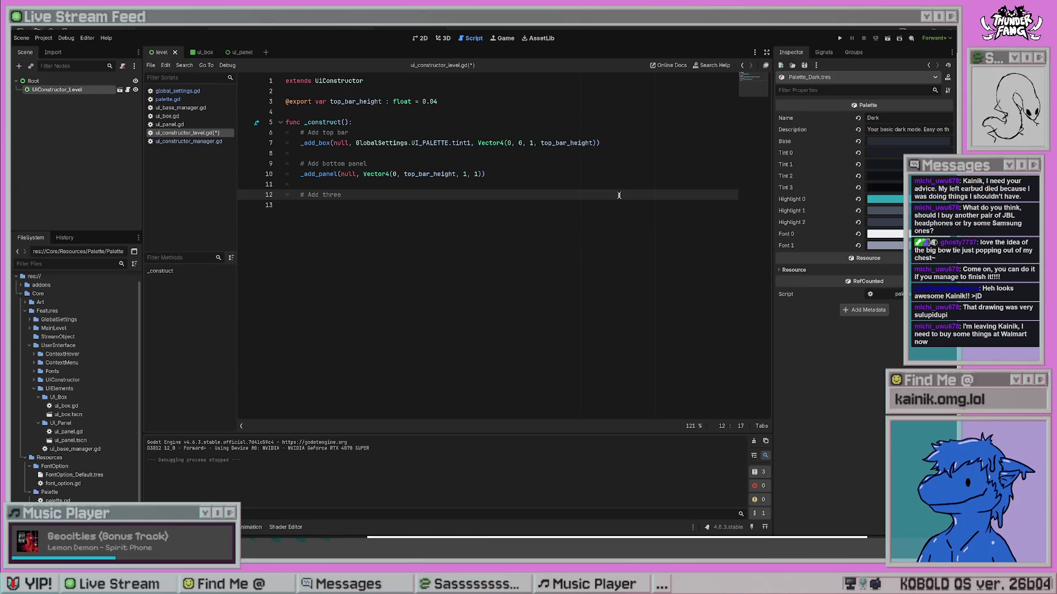
pyautogui.write('sections for')
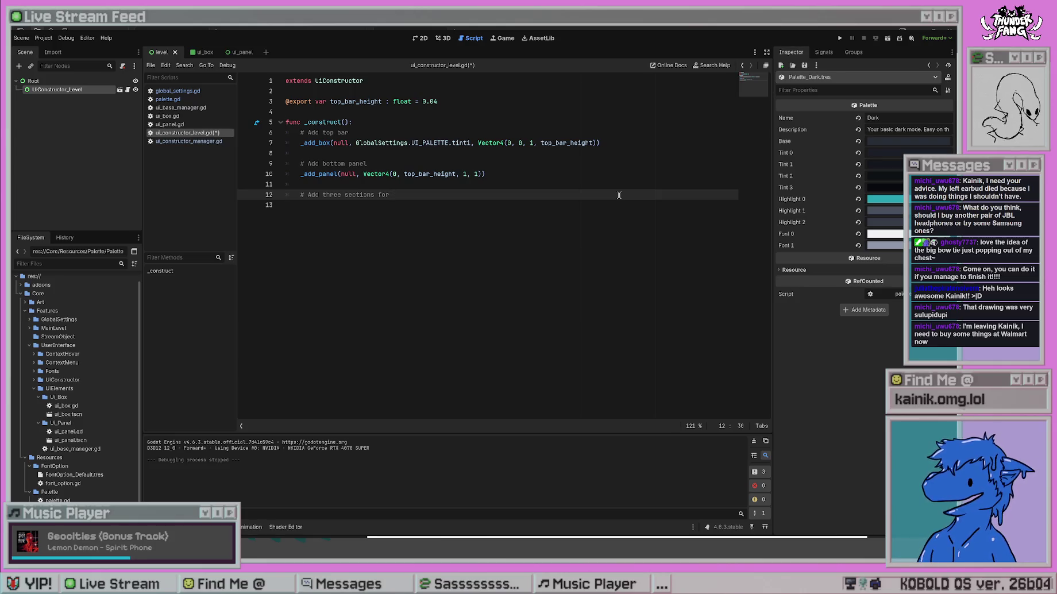
pyautogui.write('outputs')
pyautogui.press('BackSpace')
pyautogui.press('BackSpace')
pyautogui.press('BackSpace')
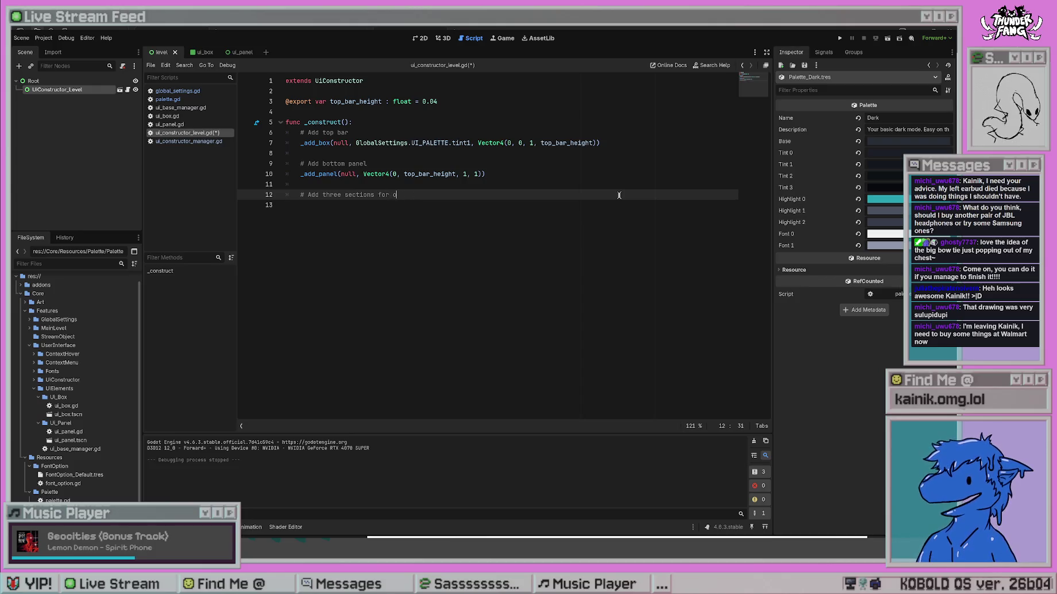
pyautogui.write('main ui')
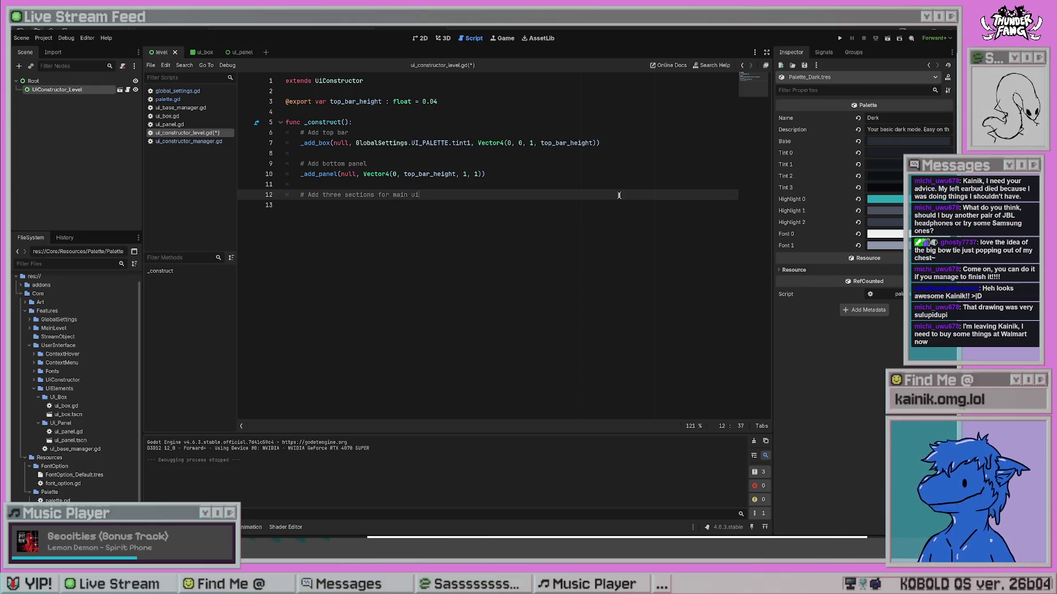
pyautogui.hotkey('ctrl', 's')
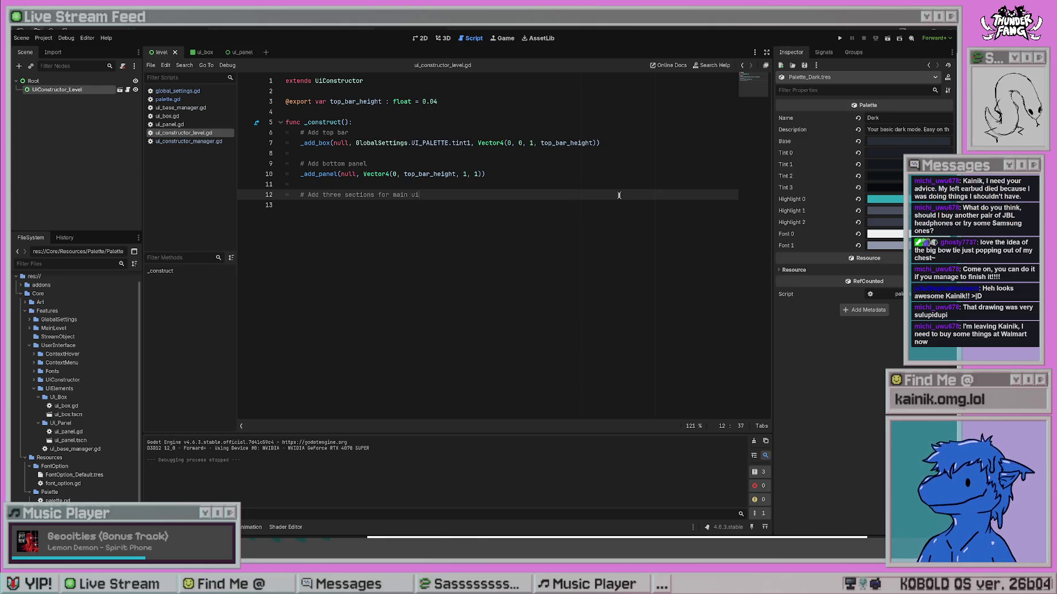
pyautogui.press('Return')
pyautogui.write('_')
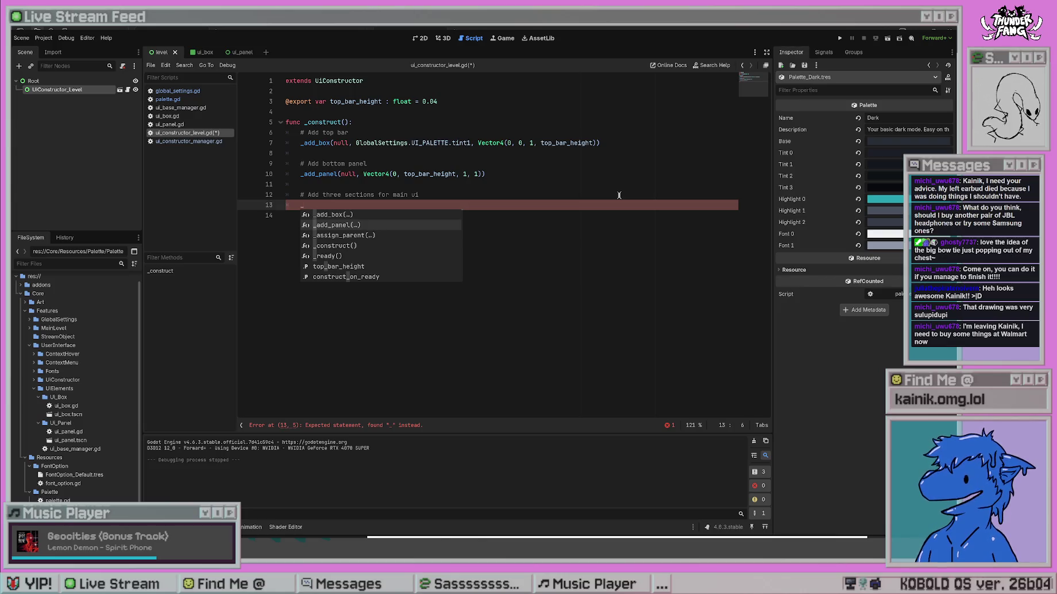
# Insert an _add_panel(null) call on line 13 via autocomplete.
pyautogui.press('Return')
pyautogui.write('null')
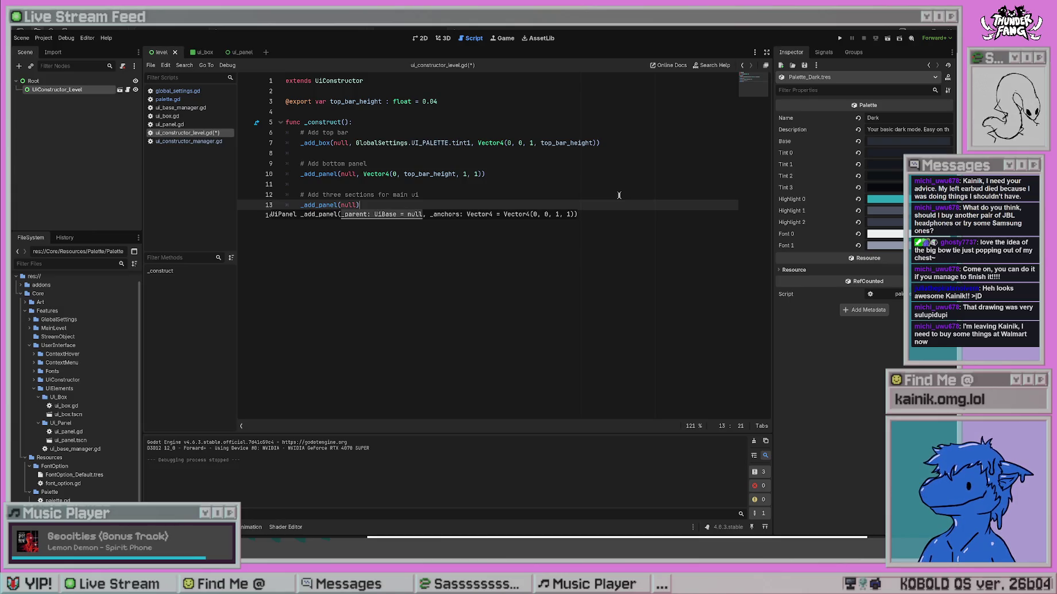
pyautogui.click(569, 102)
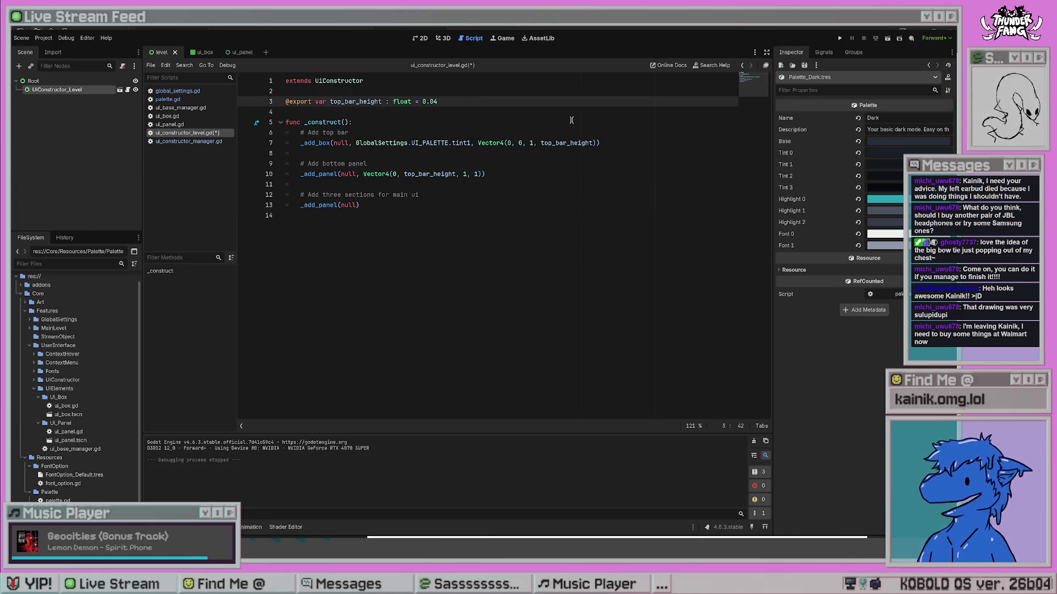
pyautogui.hotkey('ctrl', 'shift', 'Return')
pyautogui.write('export-')
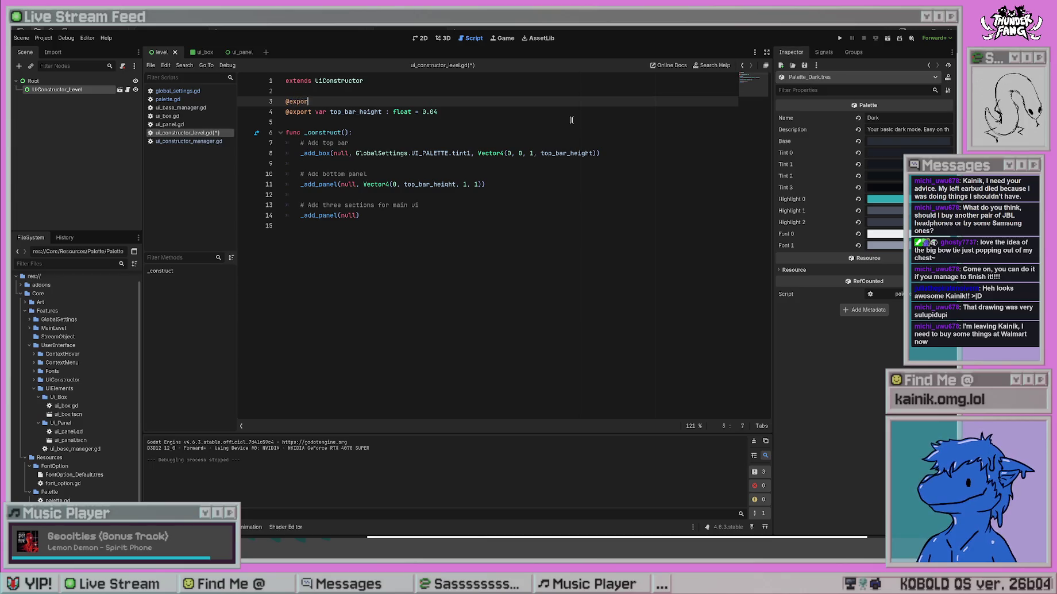
pyautogui.press('BackSpace')
pyautogui.write('_cat')
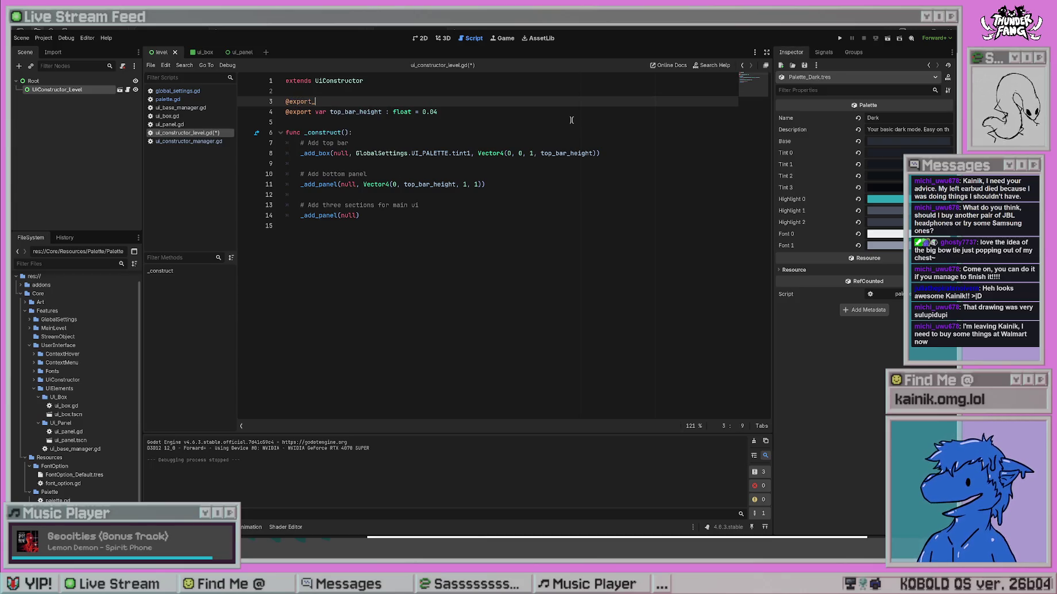
pyautogui.press('Return')
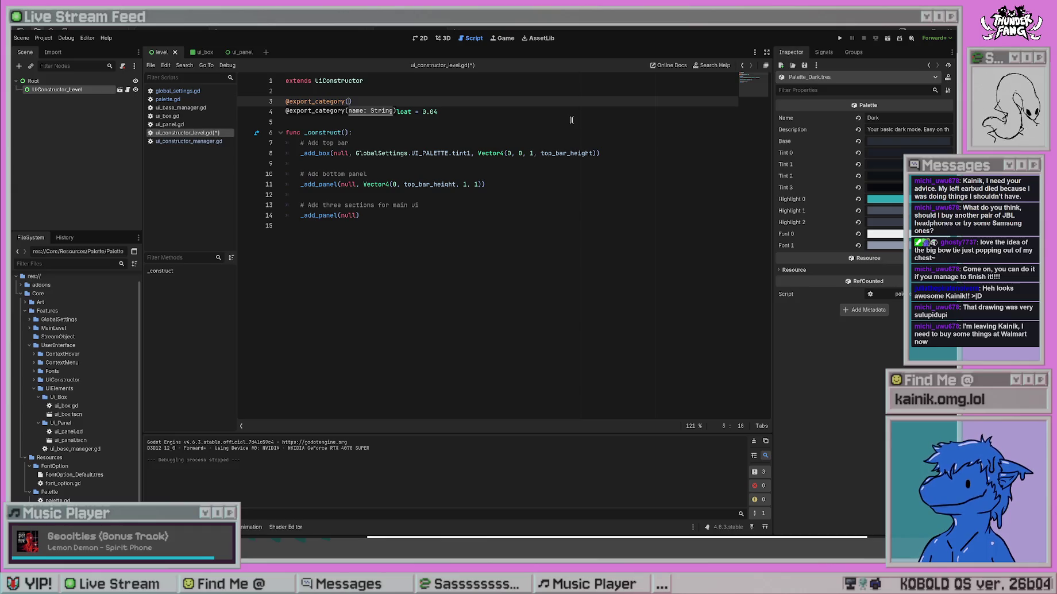
pyautogui.write('"Top Bar')
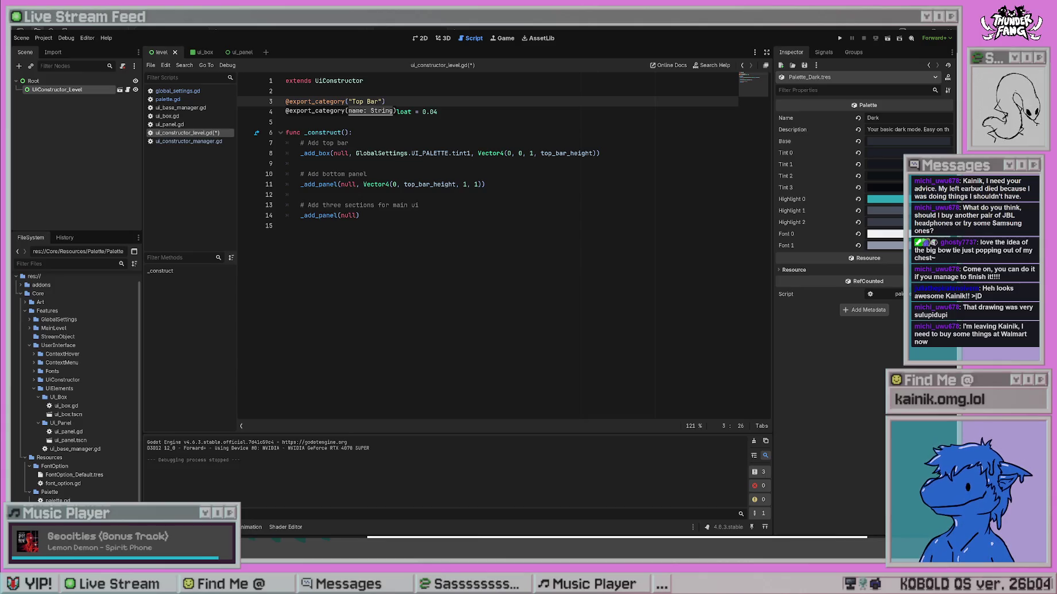
# Add a "Main UI" export category below the top bar export.
pyautogui.moveTo(386, 101); pyautogui.dragTo(279, 101)
pyautogui.hotkey('ctrl', 'c')
pyautogui.click(458, 112)
pyautogui.press('Return')
pyautogui.press('Return')
pyautogui.hotkey('ctrl', 'v')
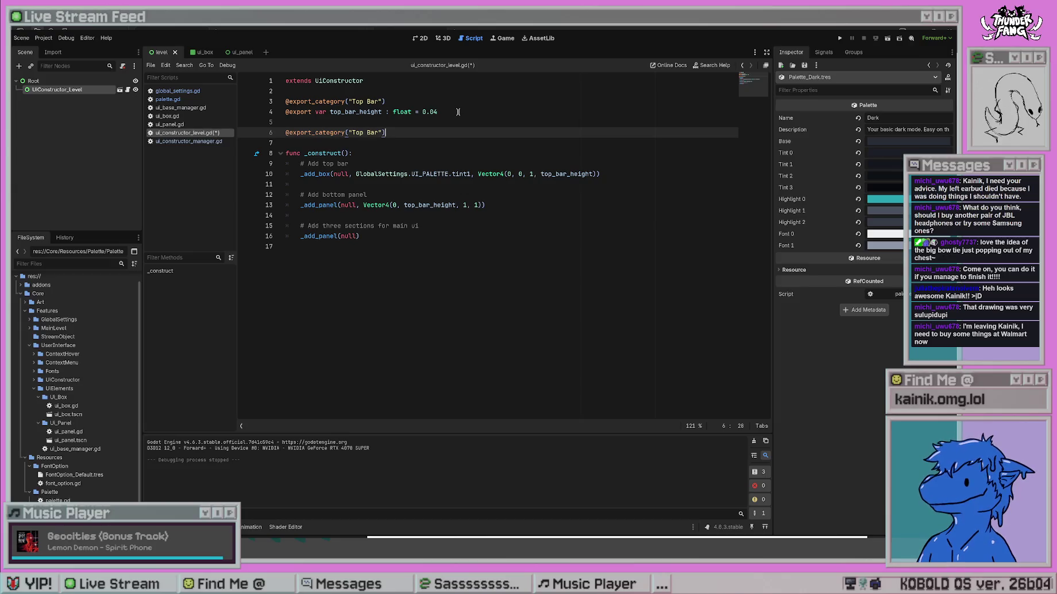
pyautogui.hotkey('shift', 'Left')
pyautogui.hotkey('shift', 'Left')
pyautogui.hotkey('shift', 'Left')
pyautogui.write('Main UI')
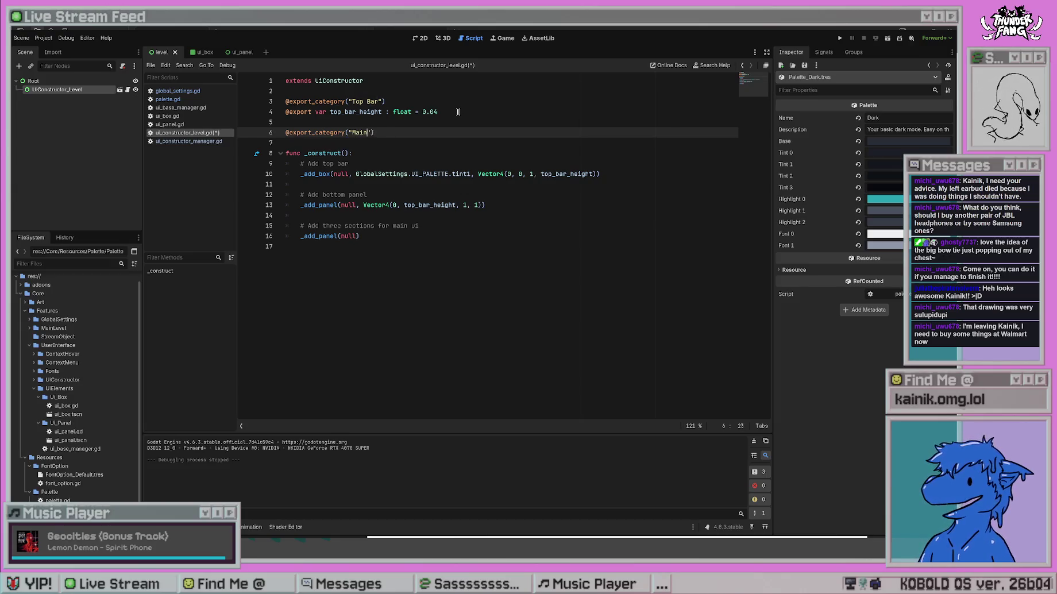
# Add float exports left_width and right_width under the Main UI category.
pyautogui.press('End')
pyautogui.press('Return')
pyautogui.write('@')
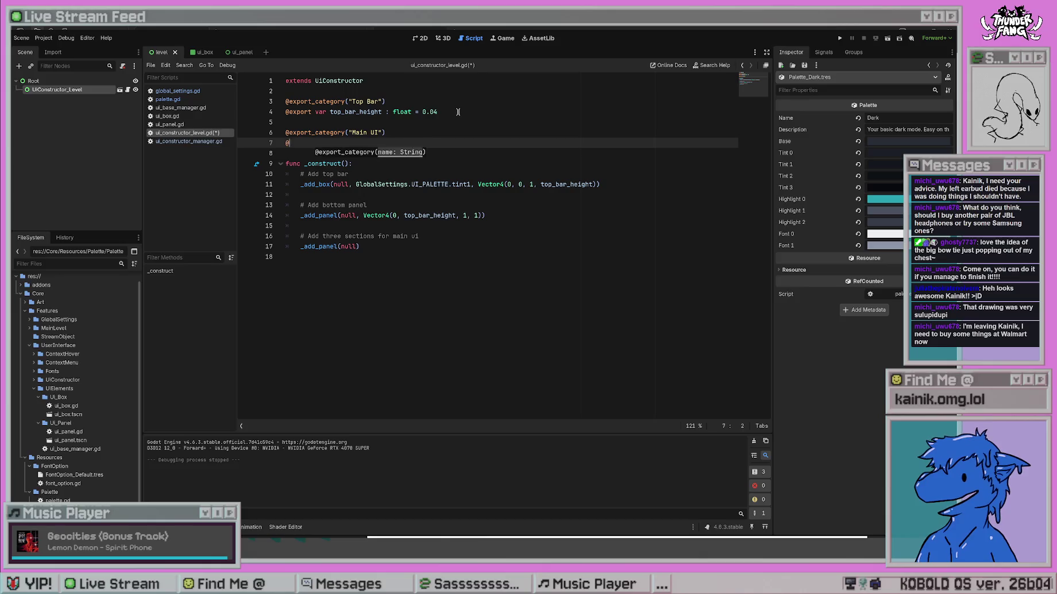
pyautogui.write('port')
pyautogui.press('BackSpace')
pyautogui.press('BackSpace')
pyautogui.press('BackSpace')
pyautogui.write('port var ')
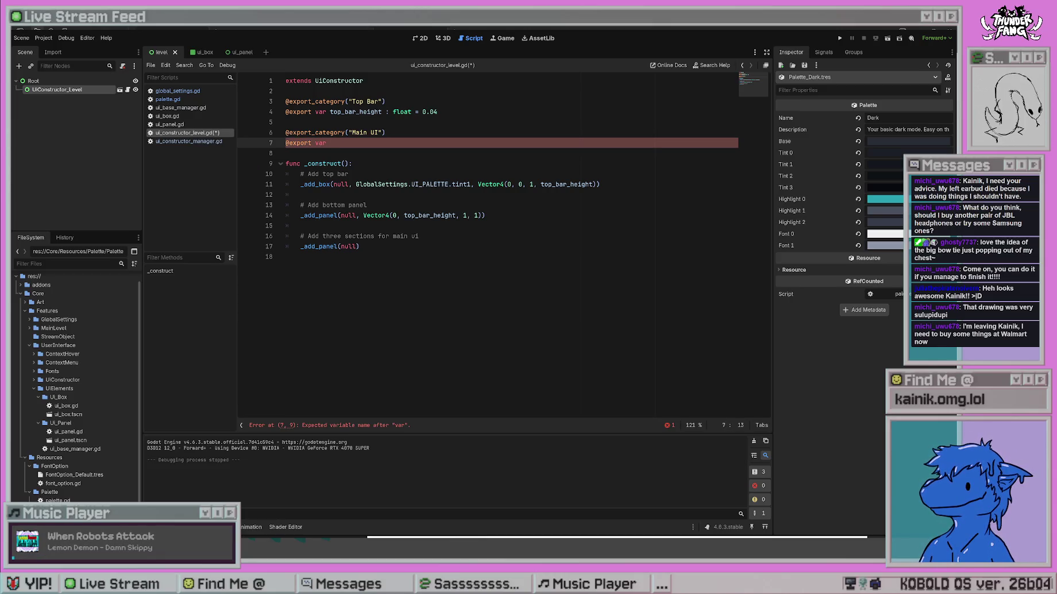
pyautogui.write('left_')
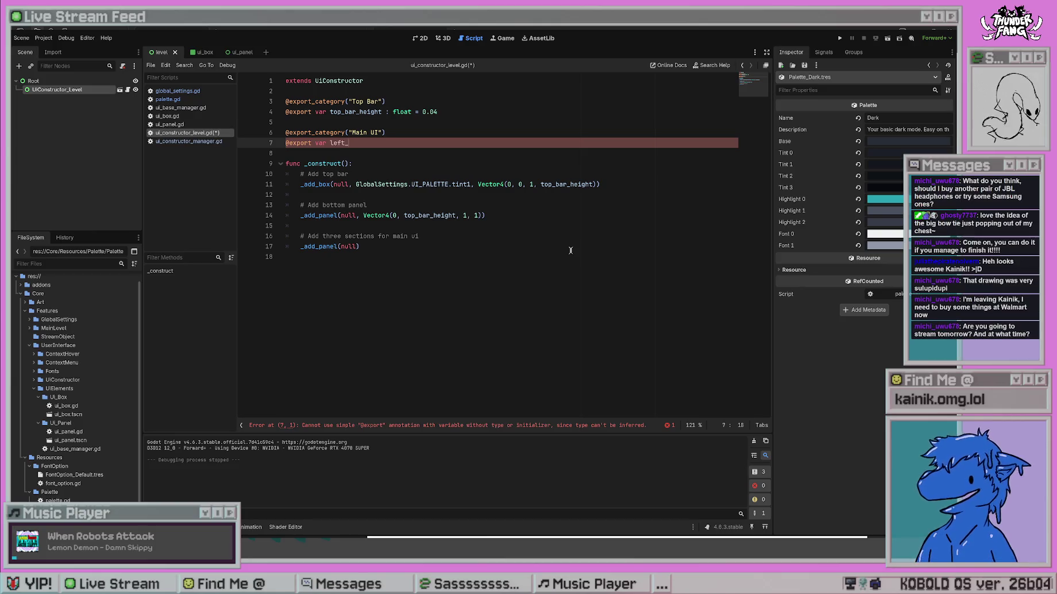
pyautogui.write('width')
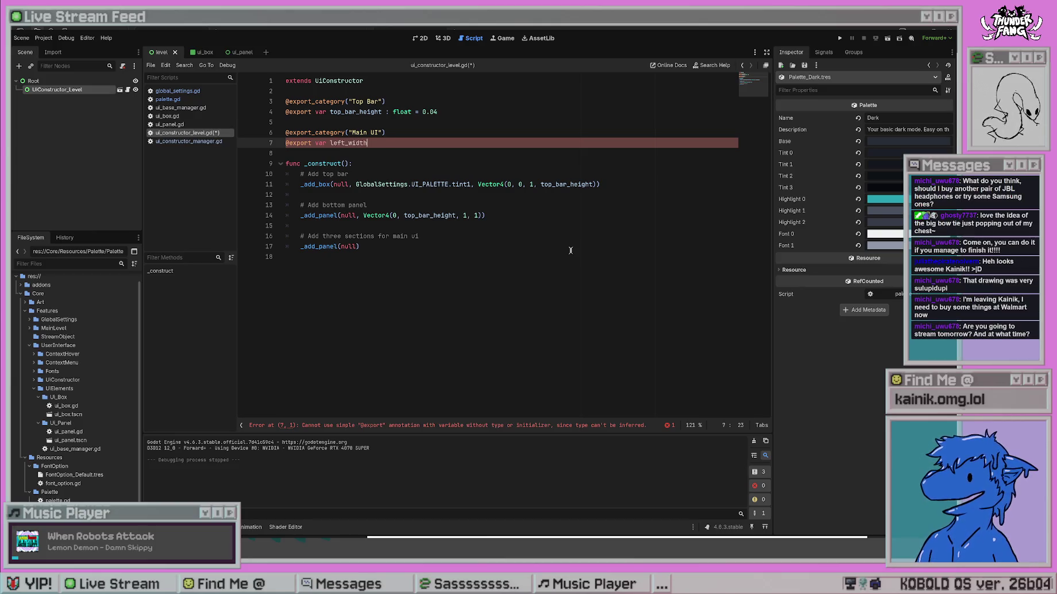
pyautogui.write(' : float')
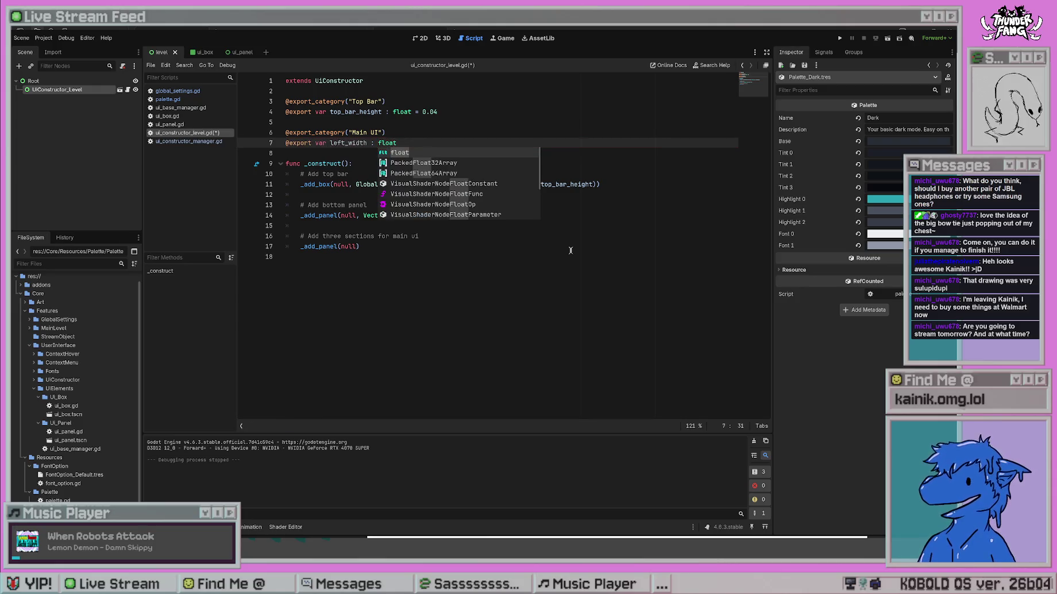
pyautogui.write(' = 0.3')
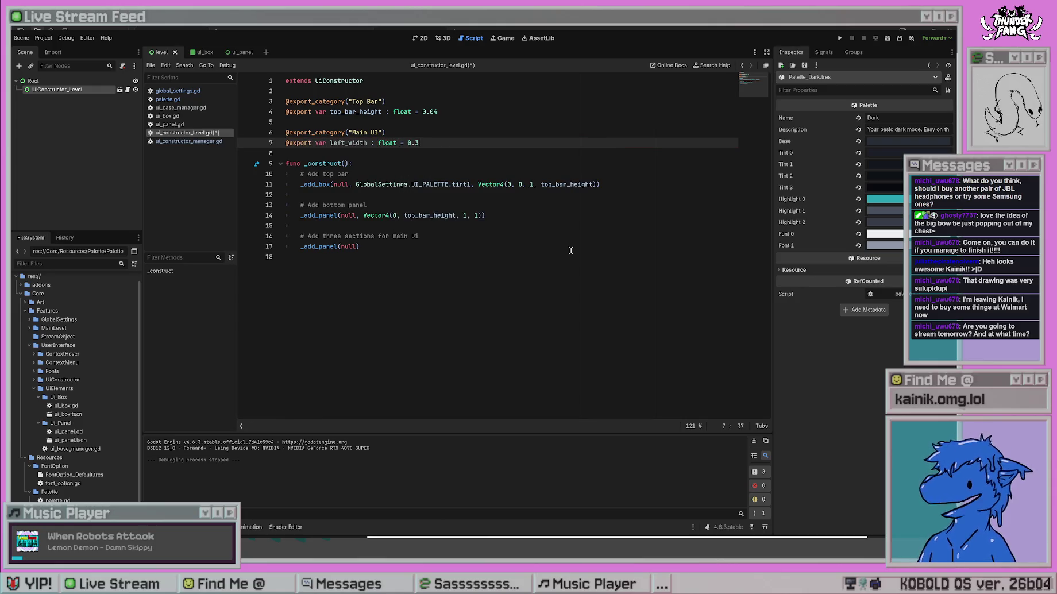
pyautogui.press('Return')
pyautogui.write('@export var right_wiod')
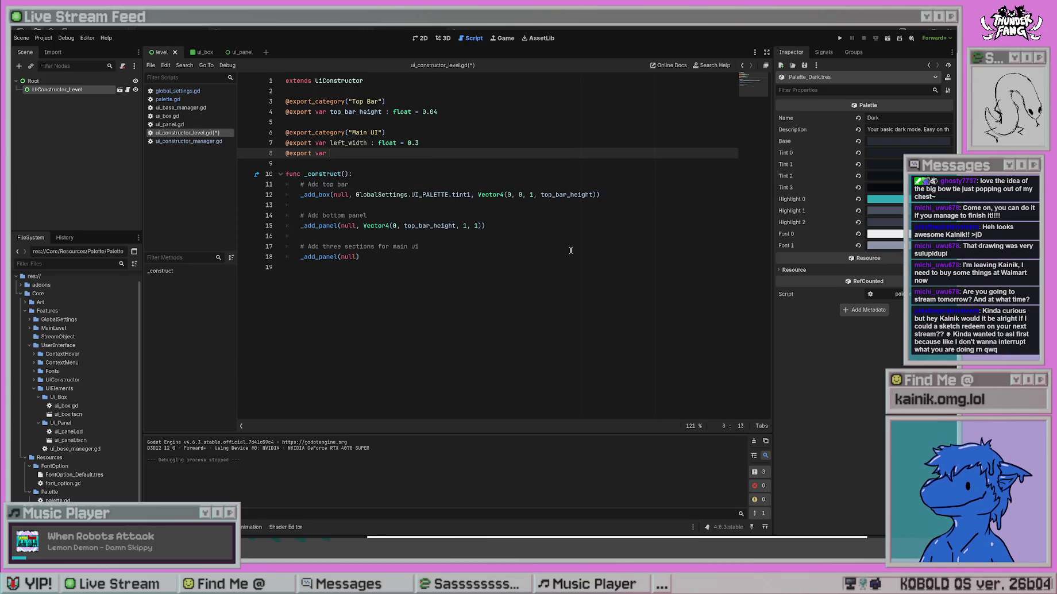
pyautogui.press('BackSpace')
pyautogui.press('BackSpace')
pyautogui.write('dt')
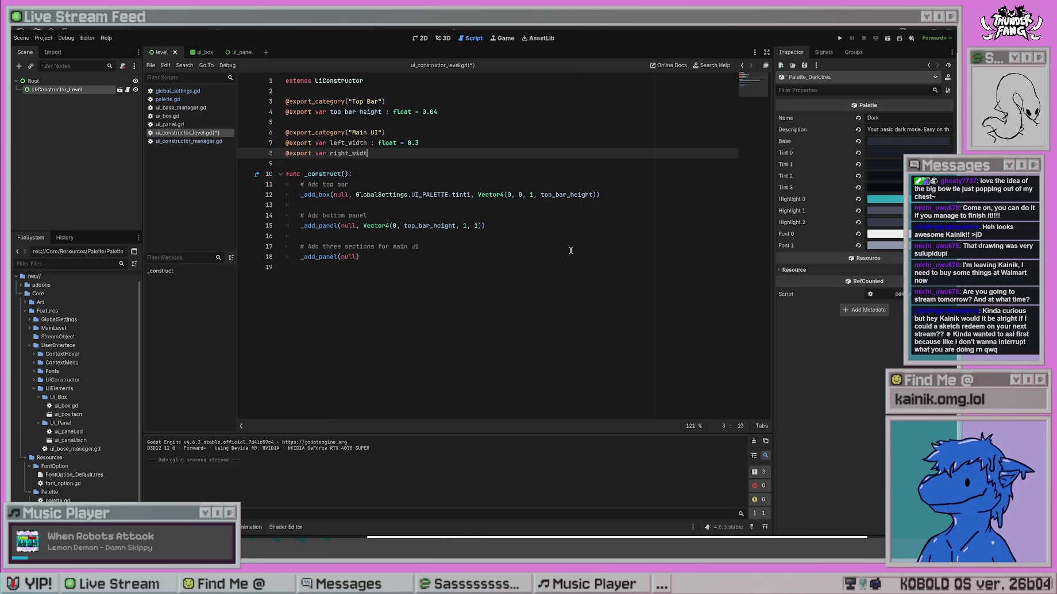
pyautogui.write('h : float = 0.3')
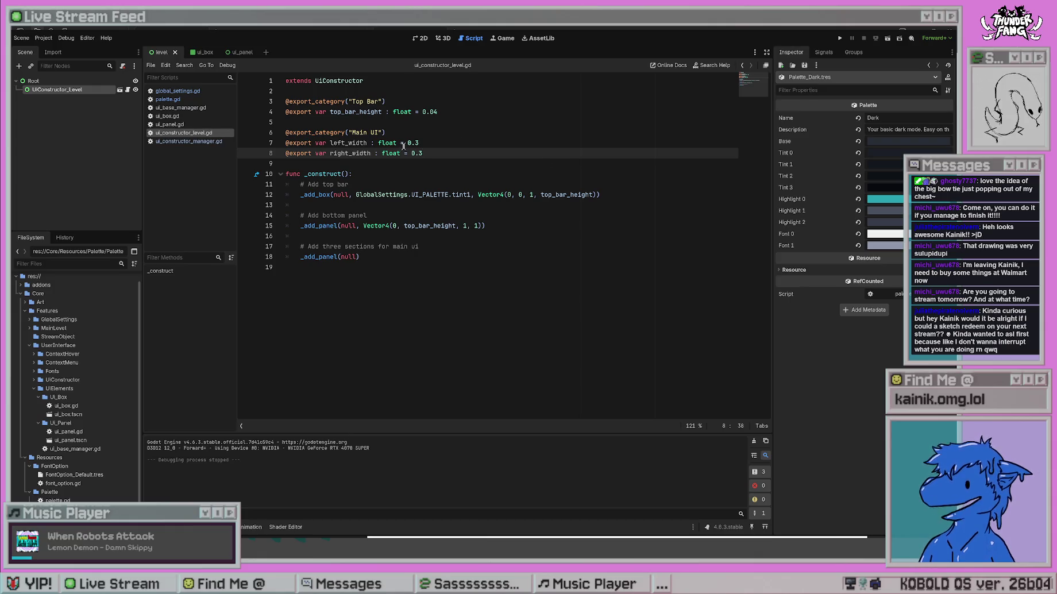
# Set left_width and right_width to 0.2, save, and open ui_constructor_manager.gd.
pyautogui.press('Up')
pyautogui.press('BackSpace')
pyautogui.write('2')
pyautogui.hotkey('ctrl', 's')
pyautogui.press('Down')
pyautogui.press('BackSpace')
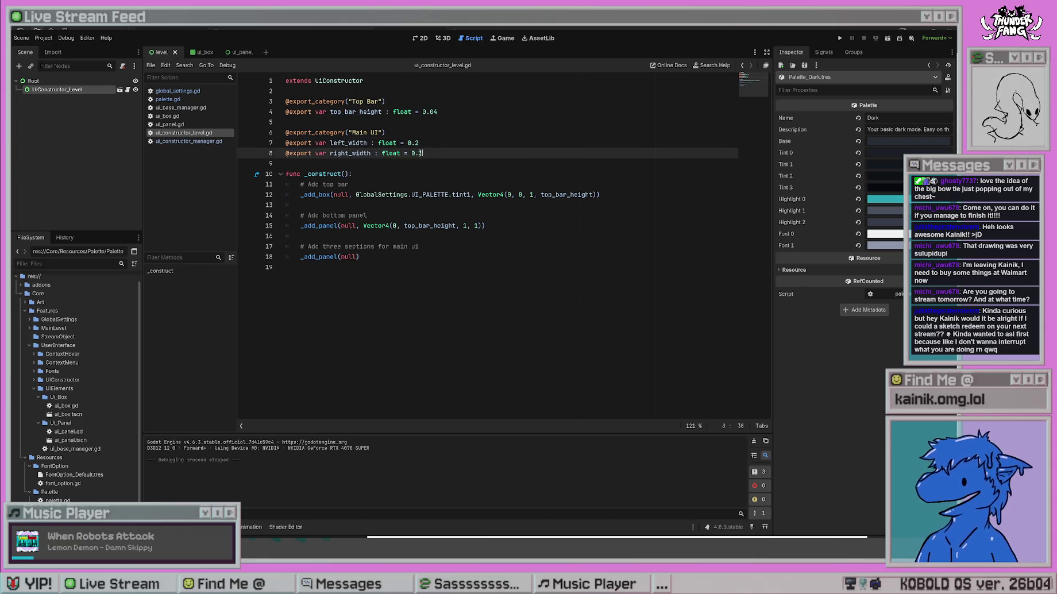
pyautogui.write('2')
pyautogui.press('Up')
pyautogui.press('Up')
pyautogui.hotkey('ctrl', 's')
pyautogui.click(433, 276)
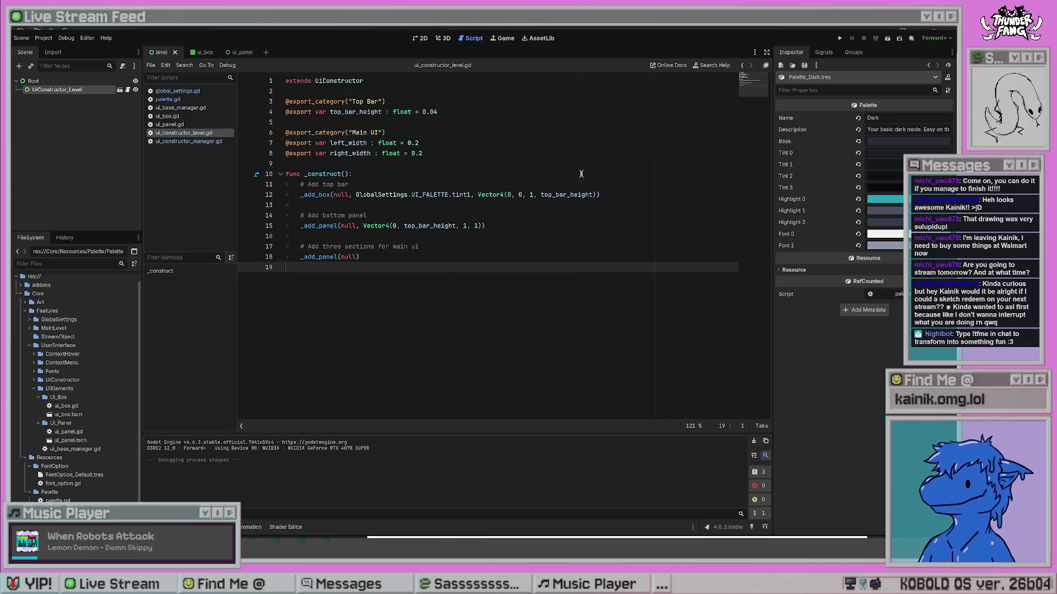
pyautogui.click(189, 141)
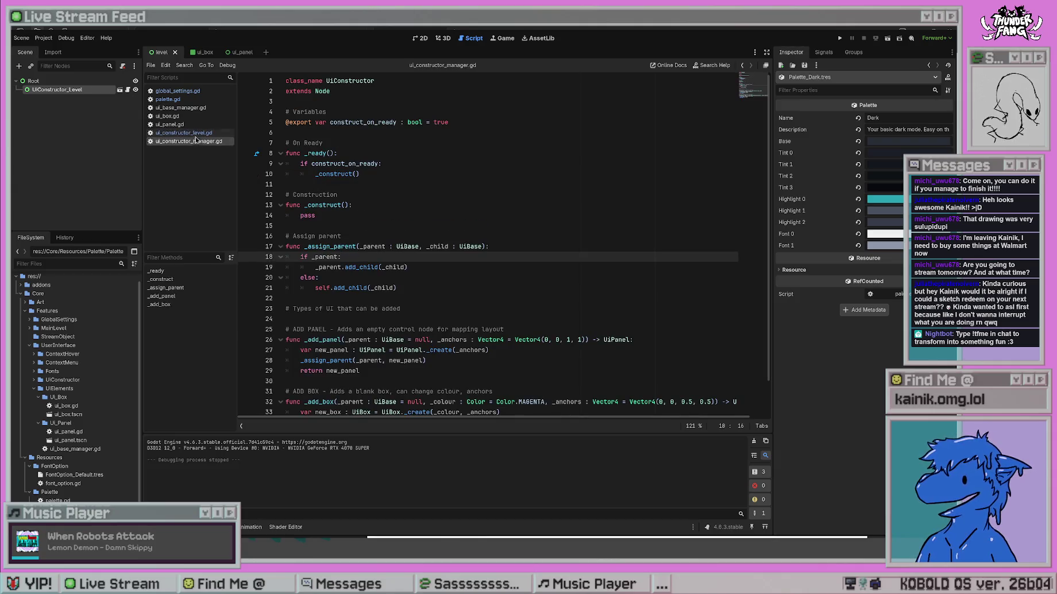
# Return to ui_constructor_level.gd, show UIConstructor_Level's exports, and place the caret inside line 18's call.
pyautogui.click(196, 133)
pyautogui.click(73, 84)
pyautogui.click(64, 90)
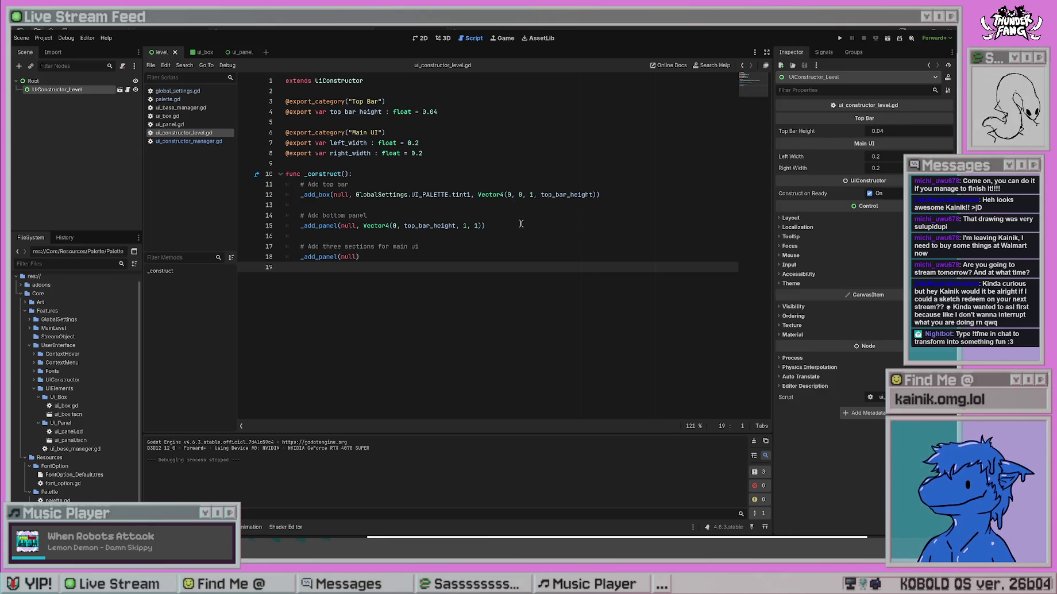
pyautogui.click(483, 137)
pyautogui.click(510, 241)
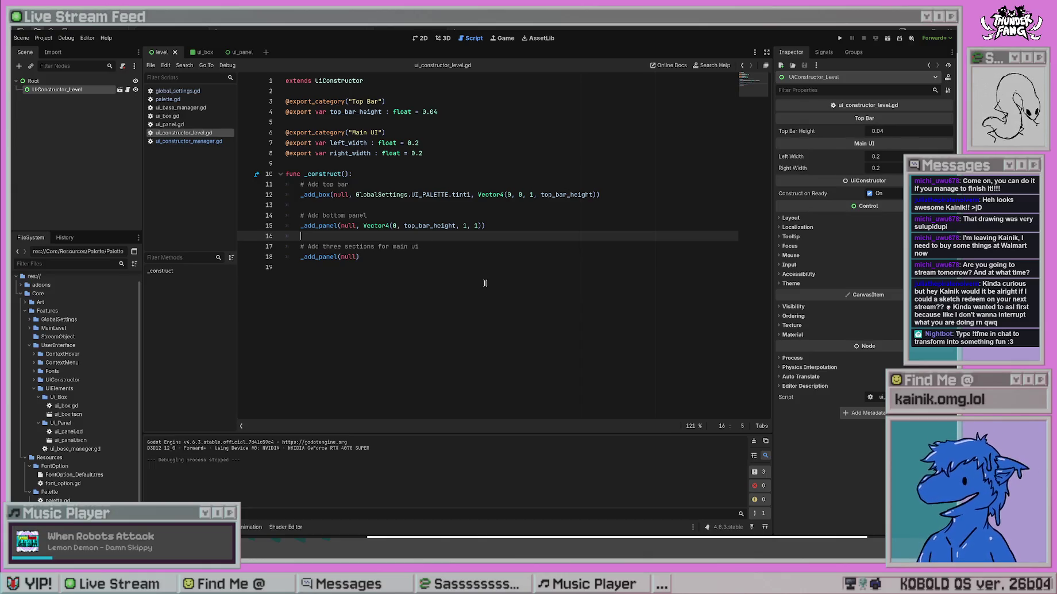
pyautogui.click(487, 257)
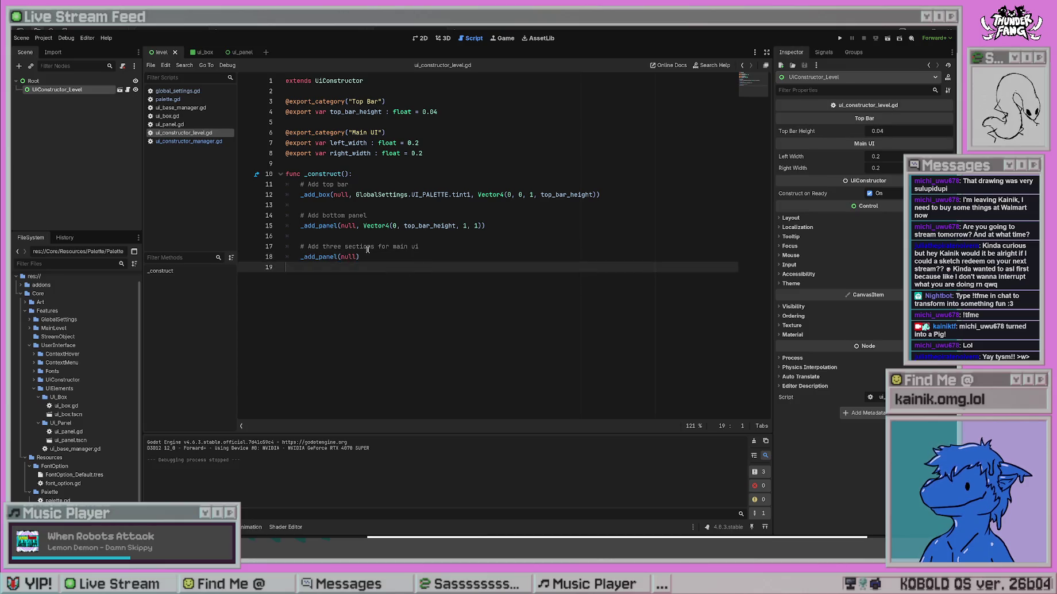
pyautogui.press('Left')
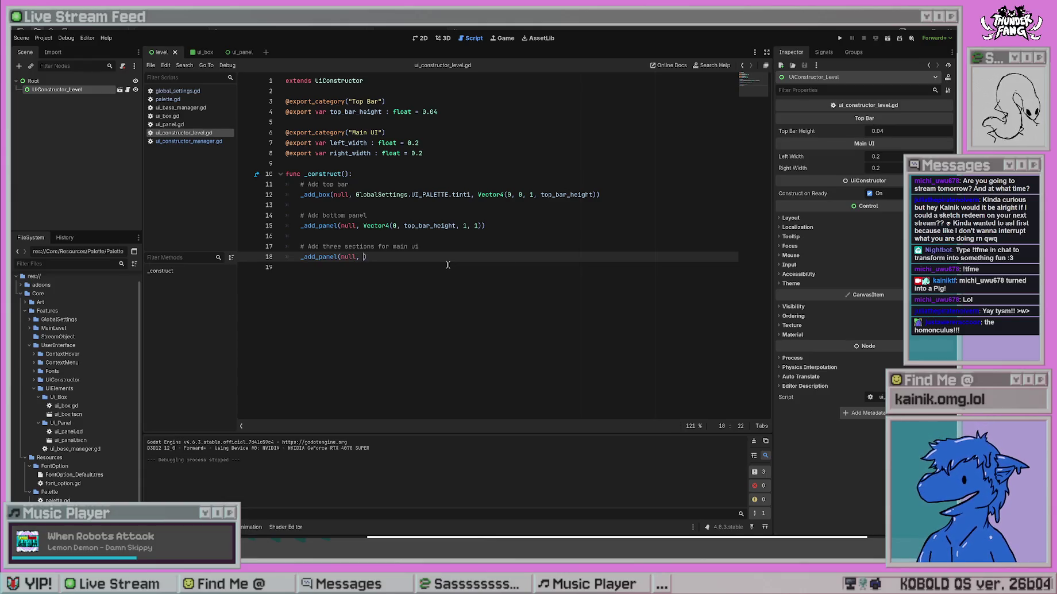
# Store line 15's panel as main_ui_panel and pass it as the parent in line 18's call.
pyautogui.press('BackSpace')
pyautogui.press('BackSpace')
pyautogui.press('BackSpace')
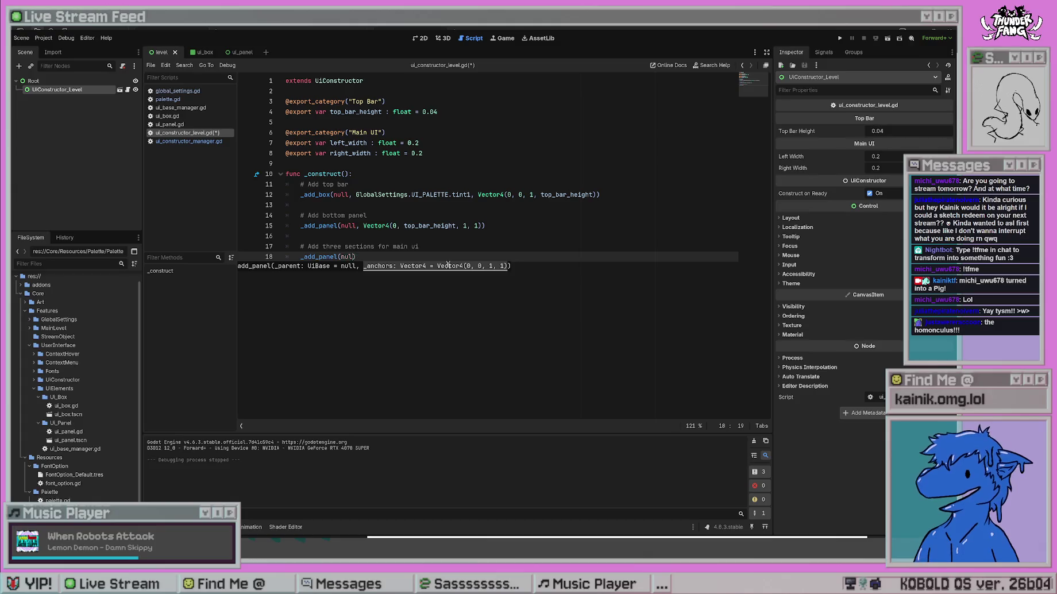
pyautogui.press('Up')
pyautogui.press('Up')
pyautogui.press('Up')
pyautogui.press('Home')
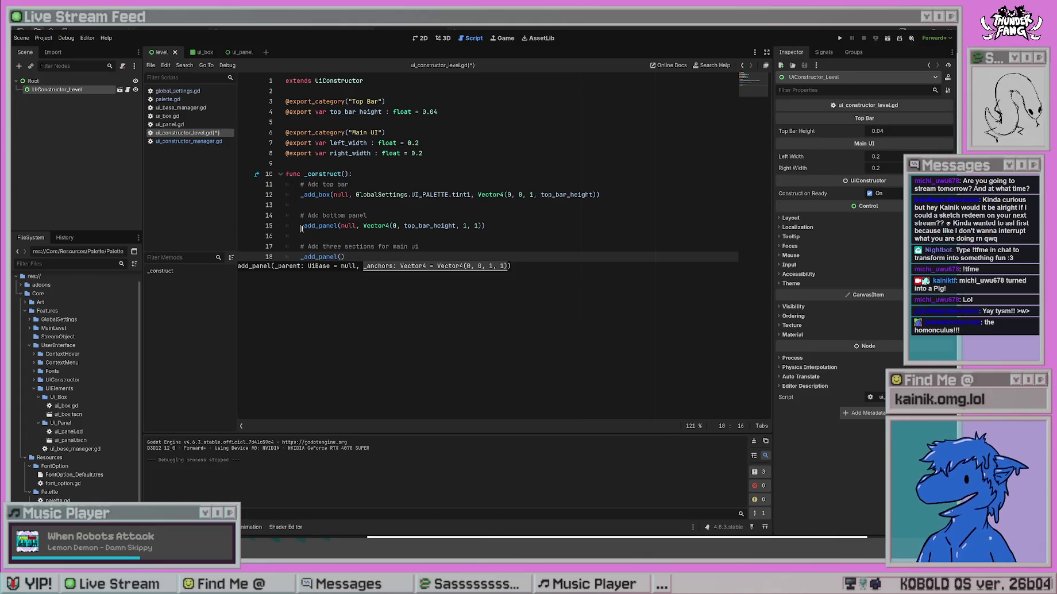
pyautogui.write('var bottom_pa')
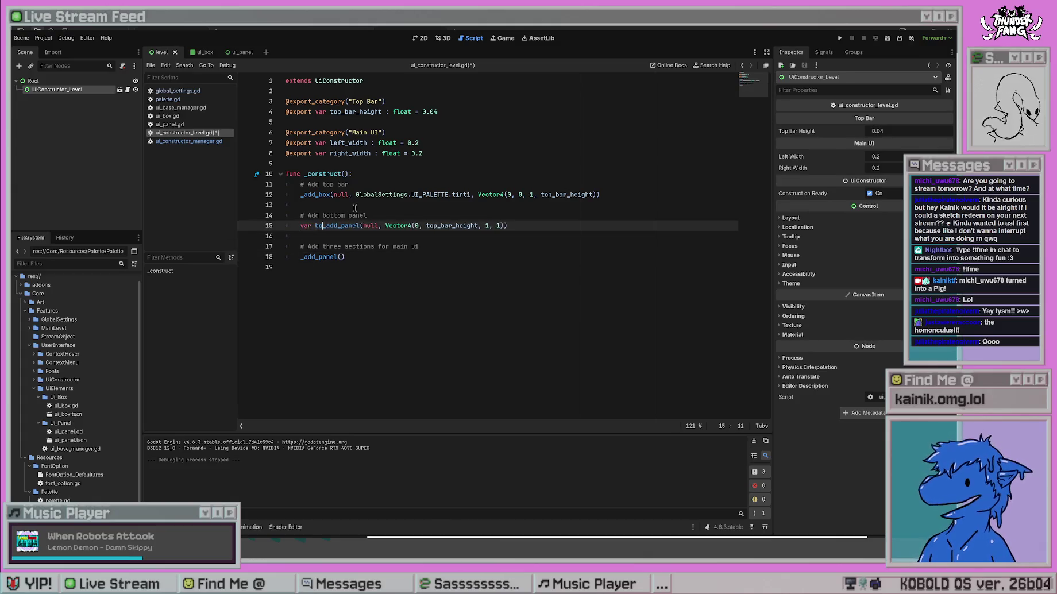
pyautogui.write('nel =')
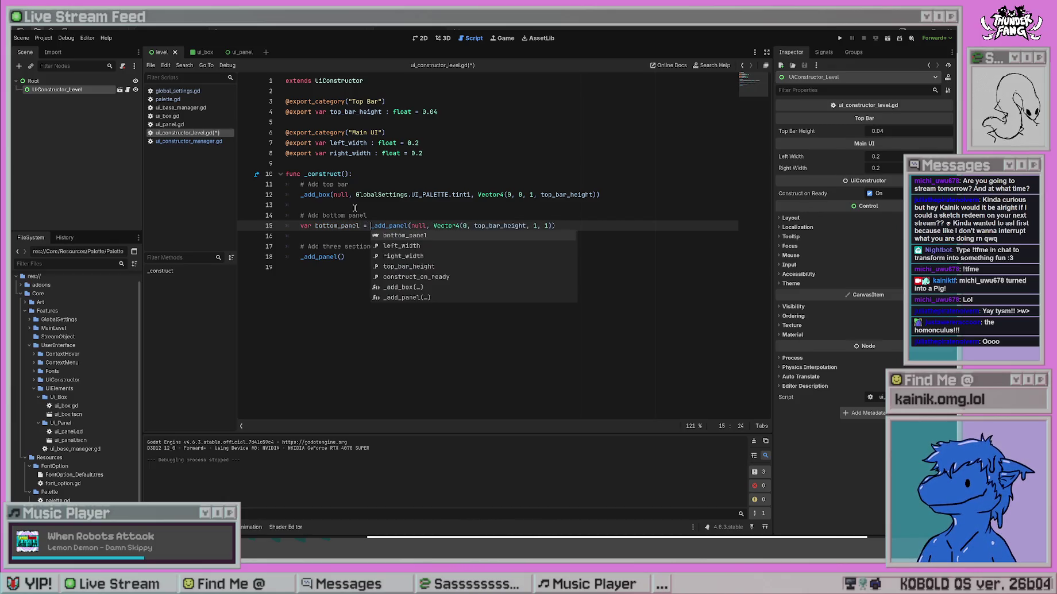
pyautogui.hotkey('ctrl', 's')
pyautogui.click(412, 246)
pyautogui.click(390, 225)
pyautogui.keyDown('ctrl'); pyautogui.click(389, 225); pyautogui.keyUp('ctrl')
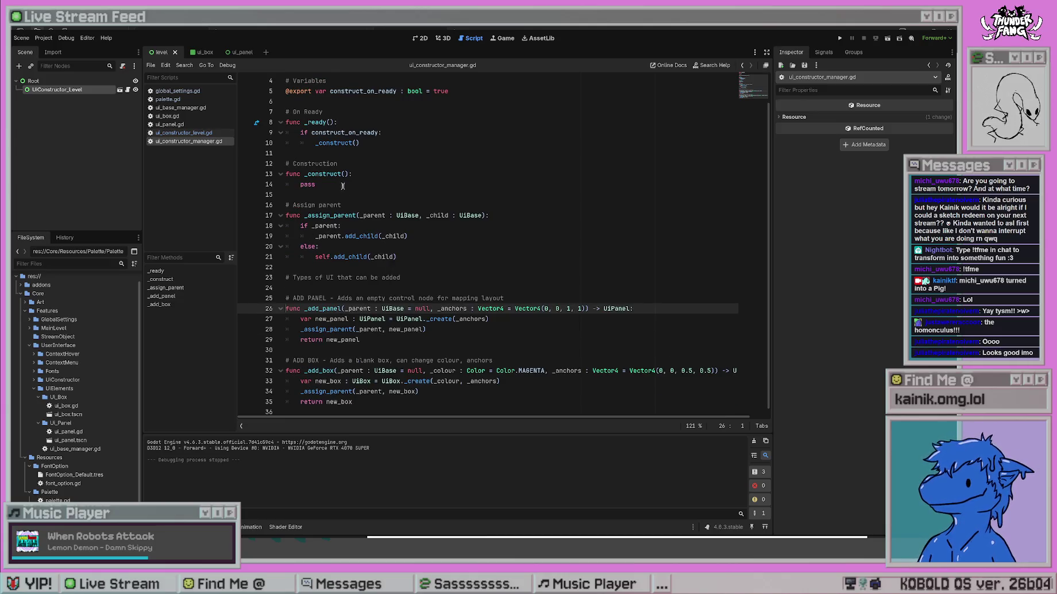
pyautogui.click(185, 136)
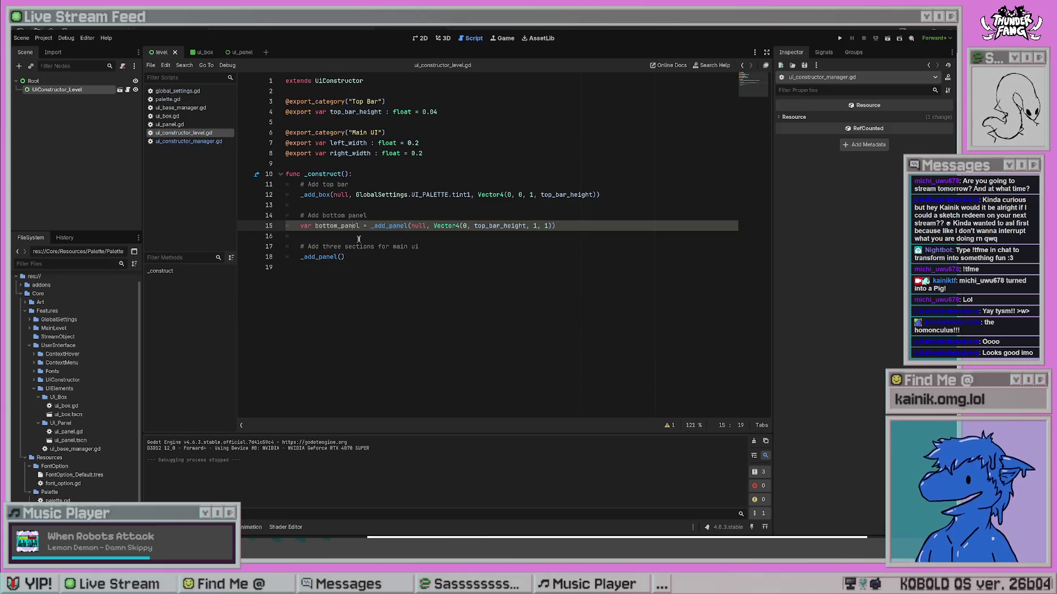
pyautogui.moveTo(360, 225); pyautogui.dragTo(316, 225)
pyautogui.press('BackSpace')
pyautogui.press('BackSpace')
pyautogui.write('main_ui_panel')
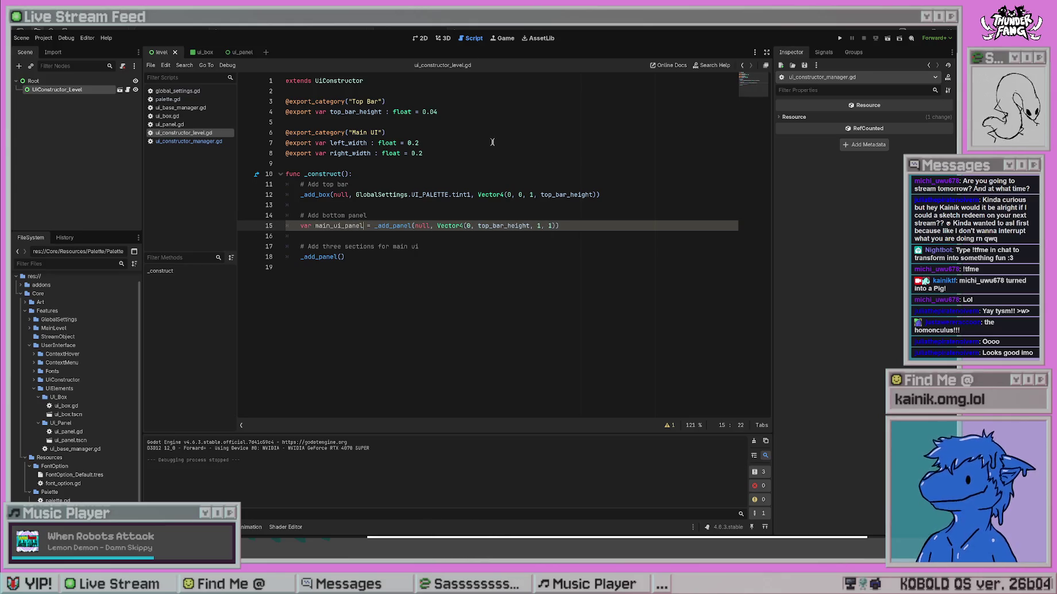
pyautogui.press('Down')
pyautogui.click(344, 259)
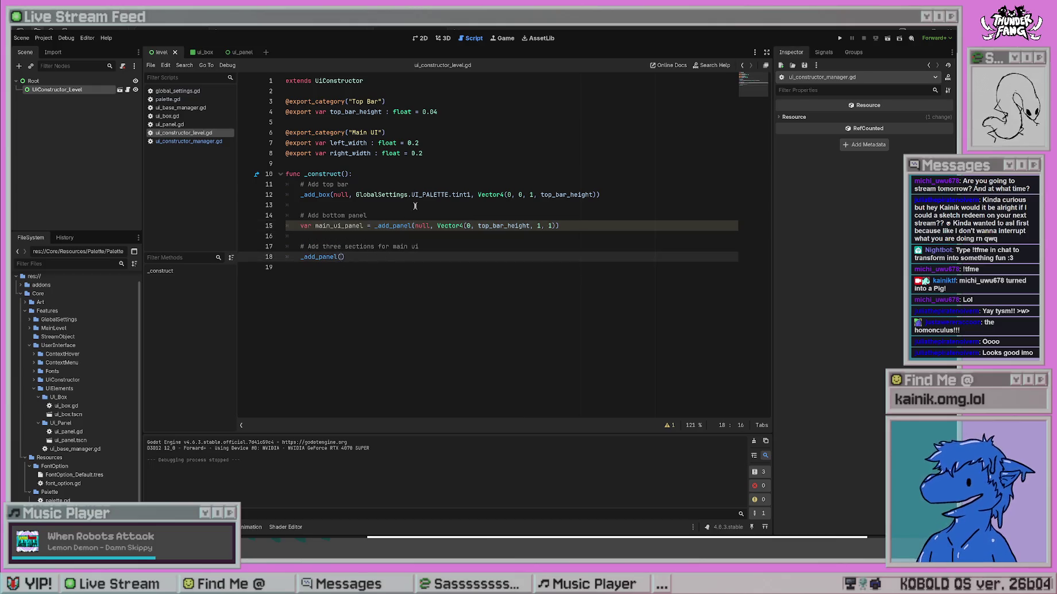
pyautogui.write('main_ui_panel')
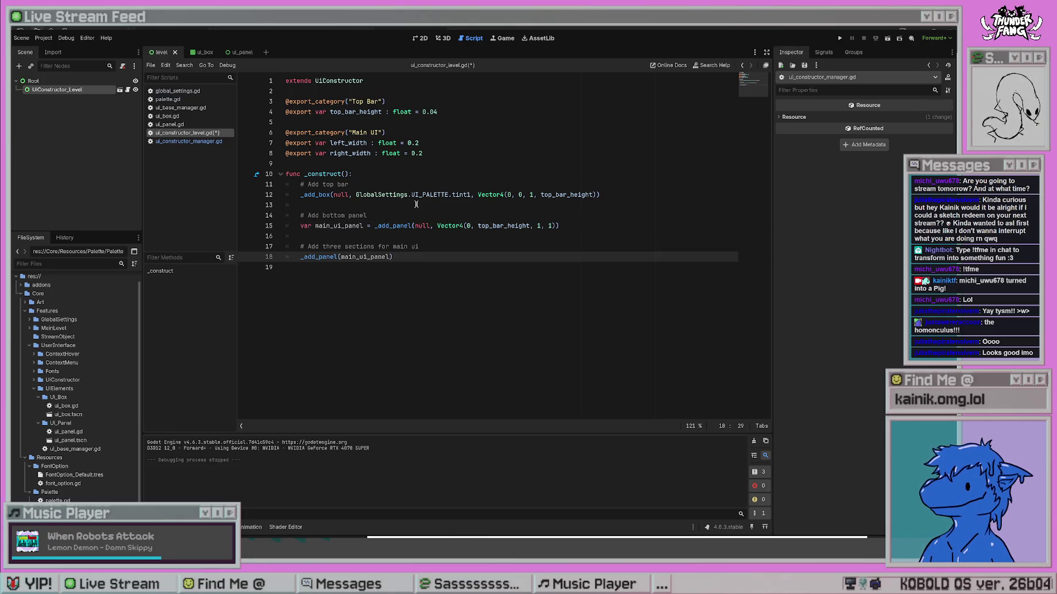
pyautogui.write(',')
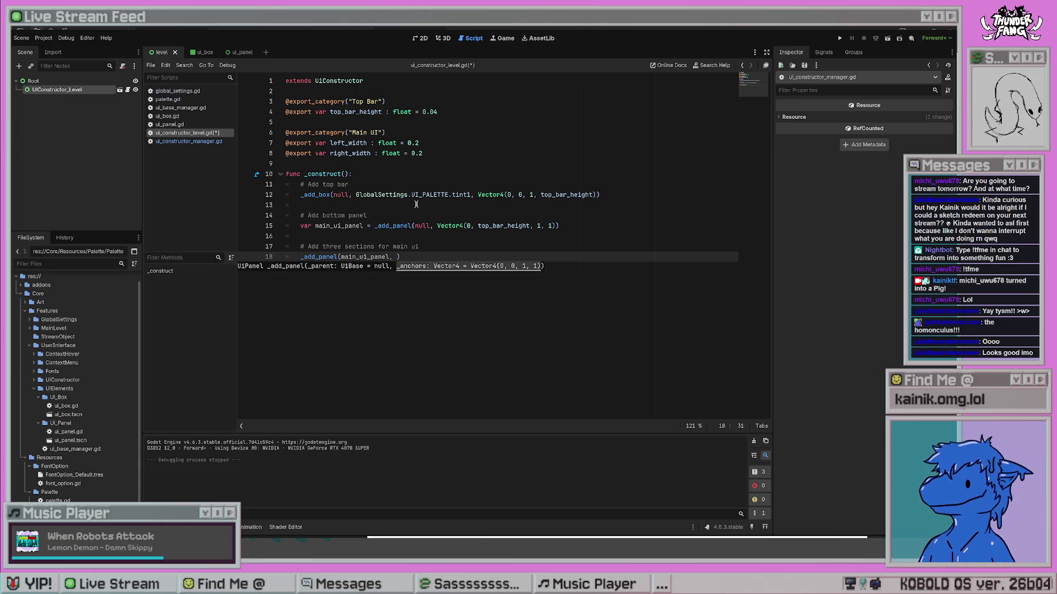
# Store the line 12 top bar box in a variable named top_bar.
pyautogui.click(300, 195)
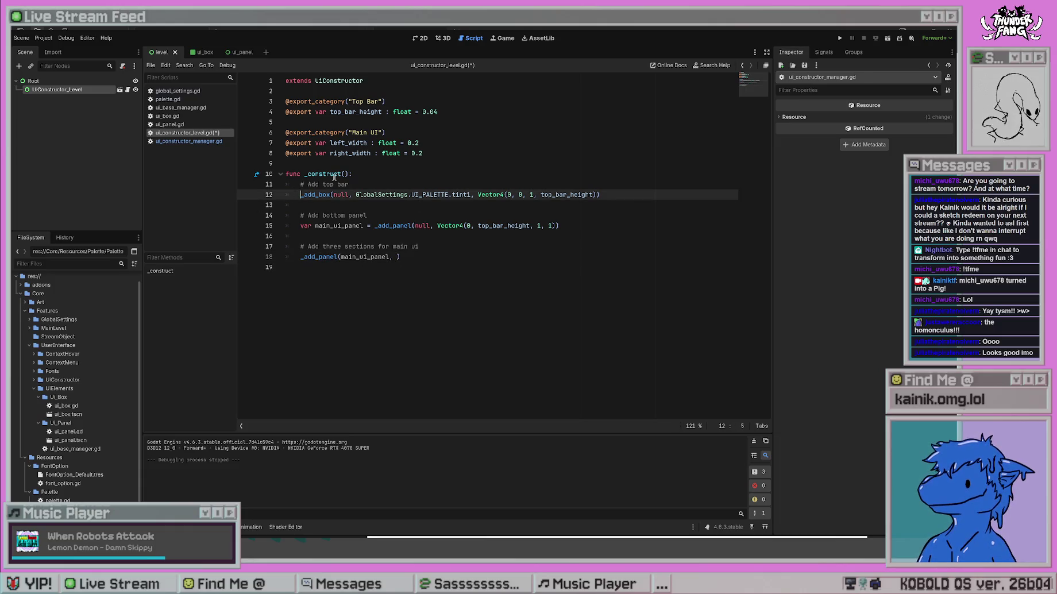
pyautogui.write('var main_ui')
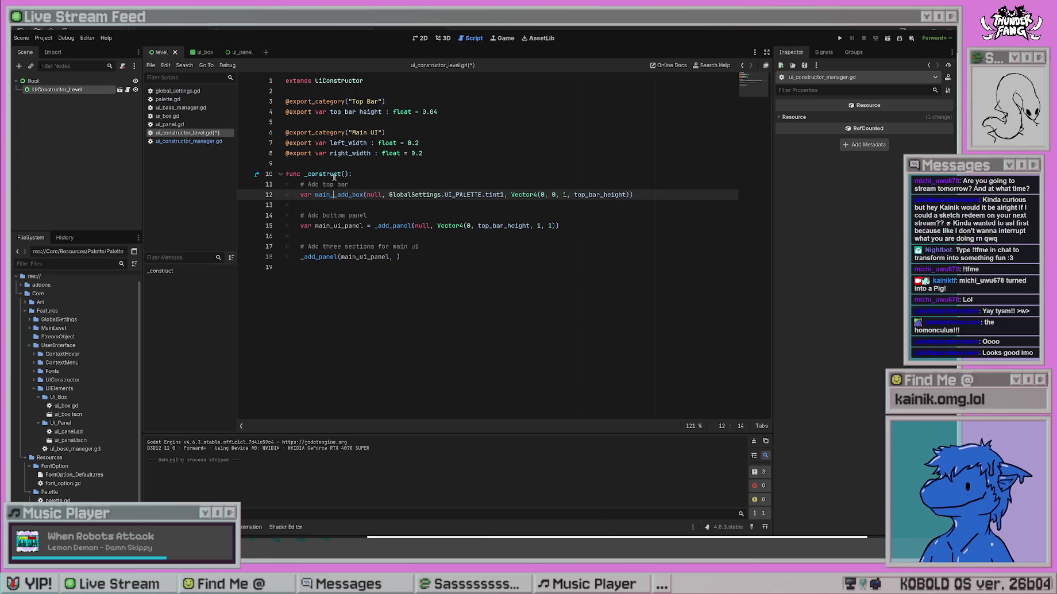
pyautogui.press('BackSpace')
pyautogui.press('BackSpace')
pyautogui.press('BackSpace')
pyautogui.write('top_b')
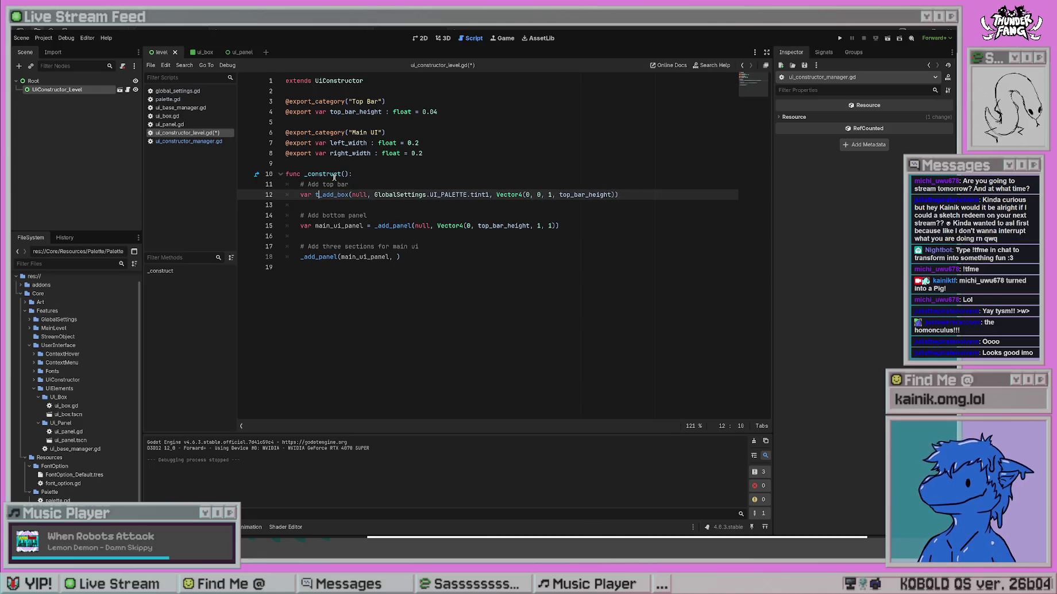
pyautogui.write('ar =')
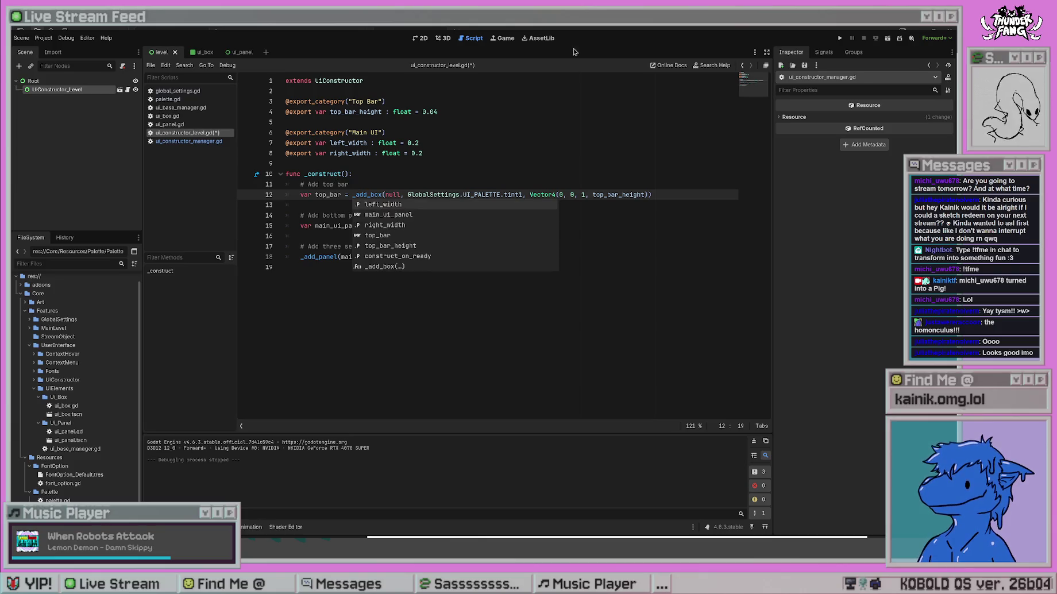
pyautogui.click(491, 356)
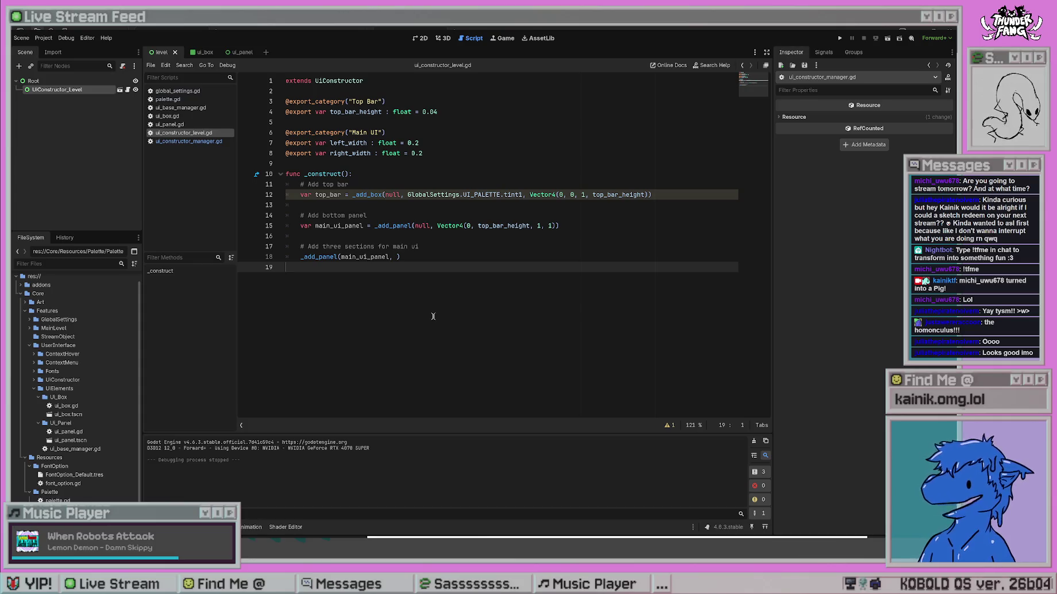
# Give line 18's call anchors Vector4(0, 0, left_width, 1) and save.
pyautogui.click(438, 255)
pyautogui.press('Left')
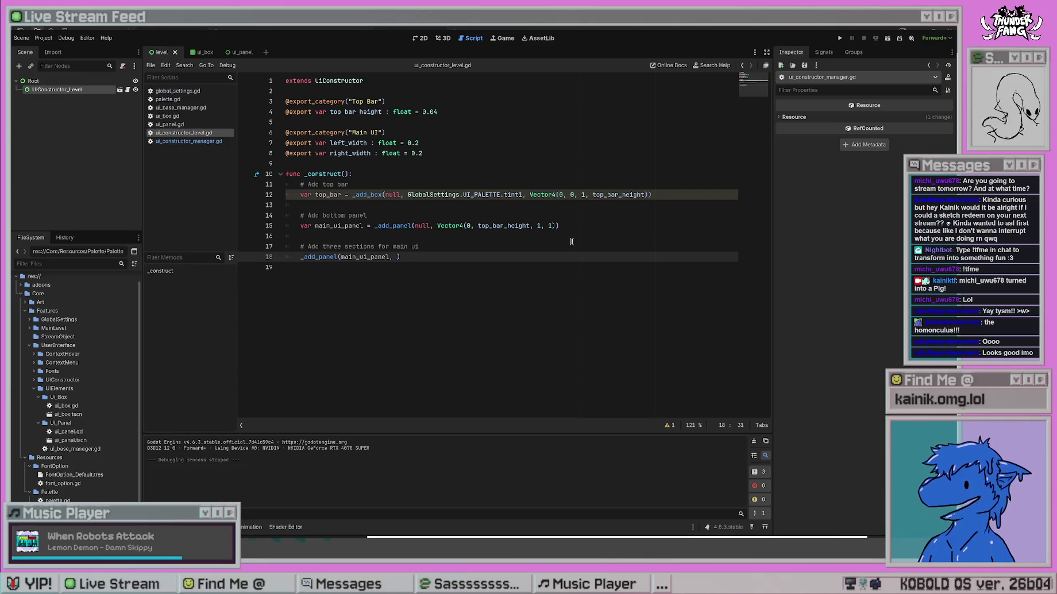
pyautogui.write('Vector4')
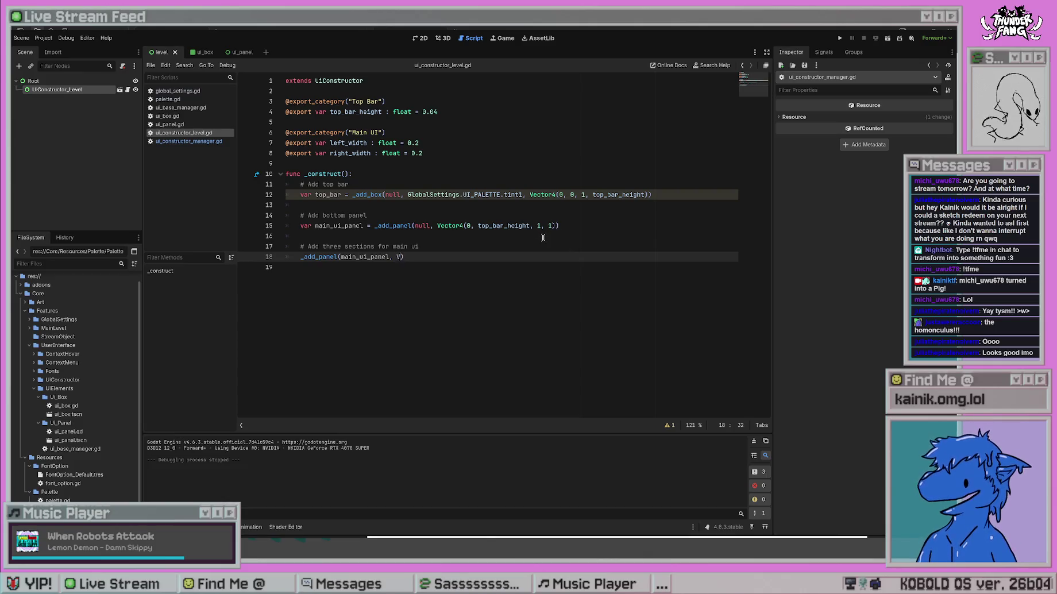
pyautogui.write('(')
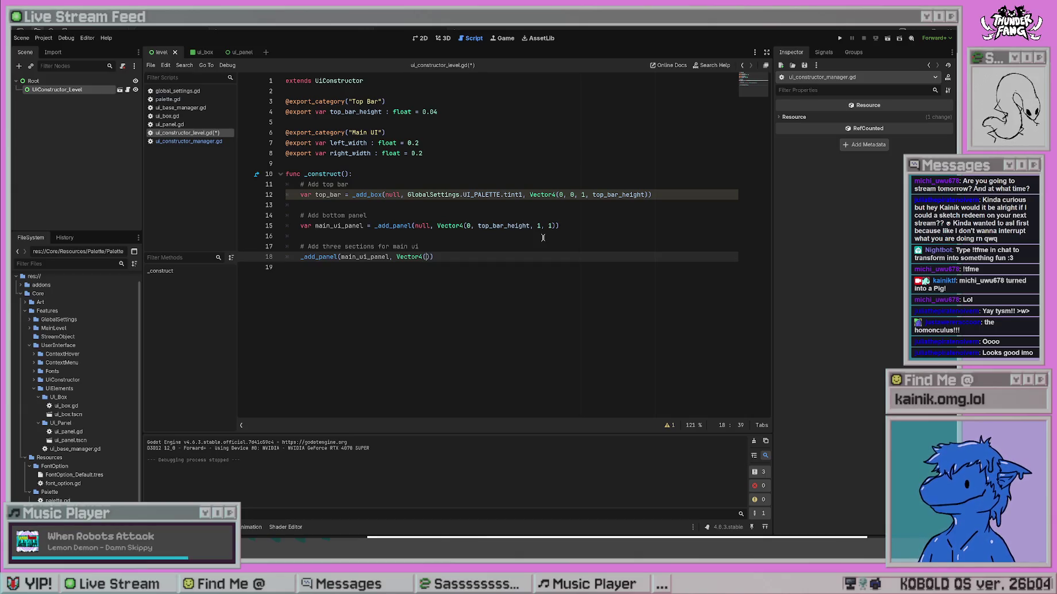
pyautogui.write('0')
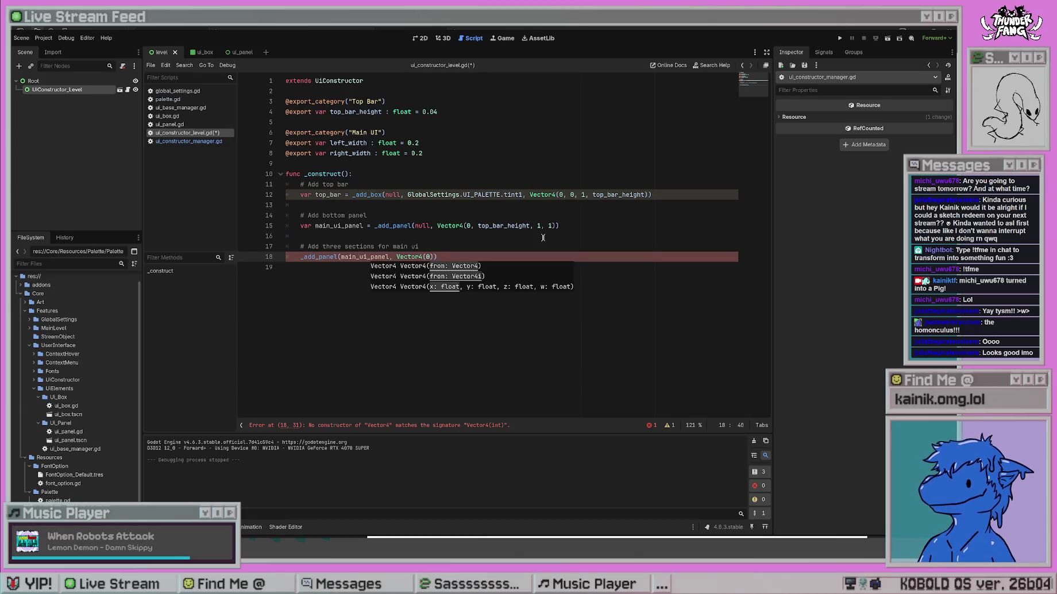
pyautogui.write(', 0,')
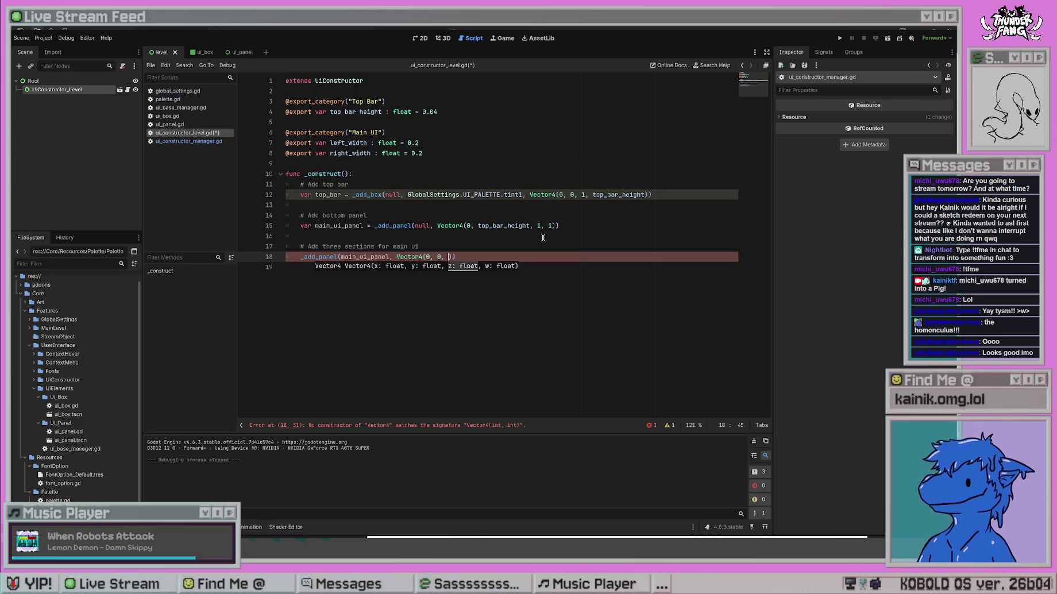
pyautogui.write('ft')
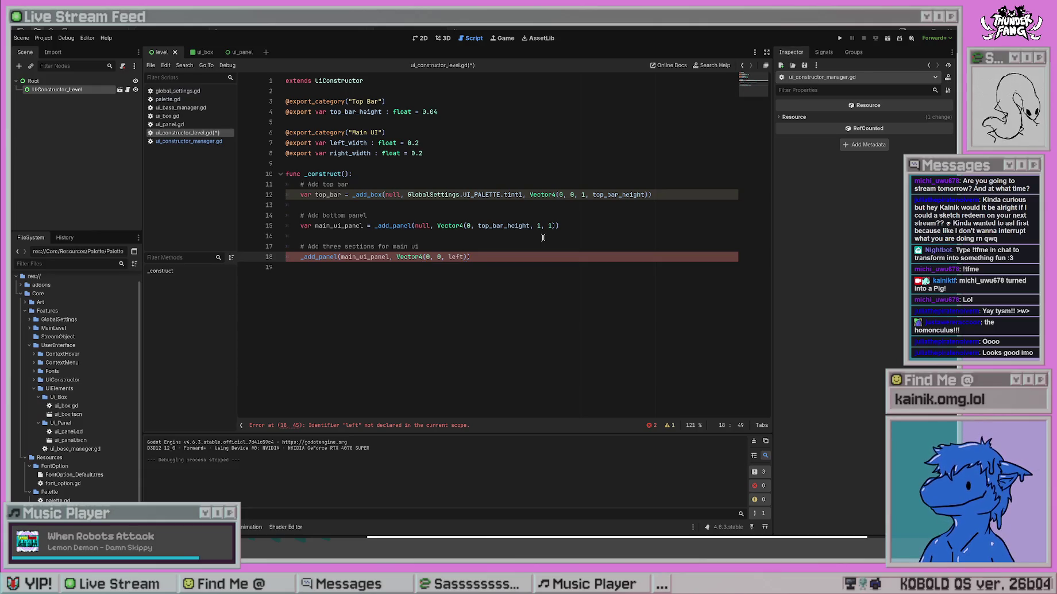
pyautogui.write('_width, ')
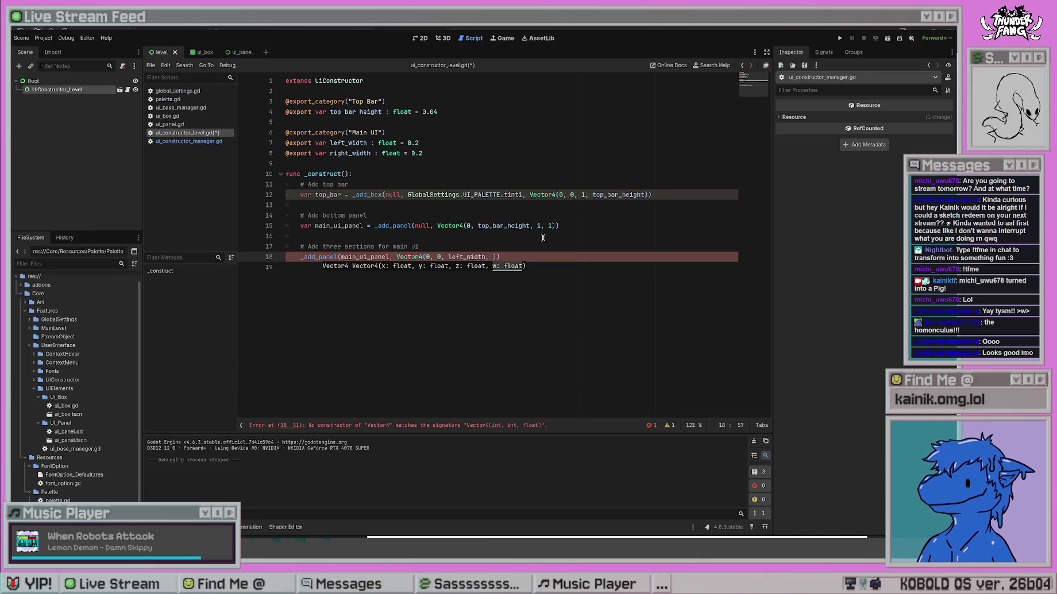
pyautogui.write('1')
pyautogui.hotkey('ctrl', 's')
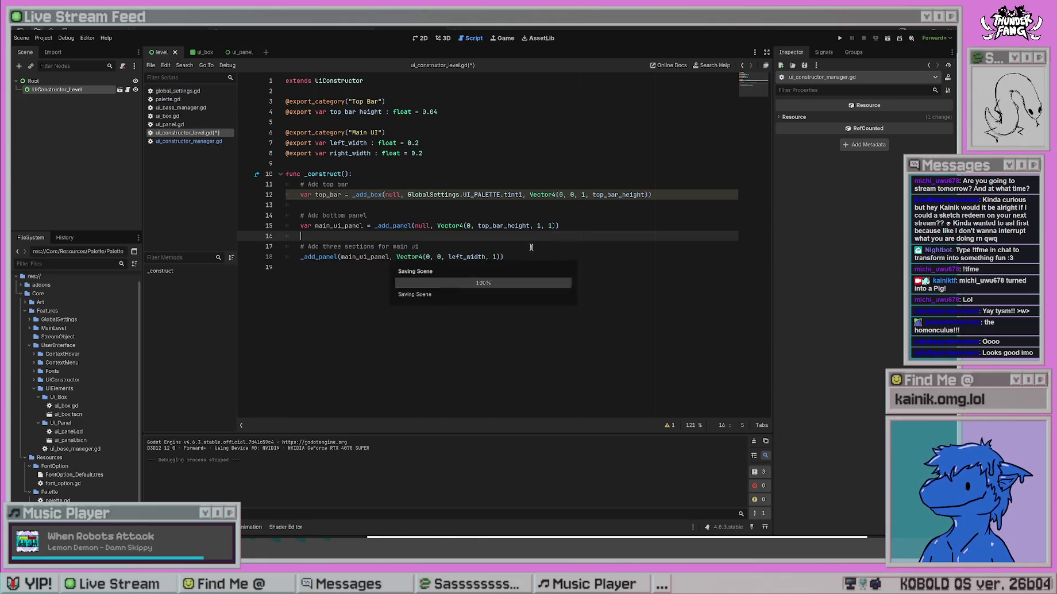
pyautogui.click(508, 258)
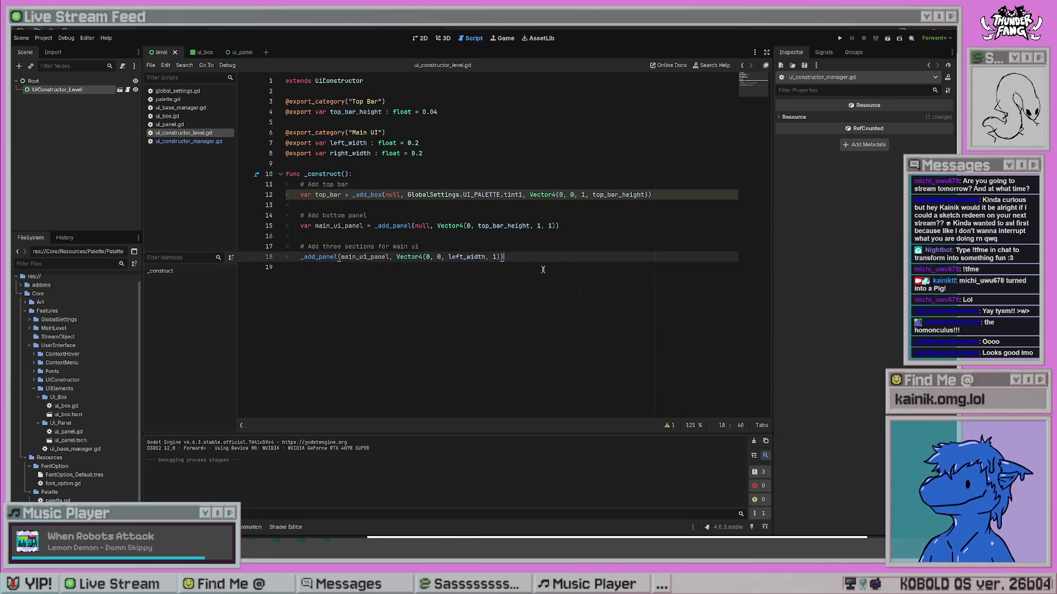
pyautogui.press('Home')
# Name line 18's variable stream_object_panel and change its call from _add_panel to _add_box.
pyautogui.write('var ')
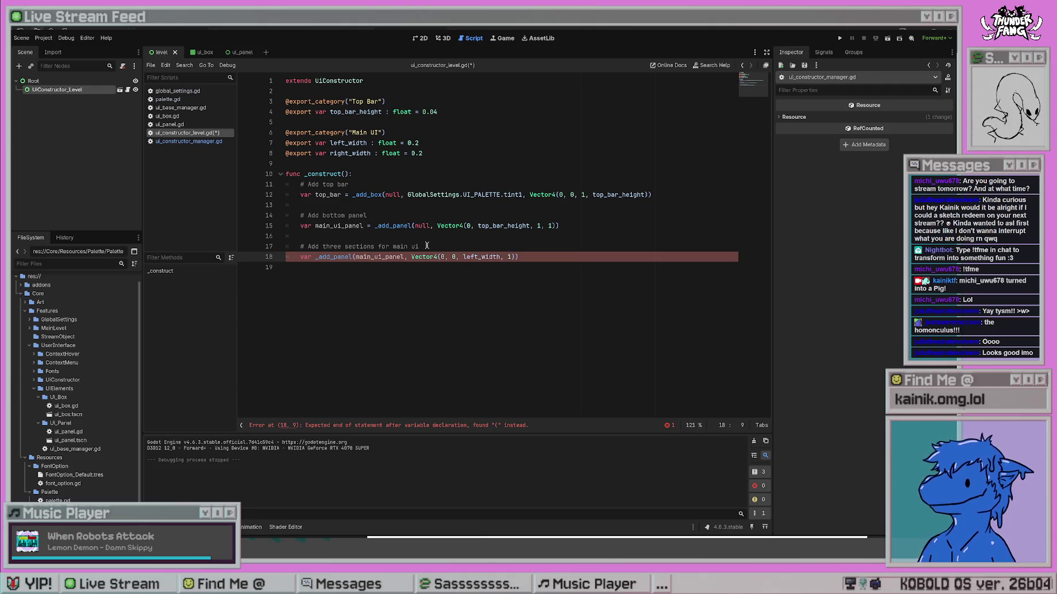
pyautogui.write('main_left_panel')
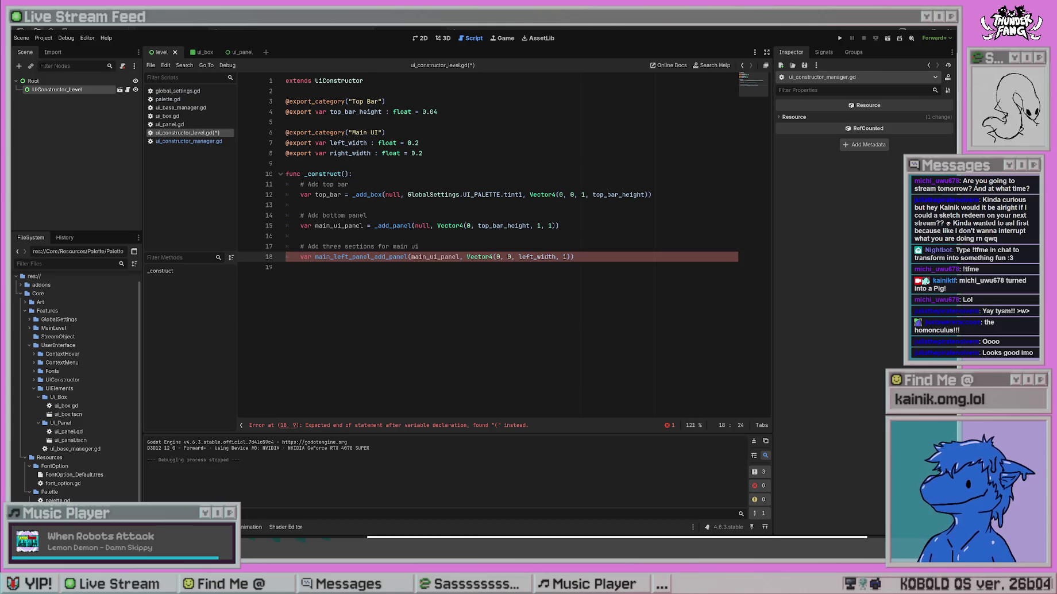
pyautogui.press('BackSpace')
pyautogui.press('BackSpace')
pyautogui.press('BackSpace')
pyautogui.write('s')
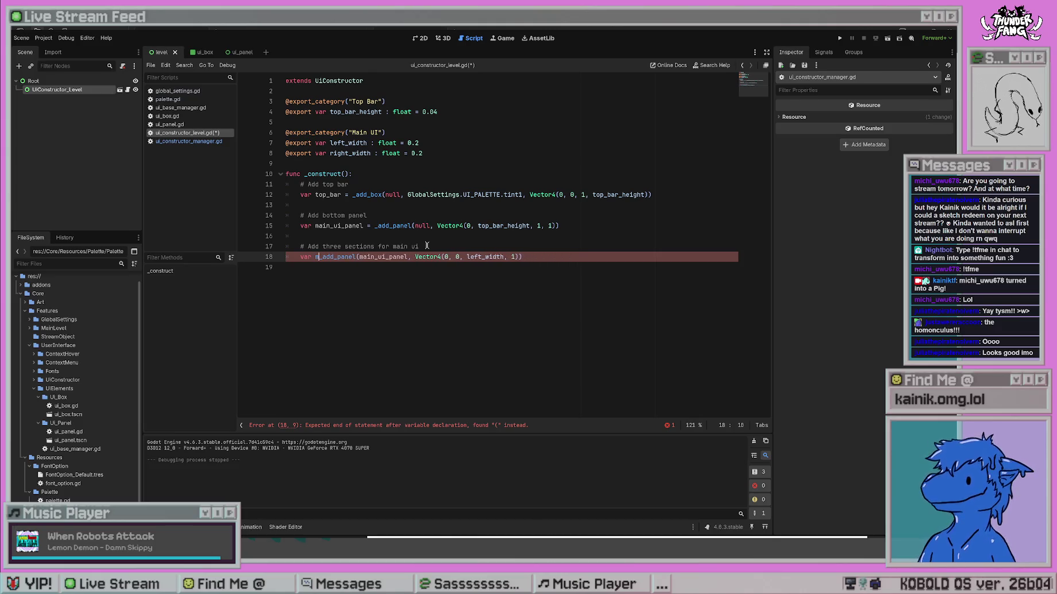
pyautogui.write('tream_obje')
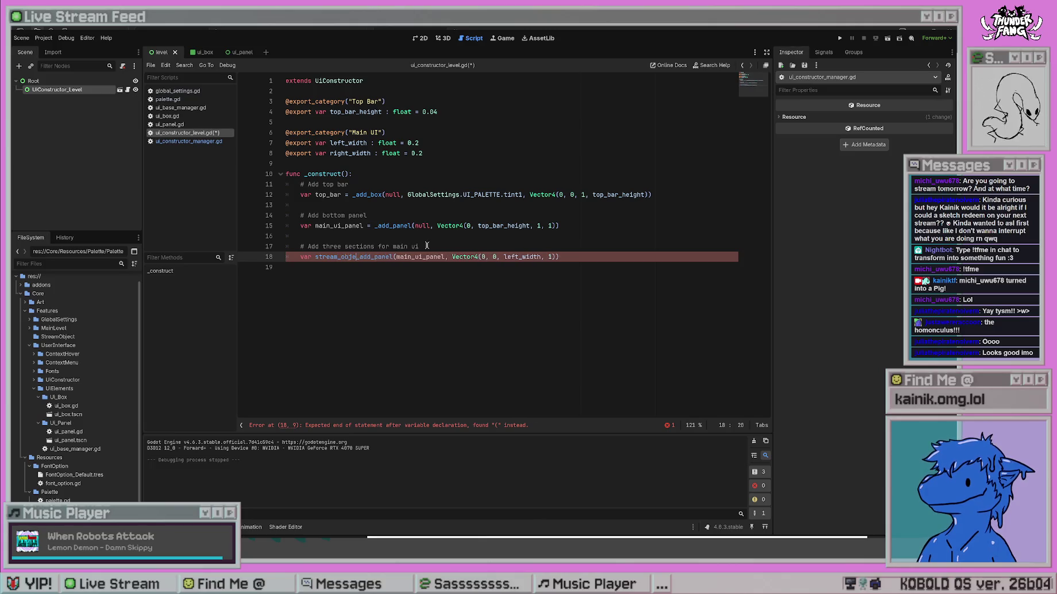
pyautogui.write('ct_panel =')
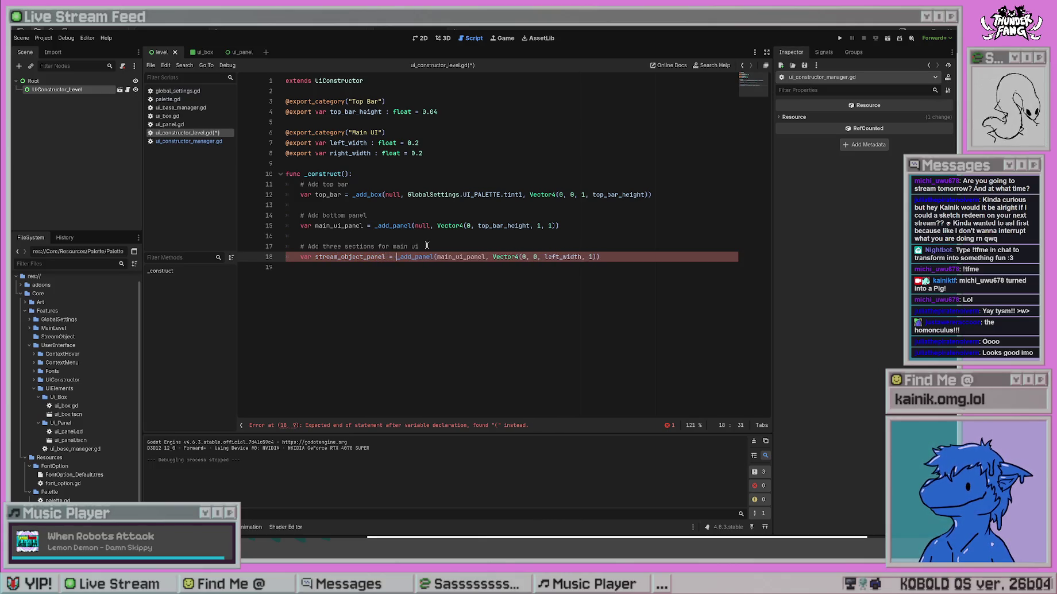
pyautogui.press('Escape')
pyautogui.press('Up')
pyautogui.press('Up')
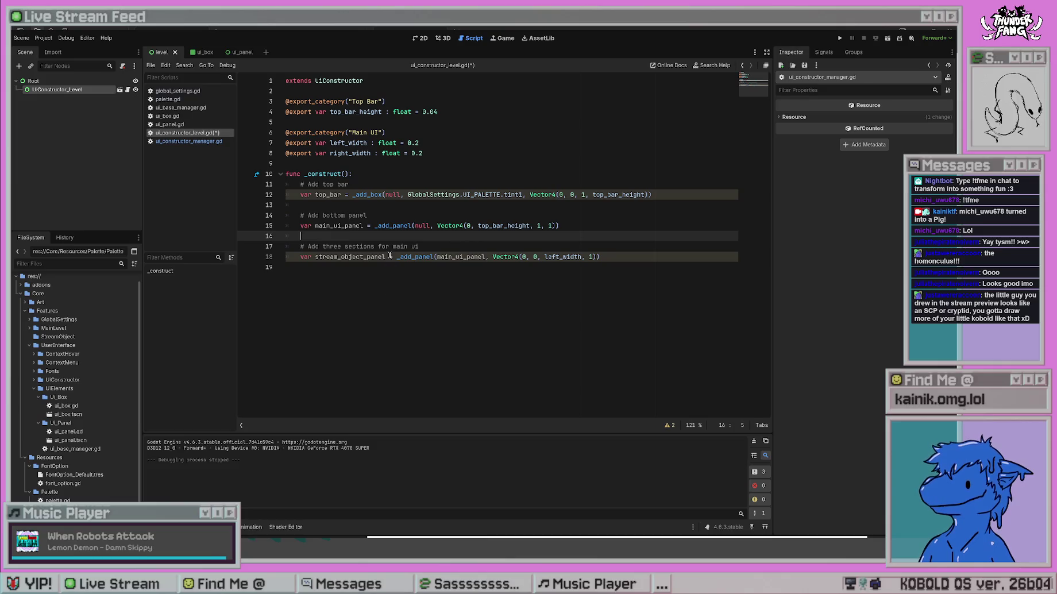
pyautogui.moveTo(397, 256); pyautogui.dragTo(434, 256)
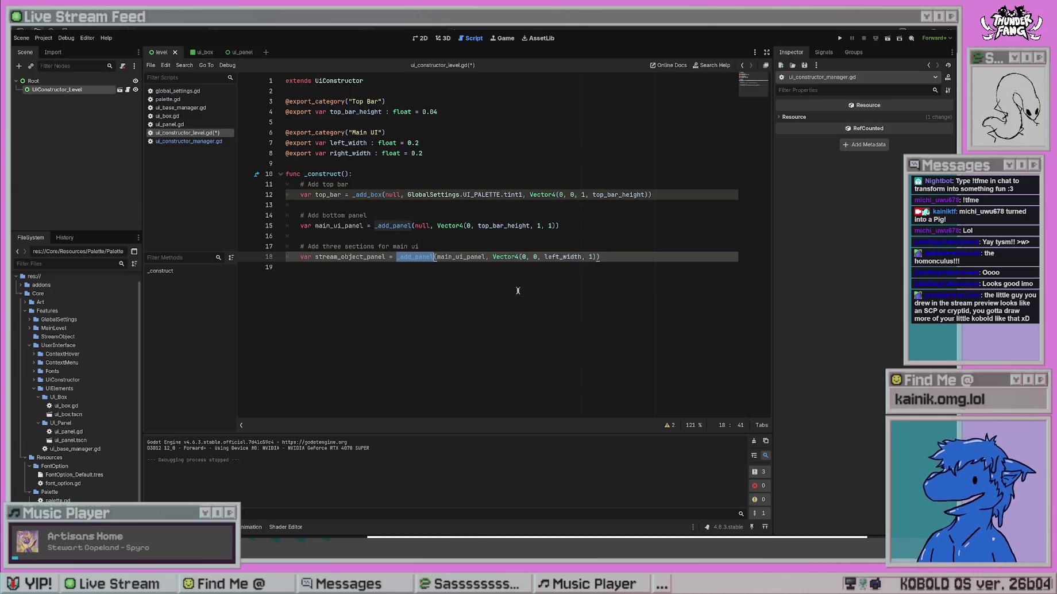
pyautogui.press('Right')
pyautogui.hotkey('shift', 'Left')
pyautogui.hotkey('shift', 'Left')
pyautogui.hotkey('shift', 'Left')
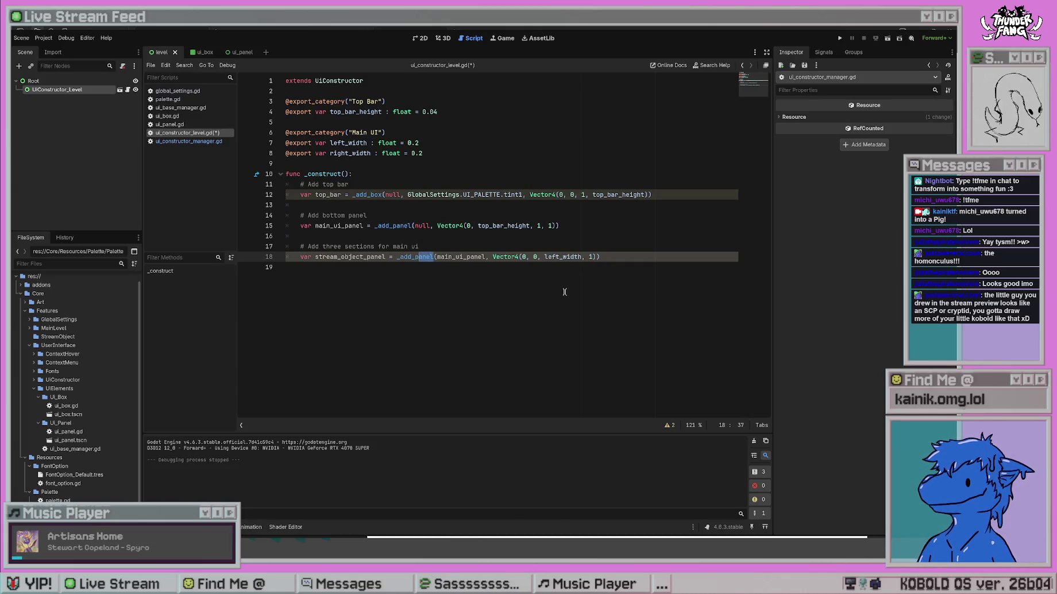
pyautogui.write('box')
pyautogui.press('Right')
pyautogui.press('Right')
pyautogui.press('Right')
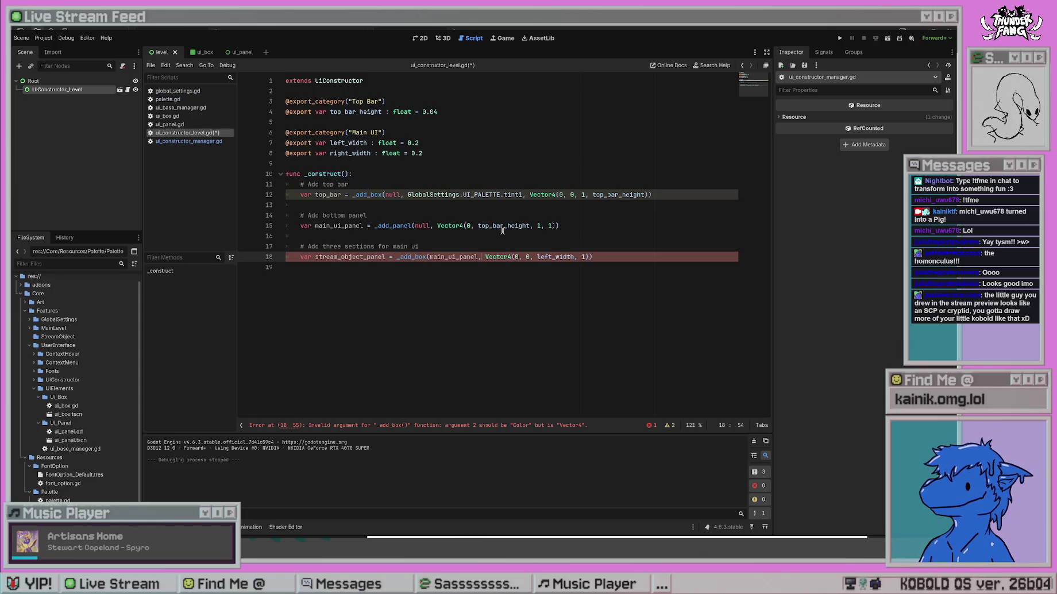
# Jump to the _add_box definition in the manager, then to UiBox's _create definition.
pyautogui.click(512, 122)
pyautogui.keyDown('ctrl'); pyautogui.click(368, 195); pyautogui.keyUp('ctrl')
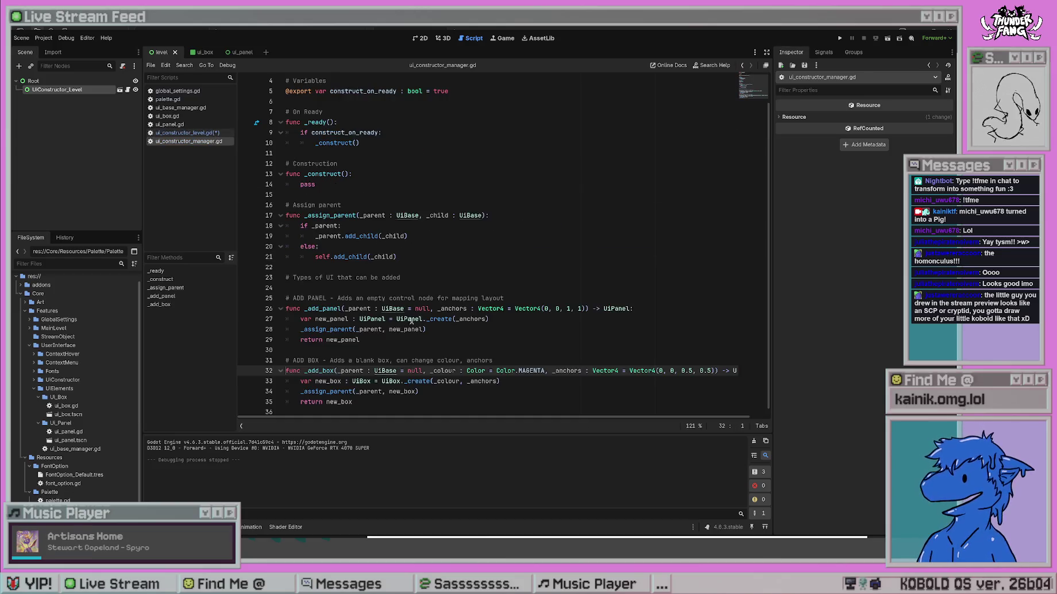
pyautogui.scroll(-1, 418, 287)
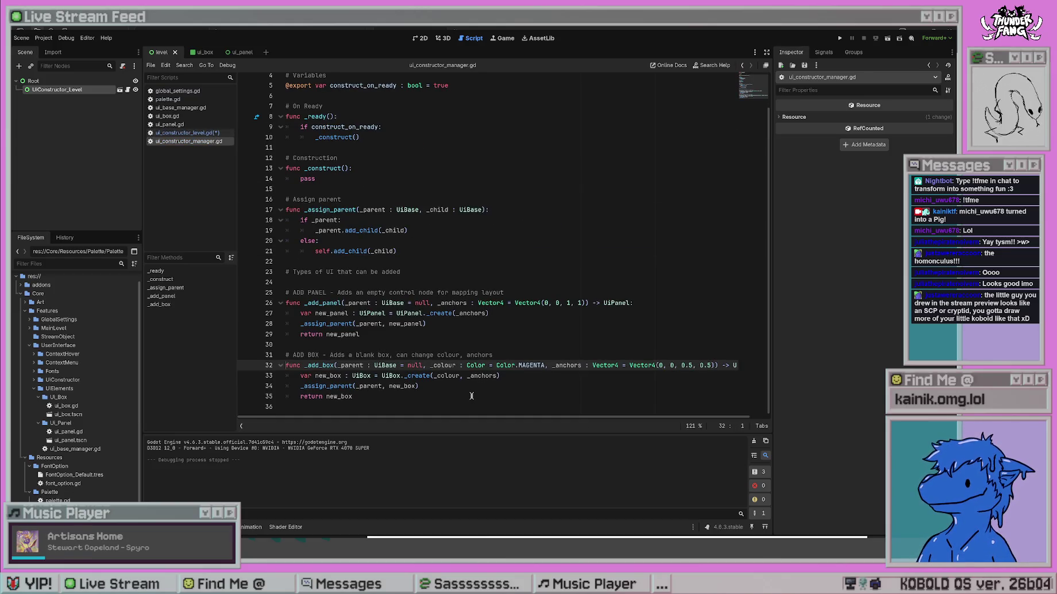
pyautogui.click(498, 387)
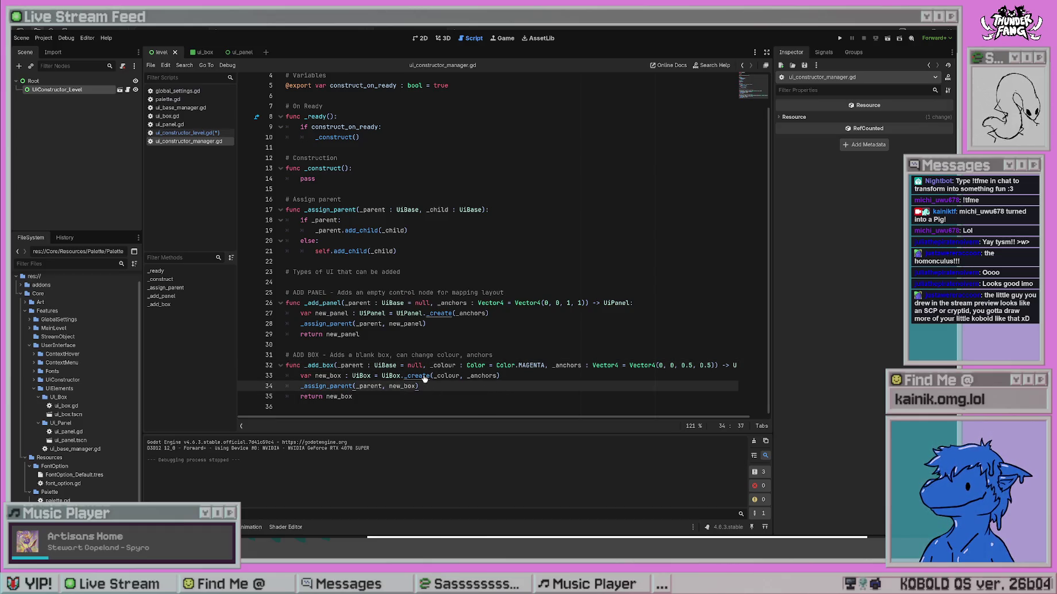
pyautogui.keyDown('ctrl'); pyautogui.click(424, 376); pyautogui.keyUp('ctrl')
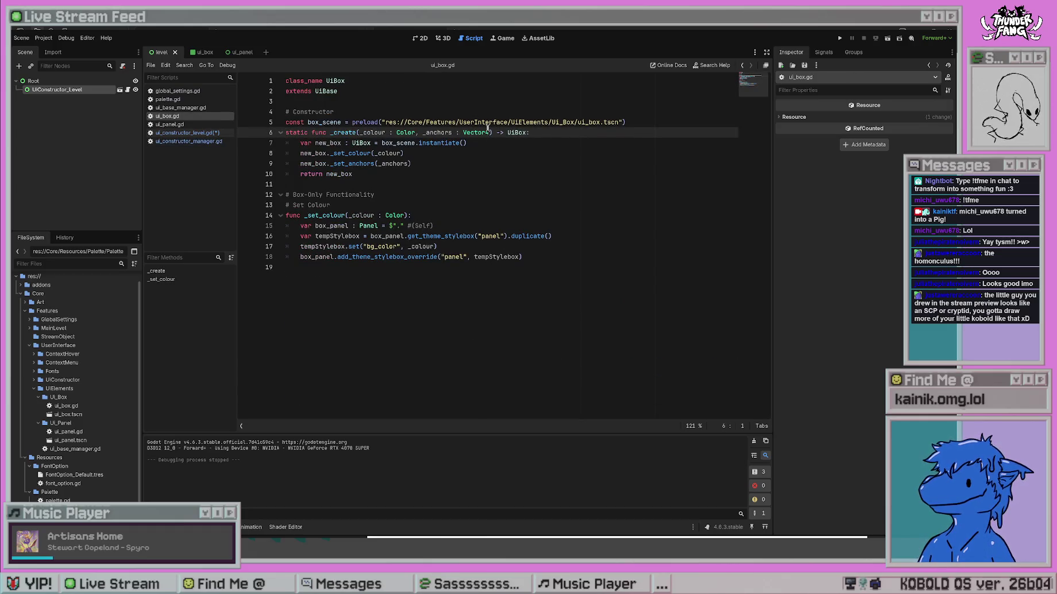
# Change UiBox._create's signature to (_anchors : Vector4, _colour : Color) and save ui_box.gd.
pyautogui.moveTo(489, 132); pyautogui.dragTo(420, 132)
pyautogui.press('BackSpace')
pyautogui.press('BackSpace')
pyautogui.hotkey('ctrl', 'Left')
pyautogui.hotkey('ctrl', 'Left')
pyautogui.hotkey('ctrl', 'Left')
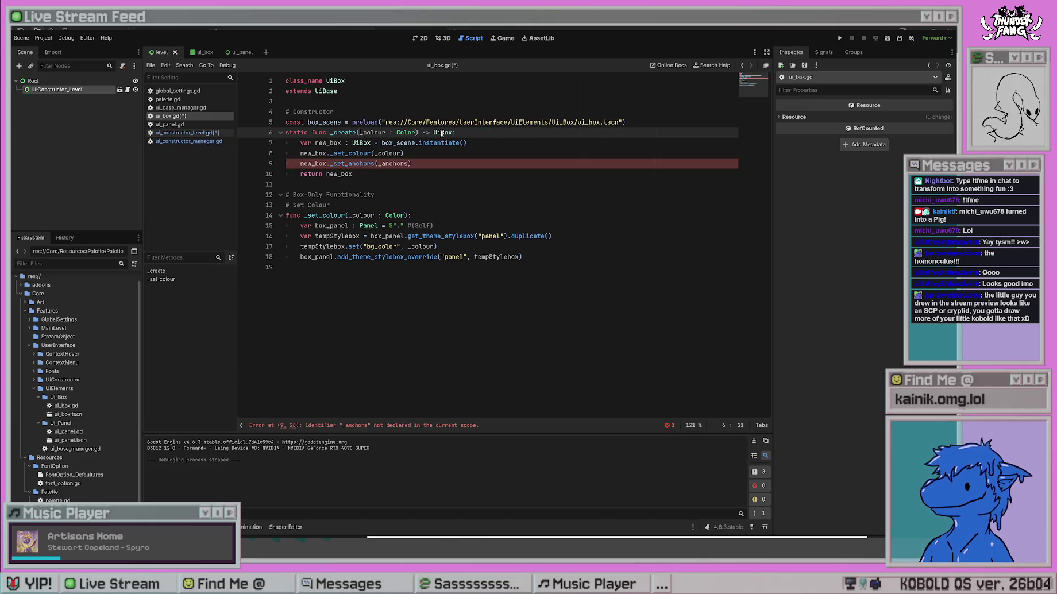
pyautogui.write('_anchors : Vector4,')
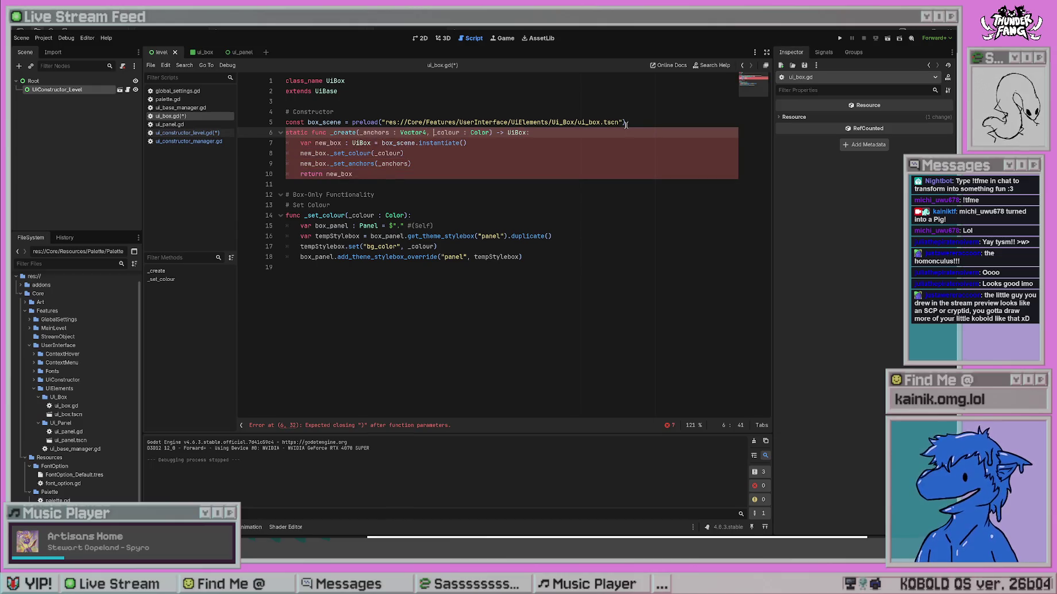
pyautogui.hotkey('ctrl', 's')
pyautogui.click(529, 166)
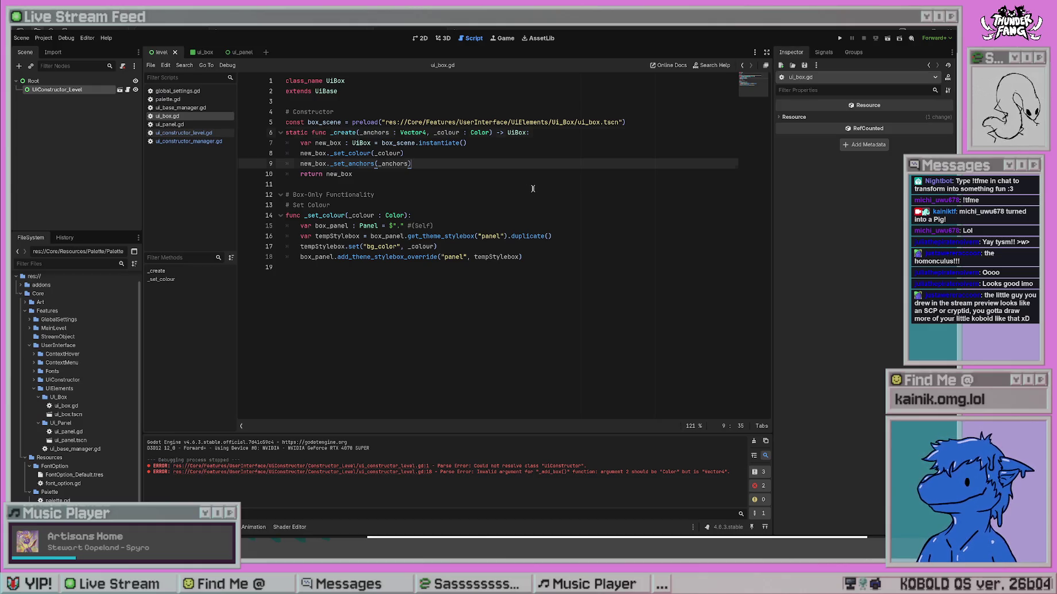
pyautogui.hotkey('alt', 'Left')
pyautogui.hotkey('alt', 'Left')
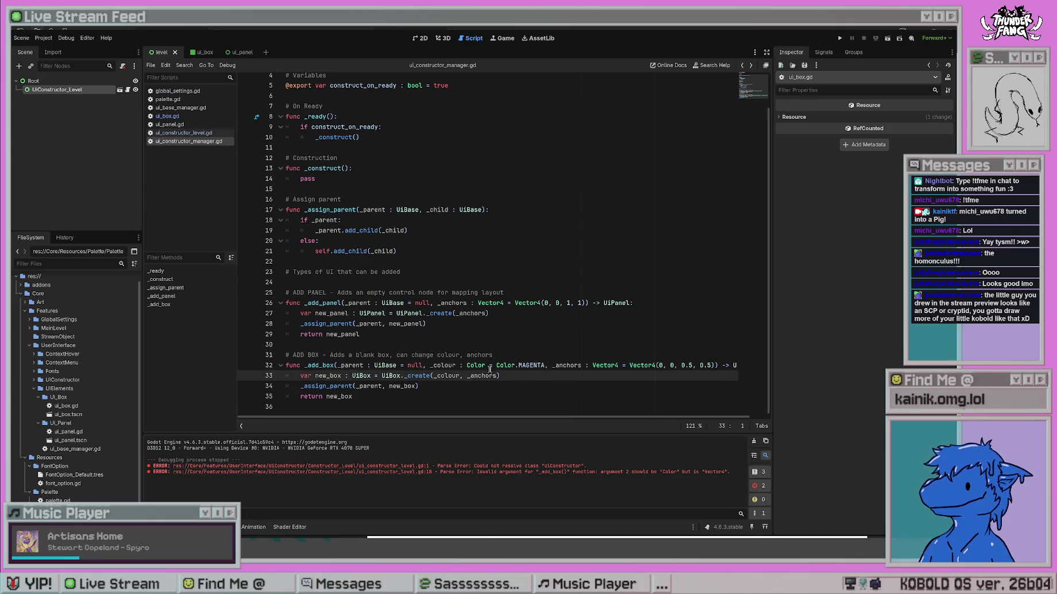
# Change the call inside _add_box to UiBox._create(_anchors, _colour).
pyautogui.click(498, 381)
pyautogui.press('BackSpace')
pyautogui.press('BackSpace')
pyautogui.press('BackSpace')
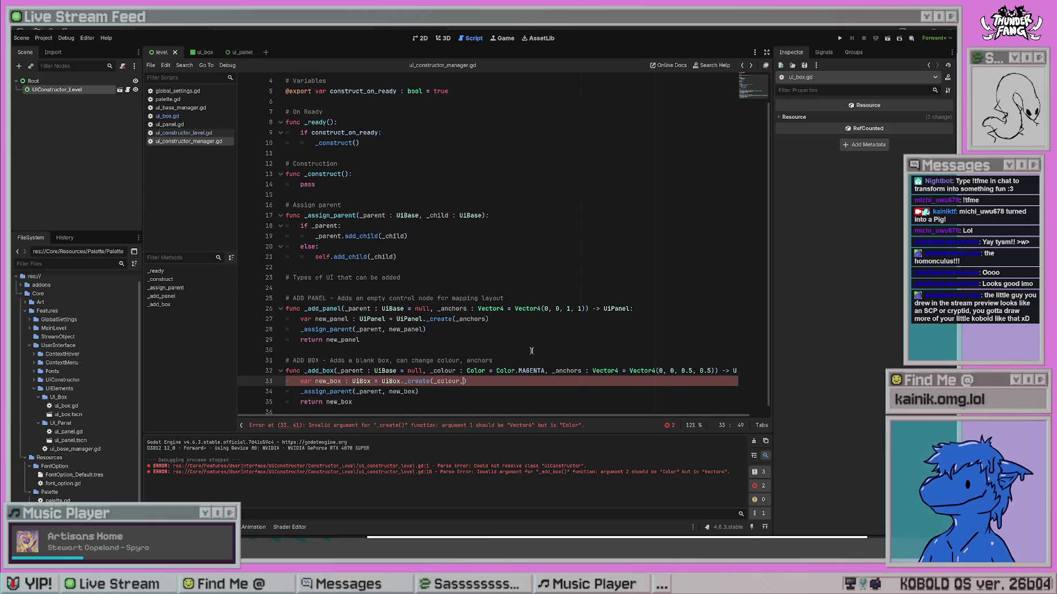
pyautogui.press('BackSpace')
pyautogui.hotkey('ctrl', 'Left')
pyautogui.write('_anchors')
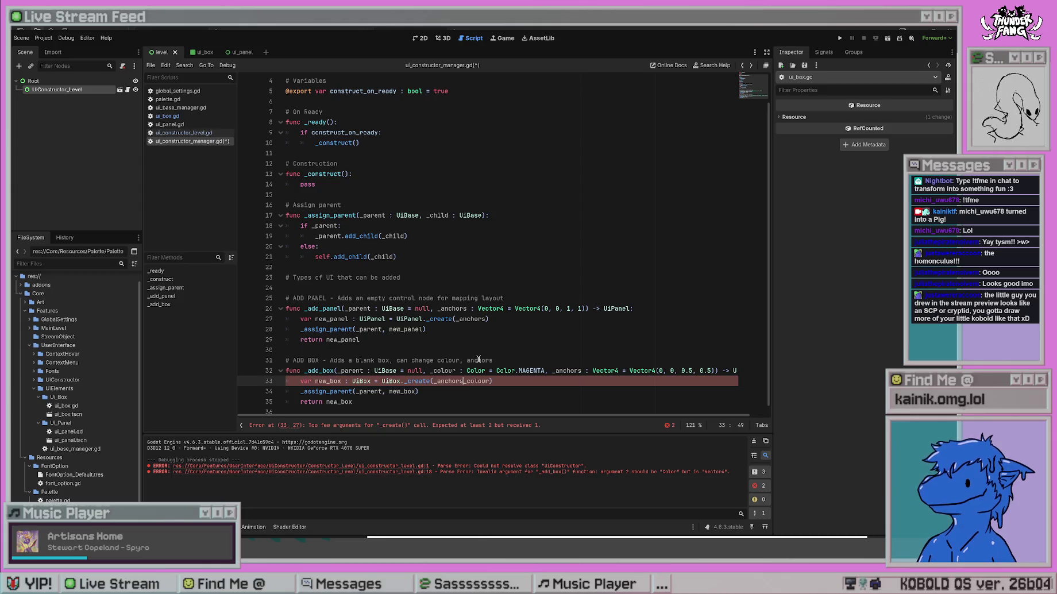
pyautogui.write(',')
# Move the _anchors parameter ahead of _colour in the _add_box signature.
pyautogui.click(714, 371)
pyautogui.moveTo(714, 370); pyautogui.dragTo(552, 371)
pyautogui.press('BackSpace')
pyautogui.press('BackSpace')
pyautogui.press('BackSpace')
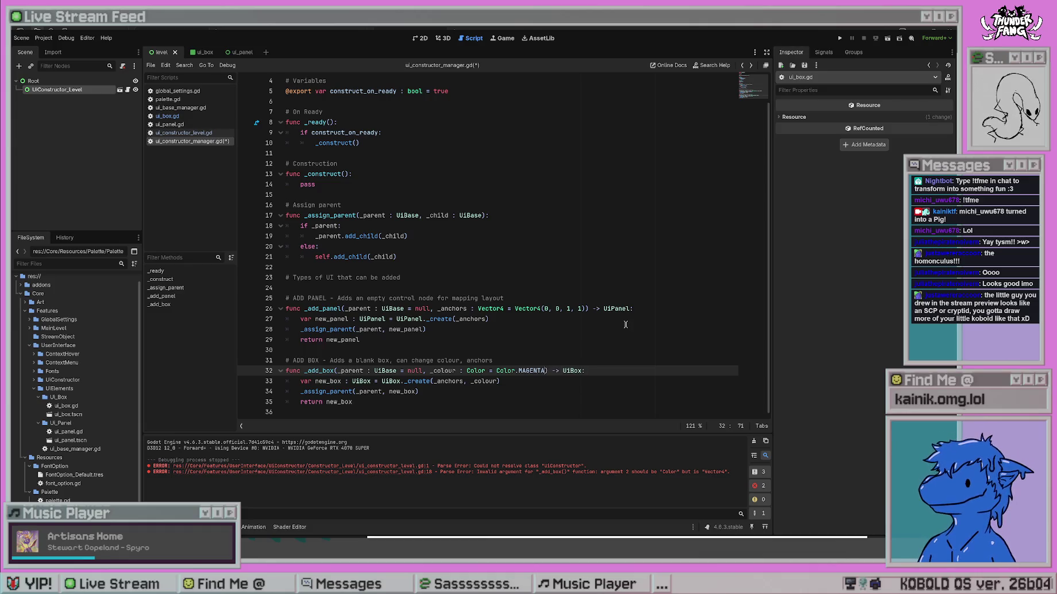
pyautogui.click(432, 371)
pyautogui.hotkey('ctrl', 'z')
pyautogui.hotkey('ctrl', 'z')
pyautogui.click(556, 298)
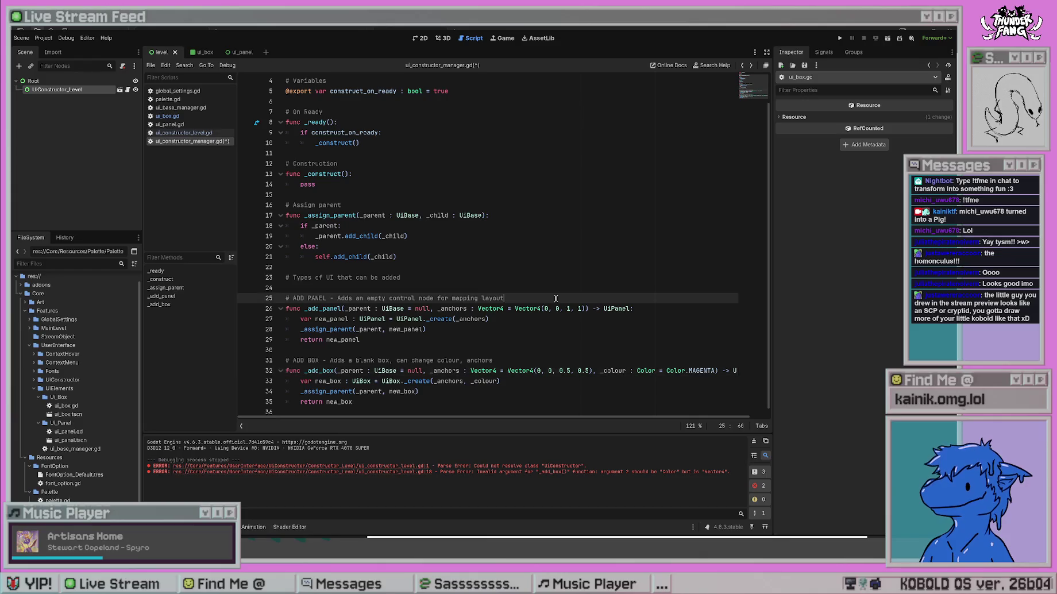
pyautogui.press('F5')
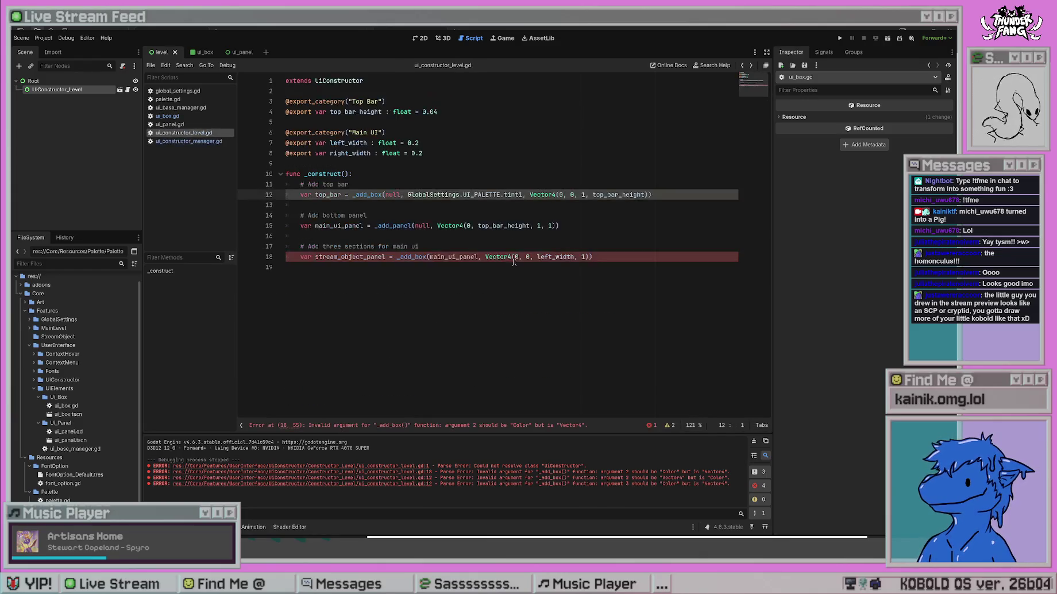
# Run the project and see the parser error: _add_box's second argument expects Vector4, not Color.
pyautogui.click(463, 267)
pyautogui.press('Left')
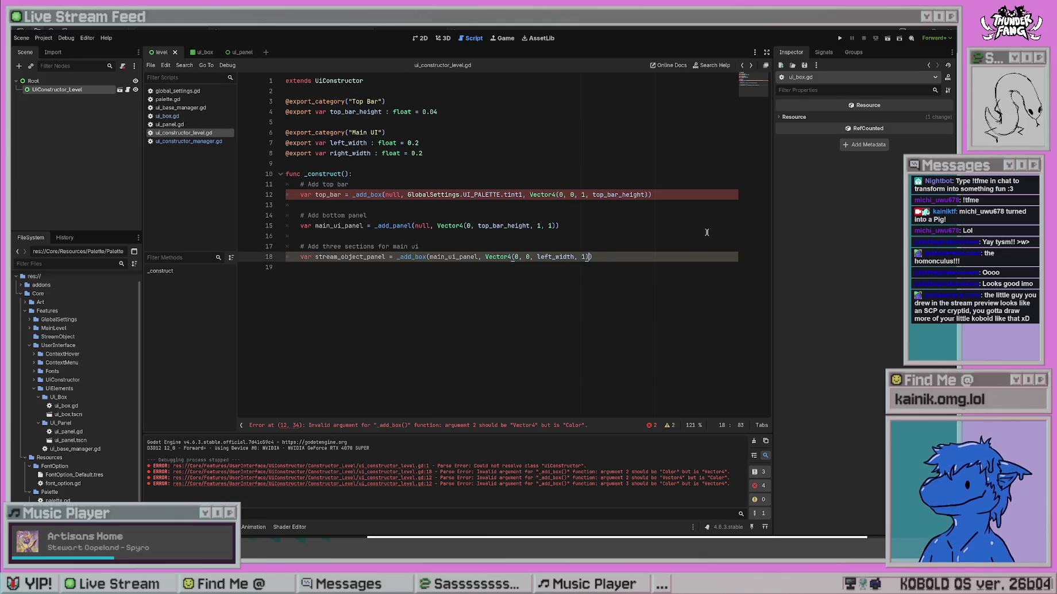
pyautogui.press('F5')
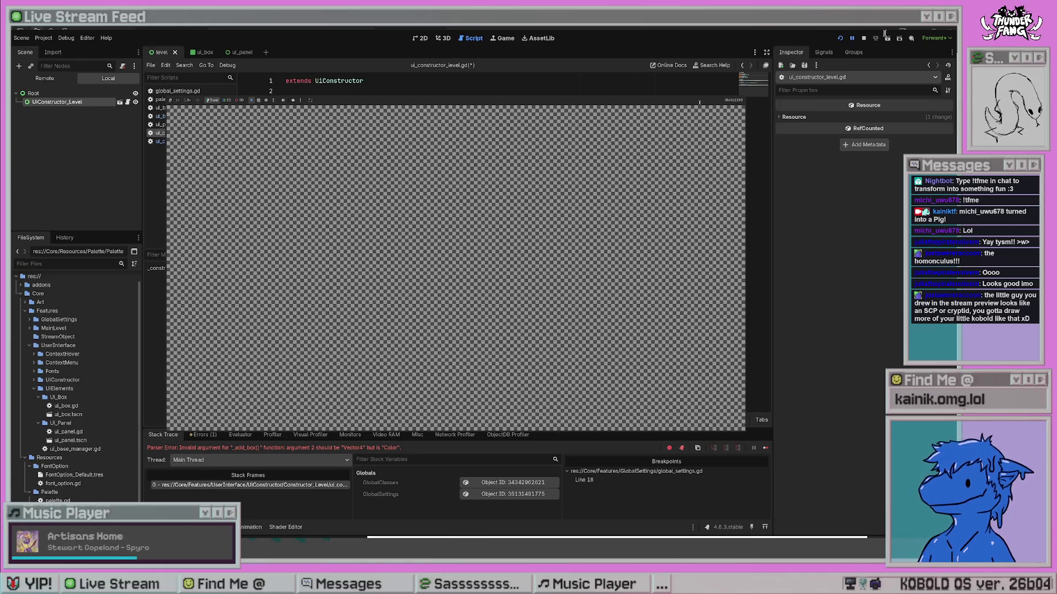
# Rerun with the top bar's anchors before its colour, showing the magenta left box, then stop.
pyautogui.click(863, 39)
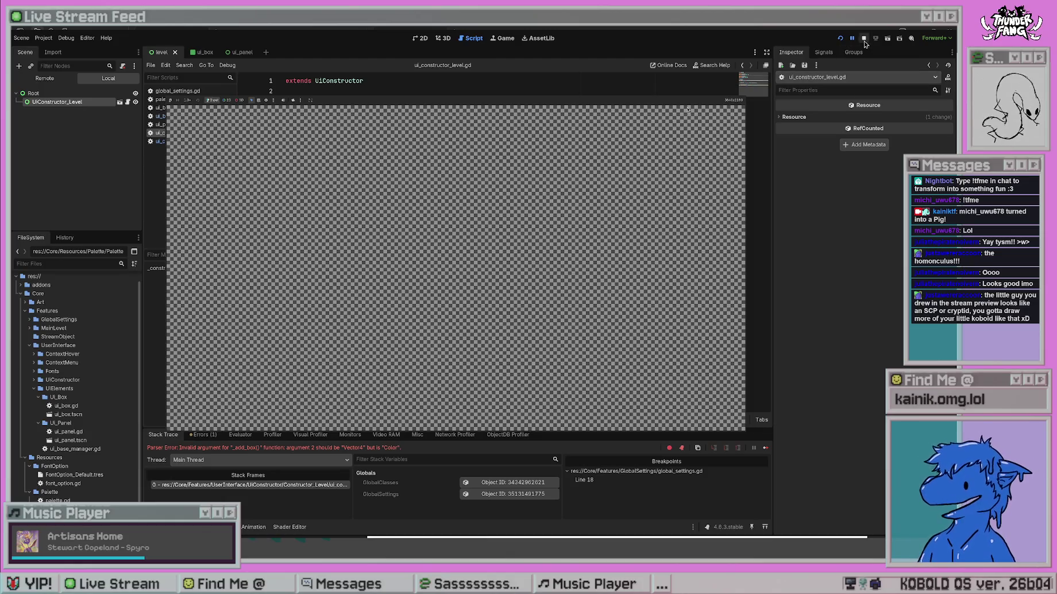
pyautogui.click(863, 38)
pyautogui.click(568, 163)
pyautogui.click(840, 38)
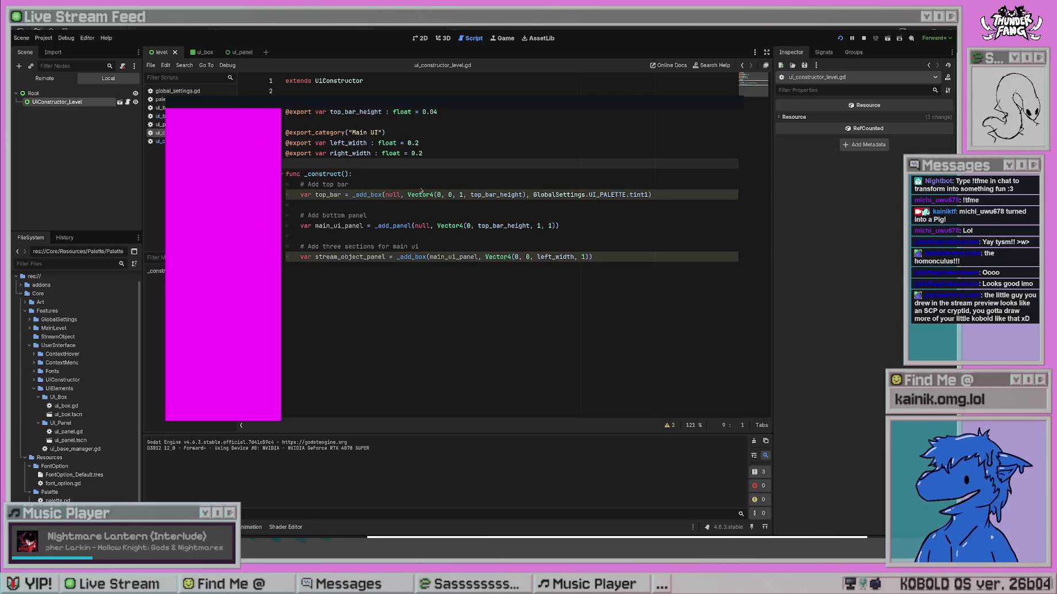
pyautogui.press('F8')
pyautogui.click(428, 214)
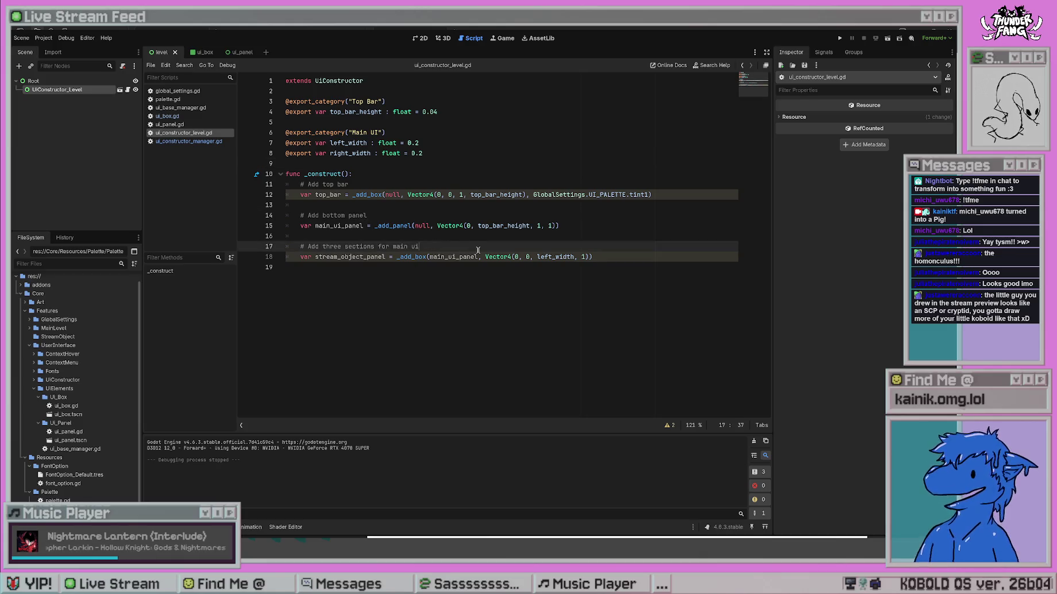
# Pass GlobalSettings.UI_PALETTE.tint0 as the colour in line 18's stream_object_panel call and save.
pyautogui.moveTo(326, 173)
pyautogui.mouseDown()
pyautogui.moveTo(414, 259)
pyautogui.moveTo(509, 274)
pyautogui.mouseUp()
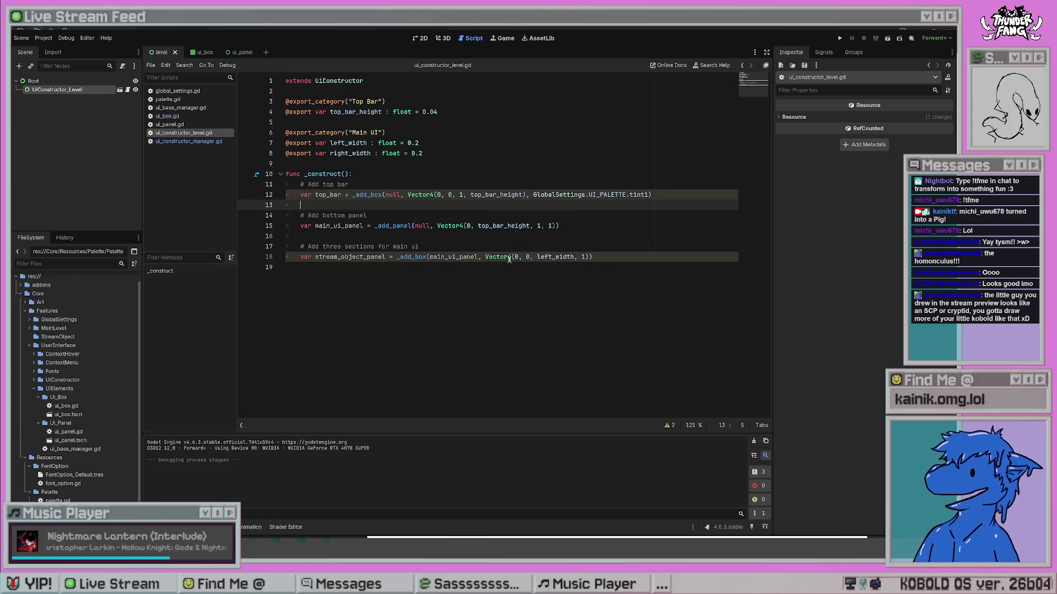
pyautogui.moveTo(594, 256); pyautogui.dragTo(351, 184)
pyautogui.click(540, 267)
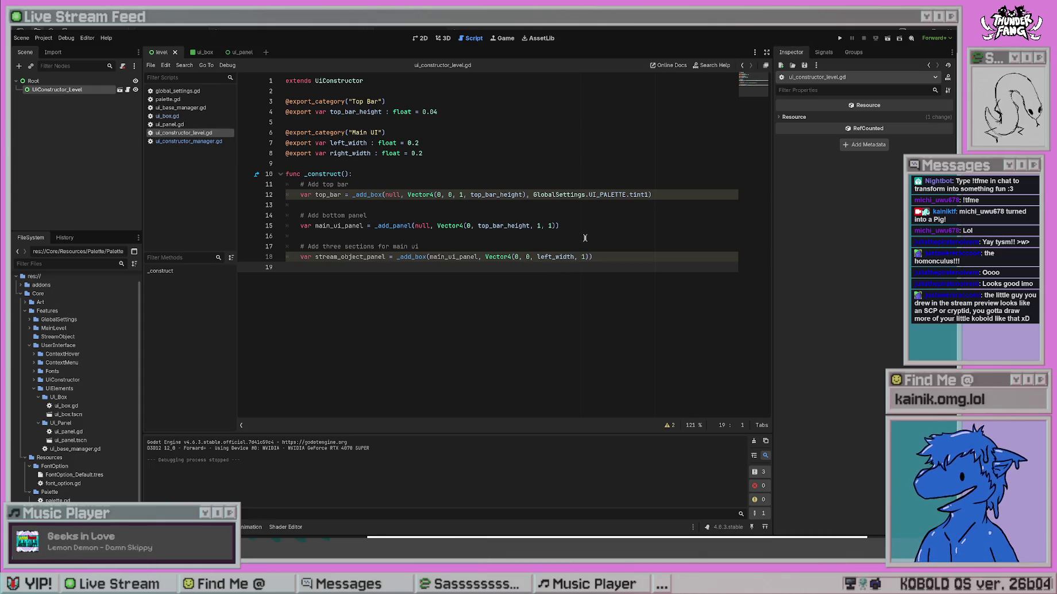
pyautogui.click(590, 254)
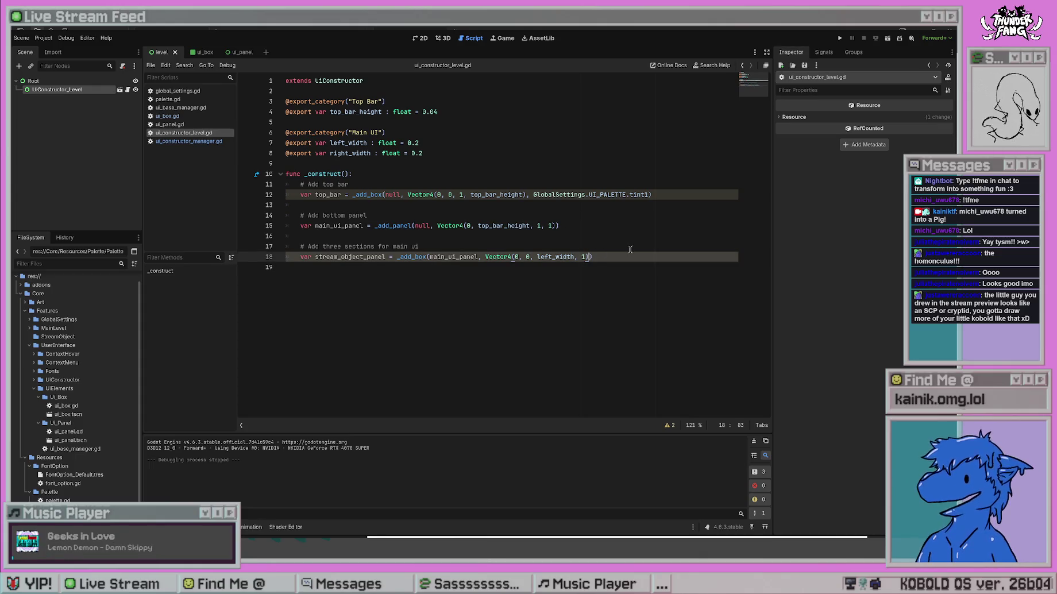
pyautogui.write(', Global')
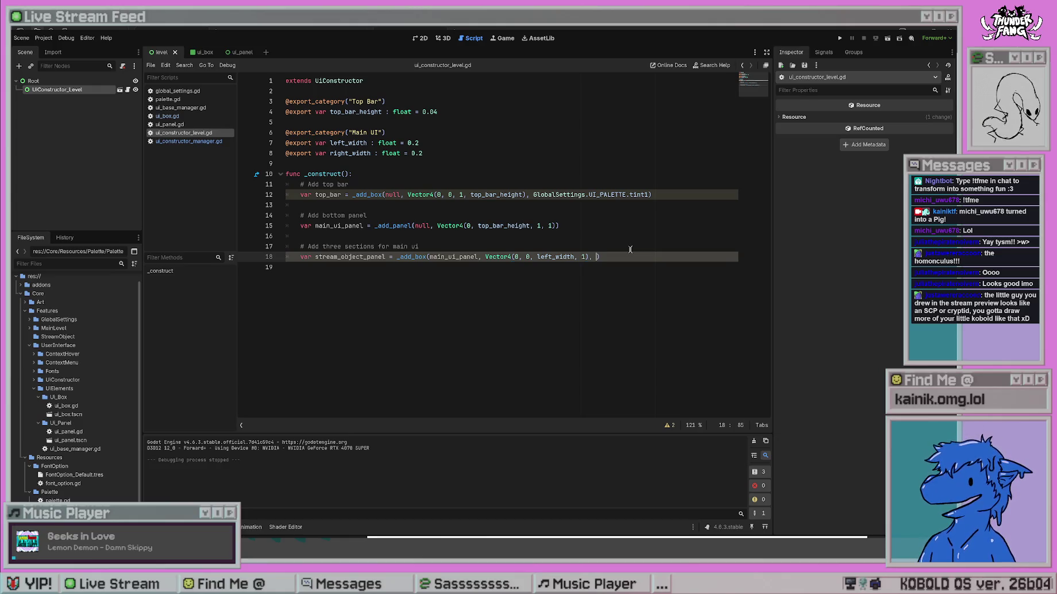
pyautogui.write('Setting')
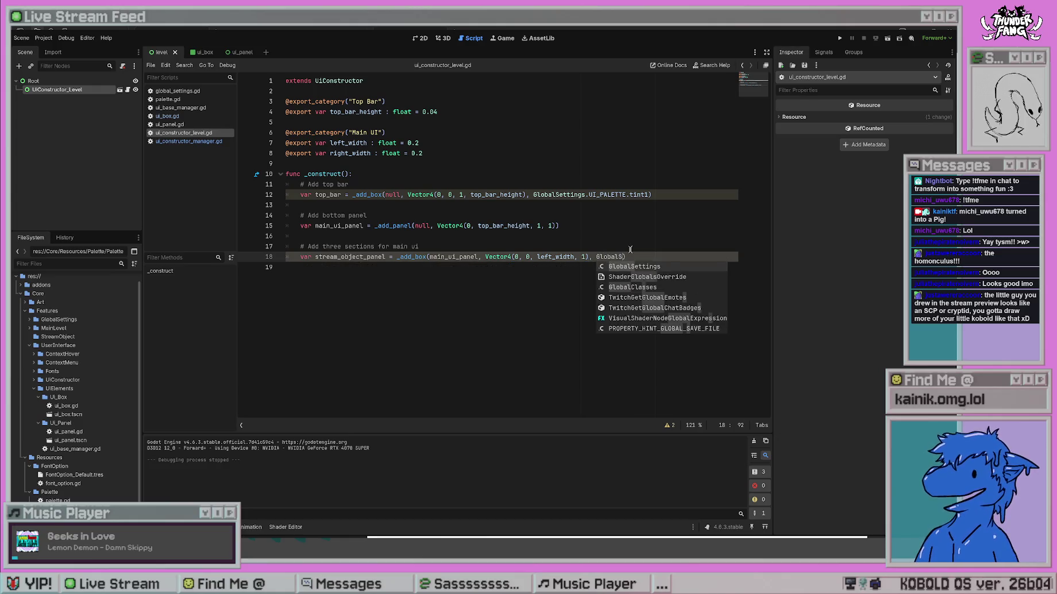
pyautogui.write('s.UI_Pan')
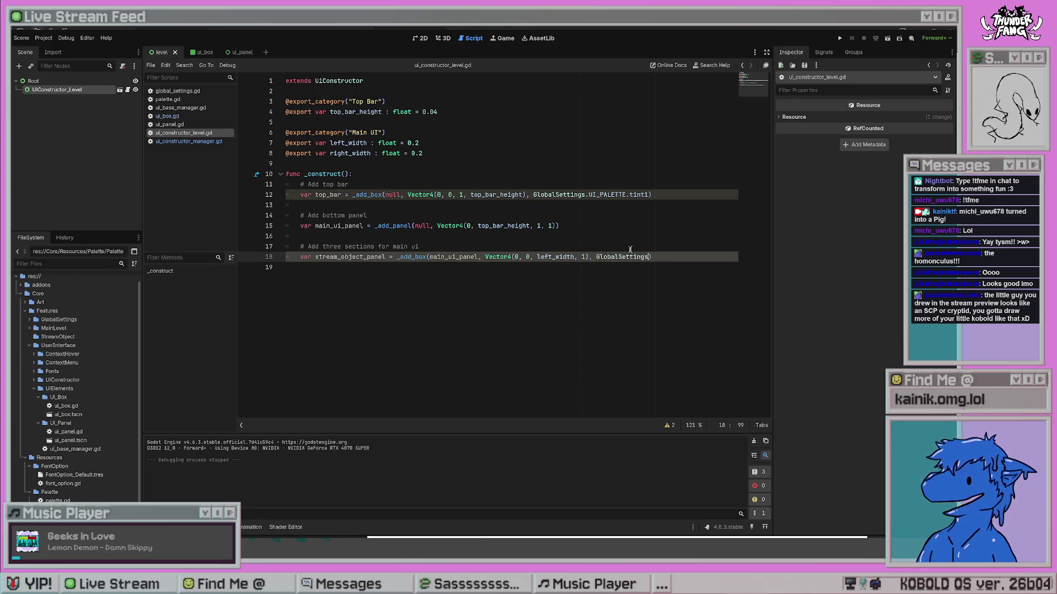
pyautogui.press('BackSpace')
pyautogui.press('BackSpace')
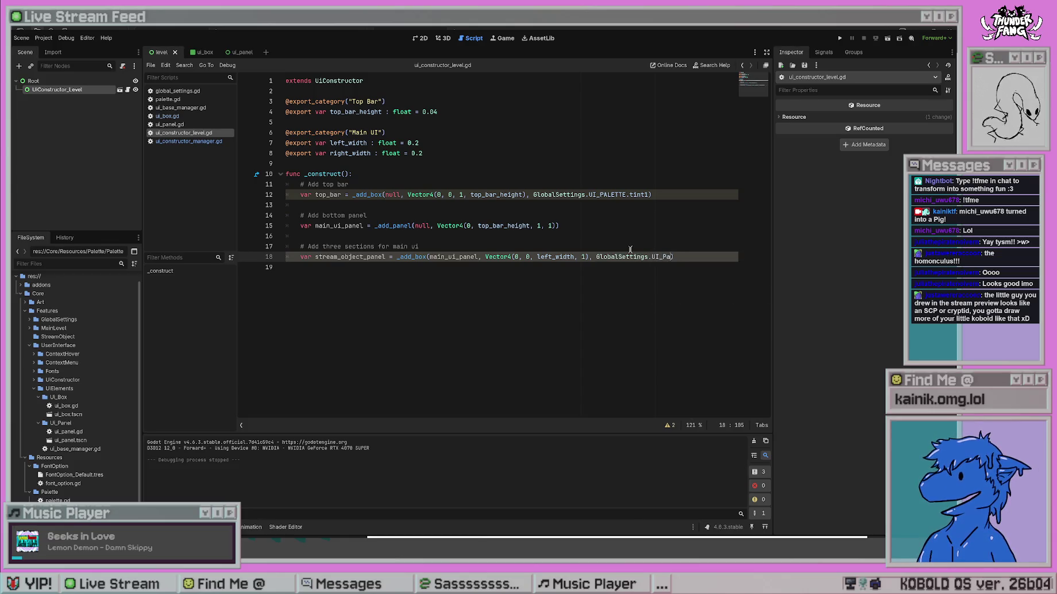
pyautogui.write('ALLE')
pyautogui.press('BackSpace')
pyautogui.press('BackSpace')
pyautogui.write('ETTE')
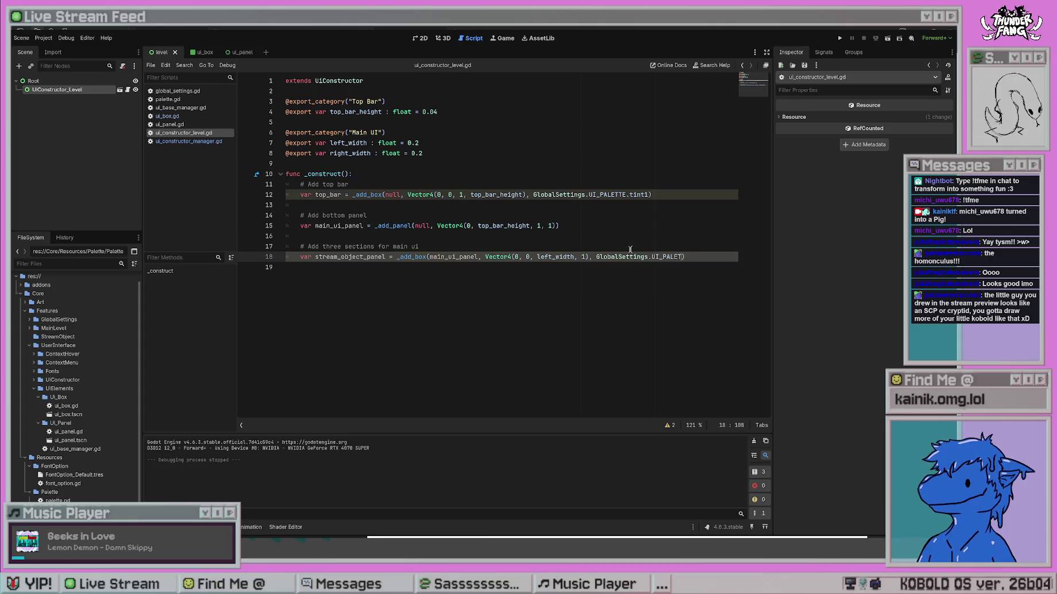
pyautogui.write('.tint')
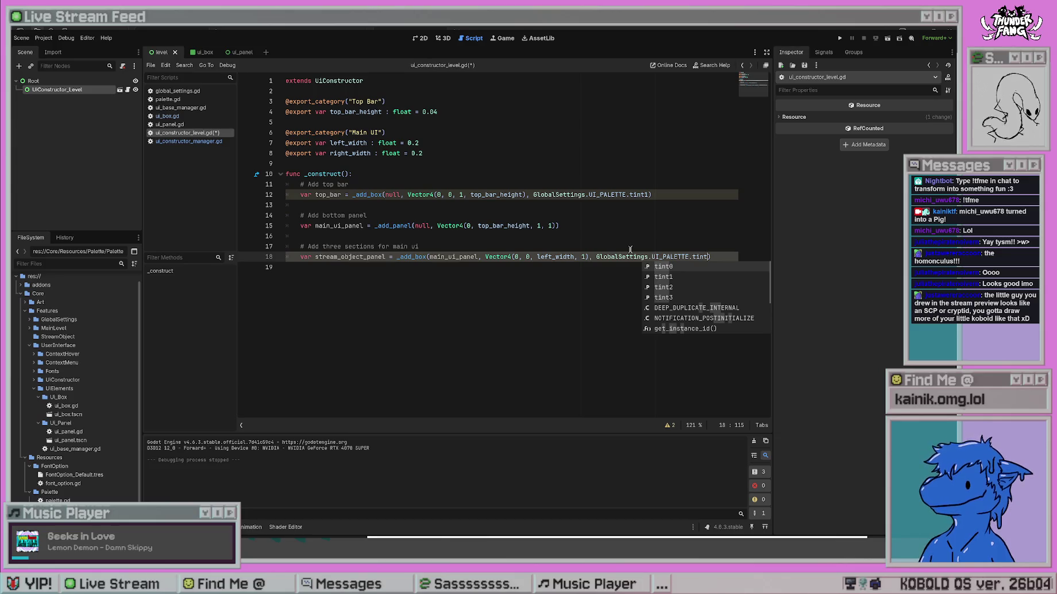
pyautogui.press('Return')
pyautogui.hotkey('ctrl', 's')
pyautogui.click(578, 281)
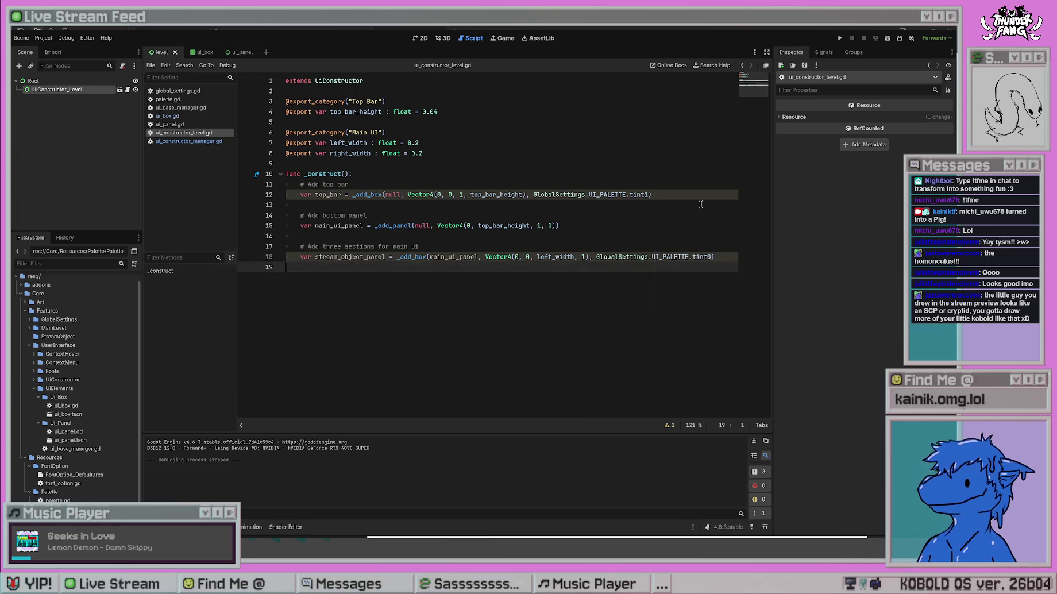
pyautogui.click(839, 38)
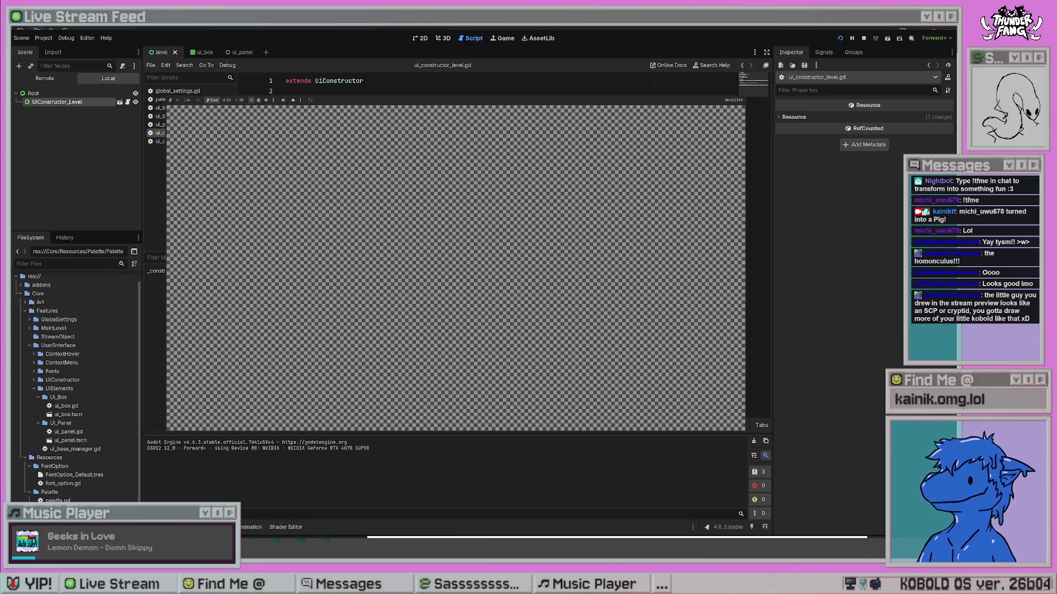
# Stop the game, review the left_width and right_width exports, and open a new line below line 18.
pyautogui.press('F8')
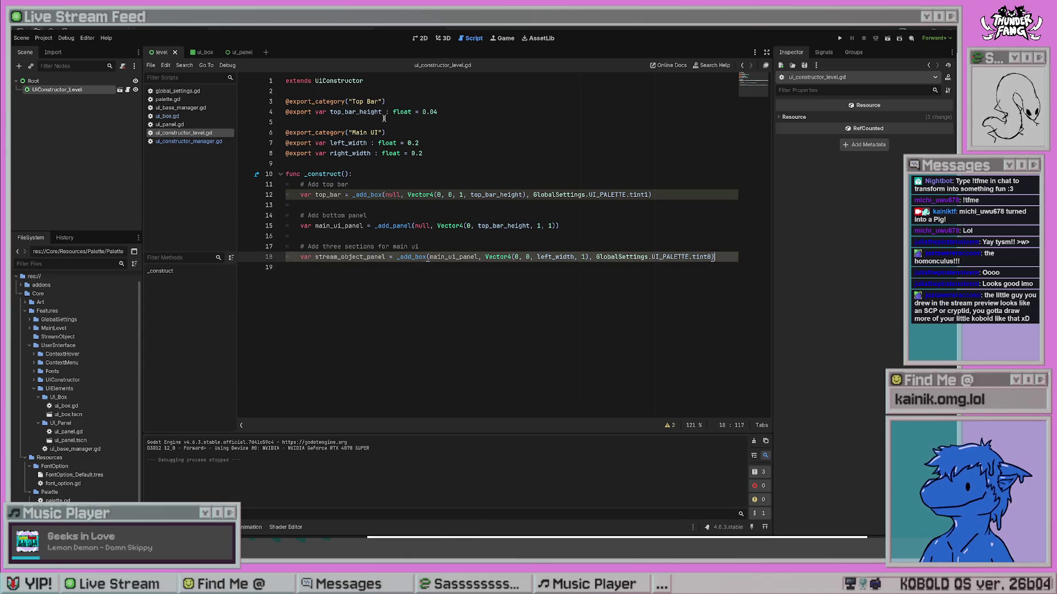
pyautogui.click(427, 142)
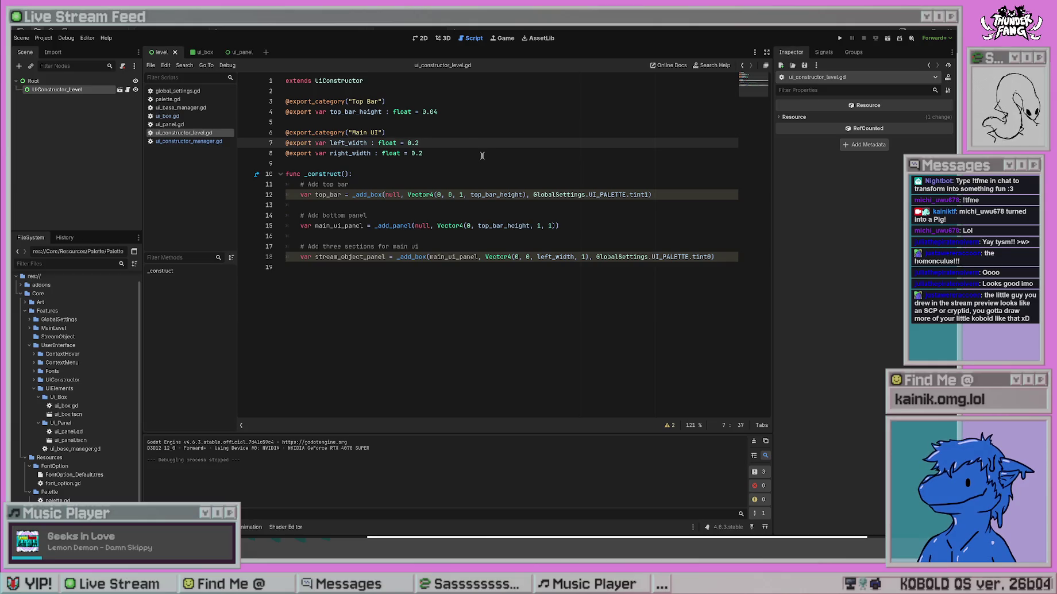
pyautogui.moveTo(446, 154); pyautogui.dragTo(280, 141)
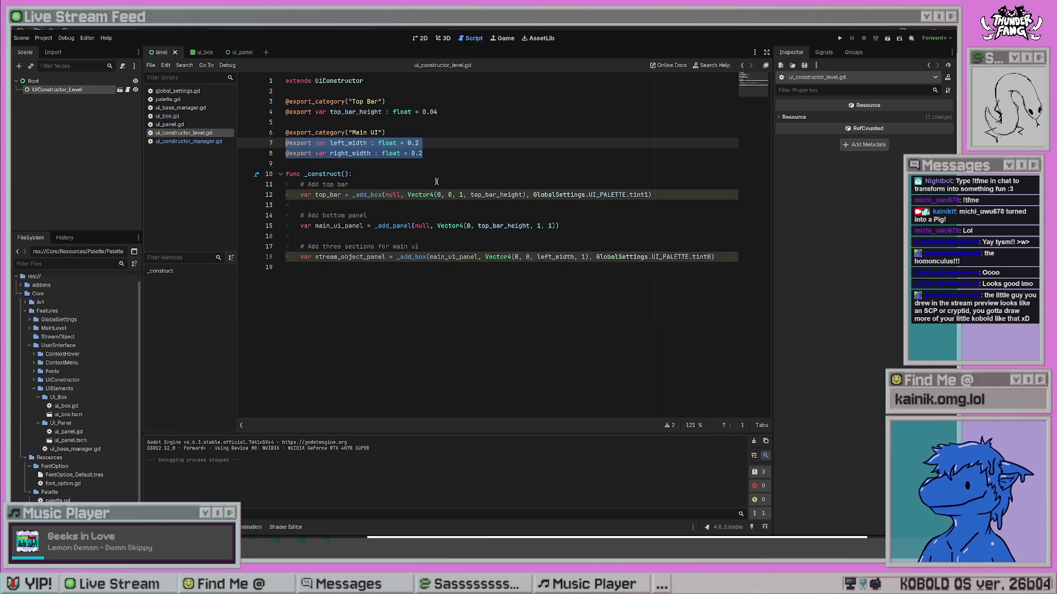
pyautogui.click(720, 255)
pyautogui.press('Return')
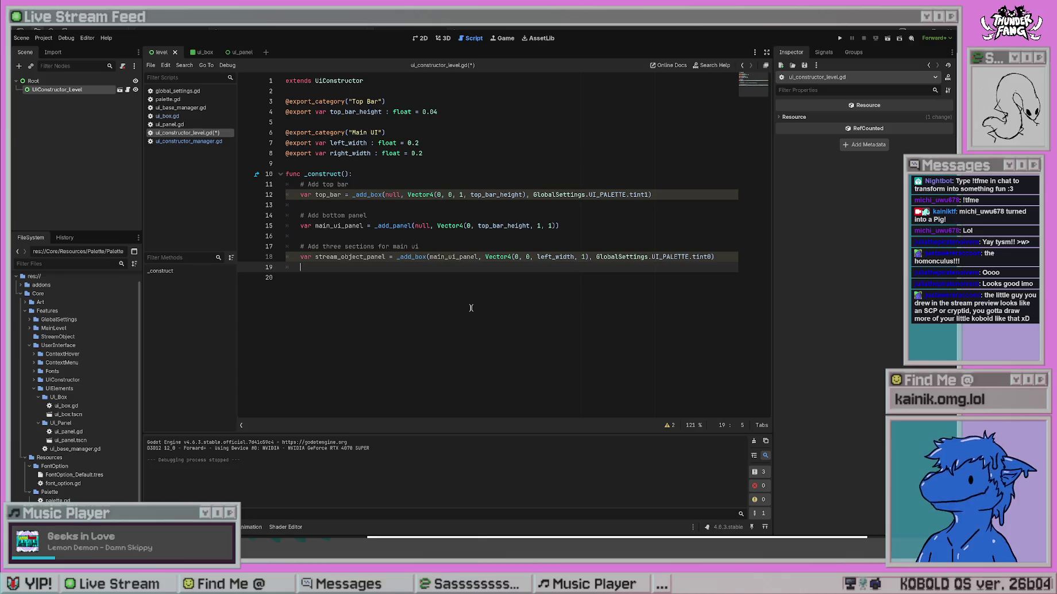
# Begin a new variable declaration named triggers_panel on line 19.
pyautogui.write('var stream_')
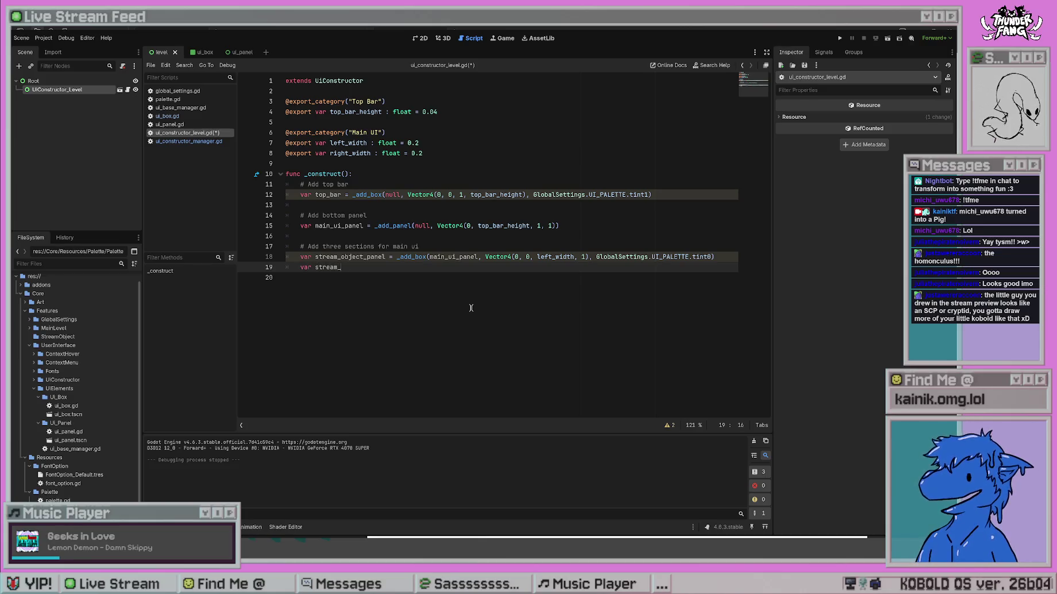
pyautogui.press('BackSpace')
pyautogui.press('BackSpace')
pyautogui.press('BackSpace')
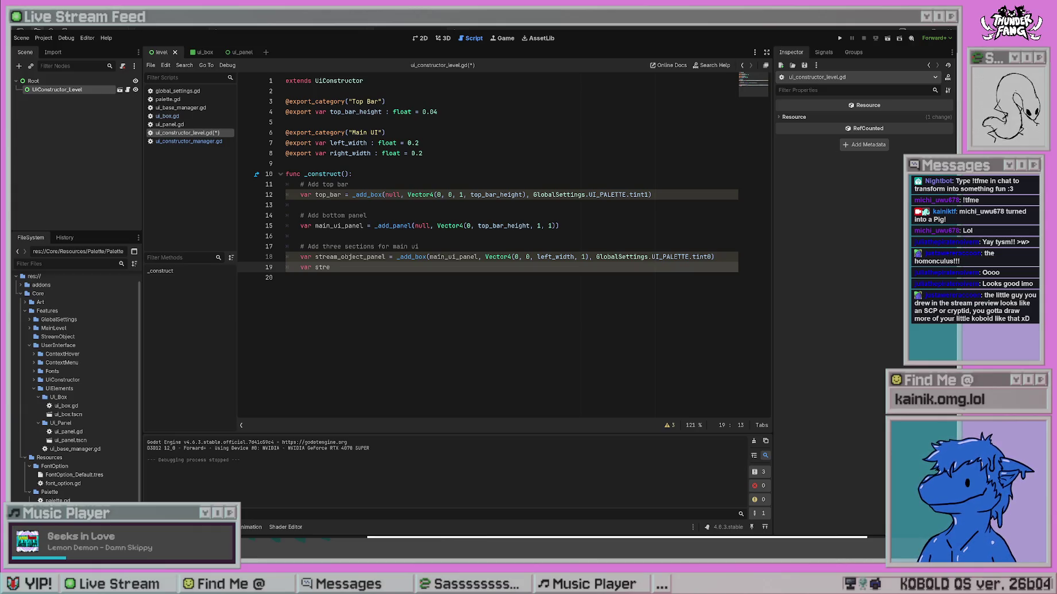
pyautogui.press('BackSpace')
pyautogui.press('BackSpace')
pyautogui.press('BackSpace')
pyautogui.write('trigge')
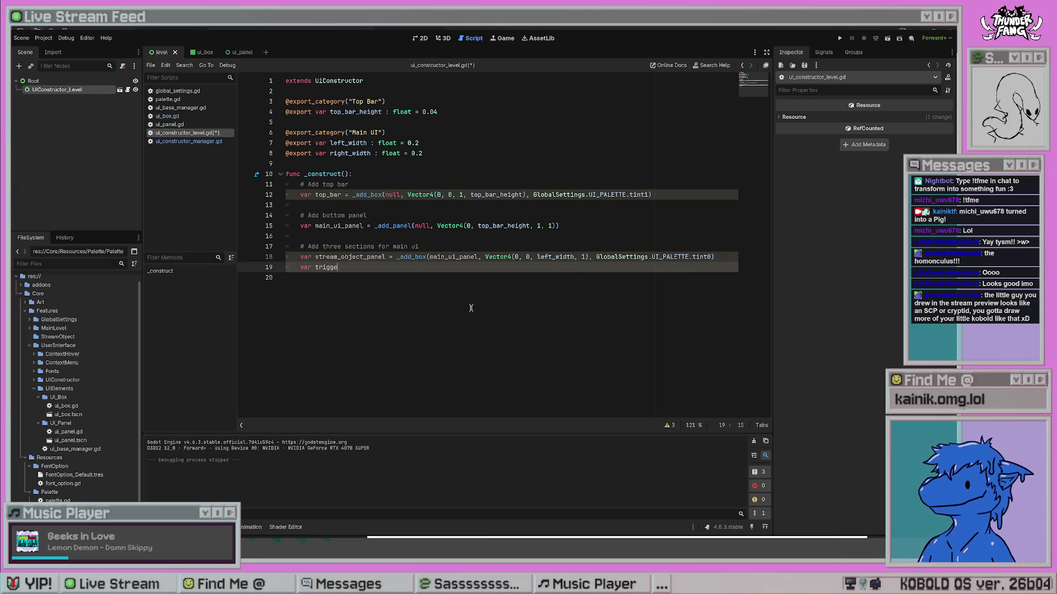
pyautogui.write('rs_panel')
pyautogui.click(474, 287)
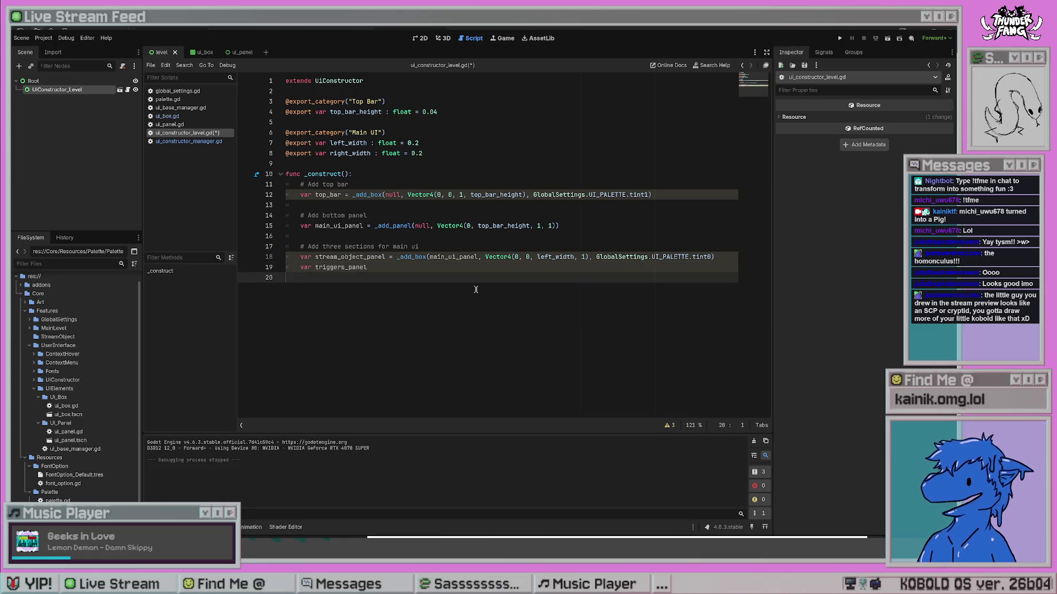
pyautogui.click(383, 267)
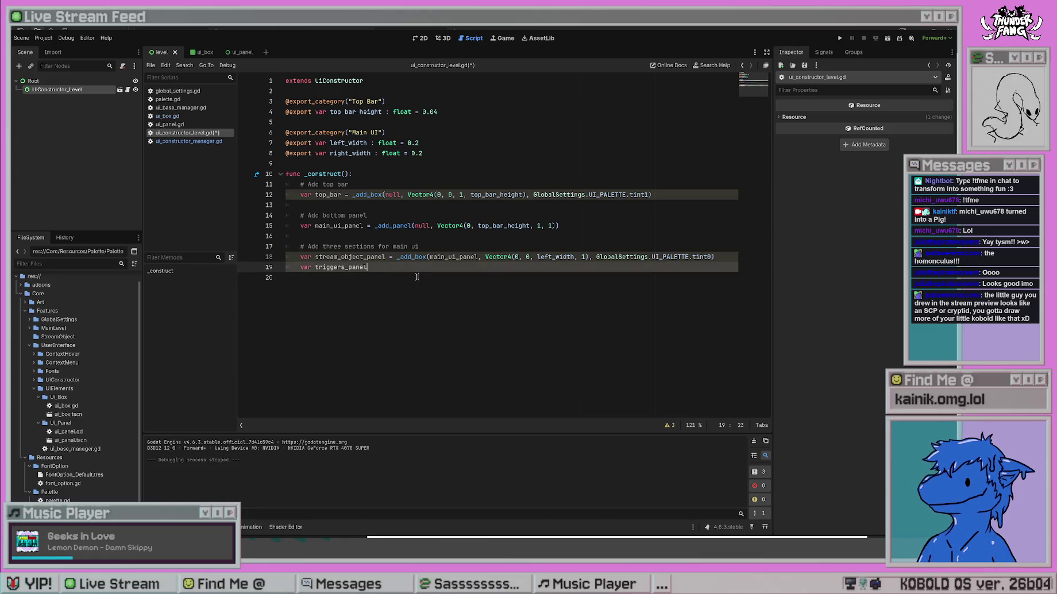
# Rename line 18's variable to a box and complete triggers_box = _add_box(main_ui_panel, Vector4(1 - left_width, 0, 1, 1)), then save.
pyautogui.moveTo(386, 257); pyautogui.dragTo(347, 266)
pyautogui.write('boxbox')
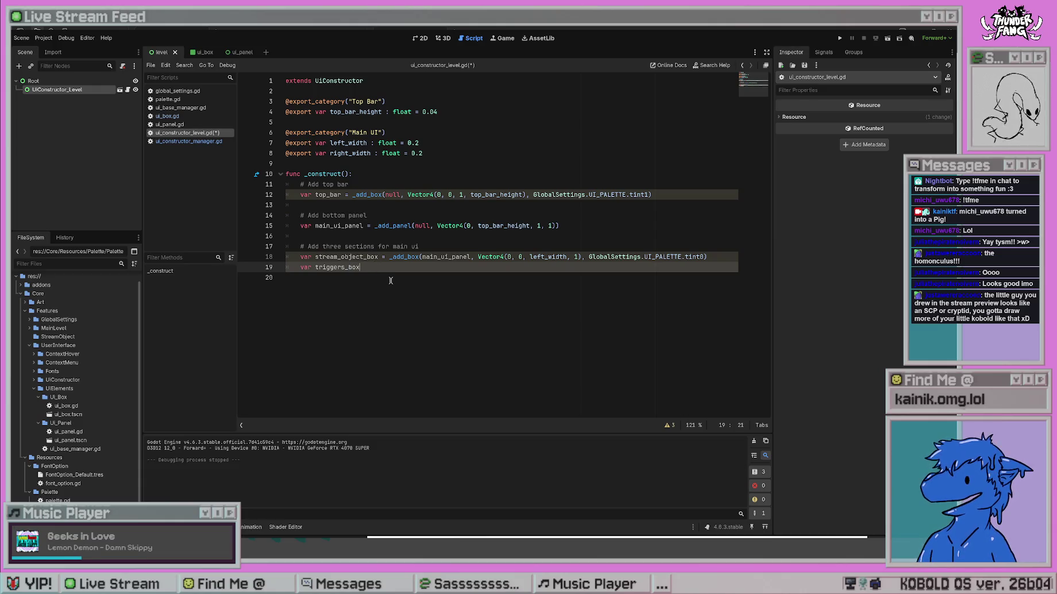
pyautogui.write('_')
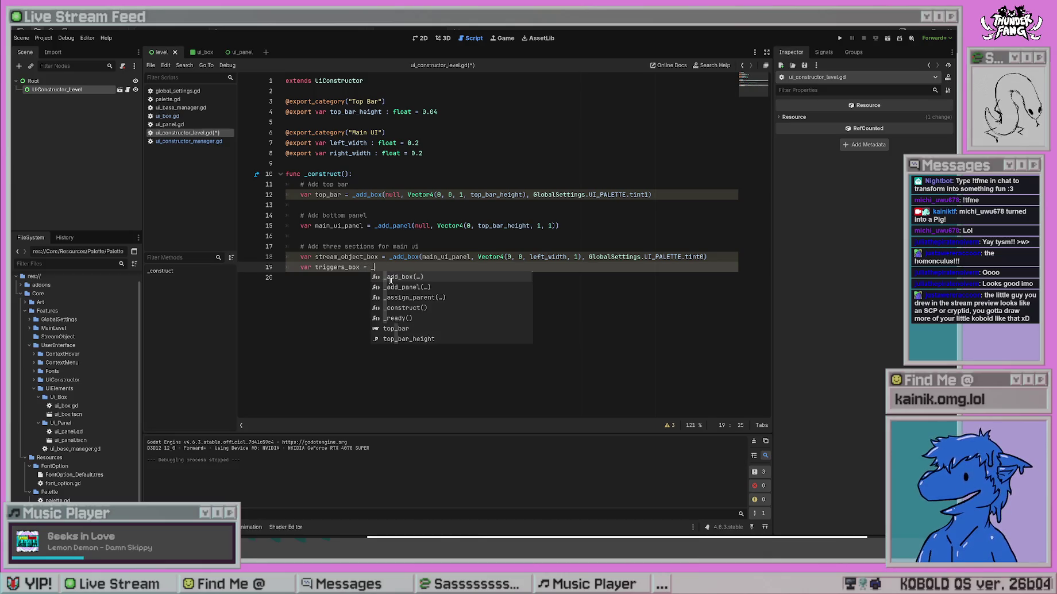
pyautogui.write('add_box(main_ui')
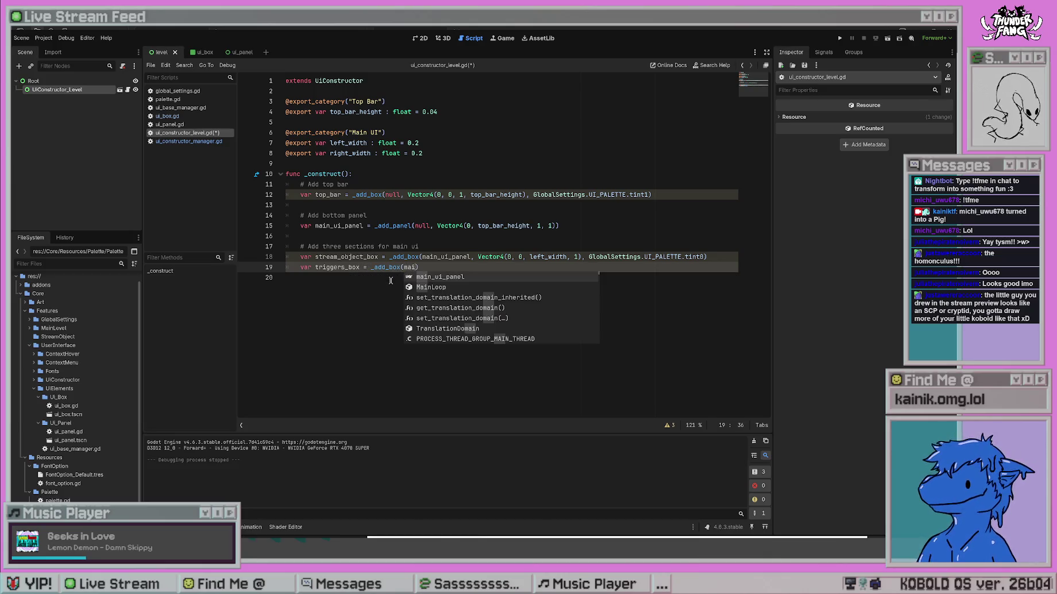
pyautogui.write('_panel,')
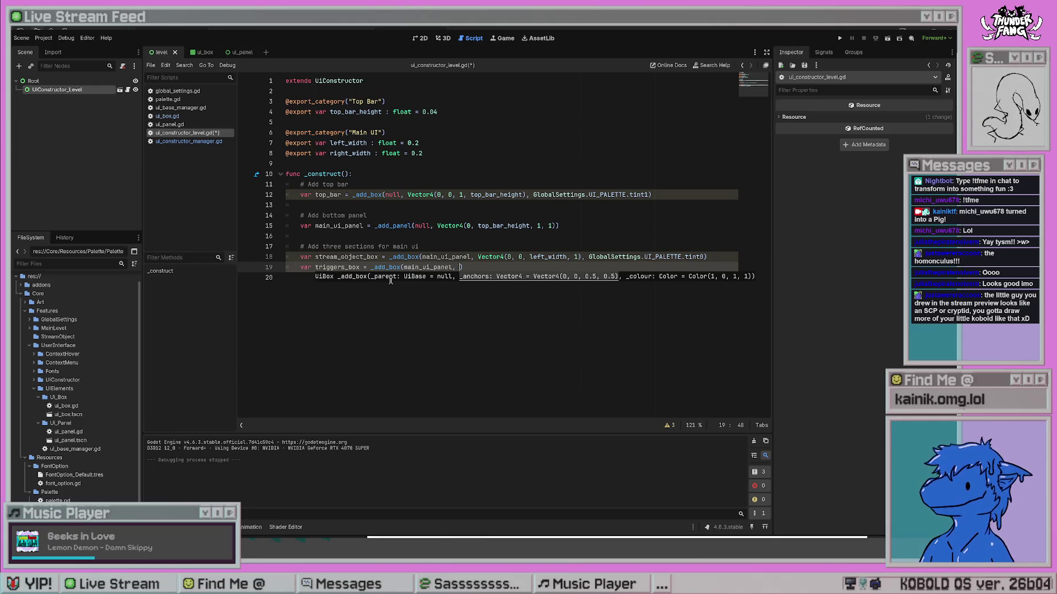
pyautogui.write('Vector4(')
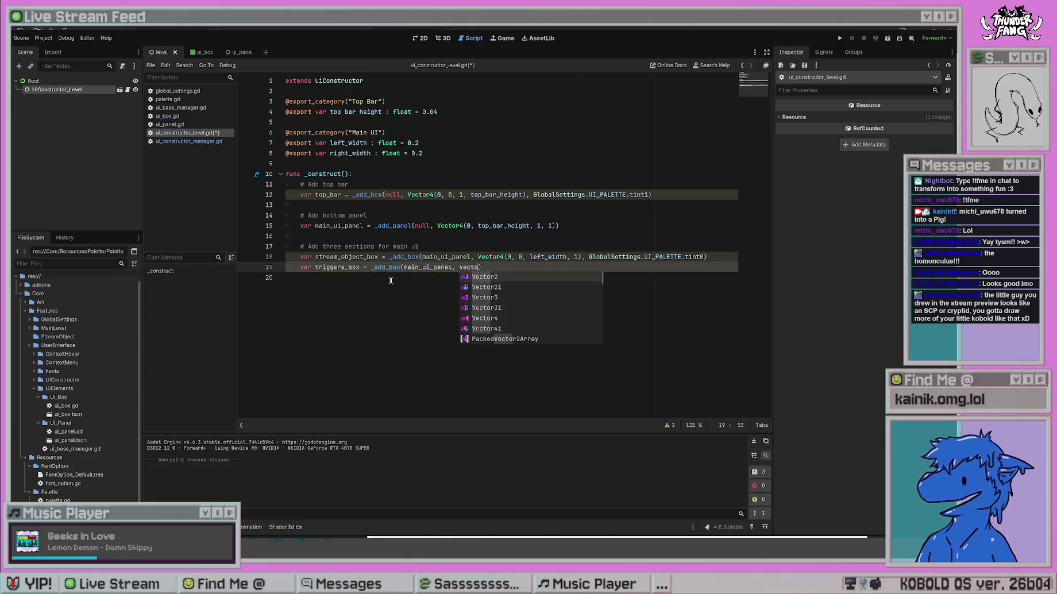
pyautogui.press('Left')
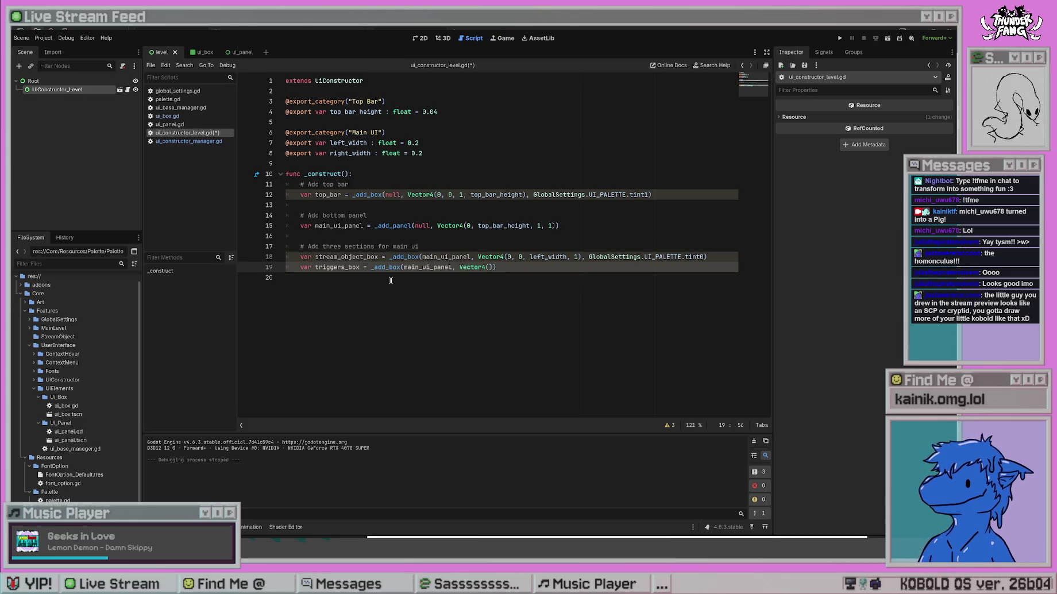
pyautogui.write('1 - left_widt')
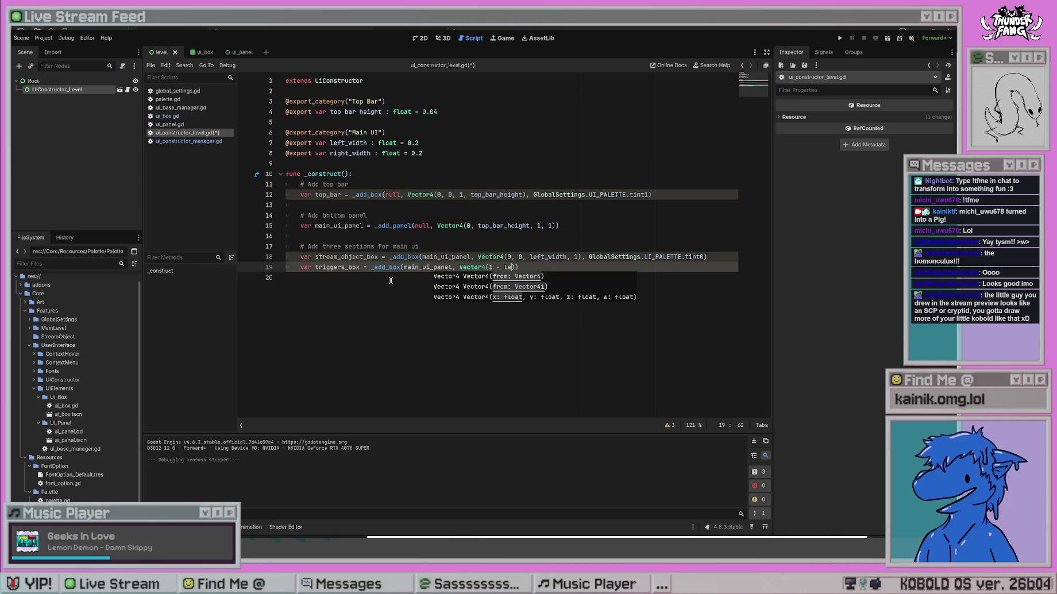
pyautogui.write('h, ')
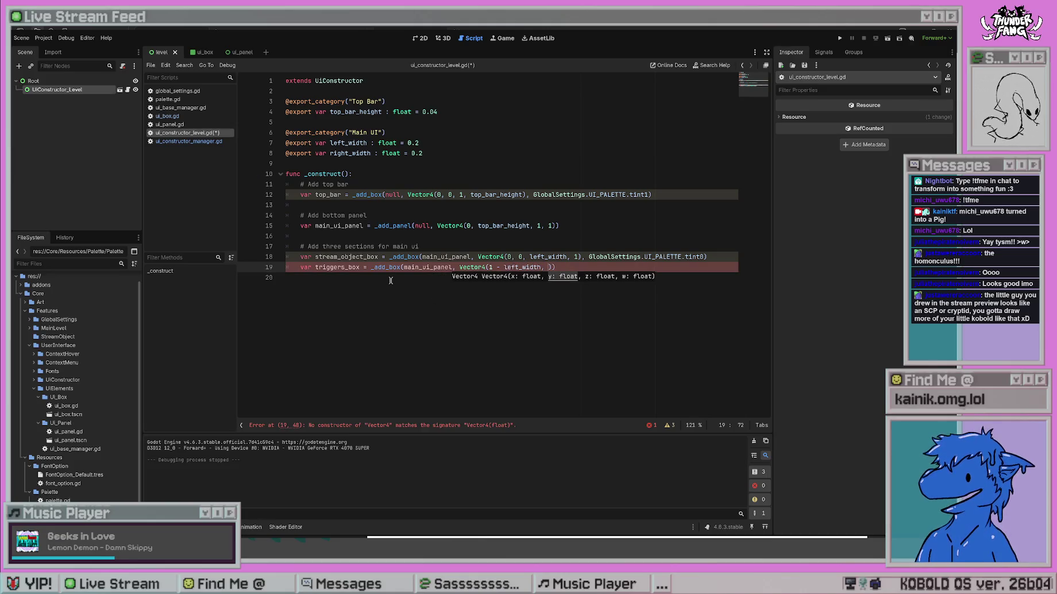
pyautogui.write('0, 1')
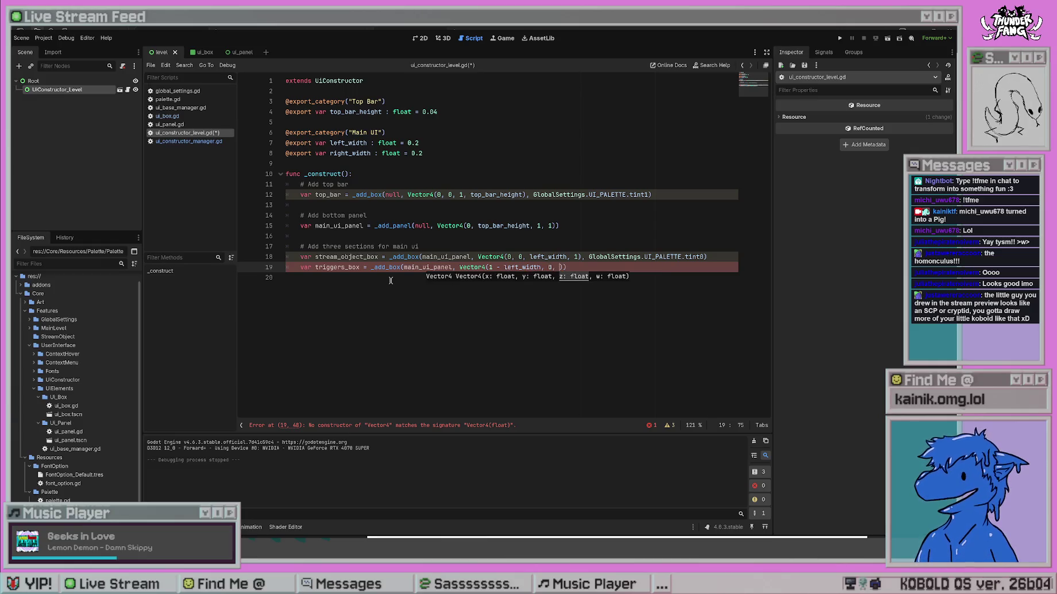
pyautogui.write(', 1')
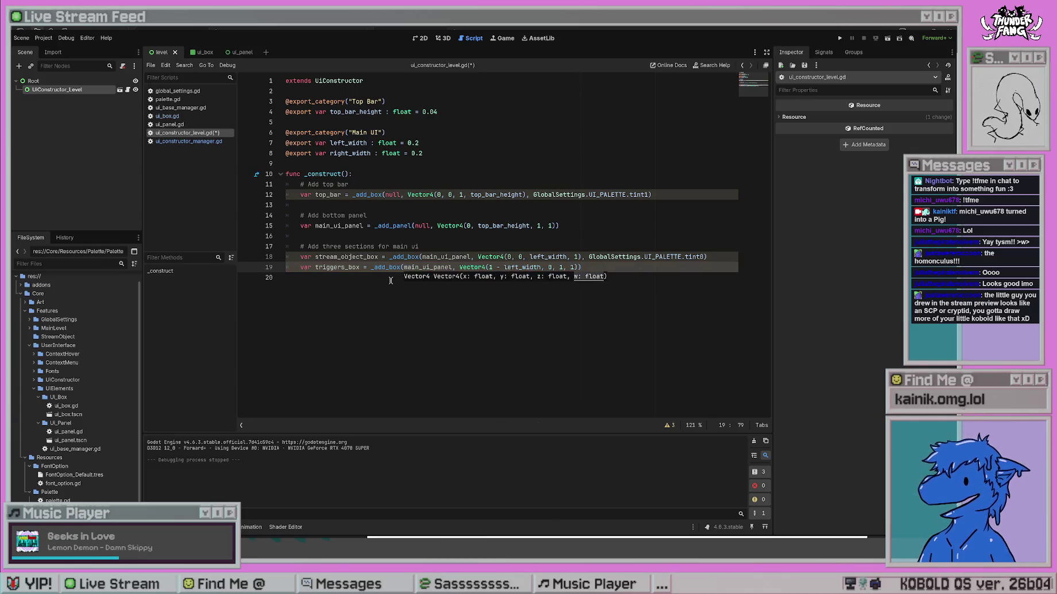
pyautogui.hotkey('ctrl', 's')
pyautogui.click(548, 205)
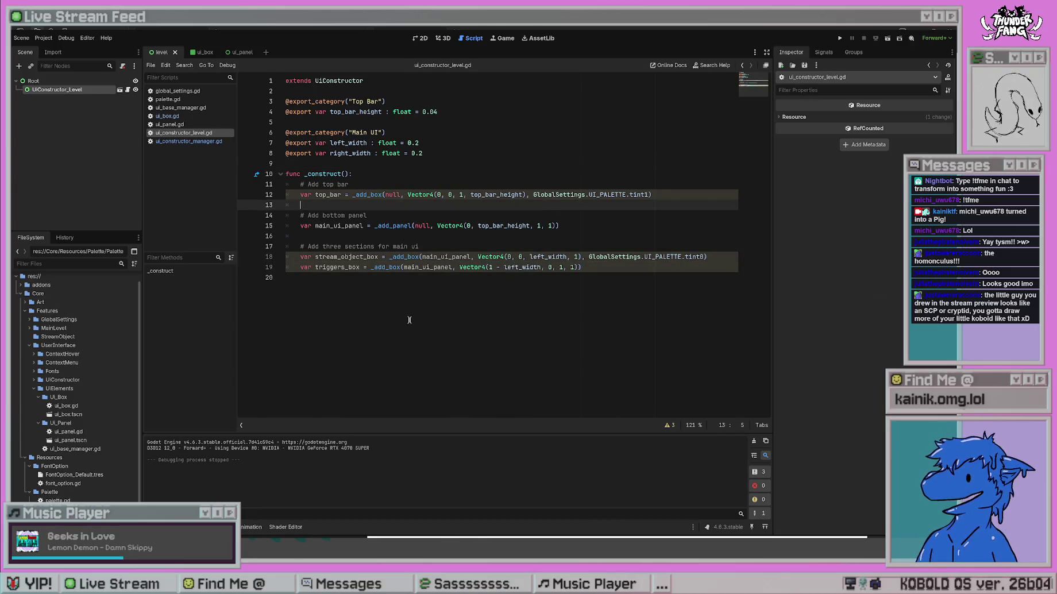
# Pass GlobalSettings.UI_PALETTE.tint0 as the triggers box colour, save, and run the project.
pyautogui.click(583, 266)
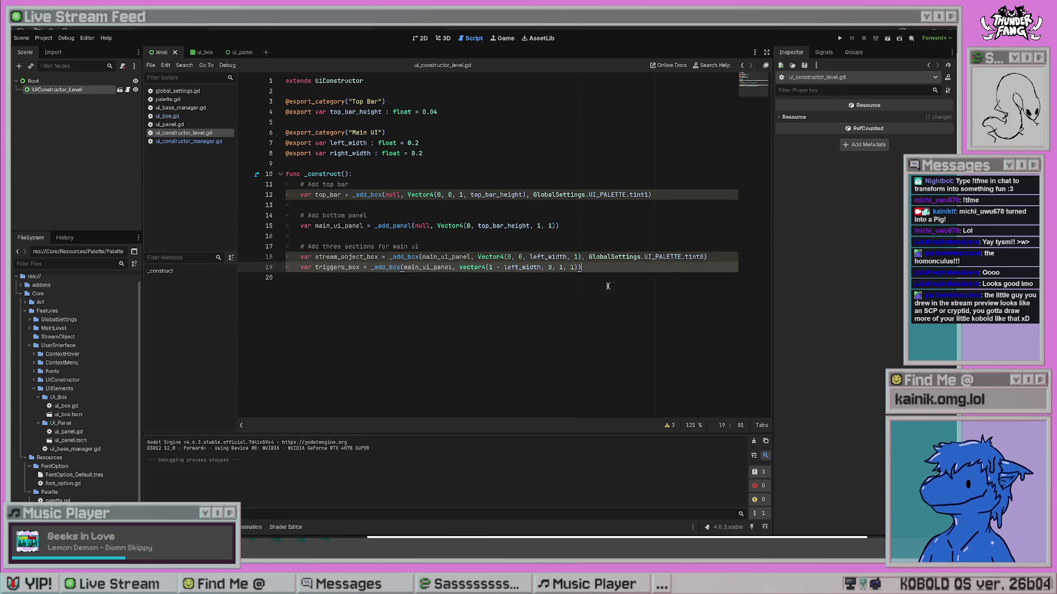
pyautogui.press('Left')
pyautogui.write(', GlobalSett')
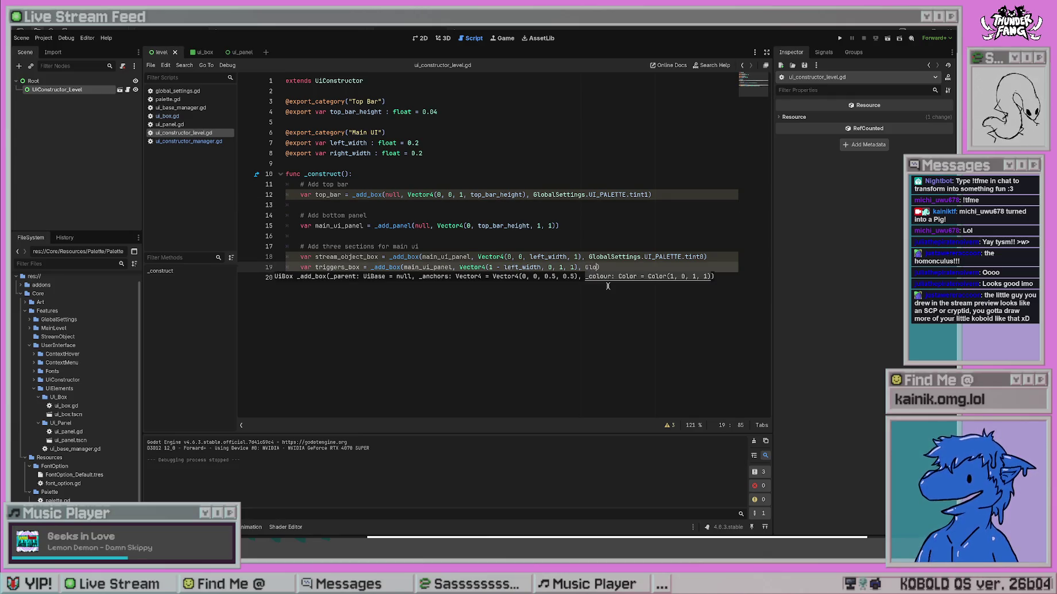
pyautogui.press('Return')
pyautogui.write('.UI_')
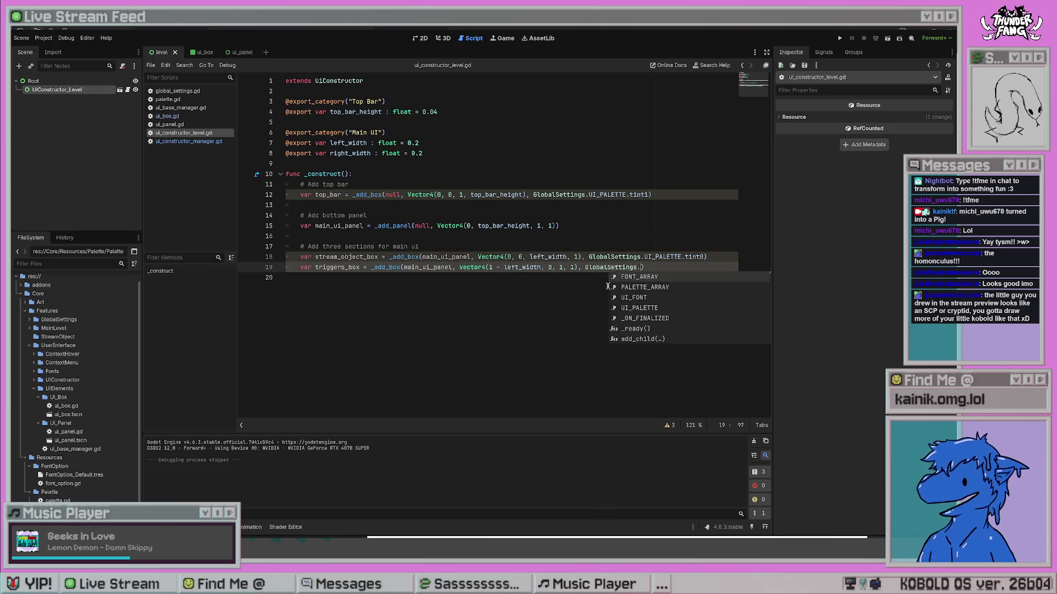
pyautogui.write('PALETTE.tin')
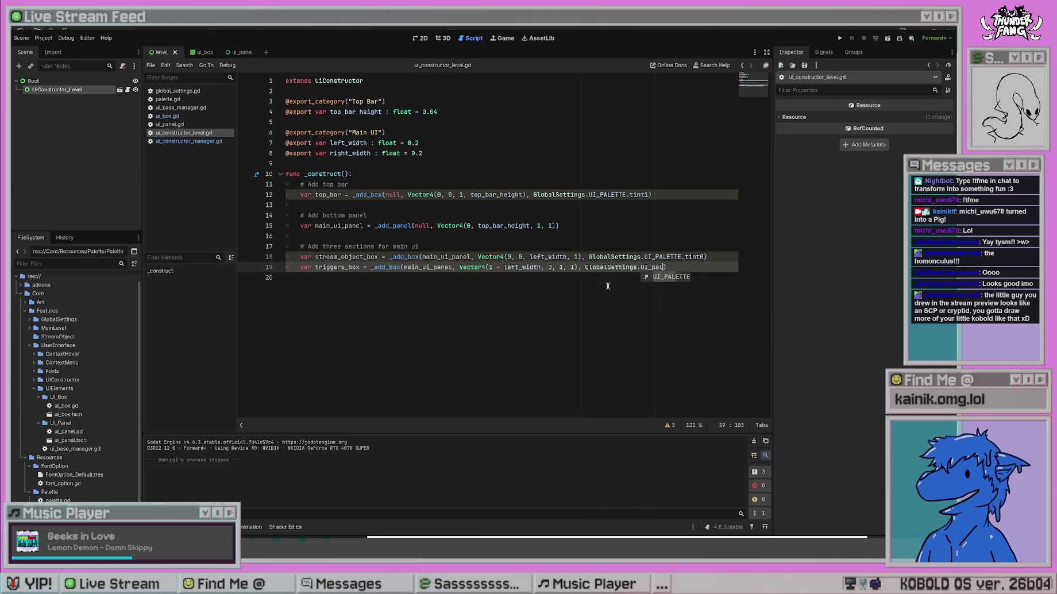
pyautogui.write('t')
pyautogui.press('Return')
pyautogui.press('Down')
pyautogui.hotkey('ctrl', 's')
pyautogui.click(911, 40)
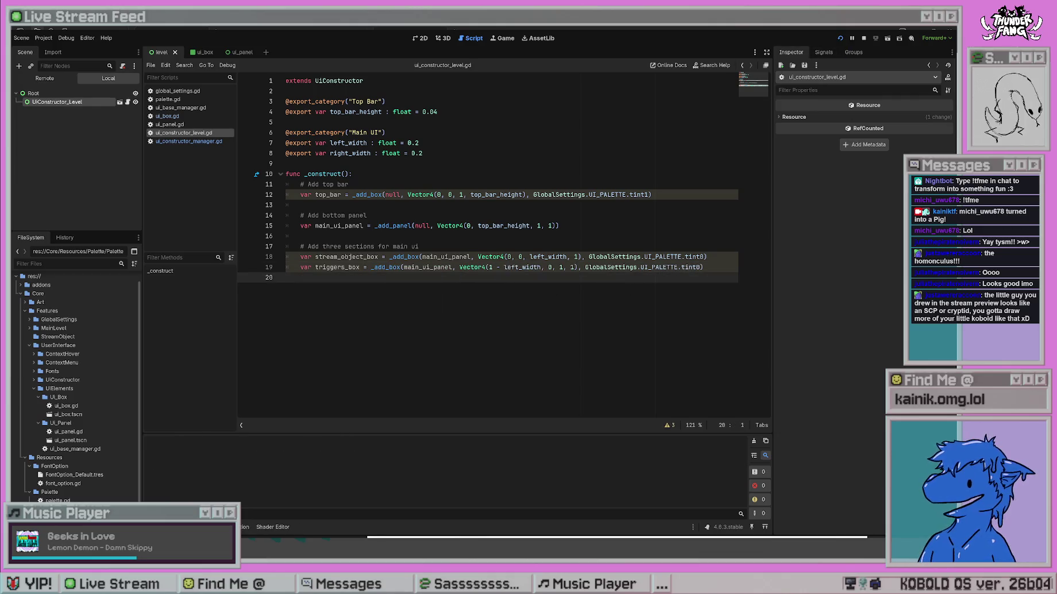
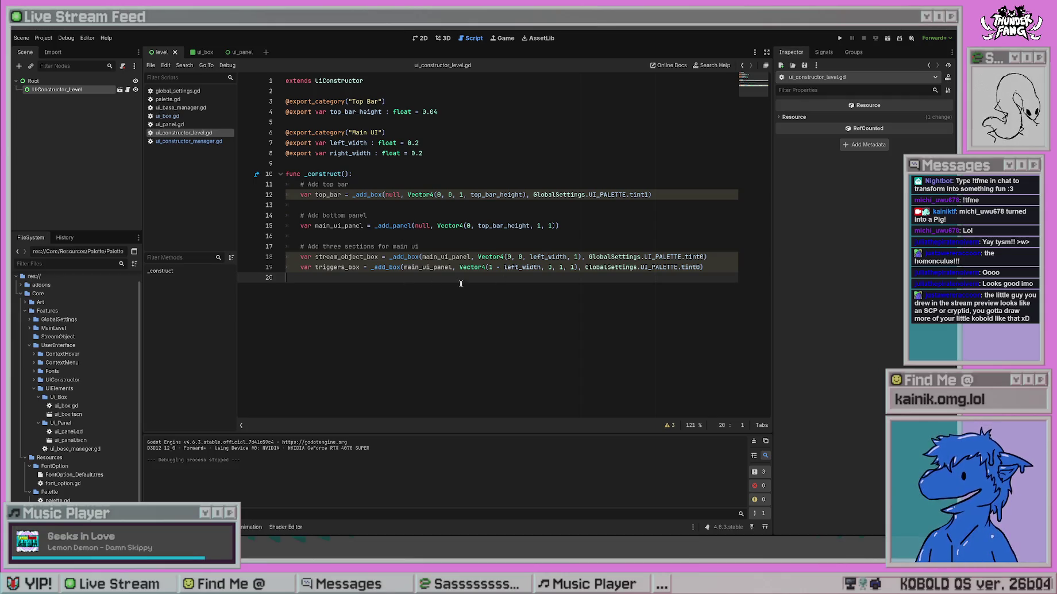
# Insert a new line below the stream_object_box line for a new variable.
pyautogui.click(708, 268)
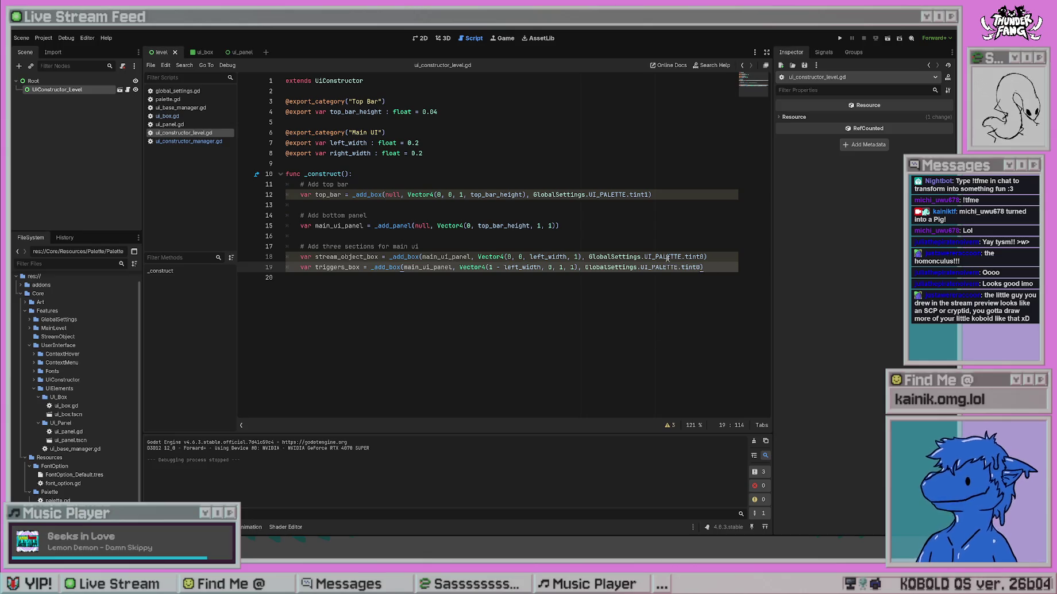
pyautogui.click(338, 256)
pyautogui.moveTo(329, 268); pyautogui.dragTo(356, 267)
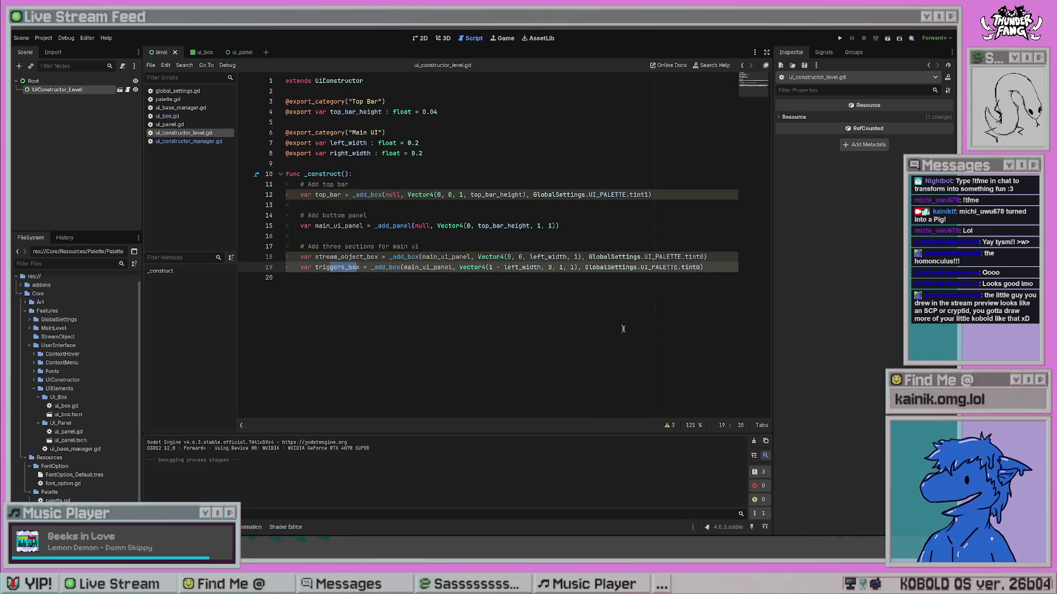
pyautogui.click(712, 260)
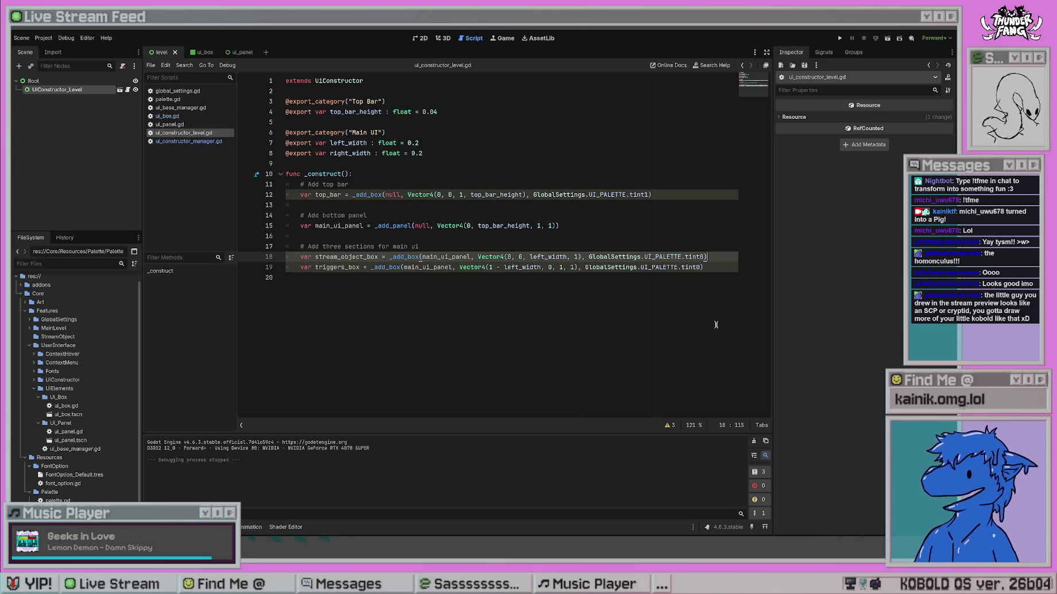
pyautogui.press('Return')
pyautogui.write('var ')
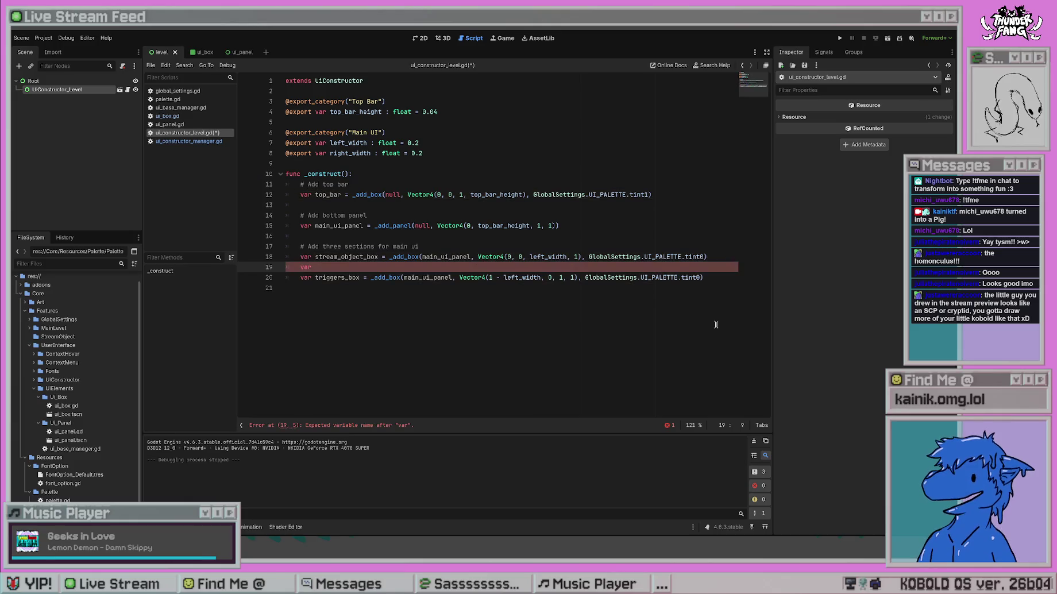
pyautogui.write('output_box')
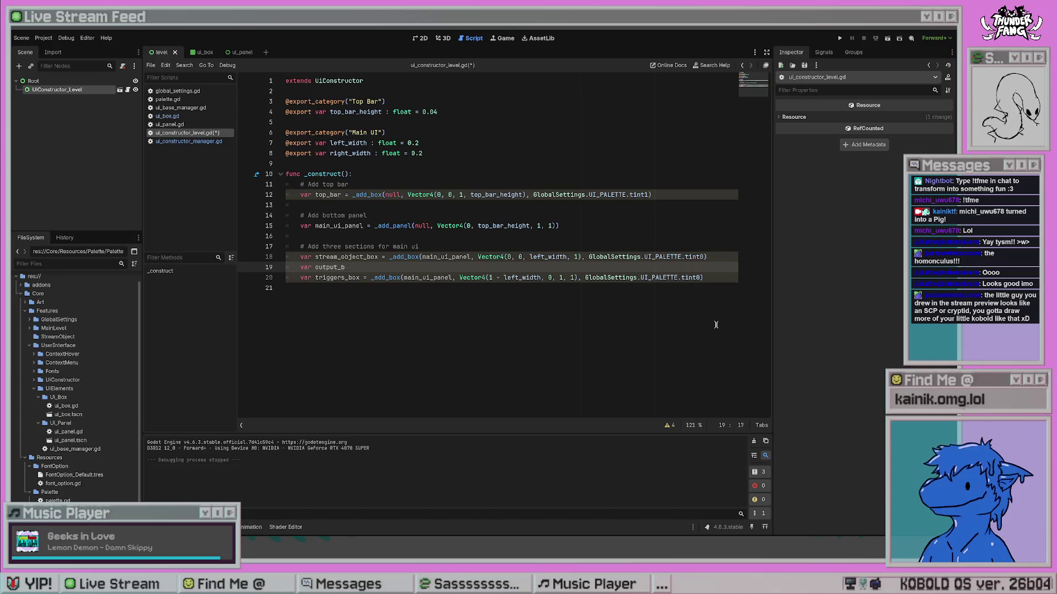
pyautogui.hotkey('ctrl', 'BackSpace')
# Type var view_panel = _add_panel(main_ui_panel, Vector4()) and accept the Vector4 completion.
pyautogui.write('mainview')
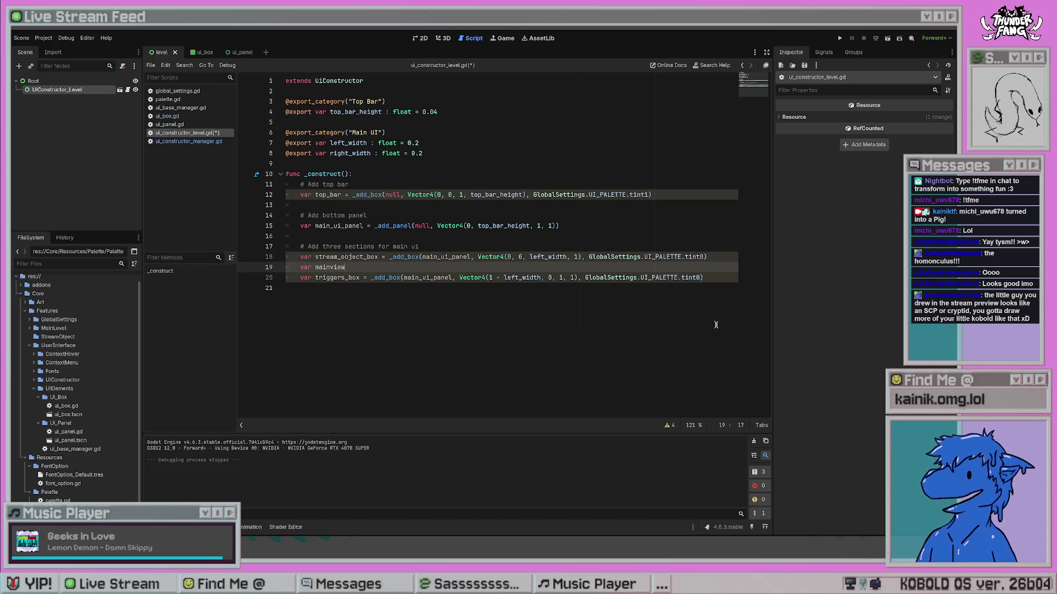
pyautogui.press('BackSpace')
pyautogui.press('BackSpace')
pyautogui.press('BackSpace')
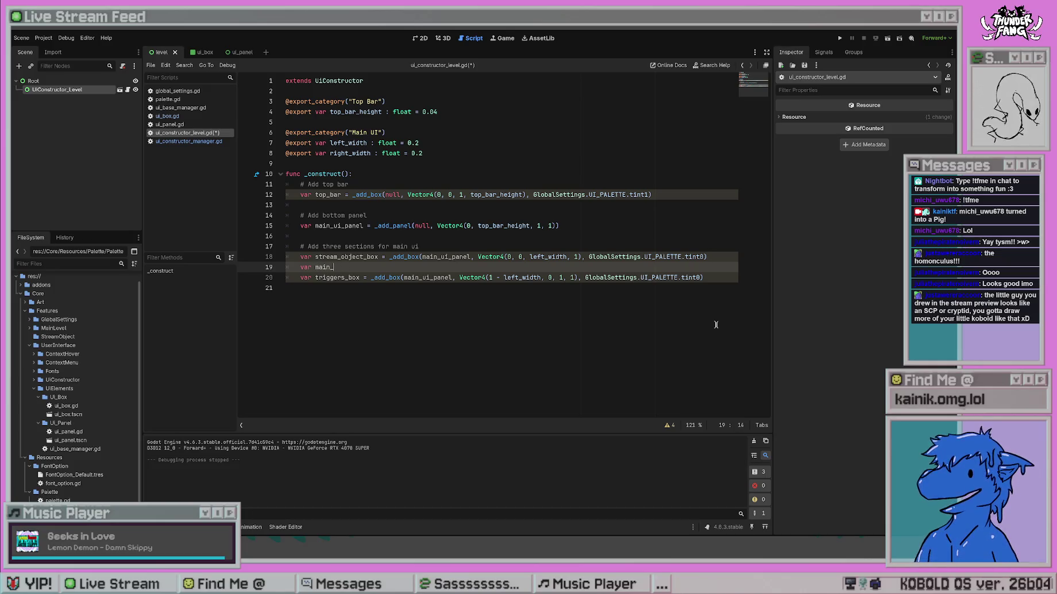
pyautogui.press('BackSpace')
pyautogui.write('view_box =')
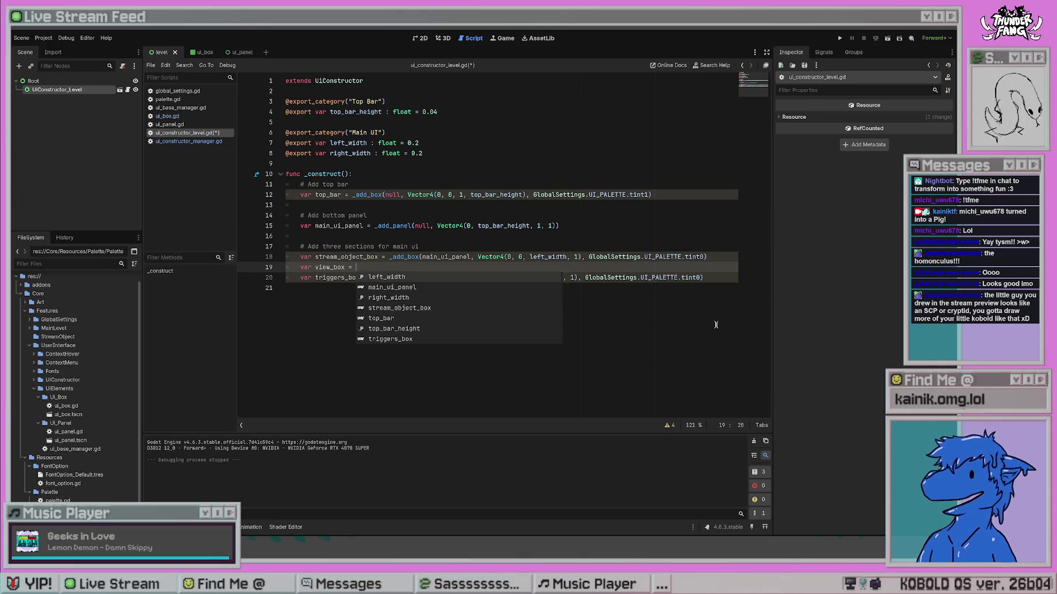
pyautogui.press('BackSpace')
pyautogui.press('BackSpace')
pyautogui.press('BackSpace')
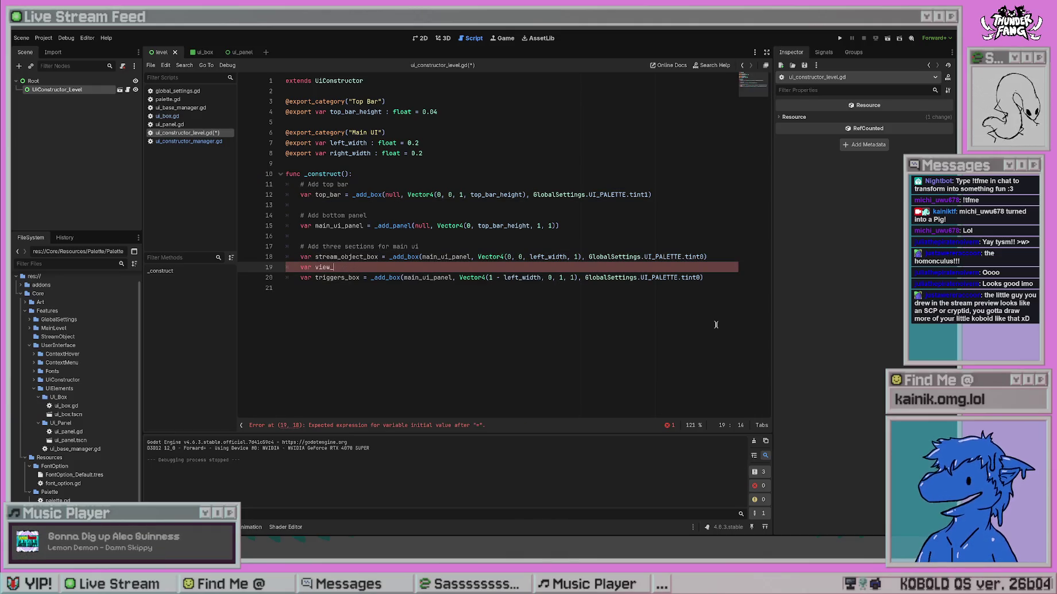
pyautogui.write('panel_')
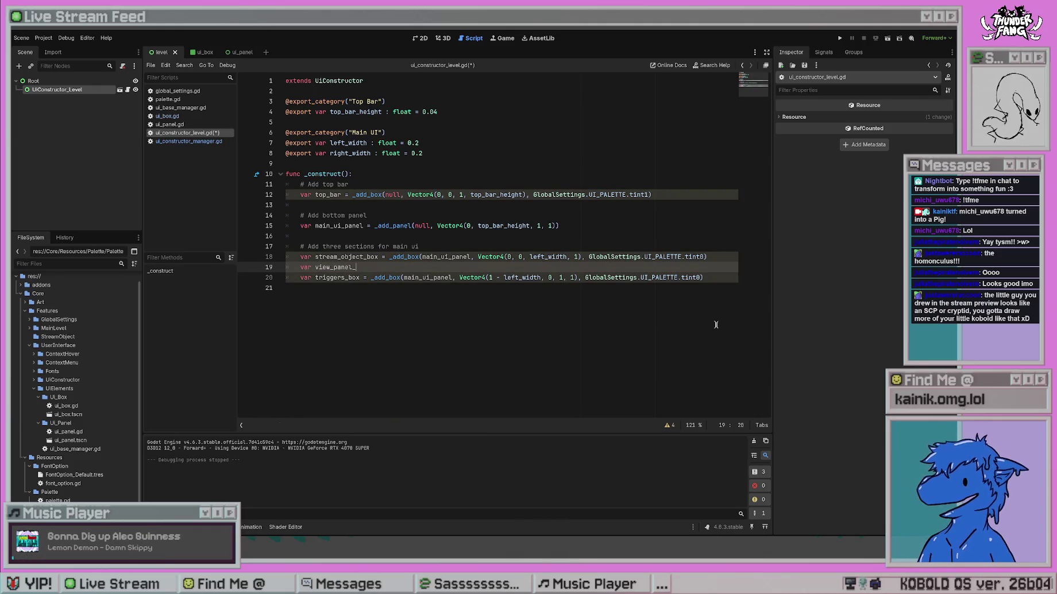
pyautogui.press('BackSpace')
pyautogui.write(' = _a')
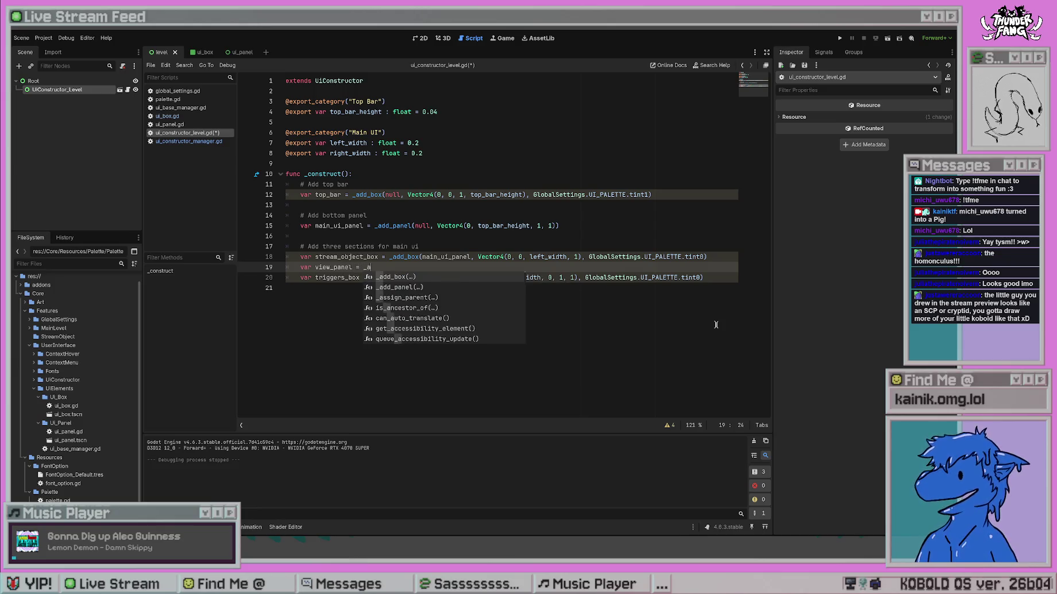
pyautogui.write('dd_panel(')
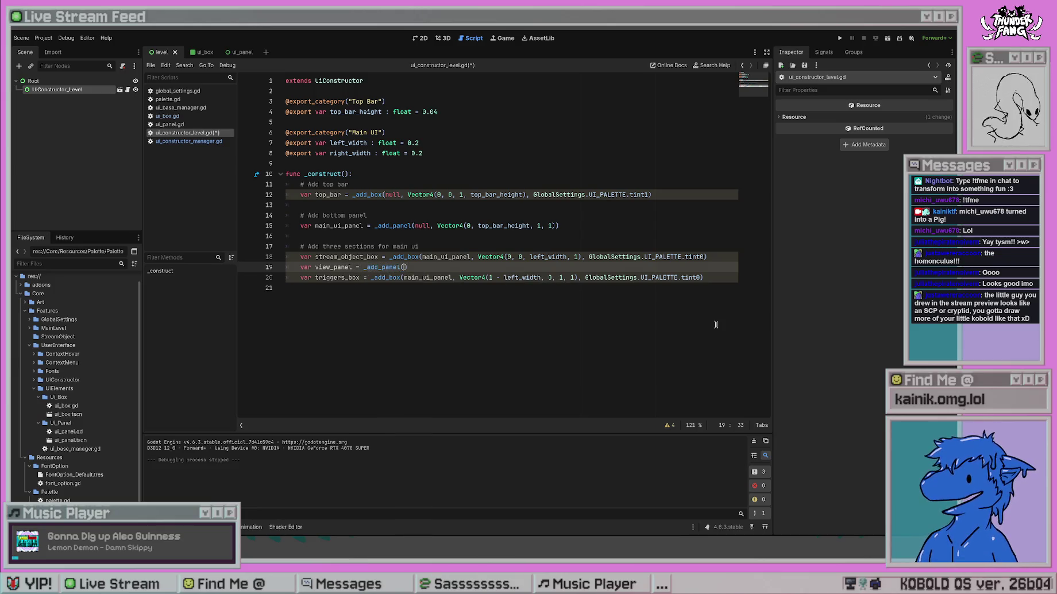
pyautogui.write('main_')
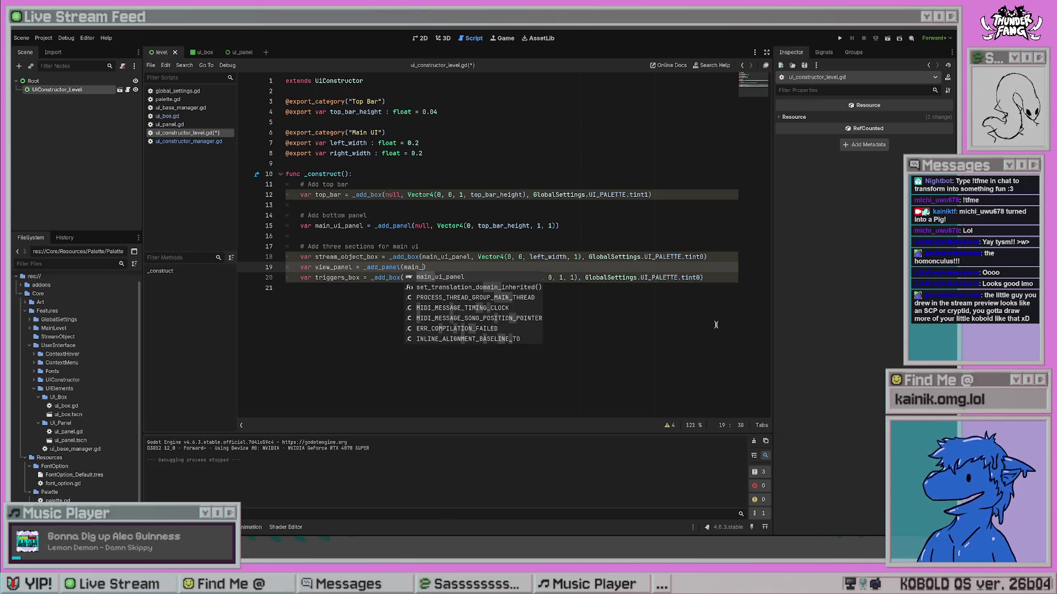
pyautogui.write('ui_panel, ')
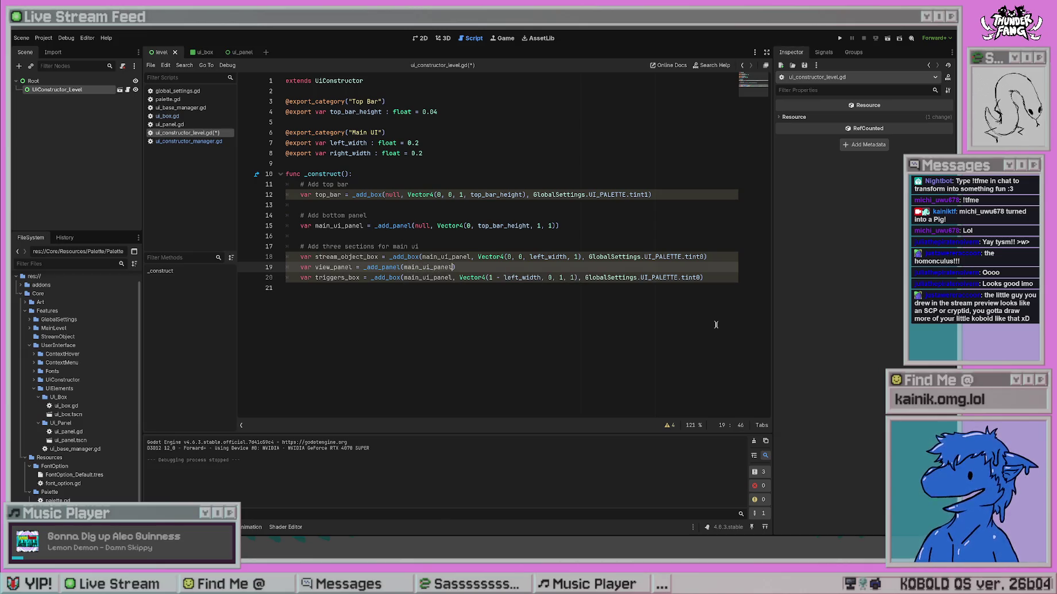
pyautogui.write('Vector4')
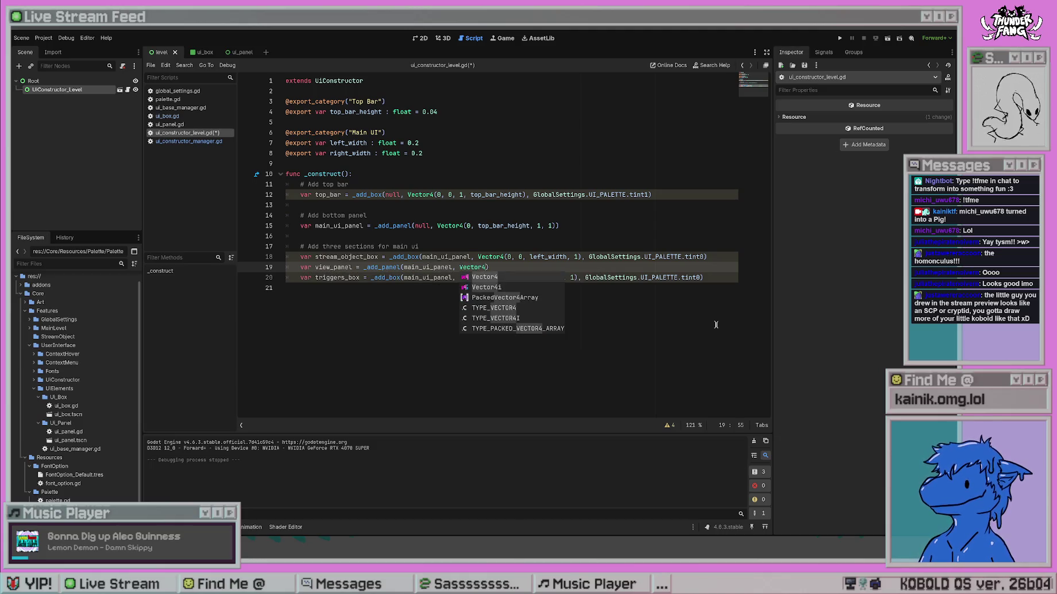
pyautogui.press('Return')
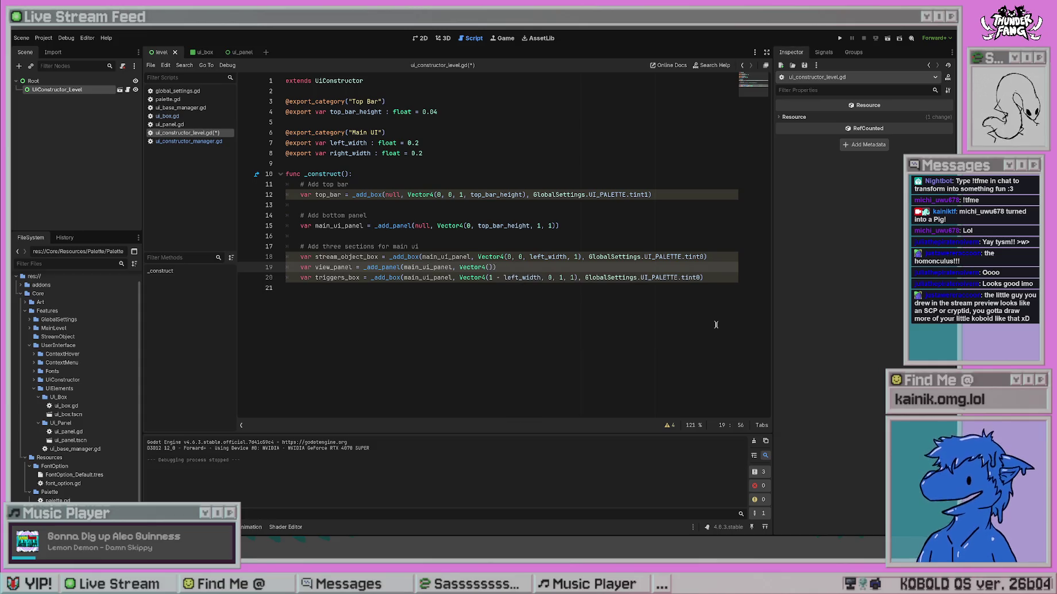
pyautogui.doubleClick(352, 153)
# Make triggers_box use right_width instead of left_width and save.
pyautogui.doubleClick(529, 277)
pyautogui.write('right')
pyautogui.press('Return')
pyautogui.hotkey('ctrl', 's')
pyautogui.click(489, 267)
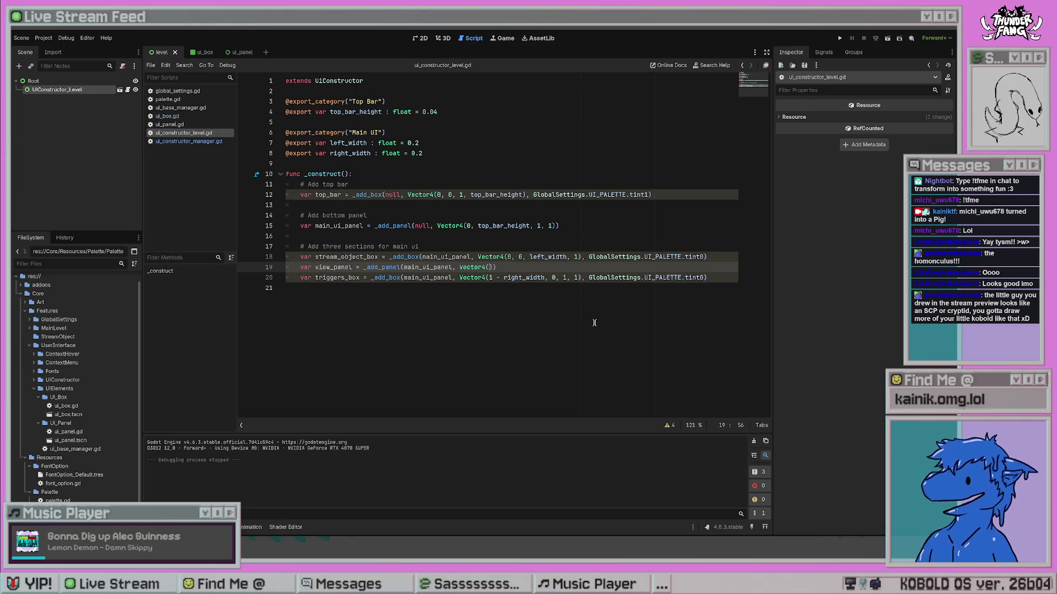
# Set view_panel's bounds to Vector4(left_width, 1, 1 - right_width, 1), save, and run the game.
pyautogui.write('left_wid')
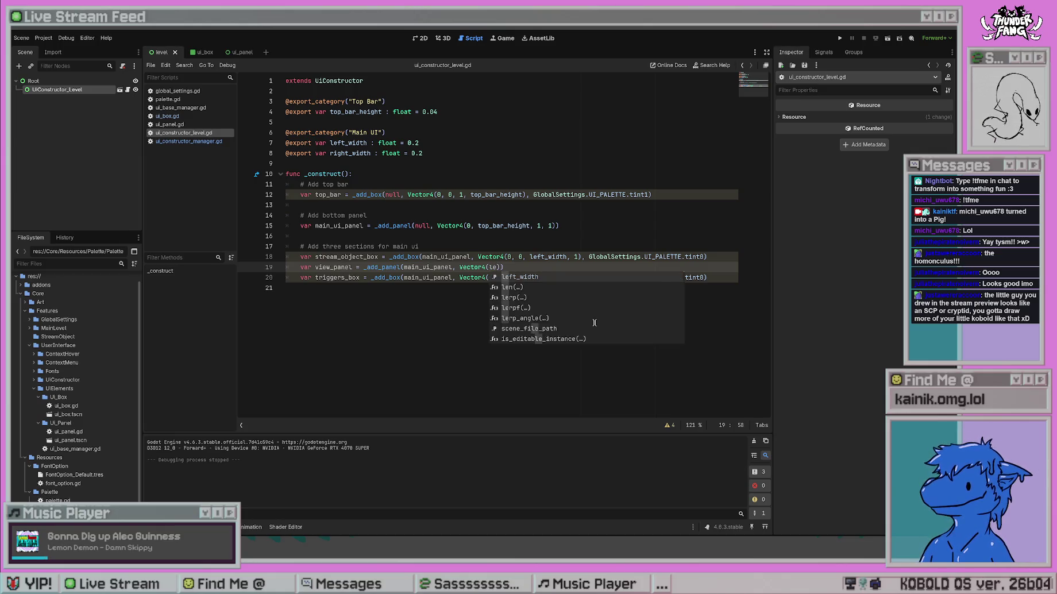
pyautogui.write(', ')
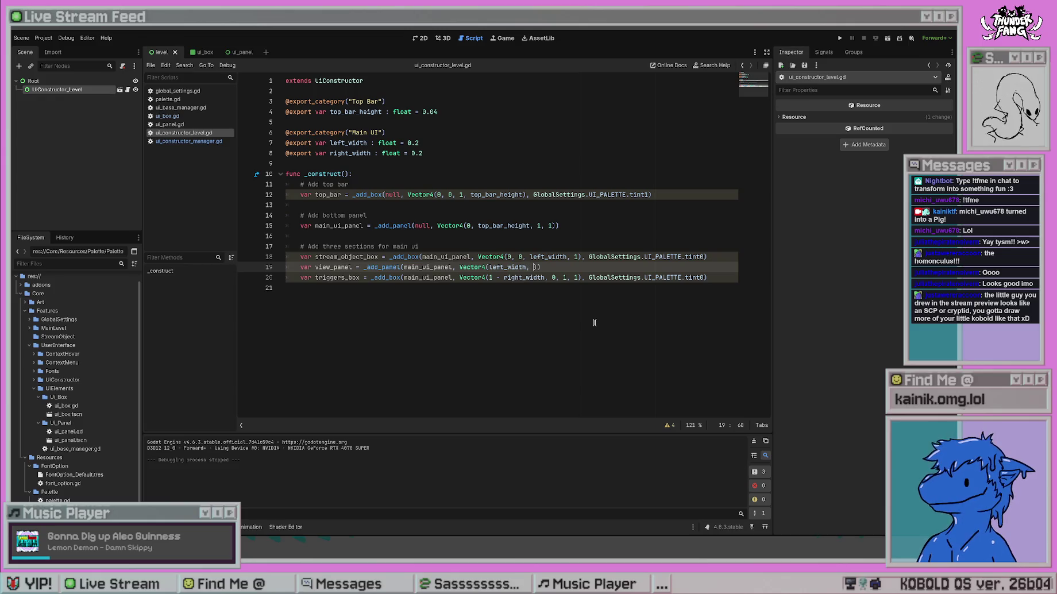
pyautogui.write('1, 1')
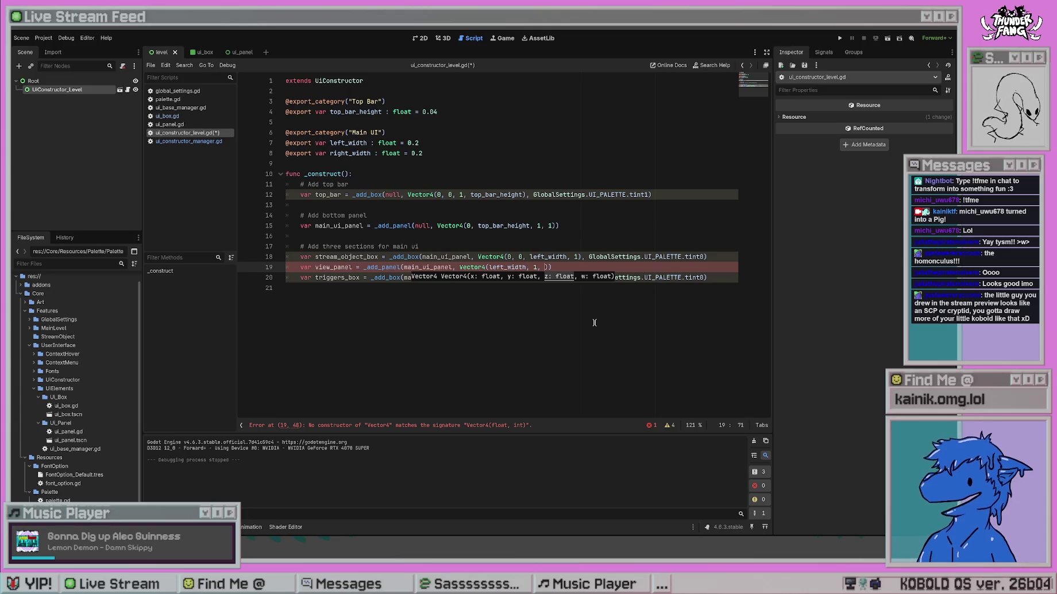
pyautogui.write(' - right_width,')
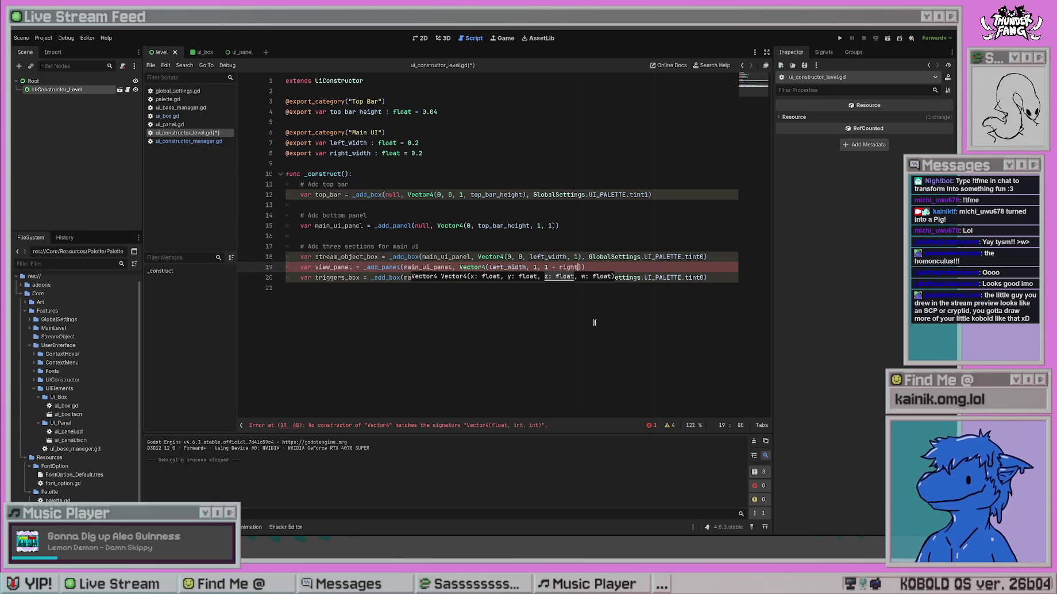
pyautogui.write(' 1')
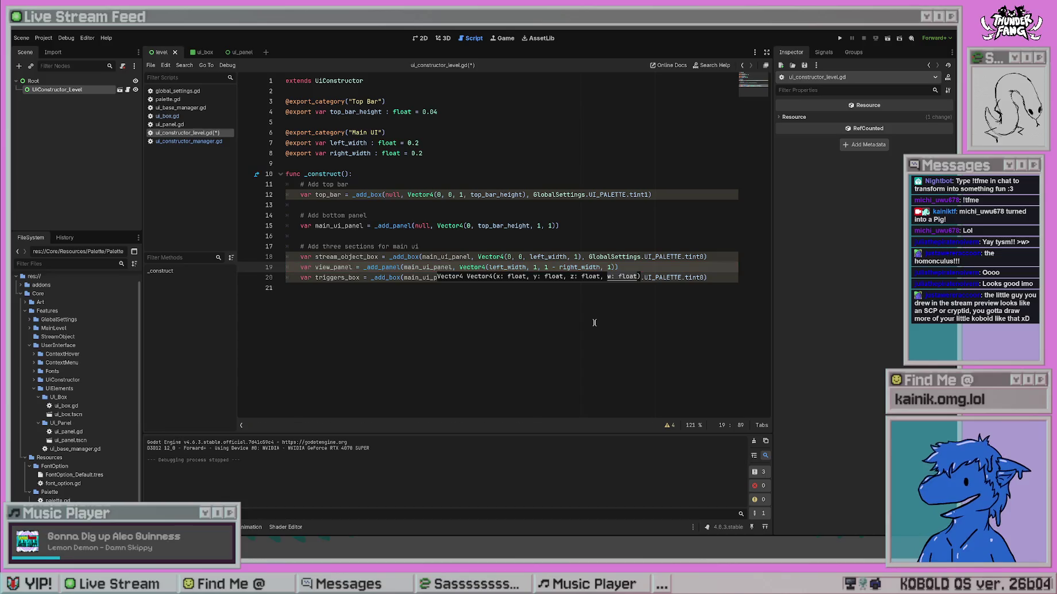
pyautogui.click(595, 323)
pyautogui.hotkey('ctrl', 's')
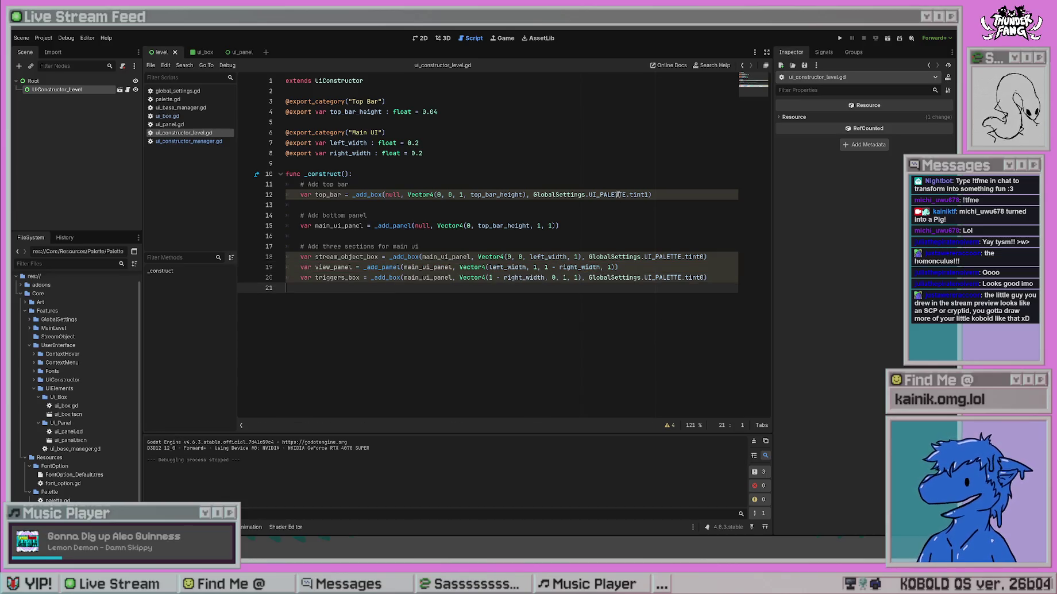
pyautogui.press('F5')
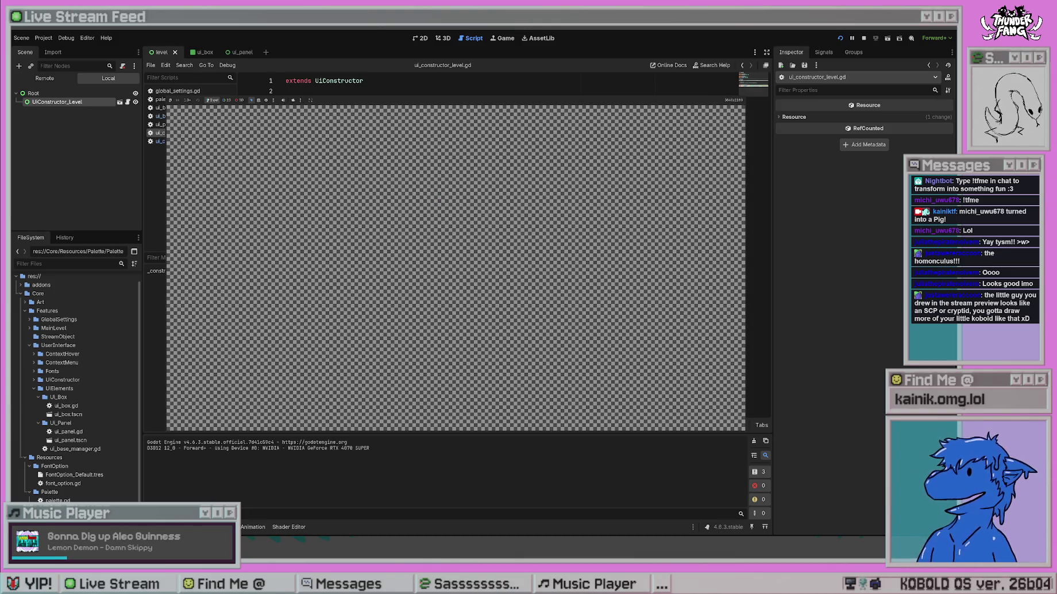
# Stop the game and review the left_width and right_width export lines.
pyautogui.press('F8')
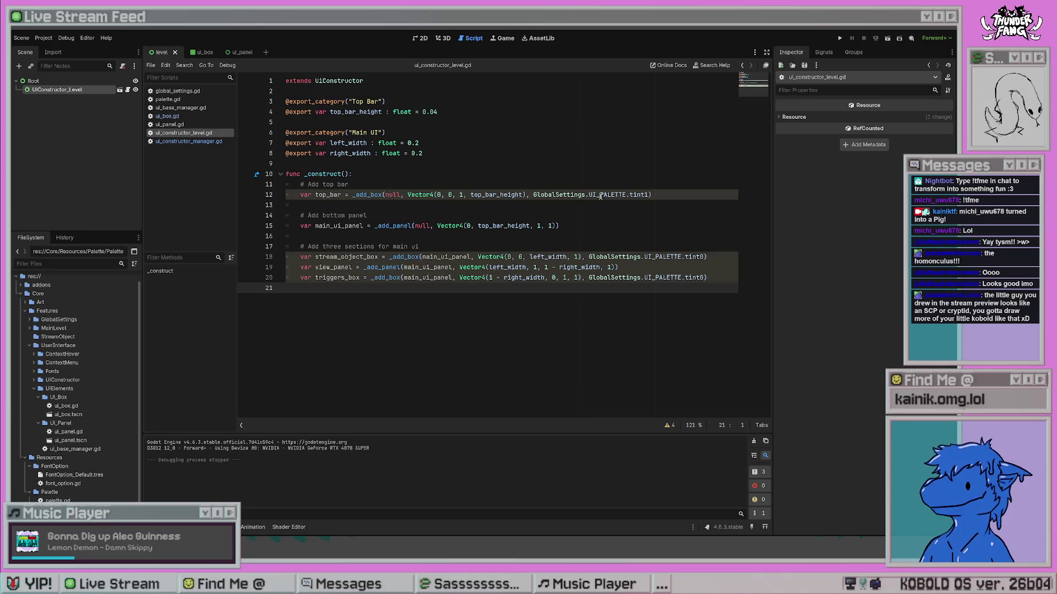
pyautogui.moveTo(419, 151); pyautogui.dragTo(276, 143)
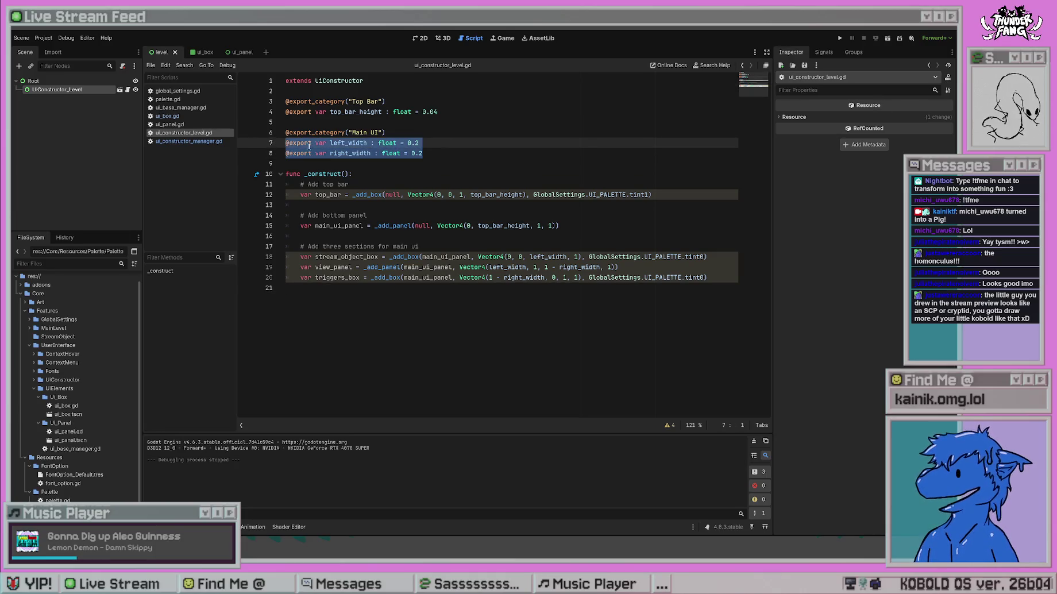
pyautogui.click(593, 215)
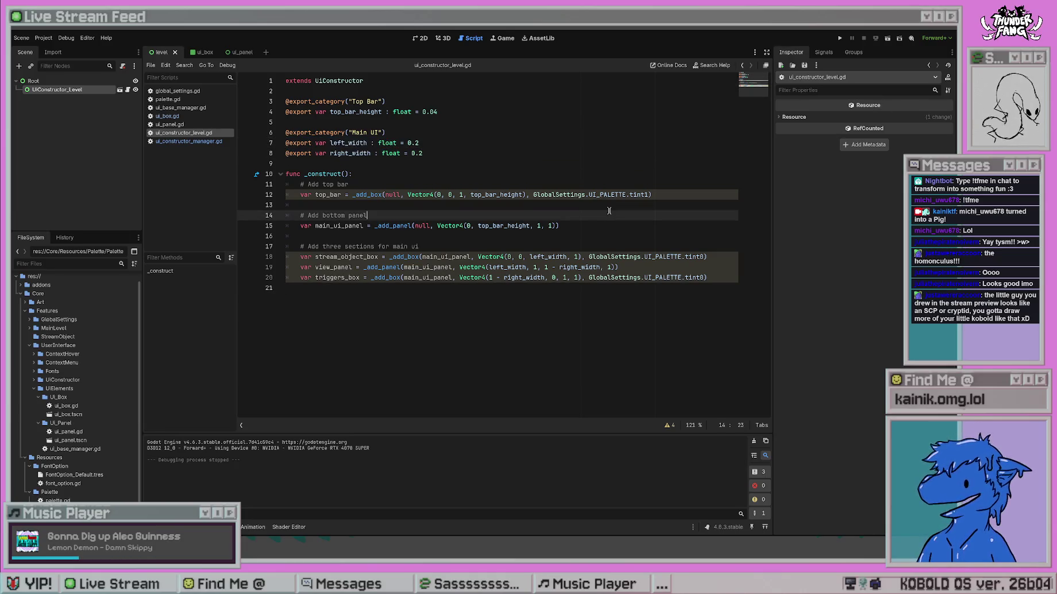
pyautogui.click(688, 328)
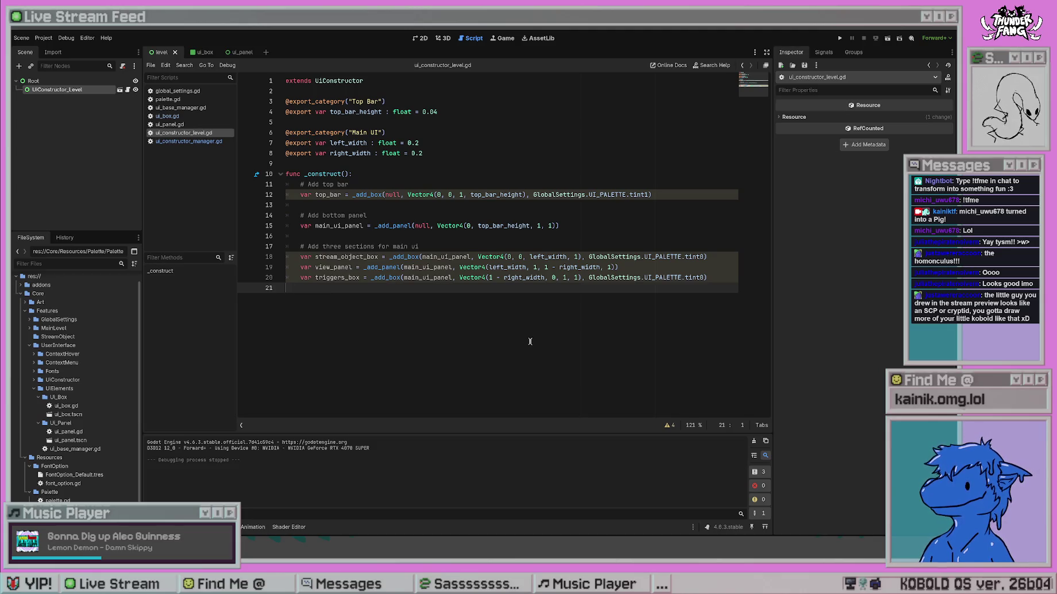
# Run and stop the project twice more, then return to the script's export and final lines.
pyautogui.press('F5')
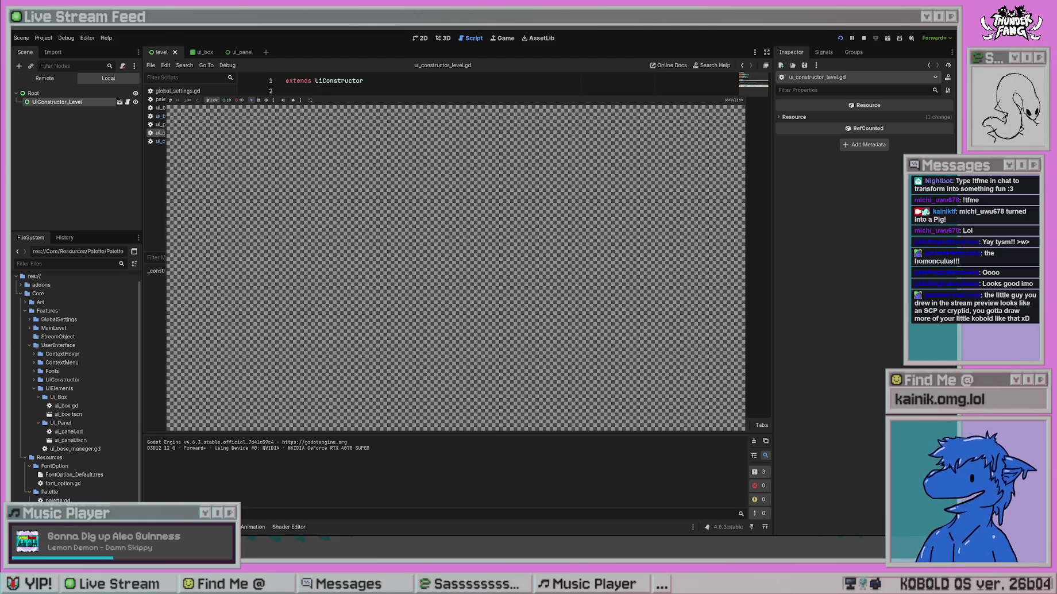
pyautogui.press('F8')
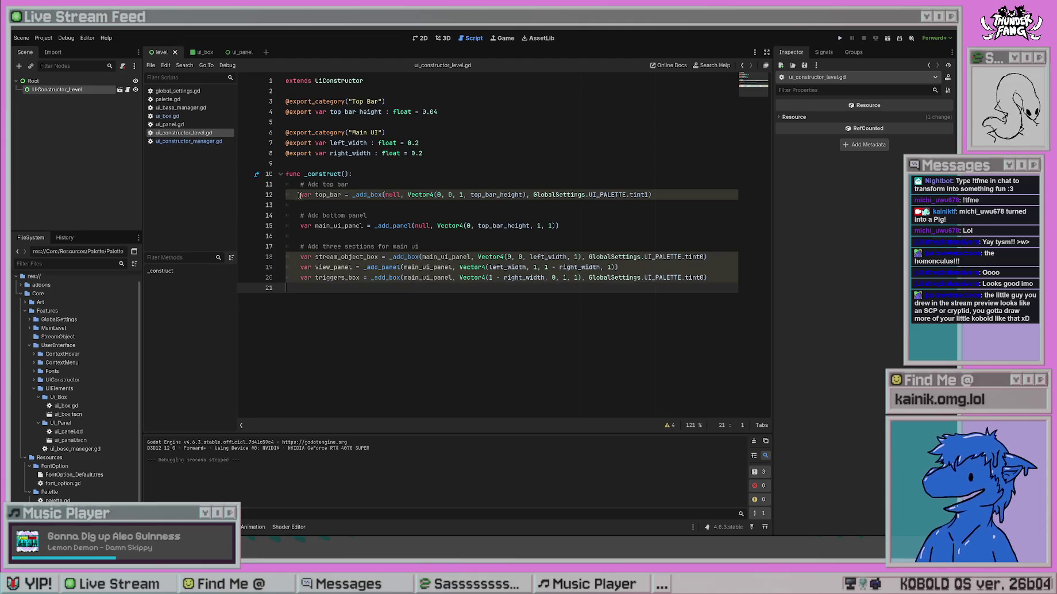
pyautogui.press('F5')
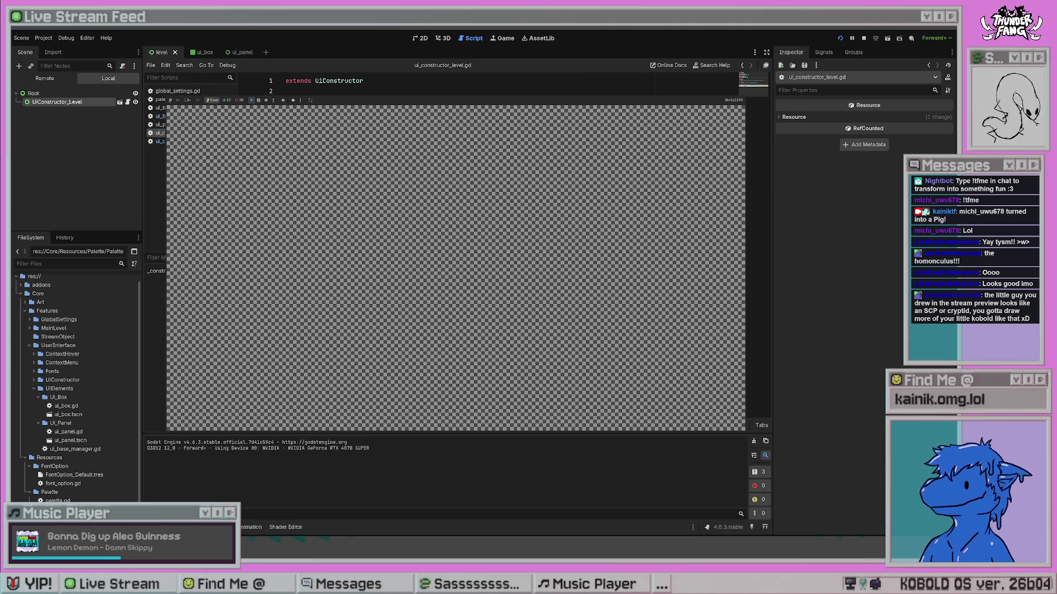
pyautogui.press('F8')
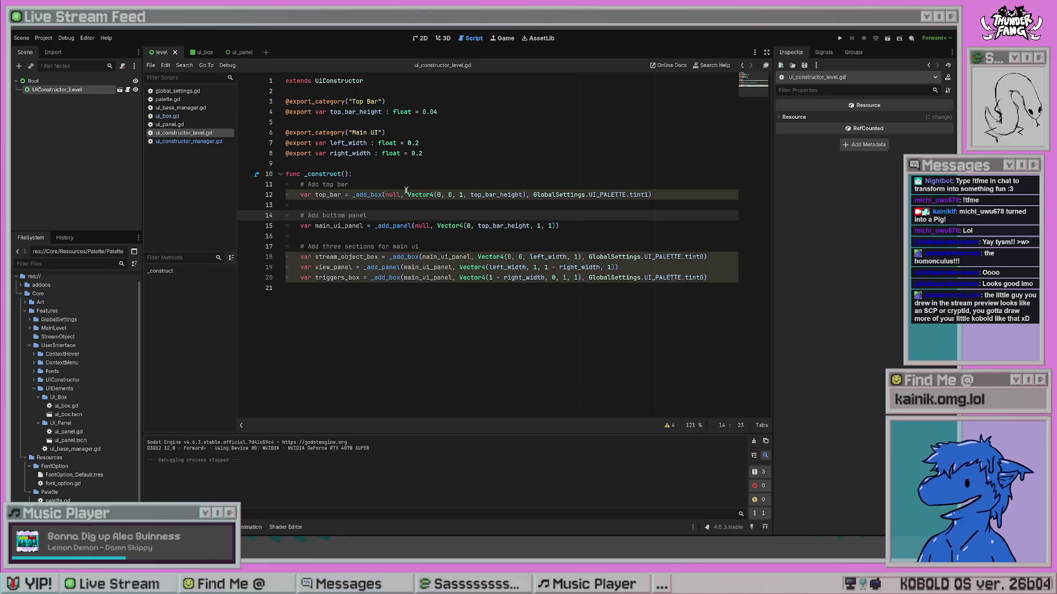
pyautogui.click(489, 143)
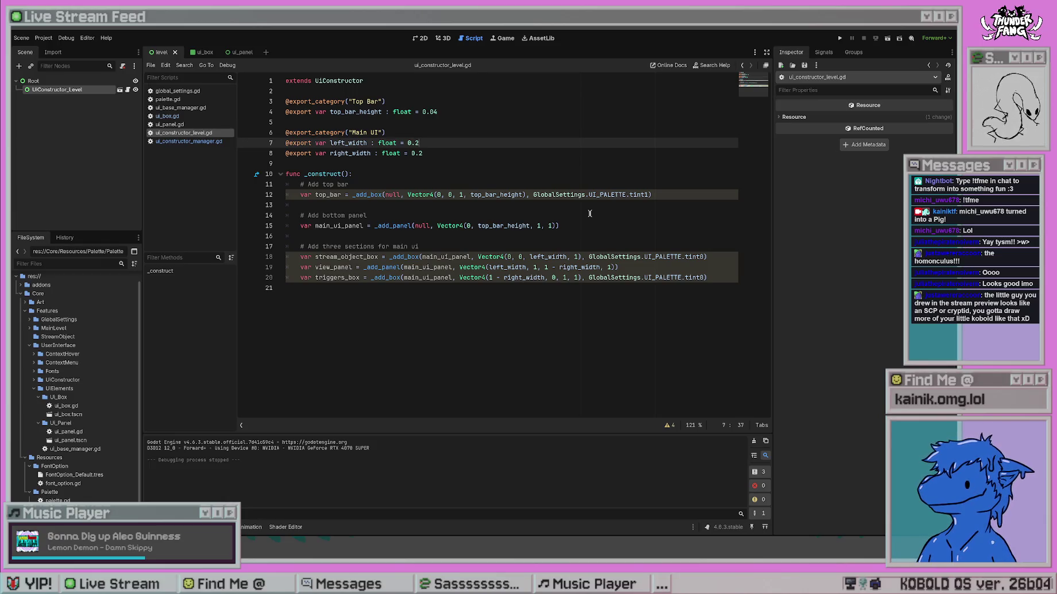
pyautogui.click(623, 163)
pyautogui.click(654, 292)
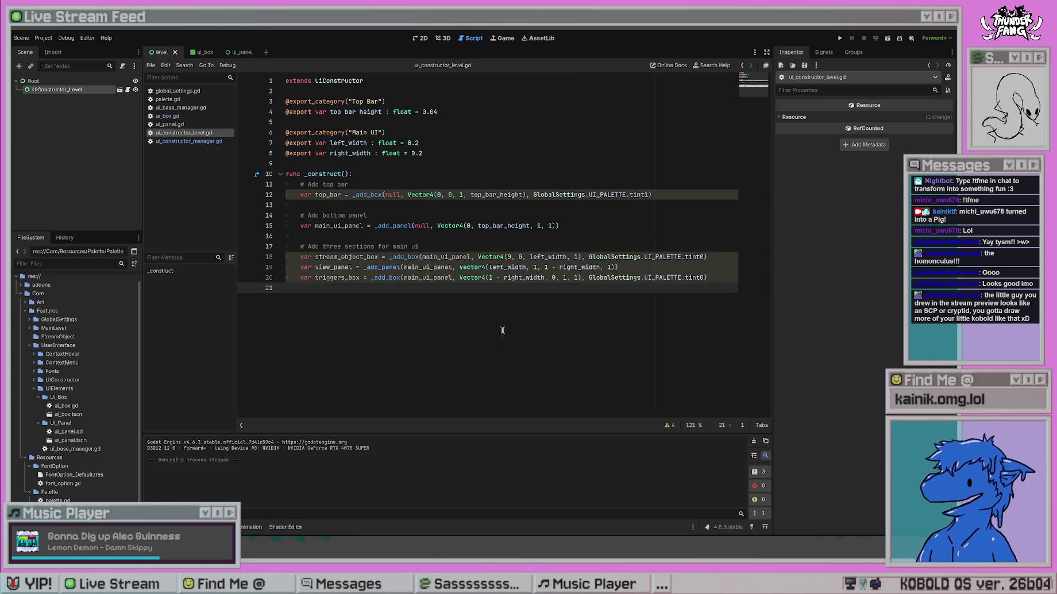
pyautogui.moveTo(718, 280); pyautogui.dragTo(421, 246)
pyautogui.moveTo(286, 205); pyautogui.dragTo(270, 174)
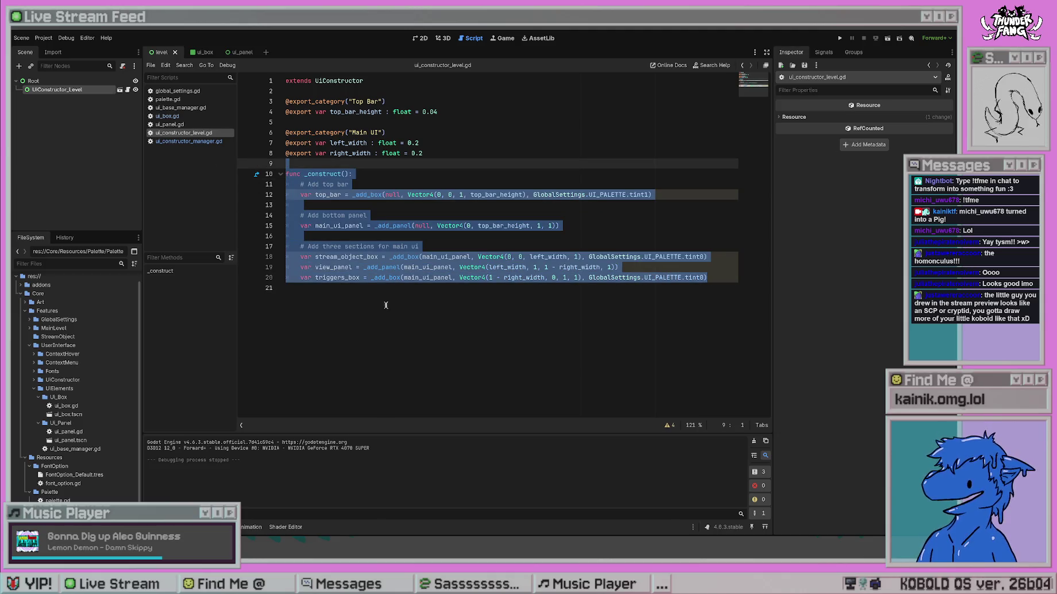
pyautogui.click(349, 267)
pyautogui.moveTo(721, 277)
pyautogui.mouseDown()
pyautogui.moveTo(409, 247)
pyautogui.moveTo(278, 249)
pyautogui.mouseUp()
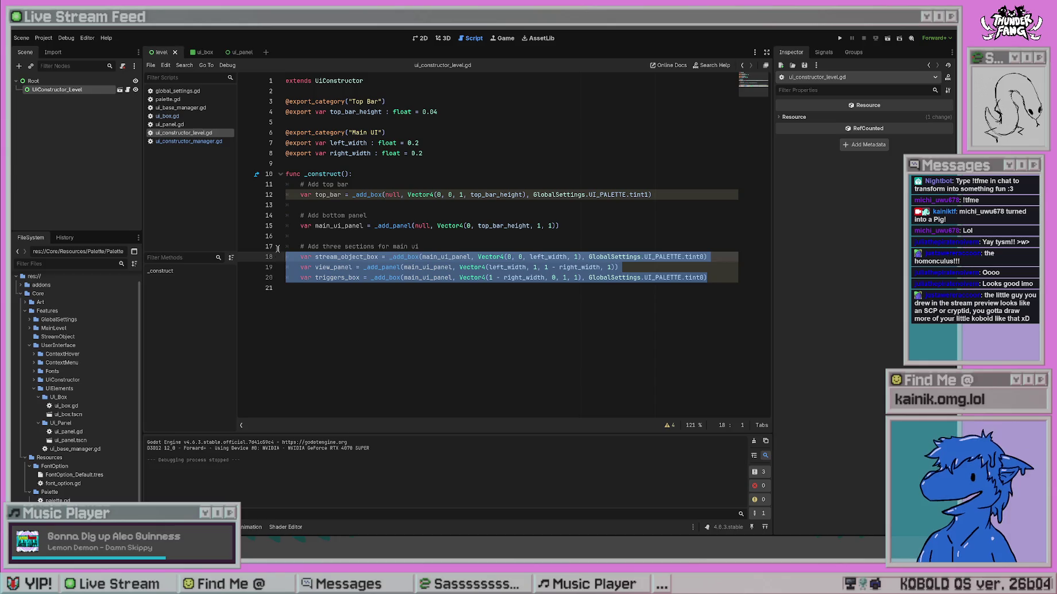
pyautogui.click(452, 312)
pyautogui.moveTo(713, 278); pyautogui.dragTo(288, 81)
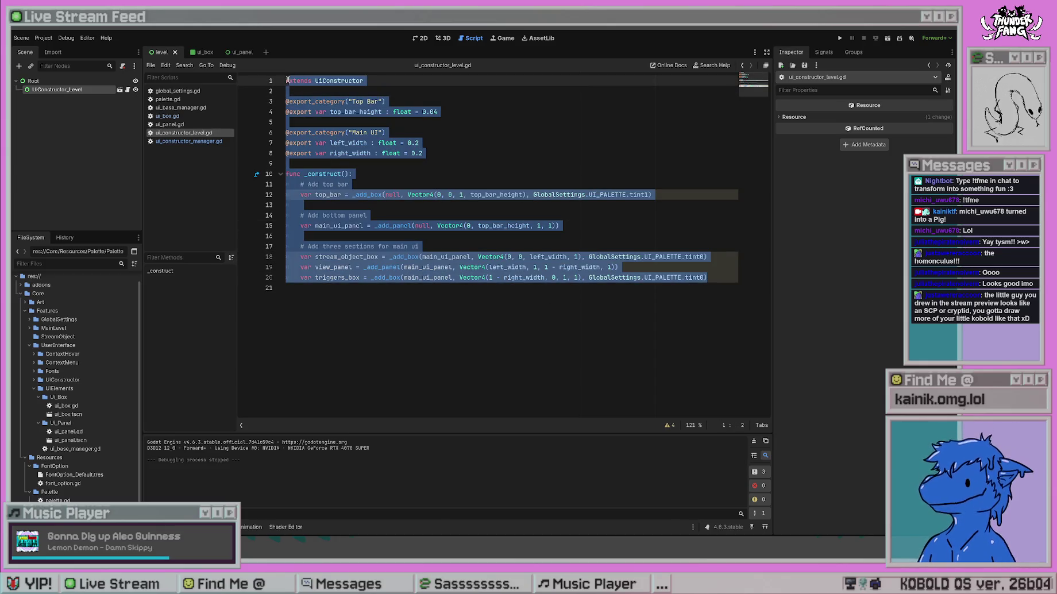
pyautogui.click(514, 322)
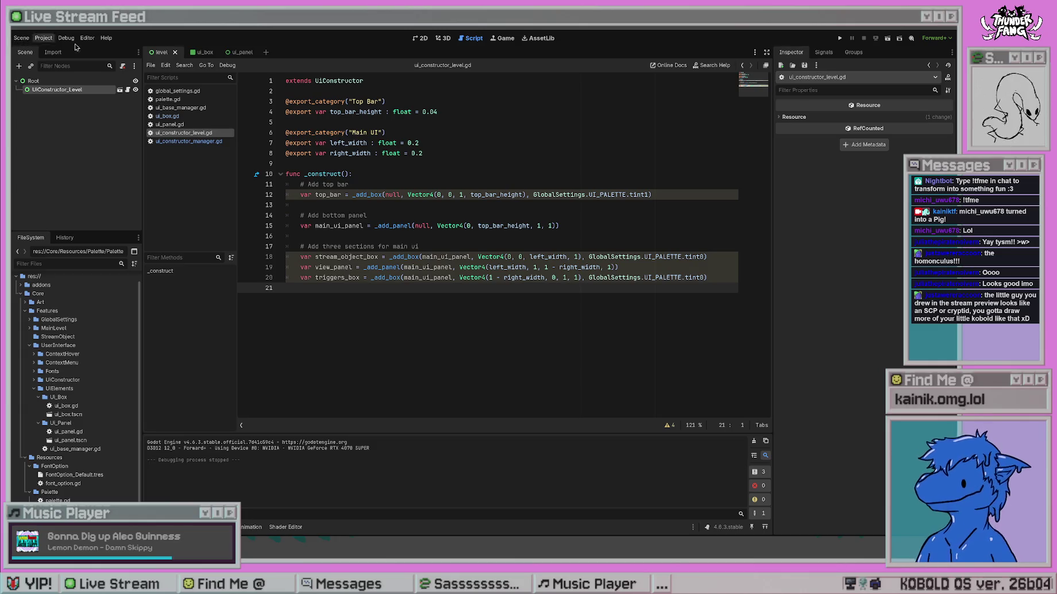
pyautogui.click(841, 39)
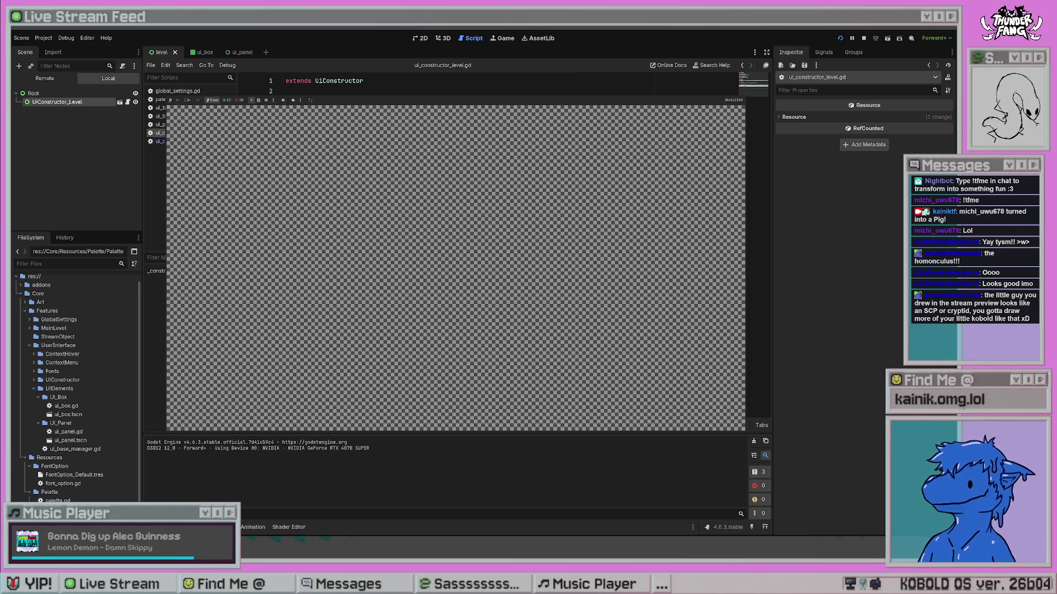
pyautogui.press('F8')
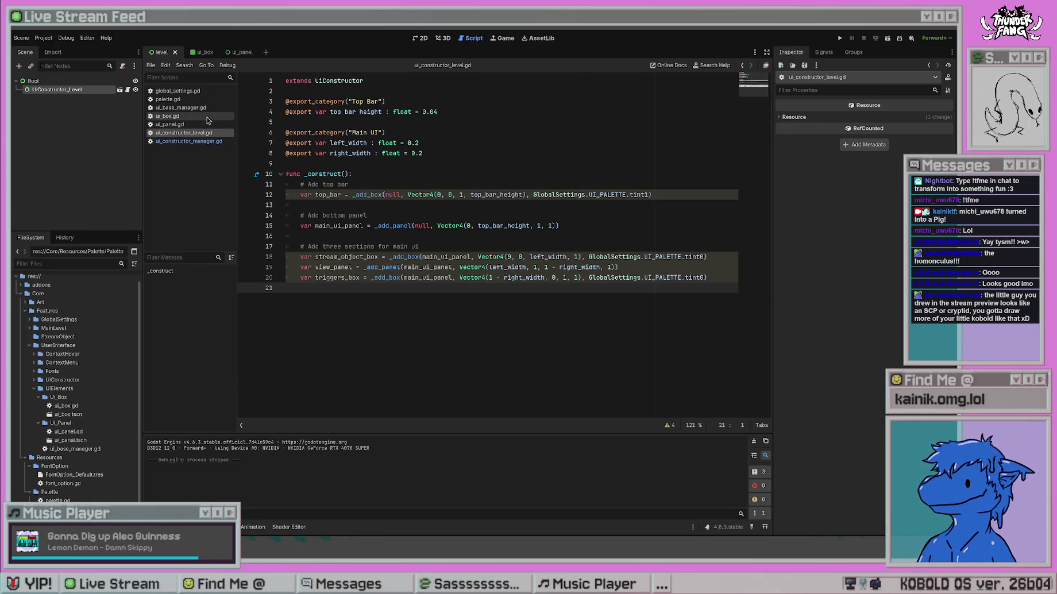
pyautogui.click(205, 142)
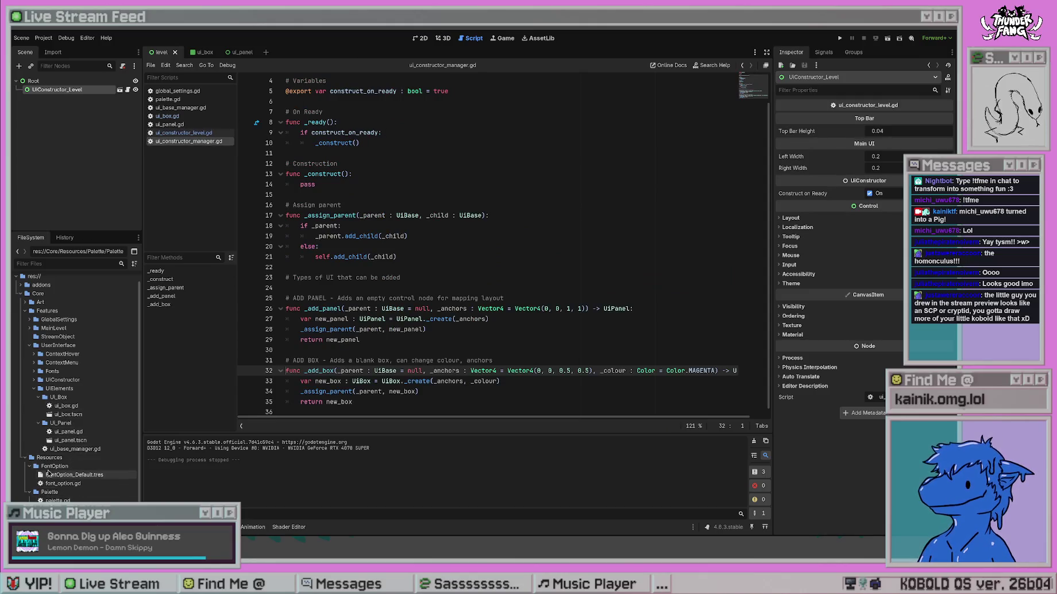
# Open ui_constructor_level.tscn from UIConstructor, check its Layout exports, and return to ui_constructor_level.gd.
pyautogui.doubleClick(58, 380)
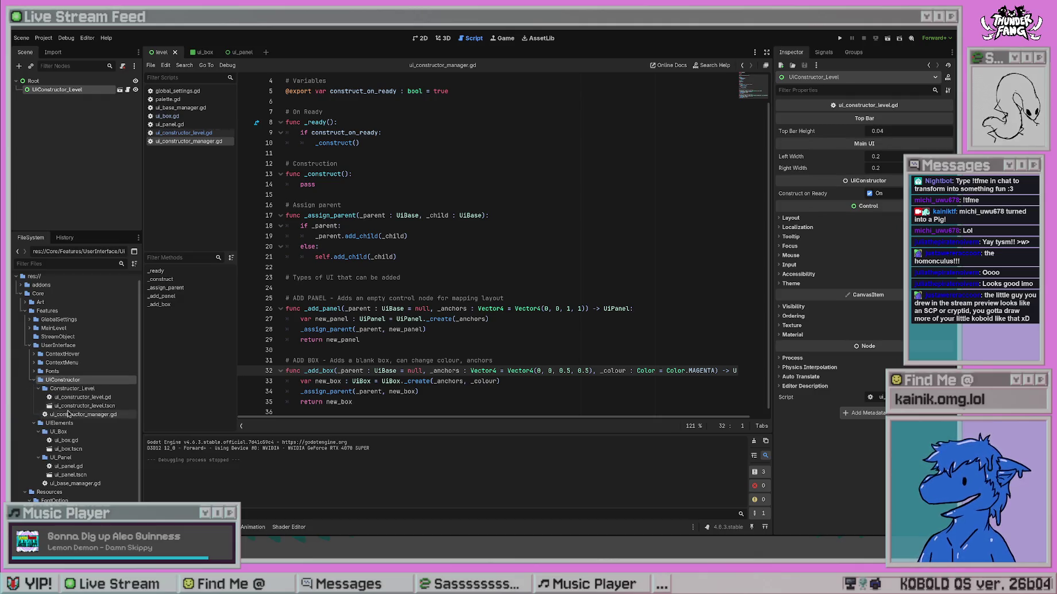
pyautogui.click(103, 406)
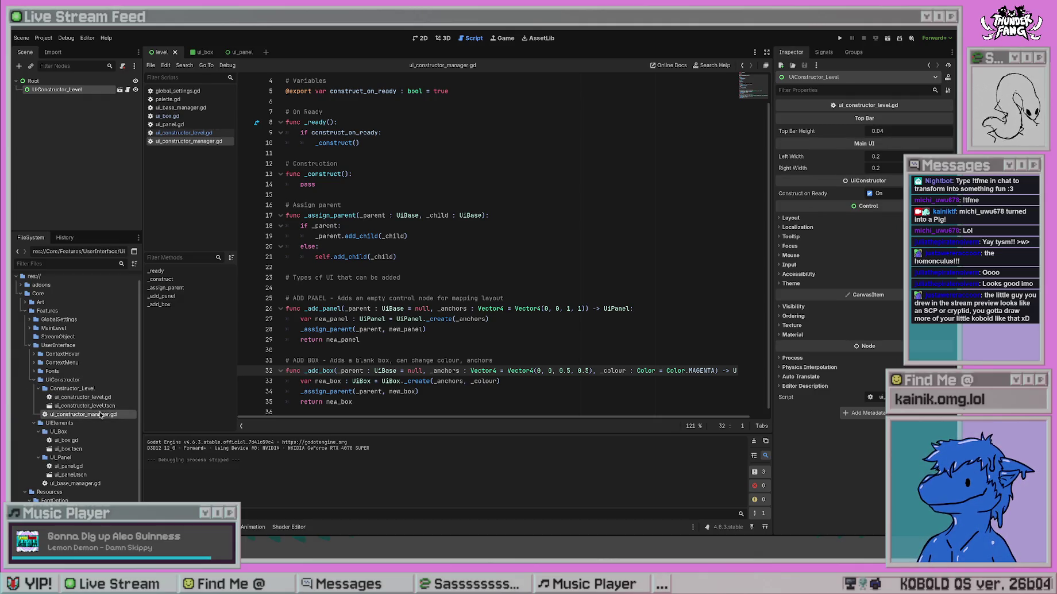
pyautogui.doubleClick(102, 406)
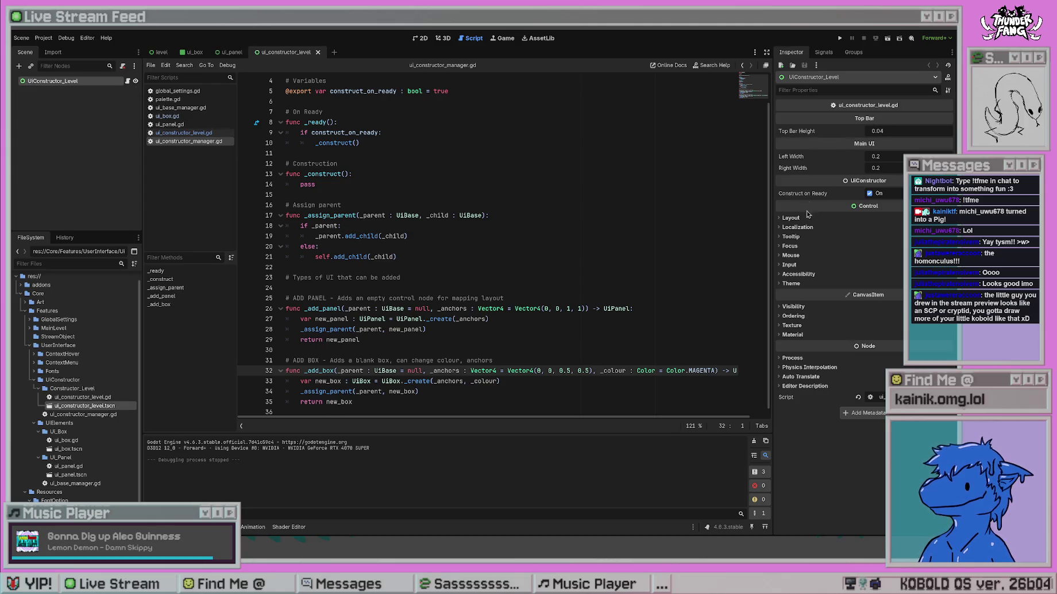
pyautogui.click(785, 219)
pyautogui.click(785, 219)
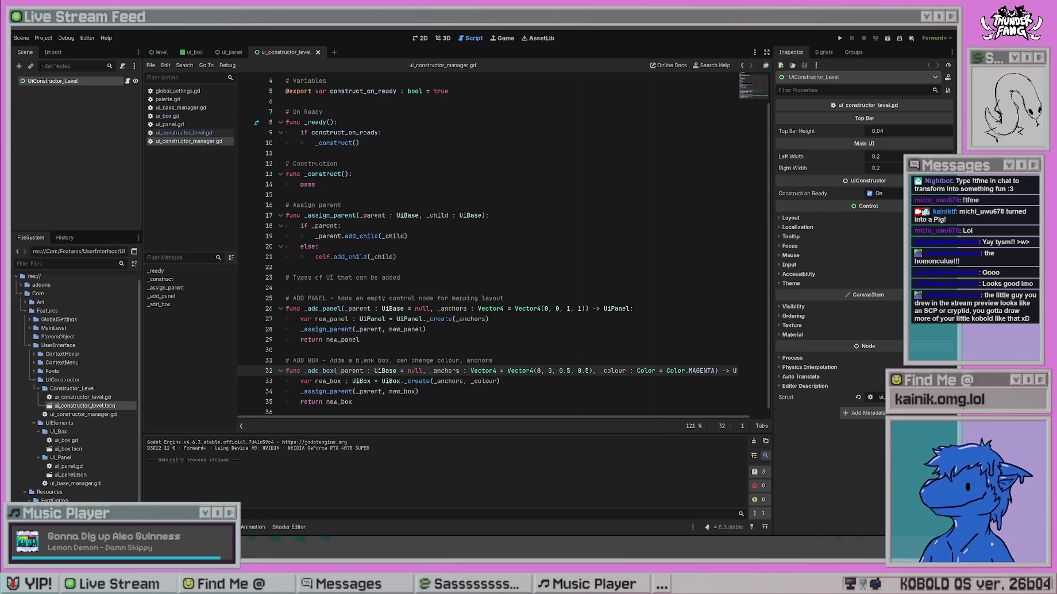
pyautogui.click(414, 173)
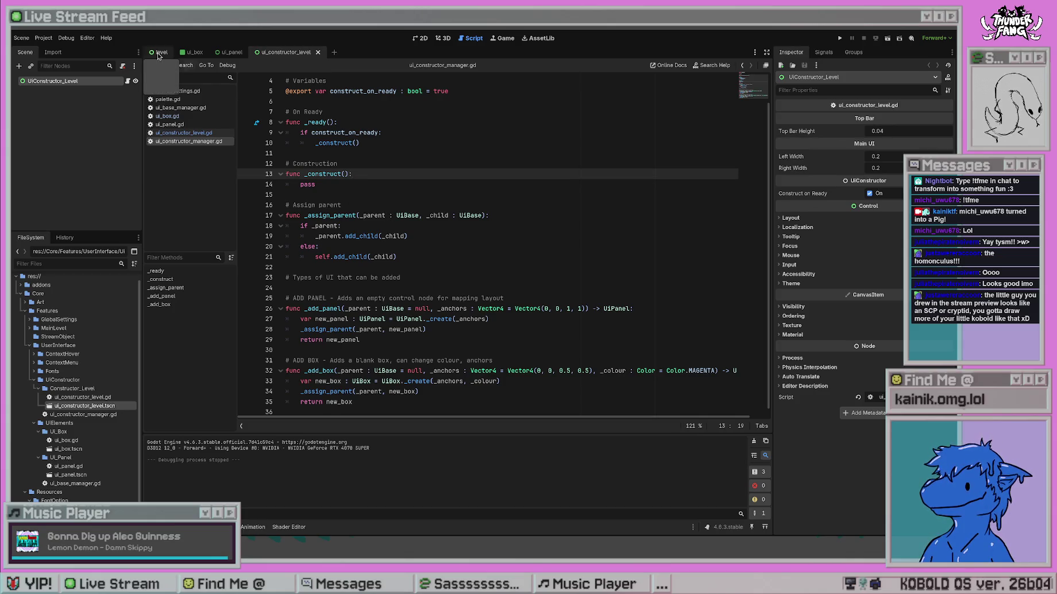
pyautogui.click(175, 133)
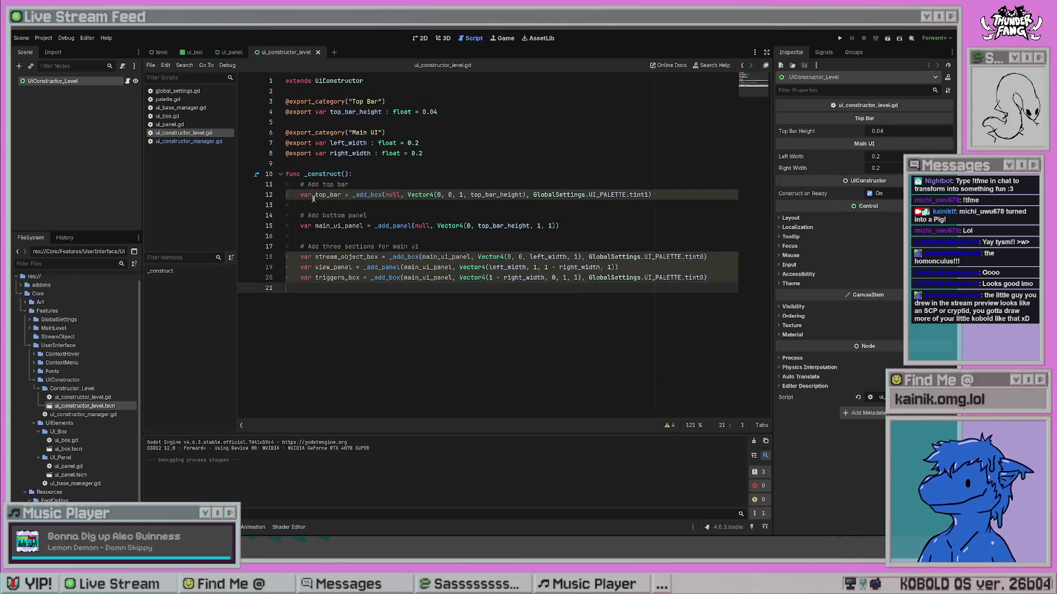
# Review lines 18–20 and the top bar comment, then run the project with F5.
pyautogui.click(529, 256)
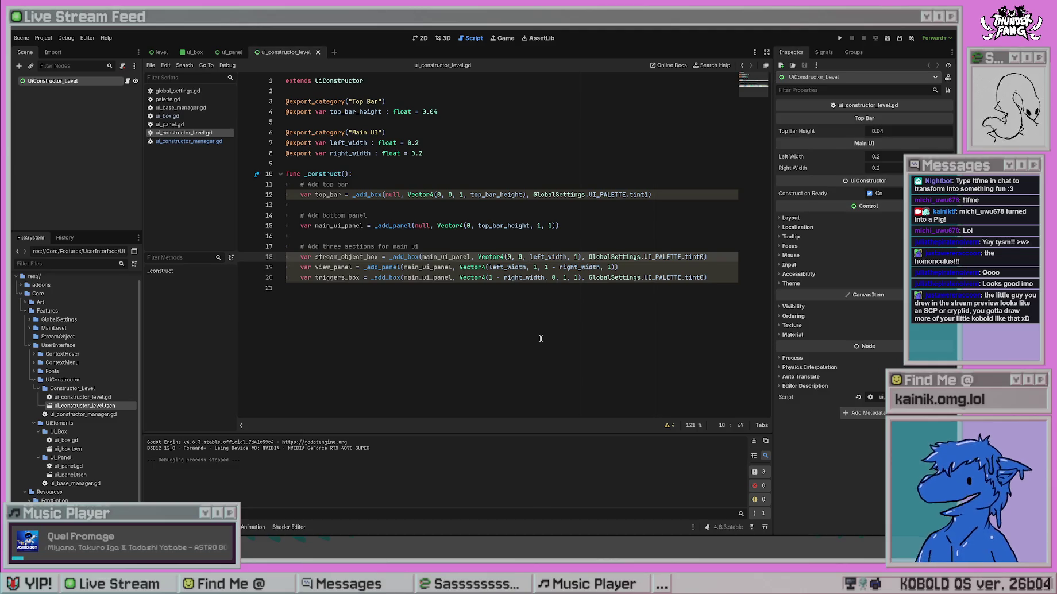
pyautogui.click(716, 257)
pyautogui.moveTo(716, 257); pyautogui.dragTo(713, 279)
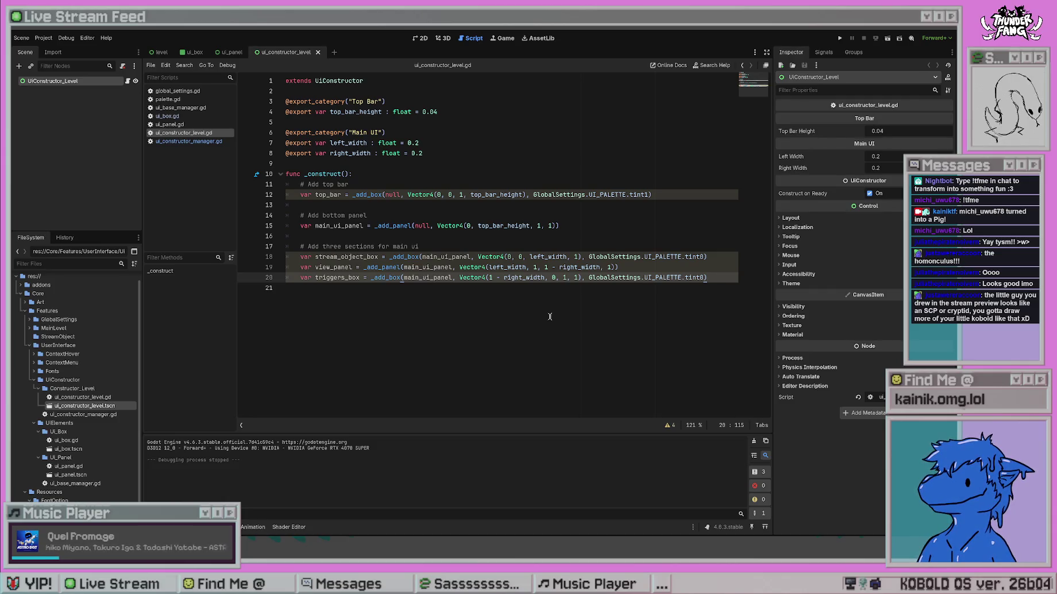
pyautogui.click(373, 184)
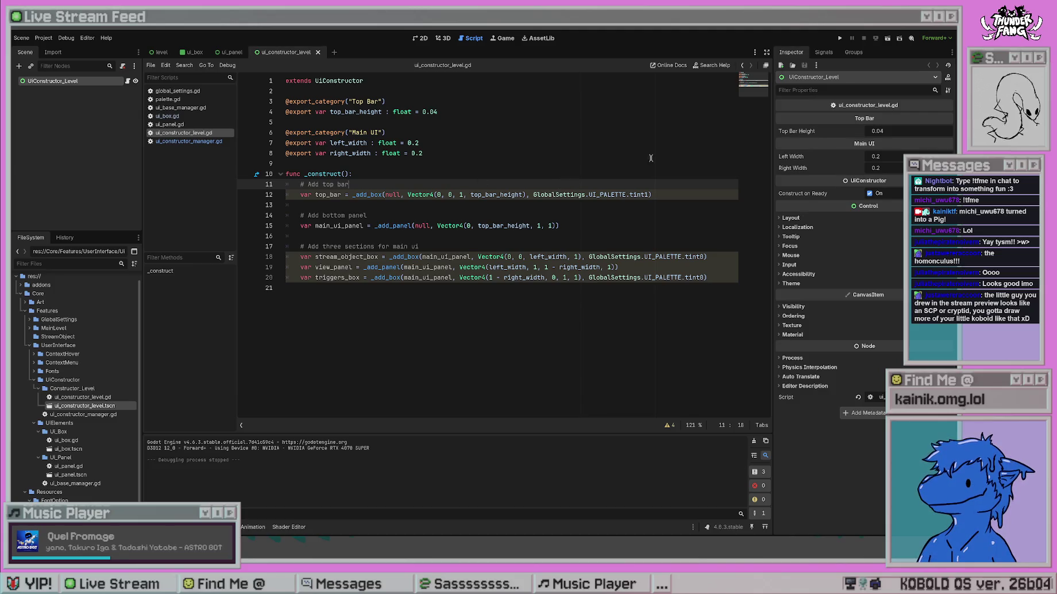
pyautogui.press('F5')
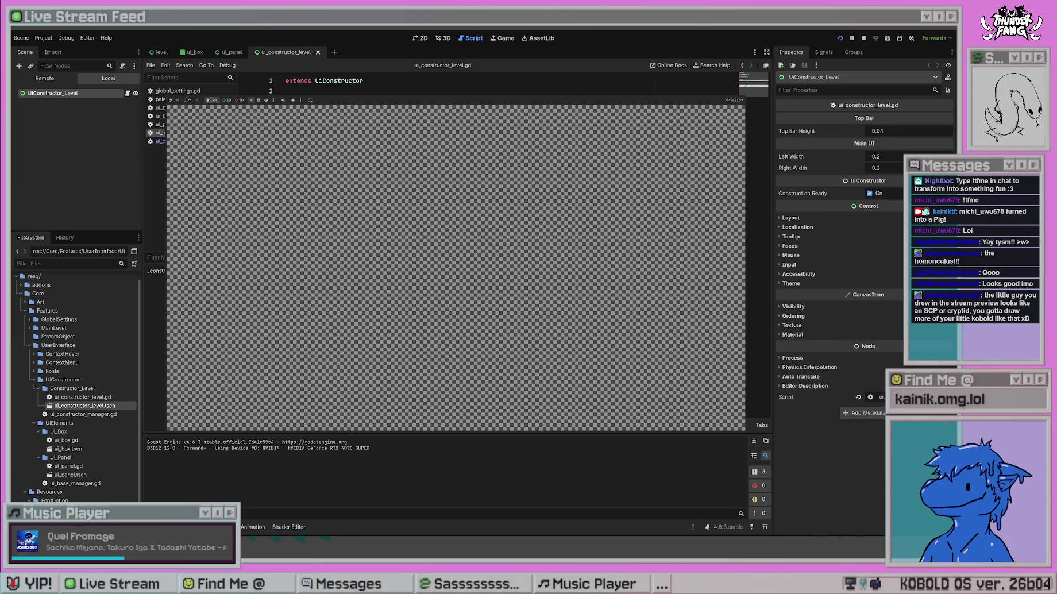
# Change global_settings.gd to use PALETTE_ARRAY[1] and run the project to preview it.
pyautogui.press('F8')
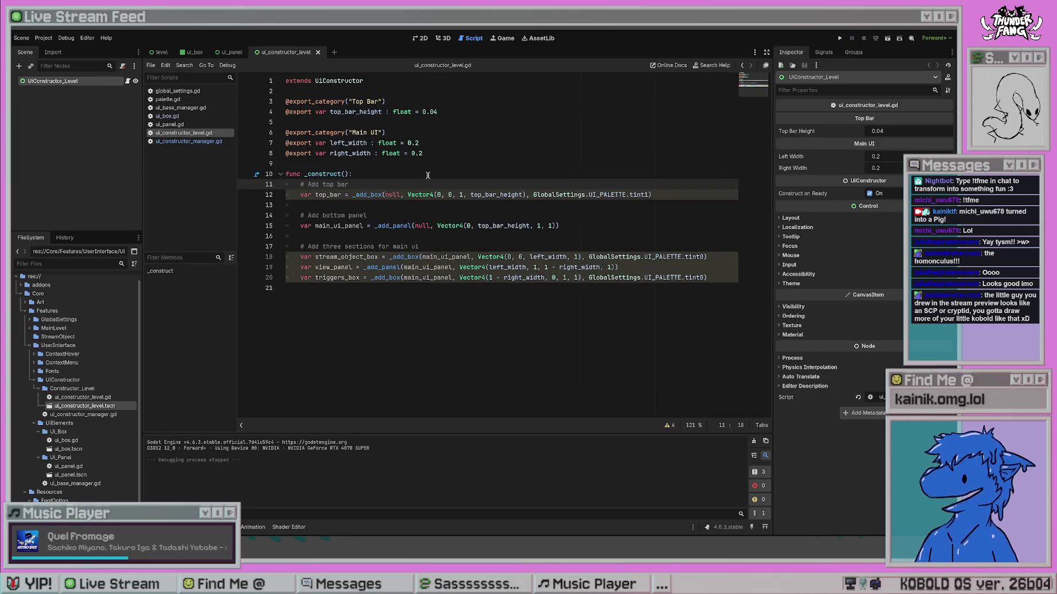
pyautogui.click(175, 99)
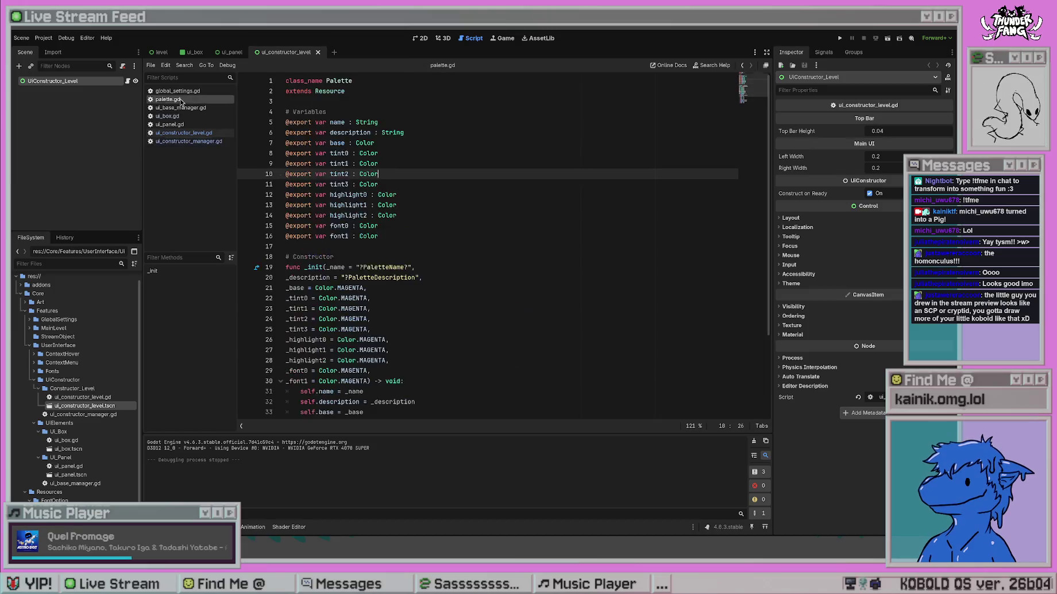
pyautogui.click(188, 90)
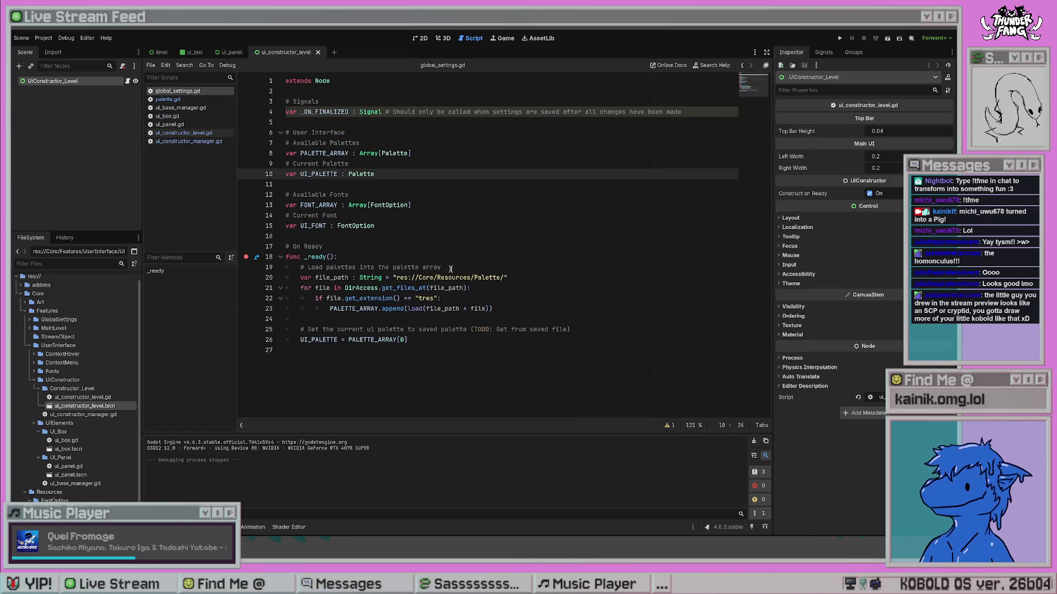
pyautogui.click(428, 338)
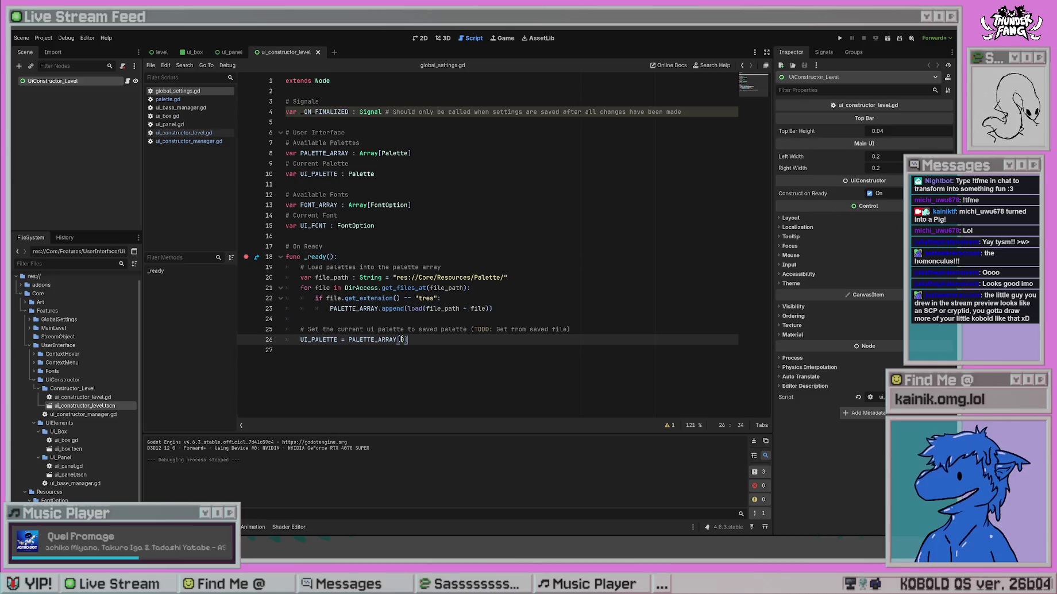
pyautogui.click(403, 339)
pyautogui.write('1')
pyautogui.click(518, 298)
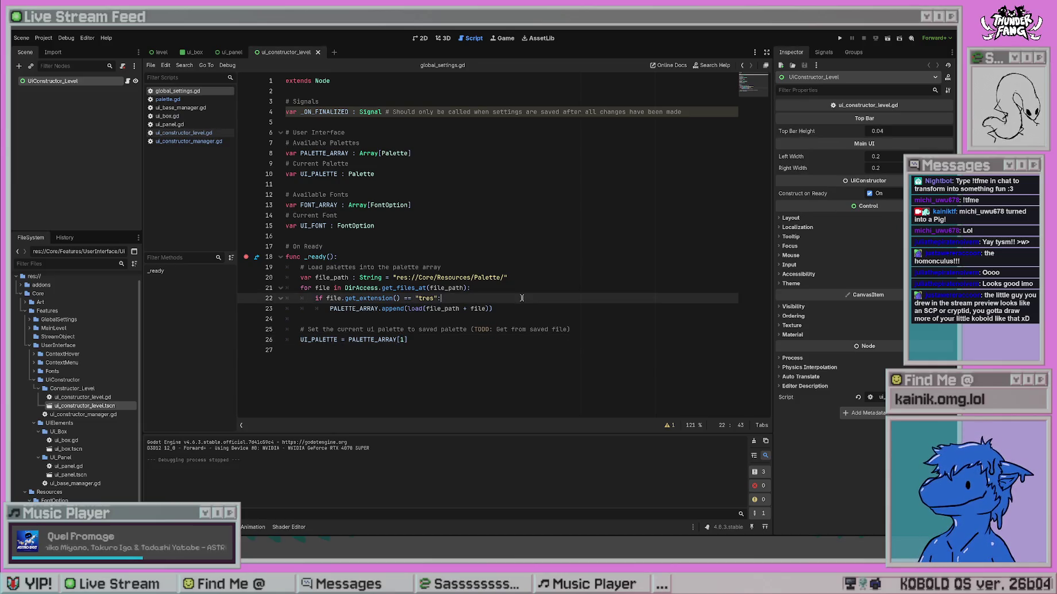
pyautogui.click(839, 38)
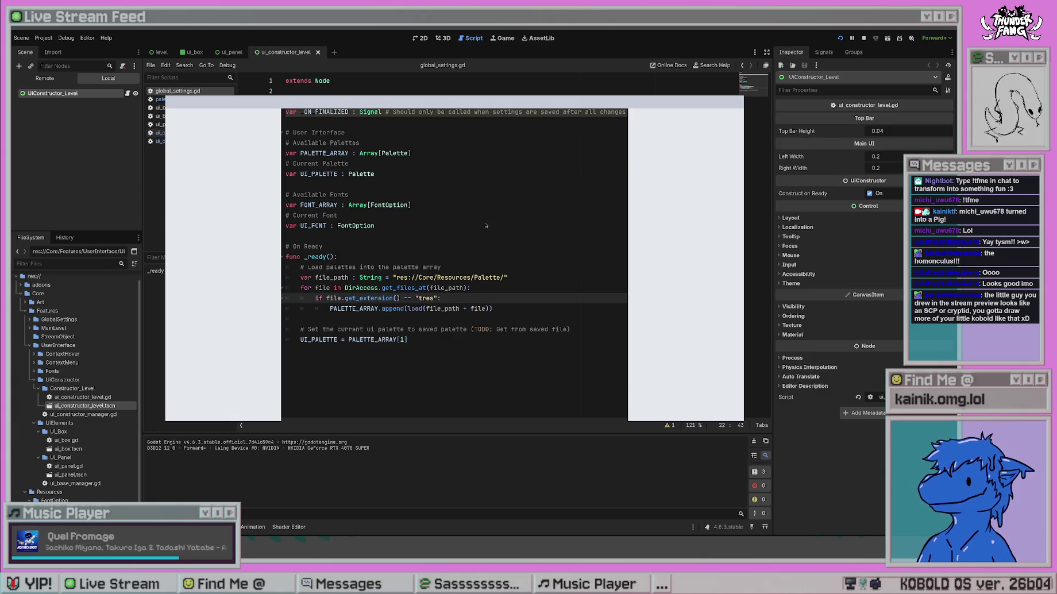
# Stop the game, restore PALETTE_ARRAY[0], and switch back to ui_constructor_level.gd.
pyautogui.press('F8')
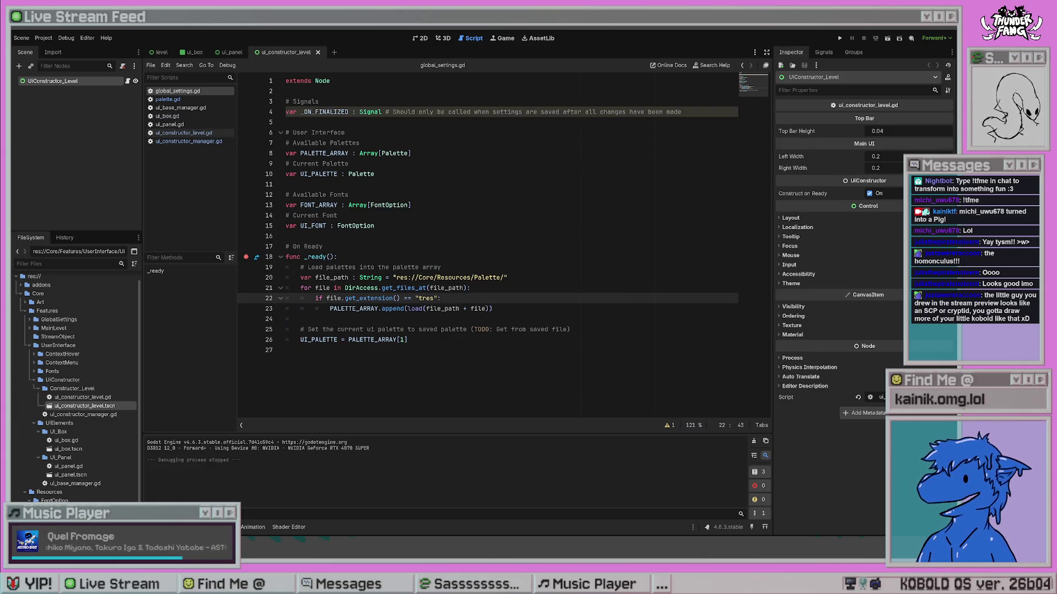
pyautogui.press('Down')
pyautogui.press('Down')
pyautogui.press('Down')
pyautogui.press('Left')
pyautogui.press('BackSpace')
pyautogui.write('0')
pyautogui.press('Up')
pyautogui.press('Up')
pyautogui.press('Up')
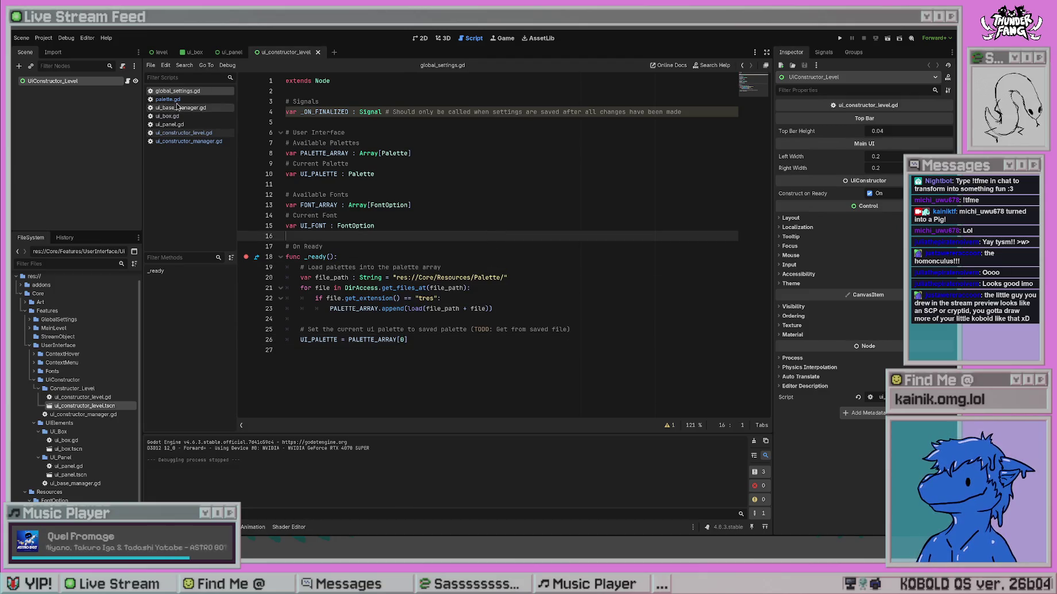
pyautogui.click(188, 133)
pyautogui.click(548, 291)
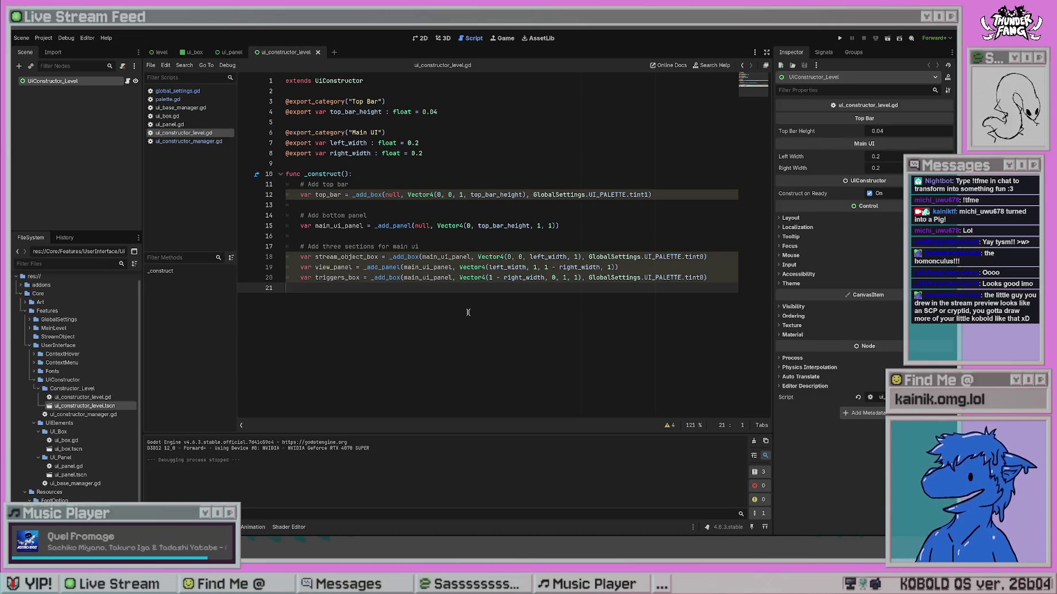
# Open ui_constructor_manager.gd from the script list.
pyautogui.click(405, 206)
pyautogui.moveTo(707, 277)
pyautogui.mouseDown()
pyautogui.moveTo(291, 257)
pyautogui.moveTo(292, 248)
pyautogui.mouseUp()
pyautogui.click(387, 225)
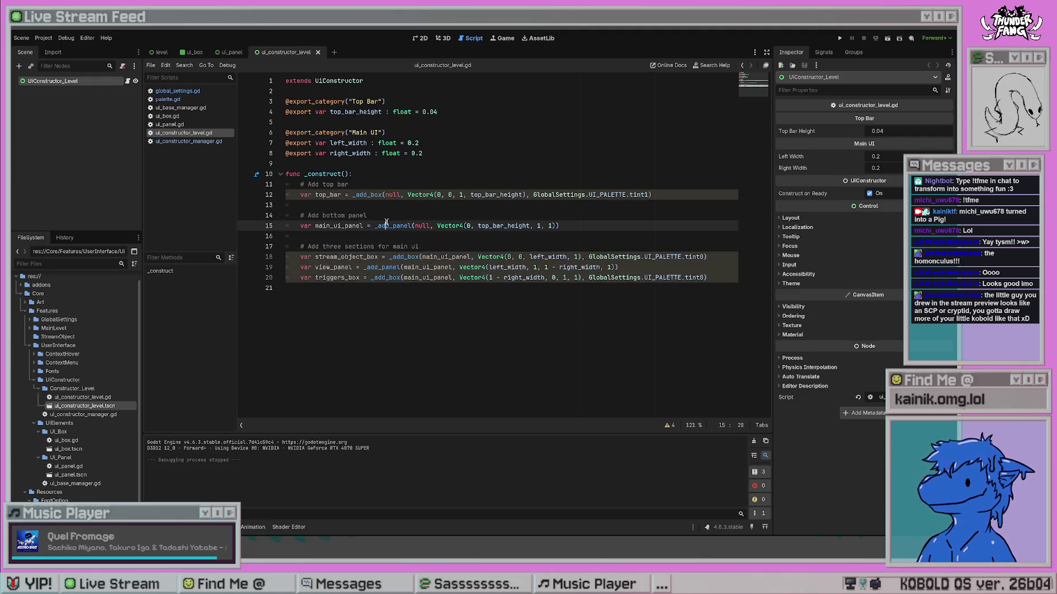
pyautogui.click(176, 116)
pyautogui.click(197, 143)
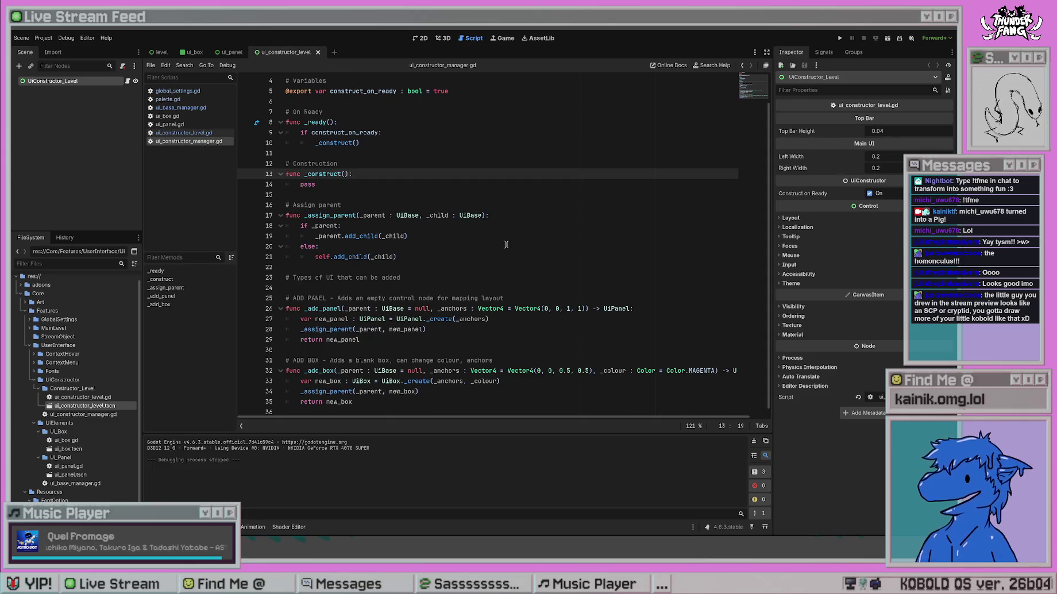
pyautogui.scroll(1, 506, 243)
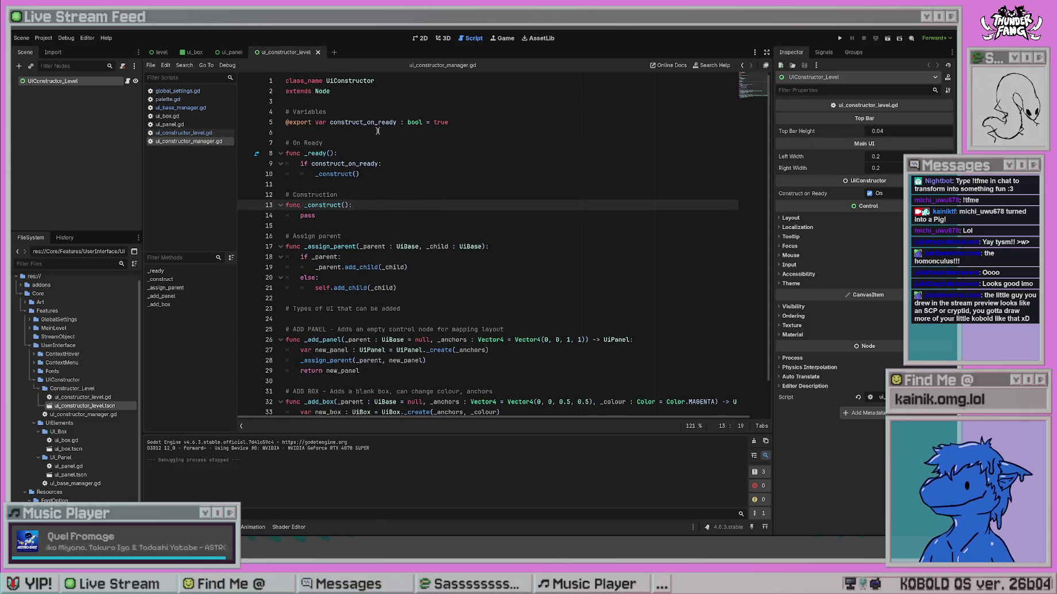
pyautogui.scroll(-1, 483, 347)
pyautogui.scroll(1, 483, 348)
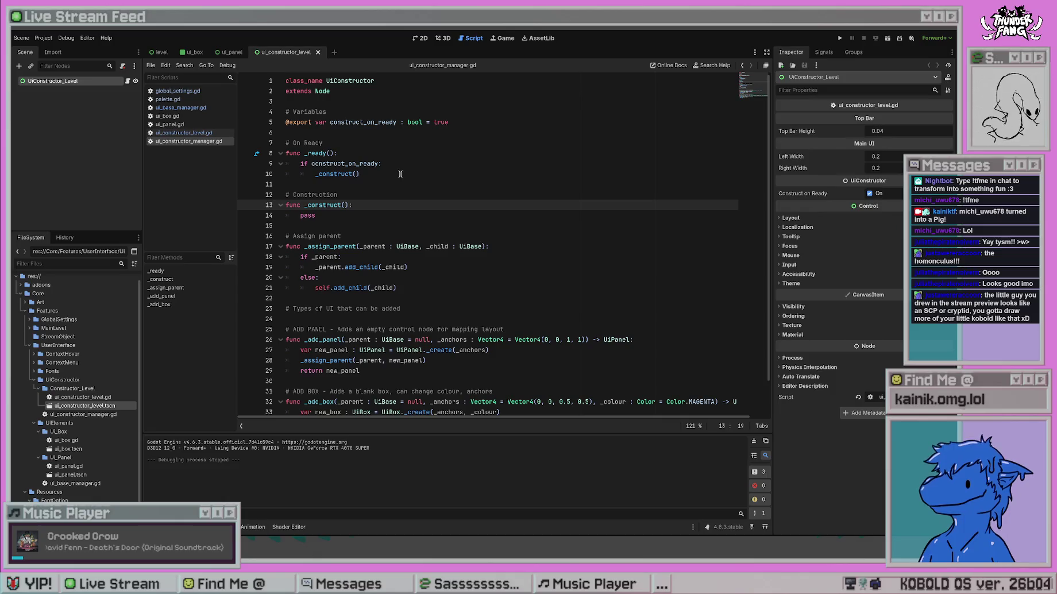
# Add the comment '# Constructor for the Constructor' below the construct_on_ready export.
pyautogui.click(366, 133)
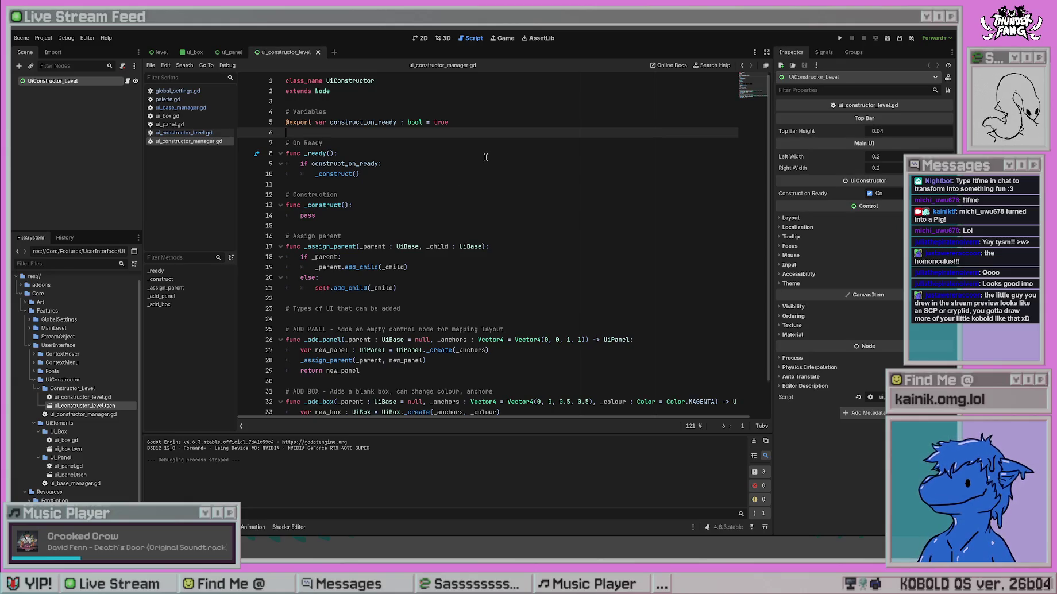
pyautogui.press('Return')
pyautogui.press('Return')
pyautogui.press('Up')
pyautogui.write('Cons')
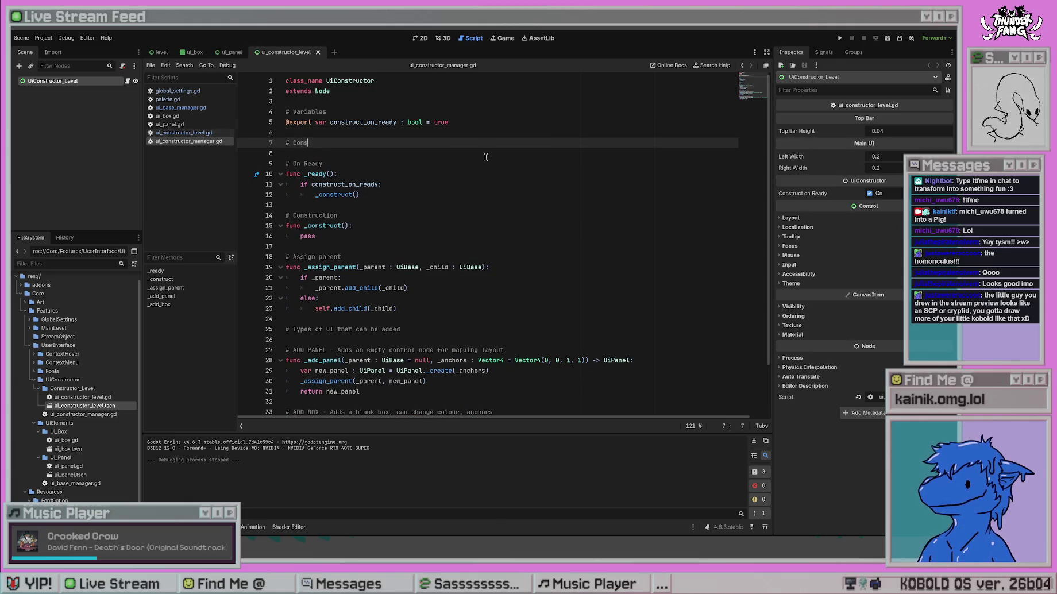
pyautogui.write('tructor for this class')
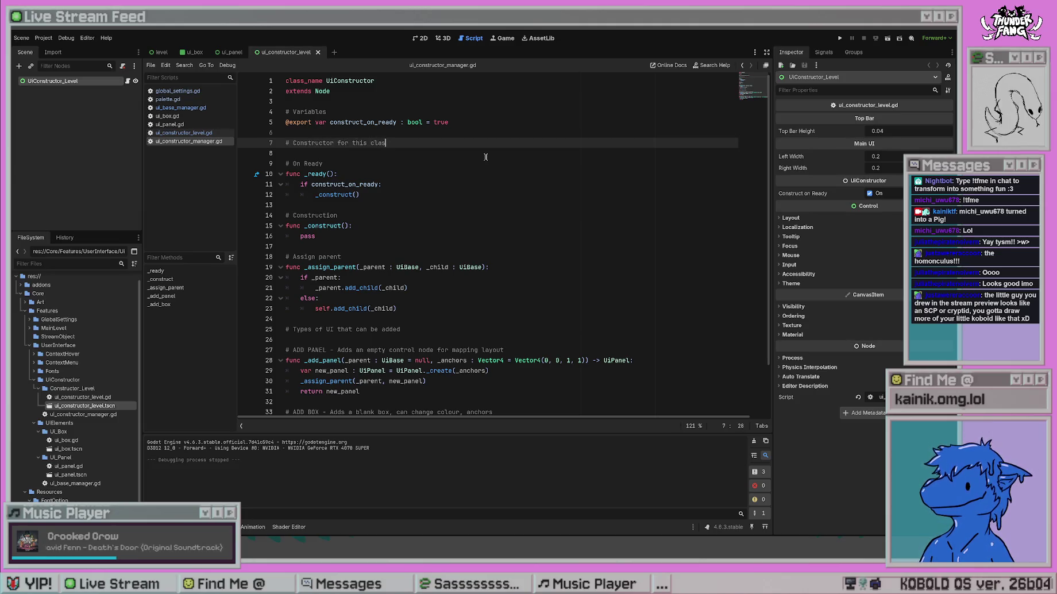
pyautogui.press('Return')
pyautogui.moveTo(389, 142); pyautogui.dragTo(337, 143)
pyautogui.write('for the ')
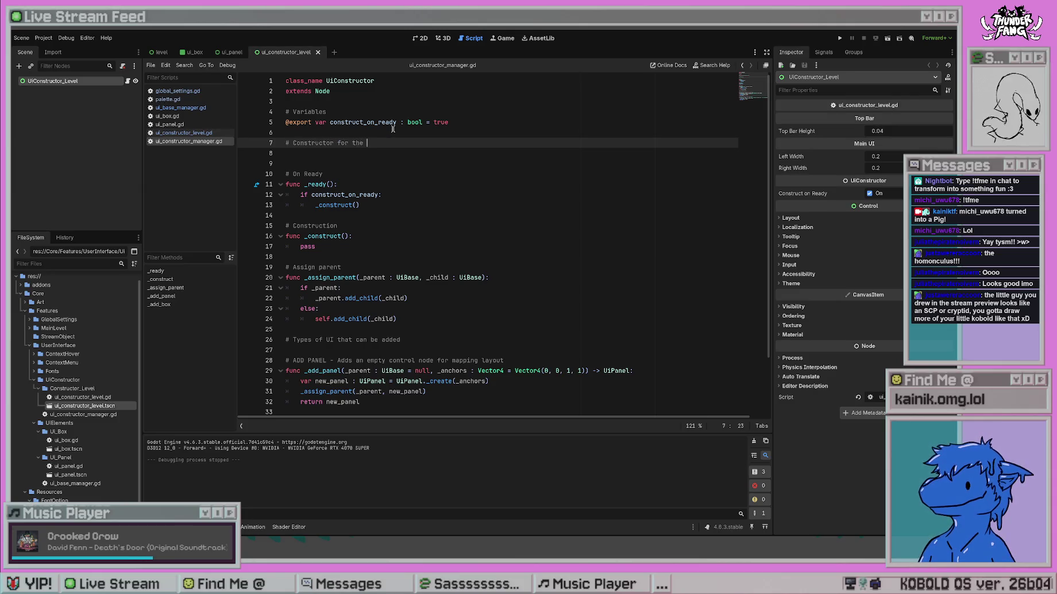
pyautogui.write('Constructor')
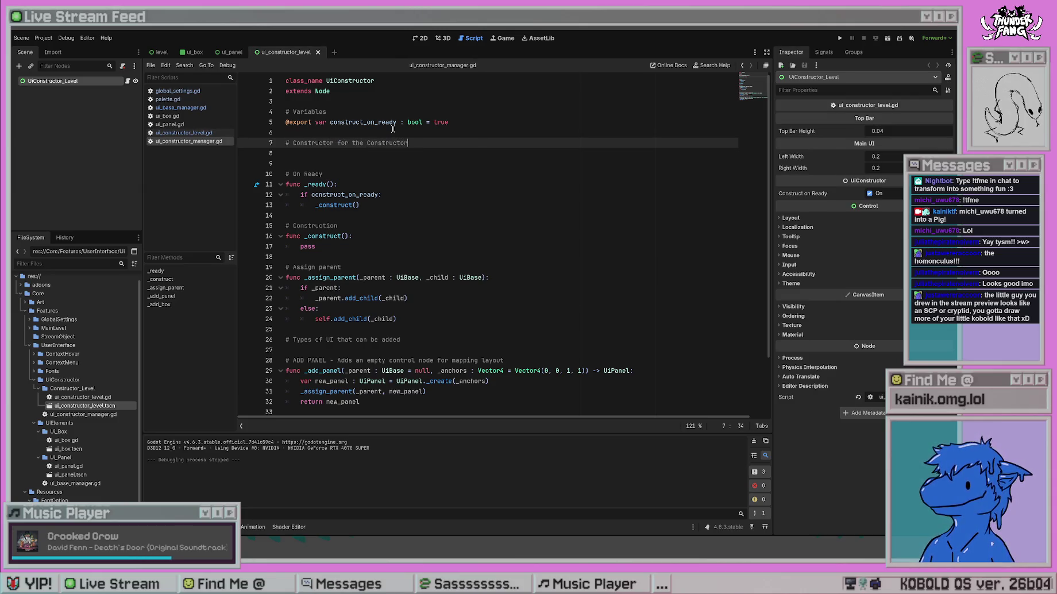
pyautogui.click(403, 152)
# Type the stub static func _add_constructor(), then view ui_panel.gd for comparison.
pyautogui.write('static fun')
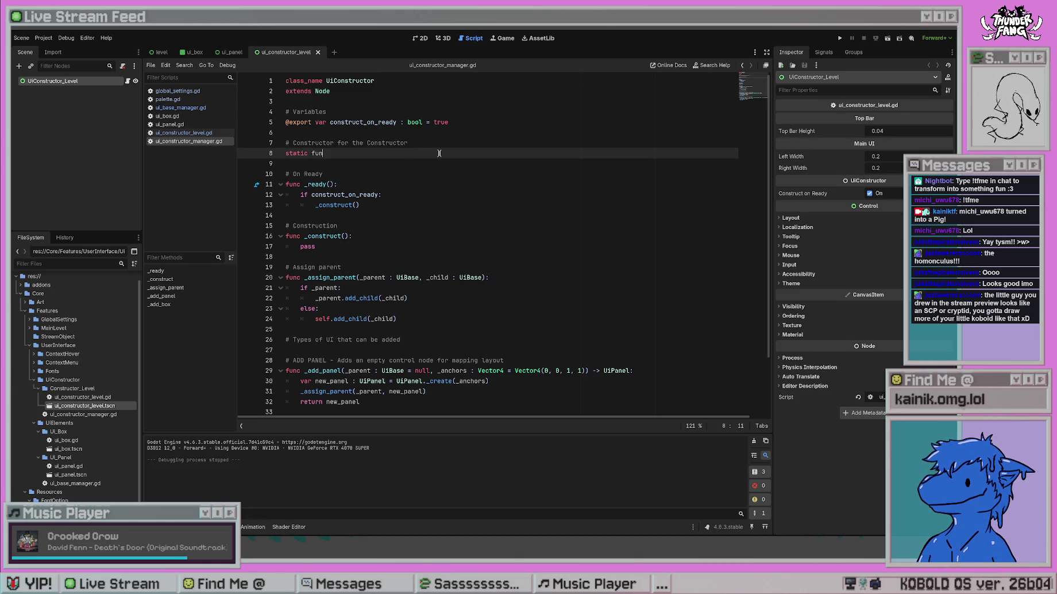
pyautogui.write('c _')
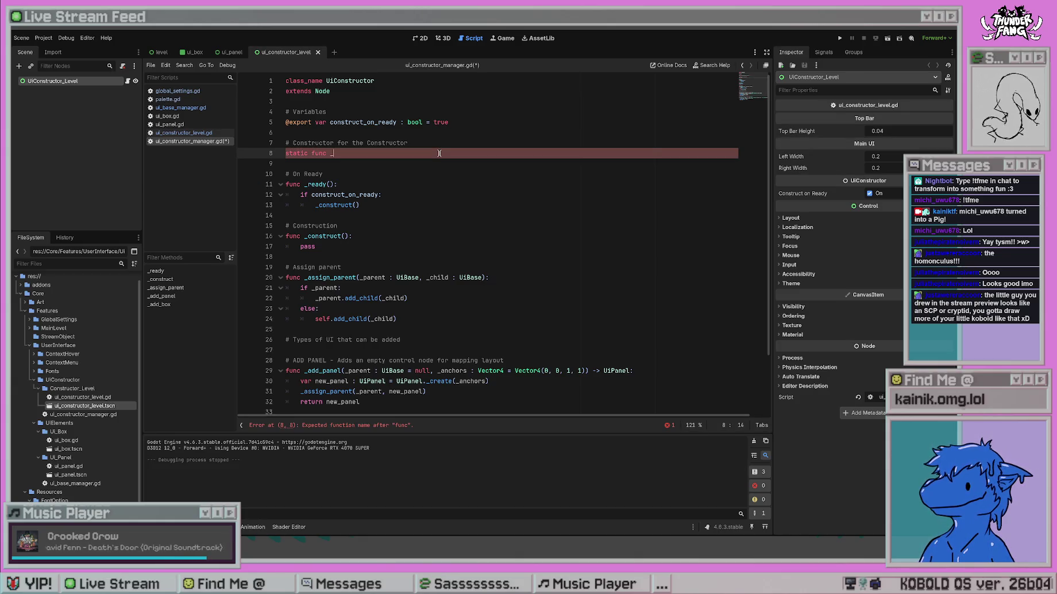
pyautogui.write('add_con')
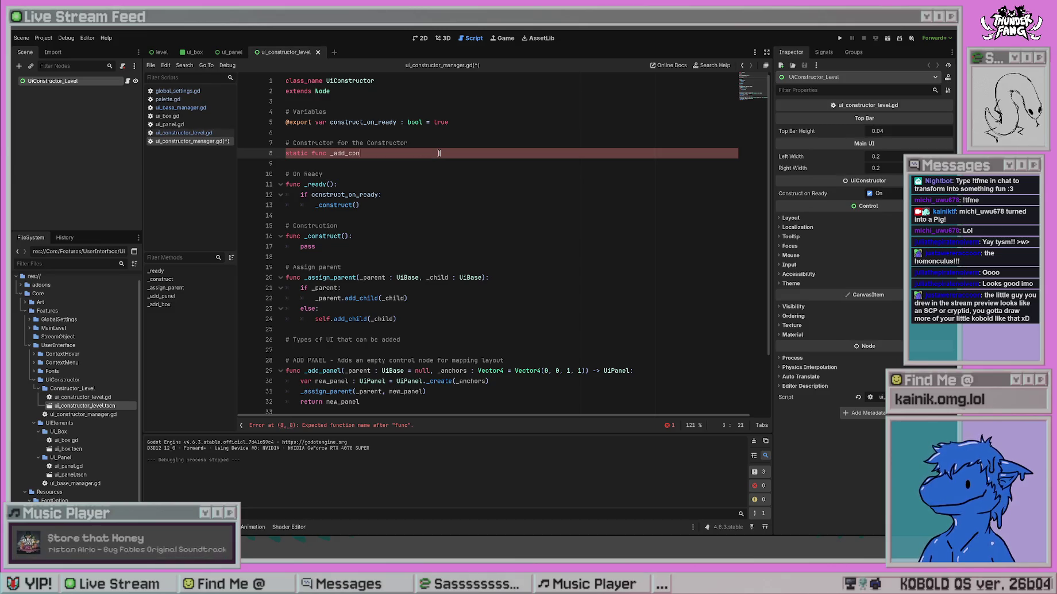
pyautogui.write('structor()')
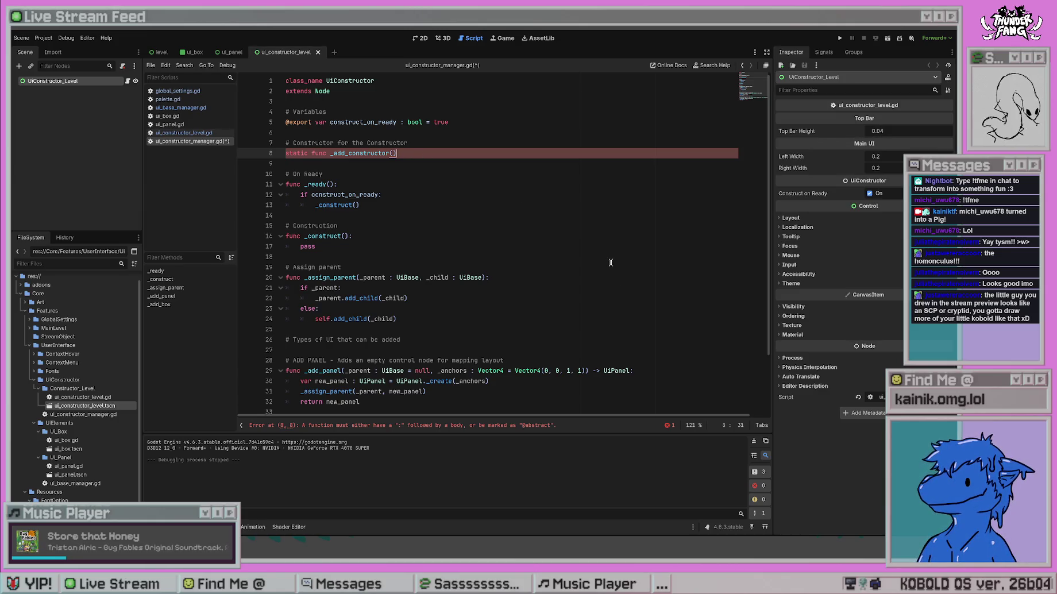
pyautogui.scroll(-2, 611, 264)
pyautogui.scroll(2, 632, 251)
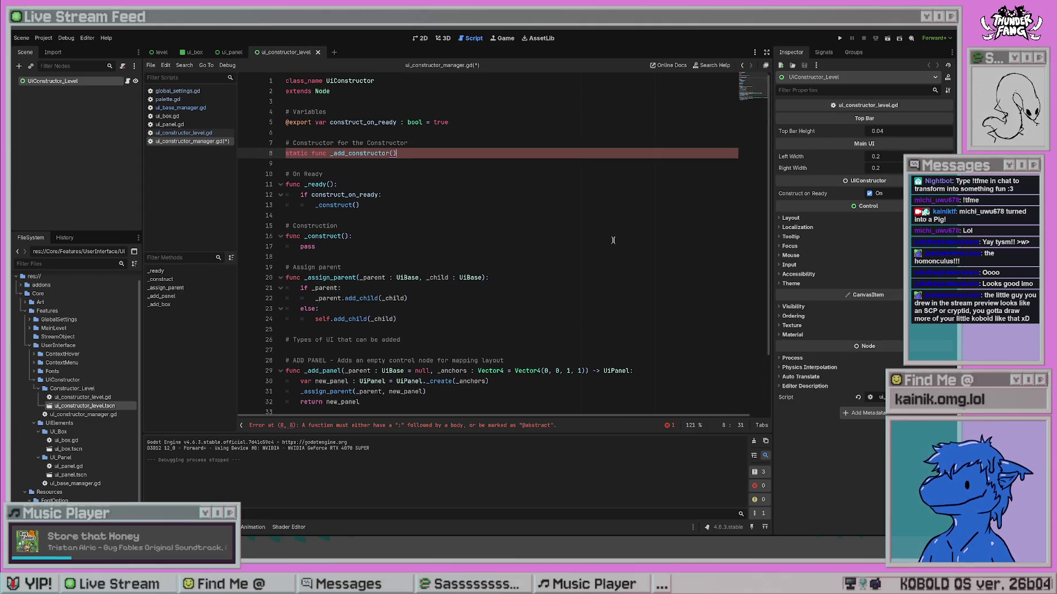
pyautogui.scroll(-2, 643, 259)
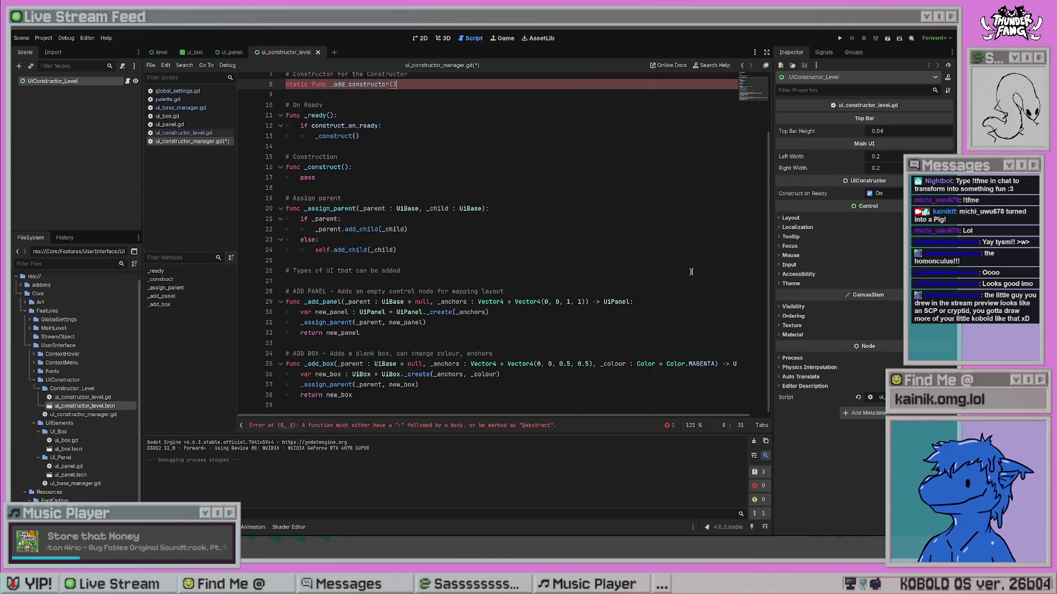
pyautogui.scroll(2, 579, 239)
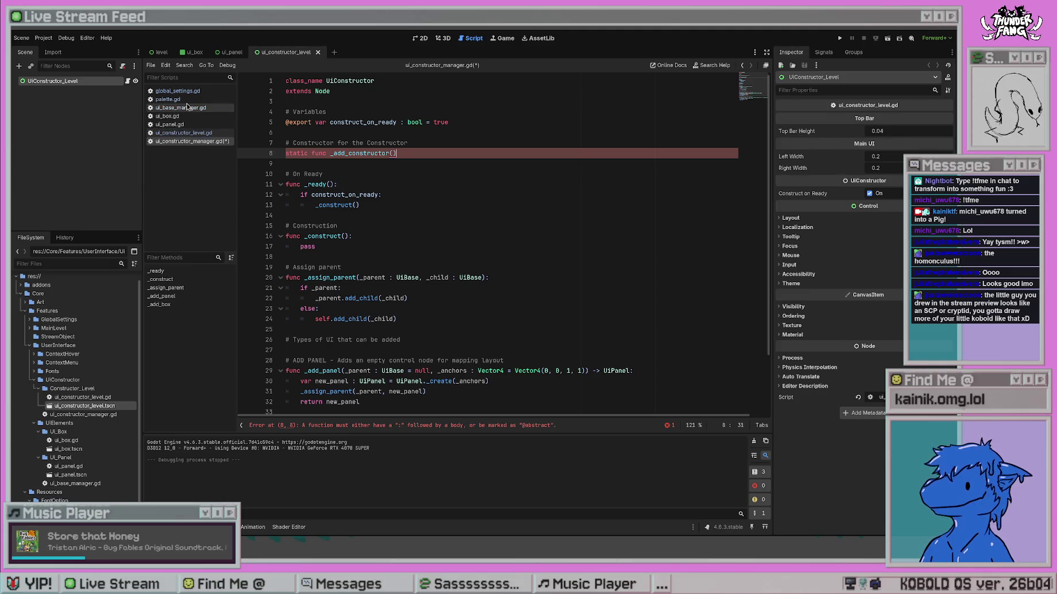
pyautogui.click(189, 124)
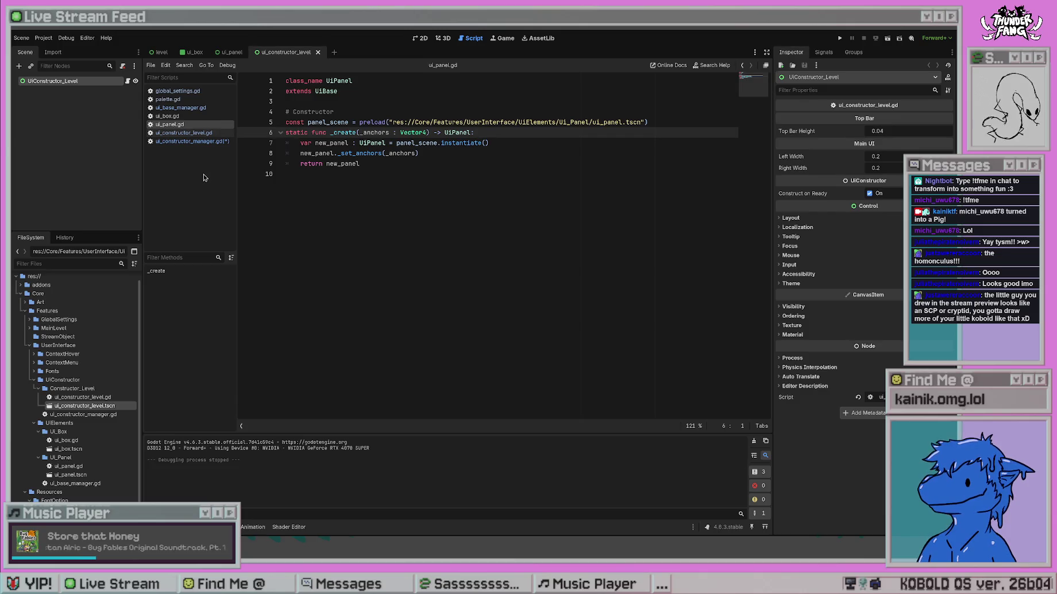
# Give _add_constructor the parameters _constructor_parent : Node and a PackedScene _constructor.
pyautogui.click(190, 132)
pyautogui.click(191, 141)
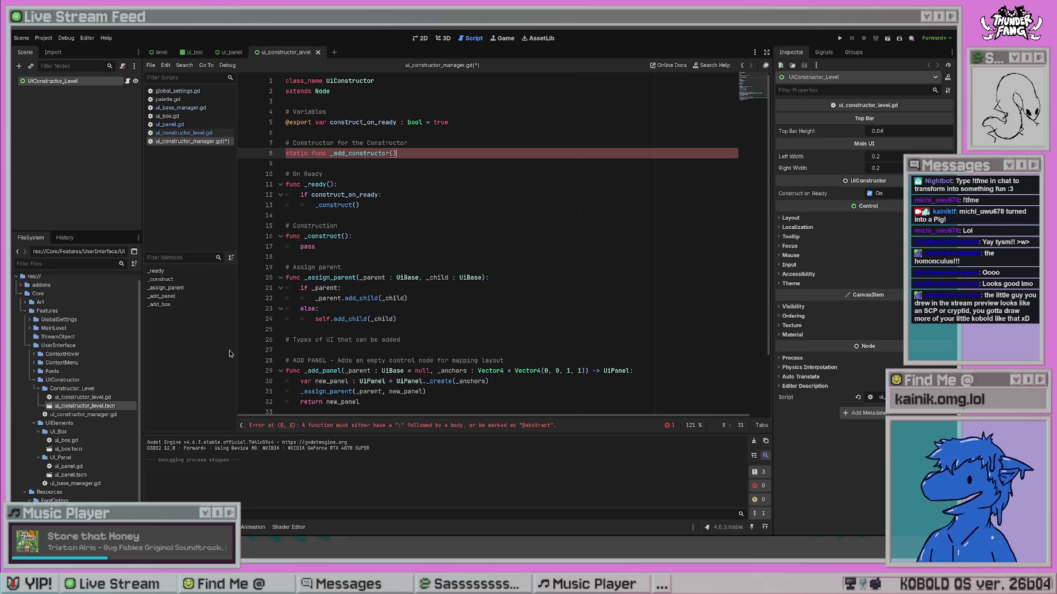
pyautogui.click(393, 153)
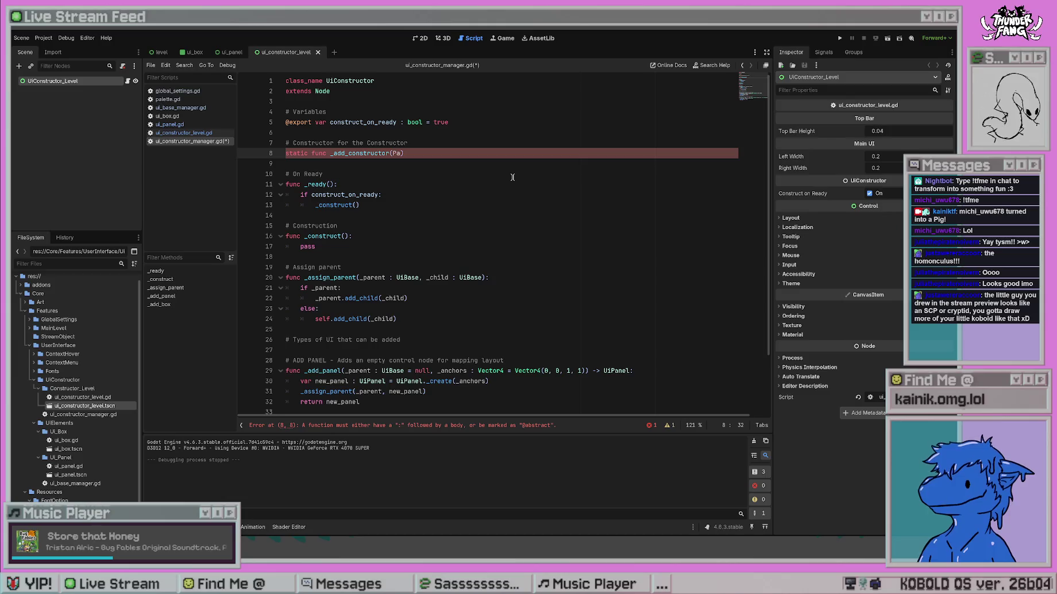
pyautogui.write('_parent')
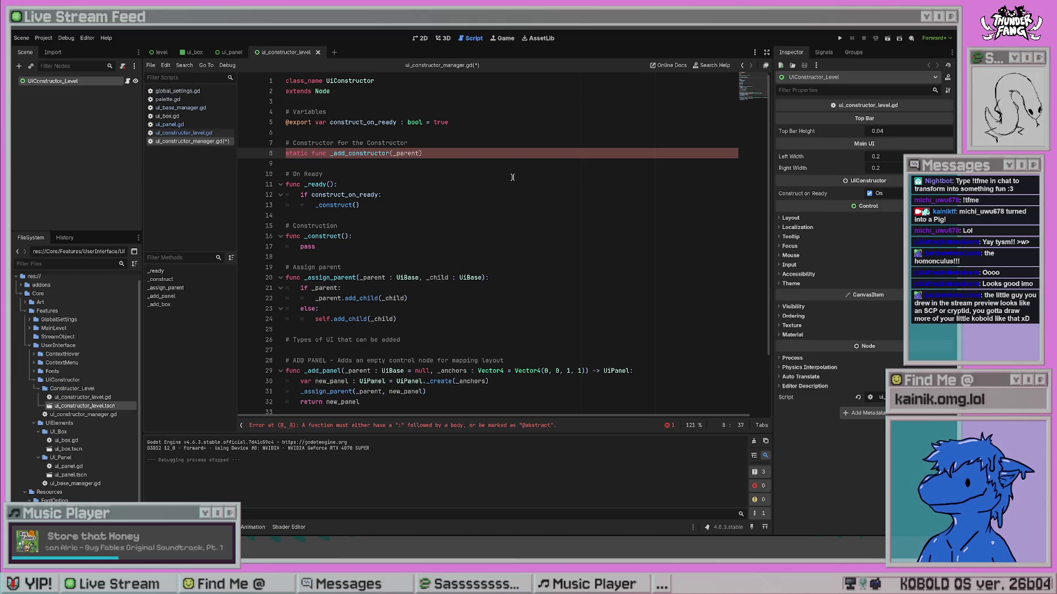
pyautogui.write(' : ')
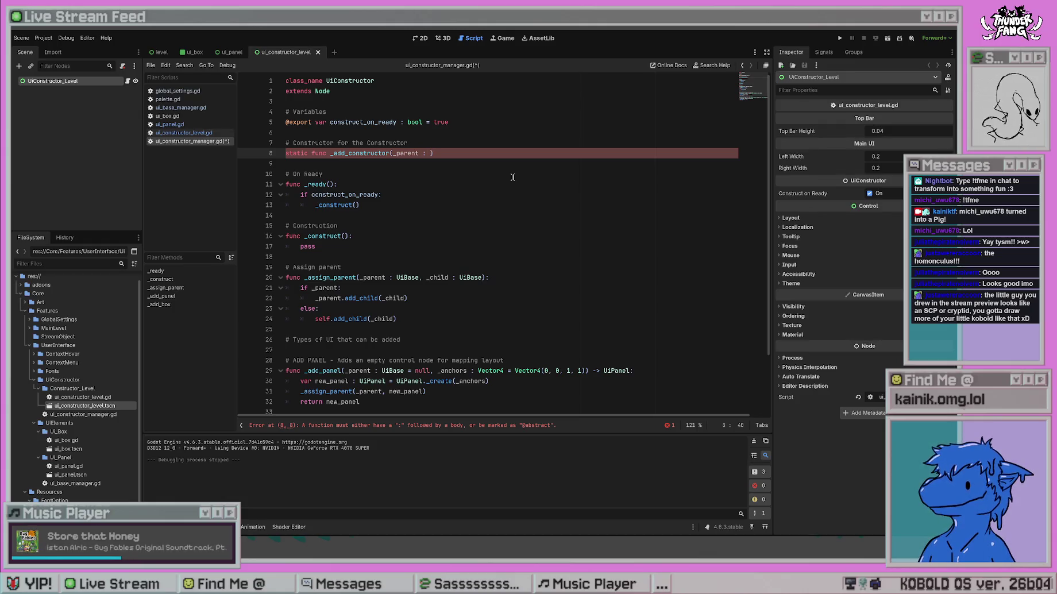
pyautogui.write('UiBase')
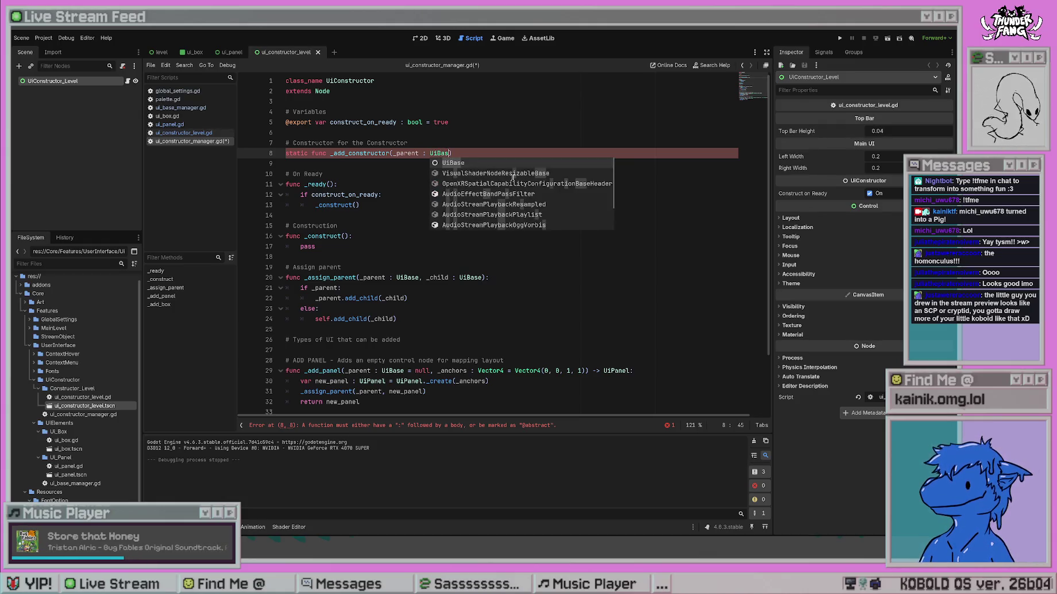
pyautogui.write(', ')
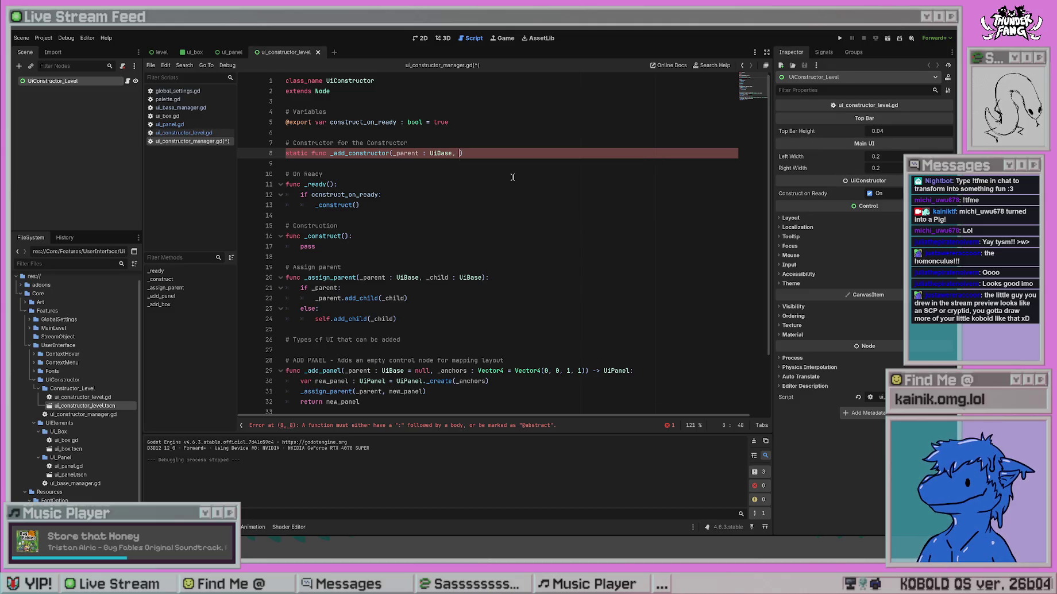
pyautogui.write(' = null,')
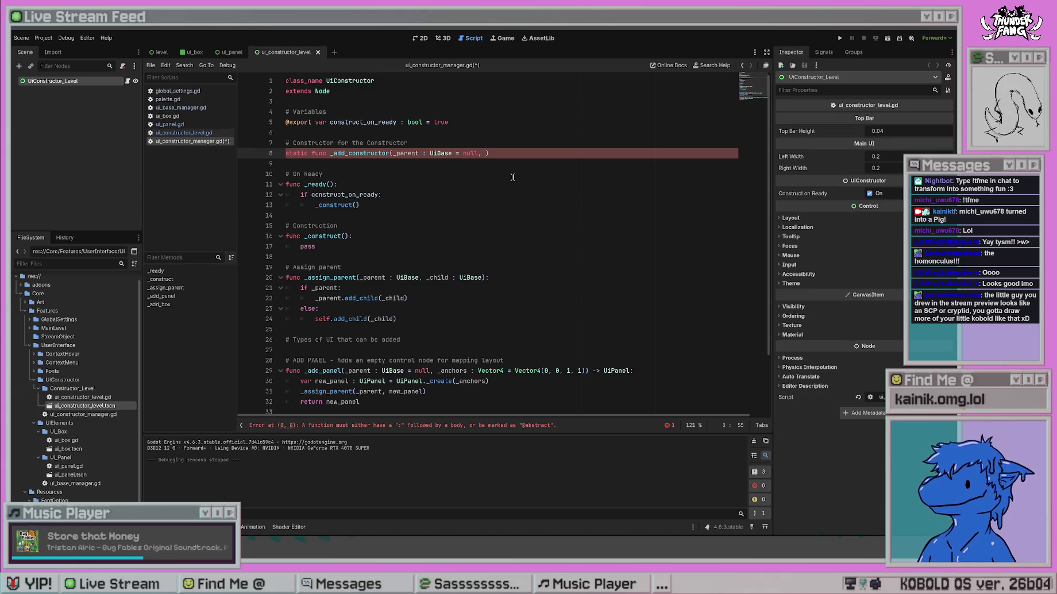
pyautogui.press('BackSpace')
pyautogui.press('BackSpace')
pyautogui.press('BackSpace')
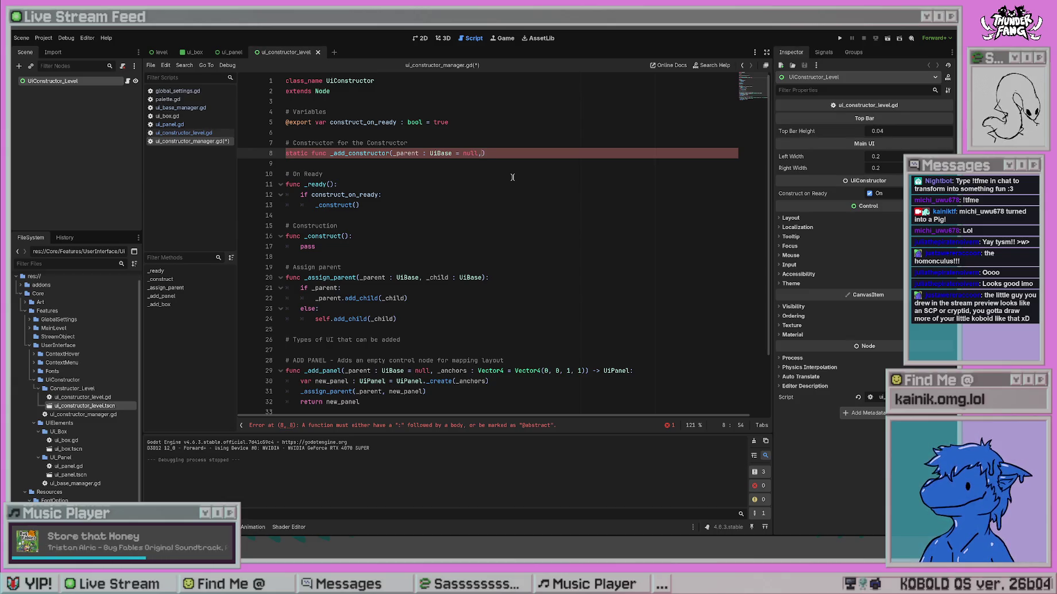
pyautogui.press('BackSpace')
pyautogui.press('BackSpace')
pyautogui.press('BackSpace')
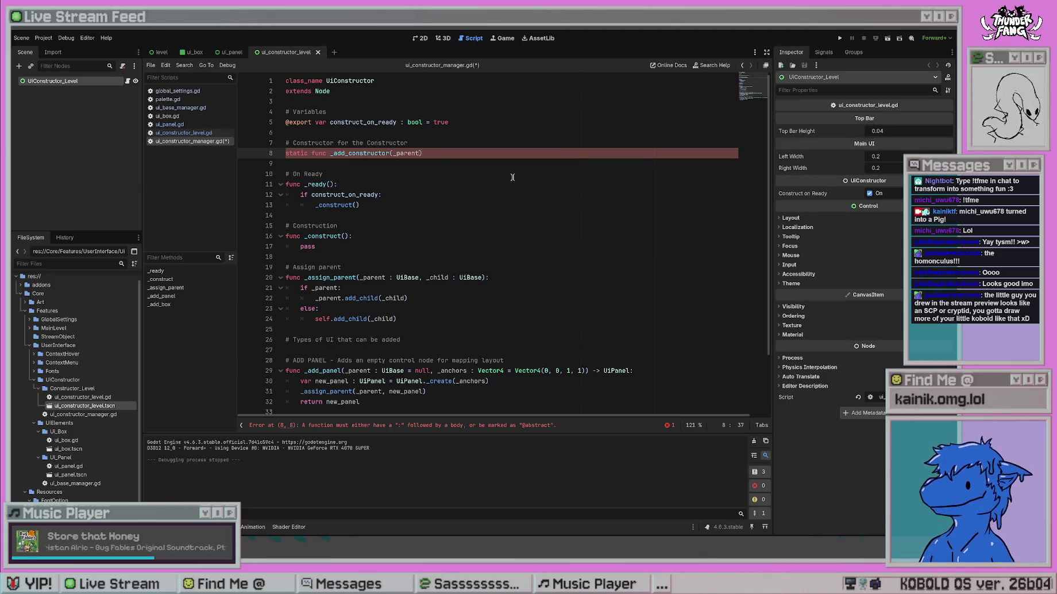
pyautogui.press('BackSpace')
pyautogui.press('BackSpace')
pyautogui.press('BackSpace')
pyautogui.write('_const')
pyautogui.write('ructor_parent')
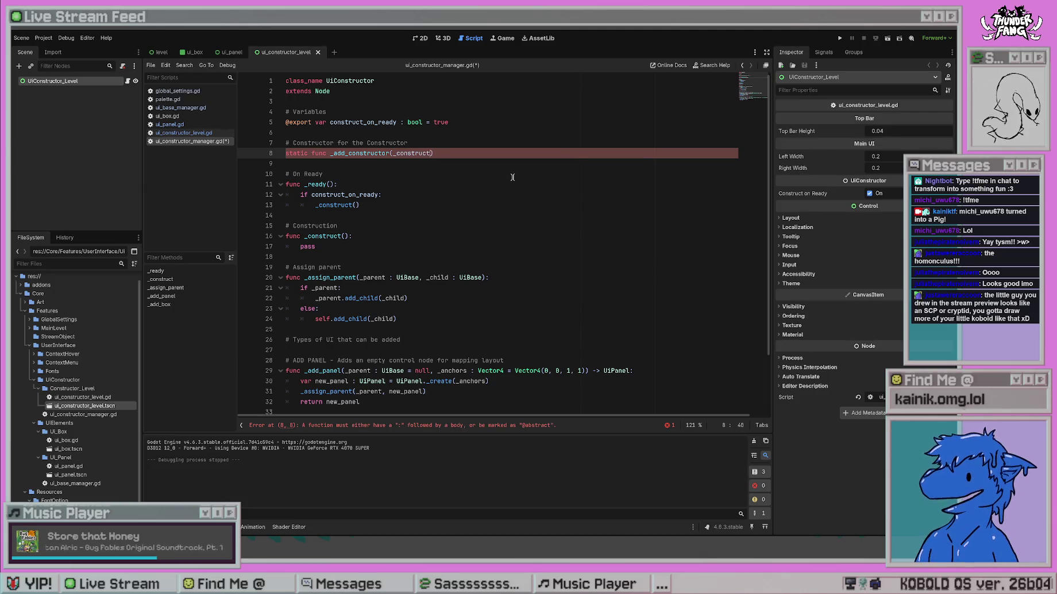
pyautogui.write(' : Node = null')
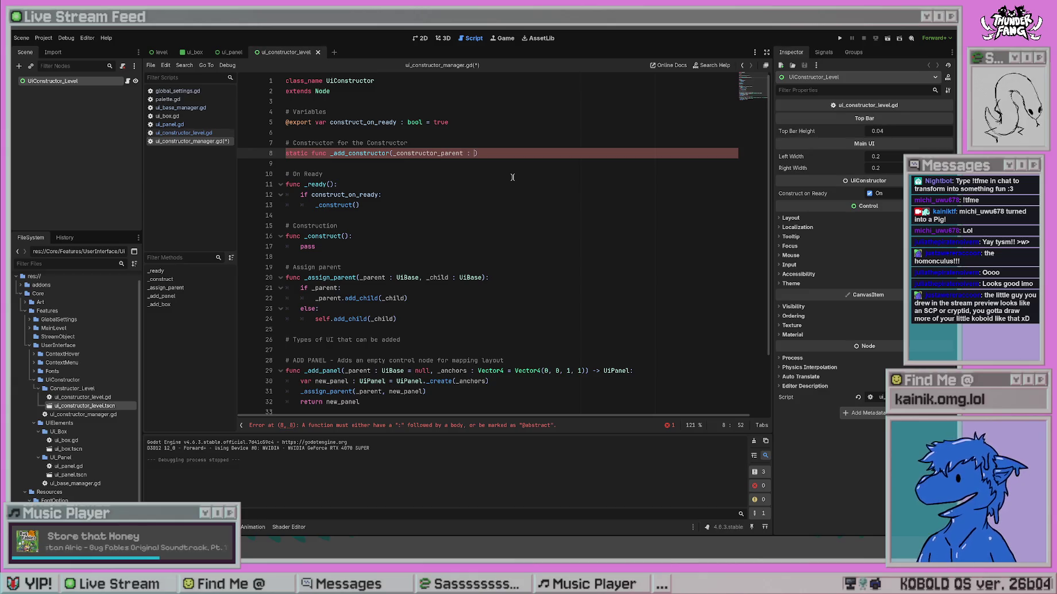
pyautogui.write(', _')
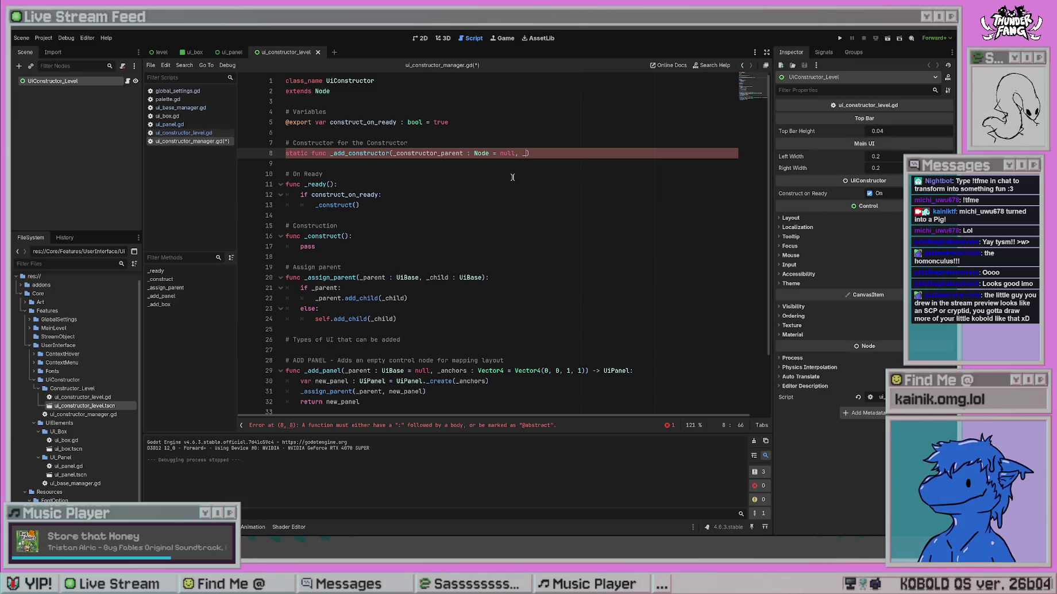
pyautogui.write('constructor : ')
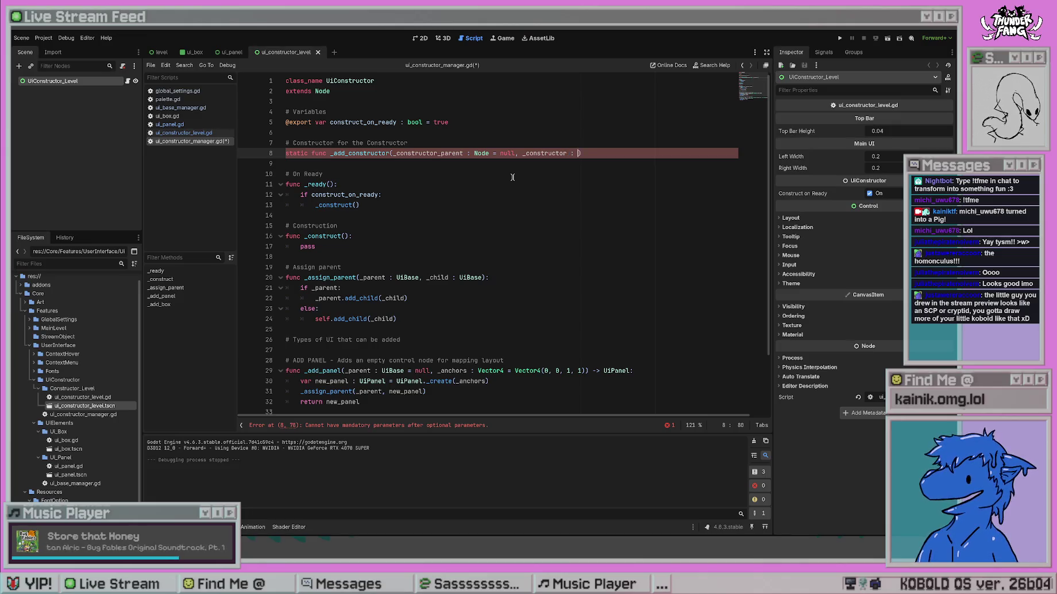
pyautogui.write('{')
pyautogui.write('ckedScene')
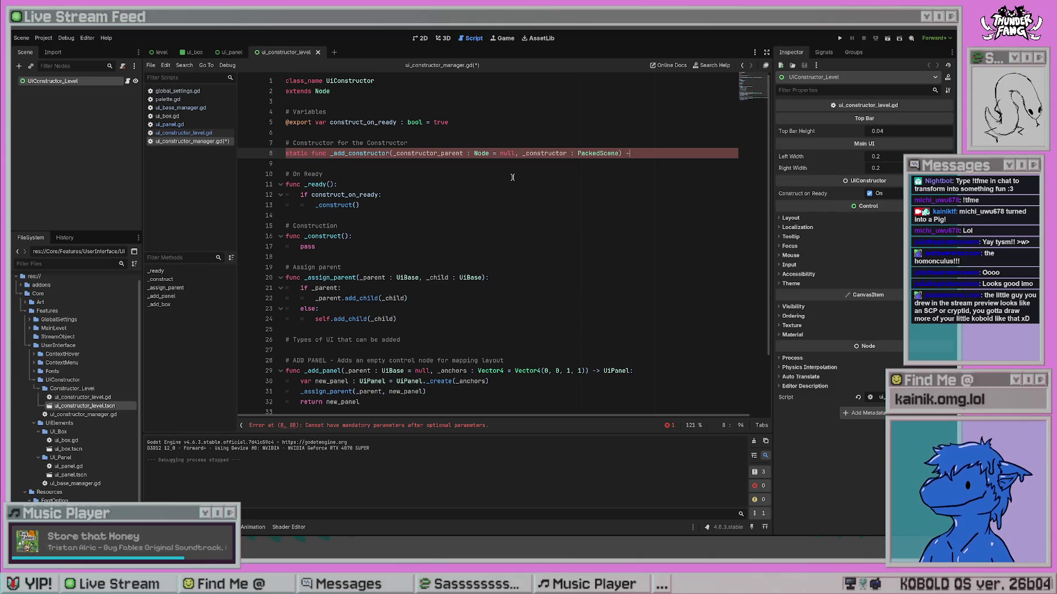
pyautogui.write('Constructor:')
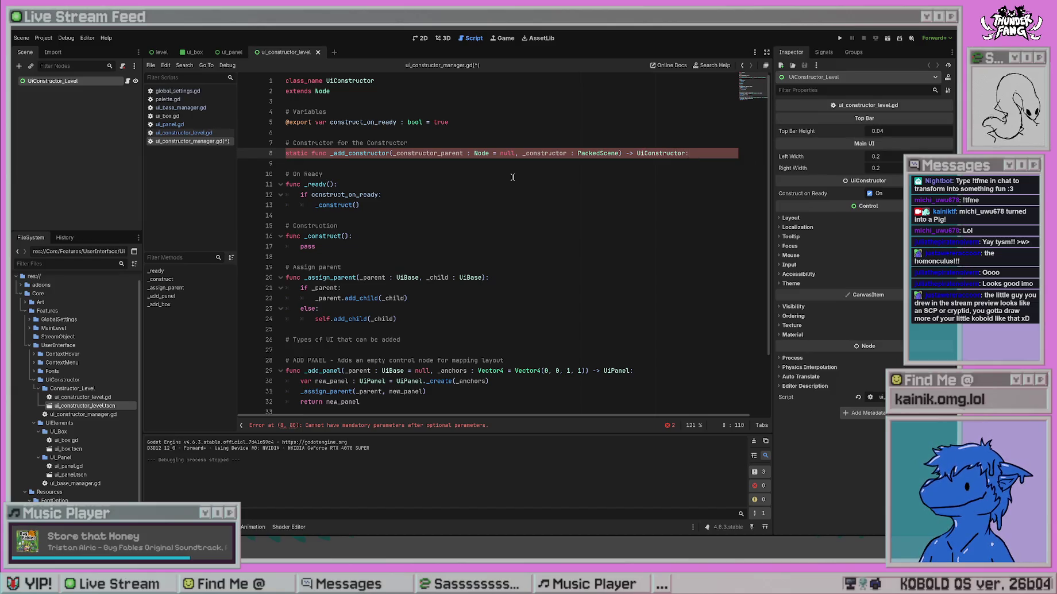
# Compare against ui_panel.gd, ui_constructor_level.gd and ui_box.gd, then return to the manager script.
pyautogui.click(188, 124)
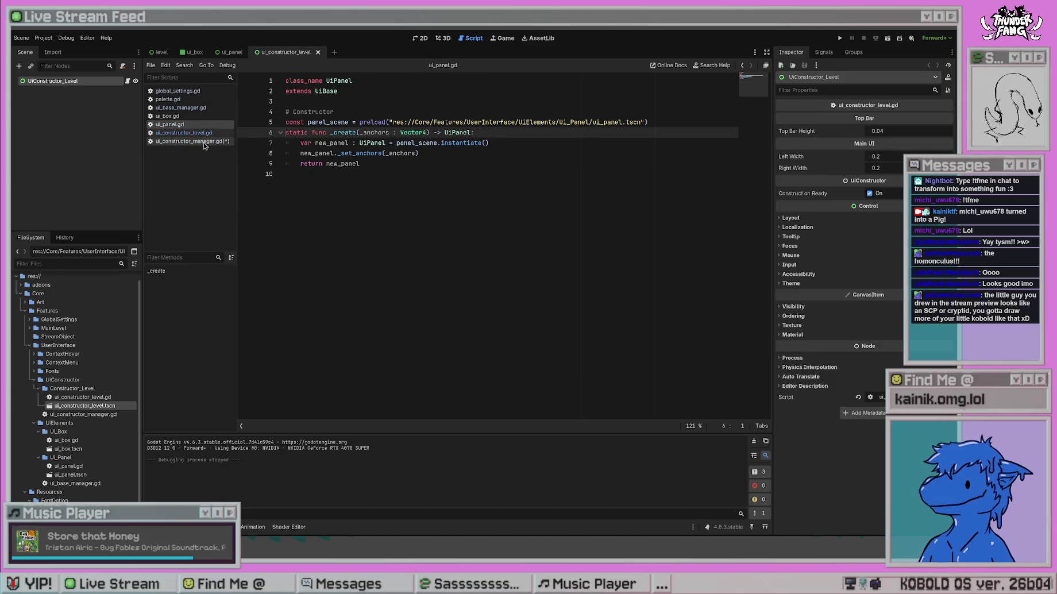
pyautogui.click(204, 142)
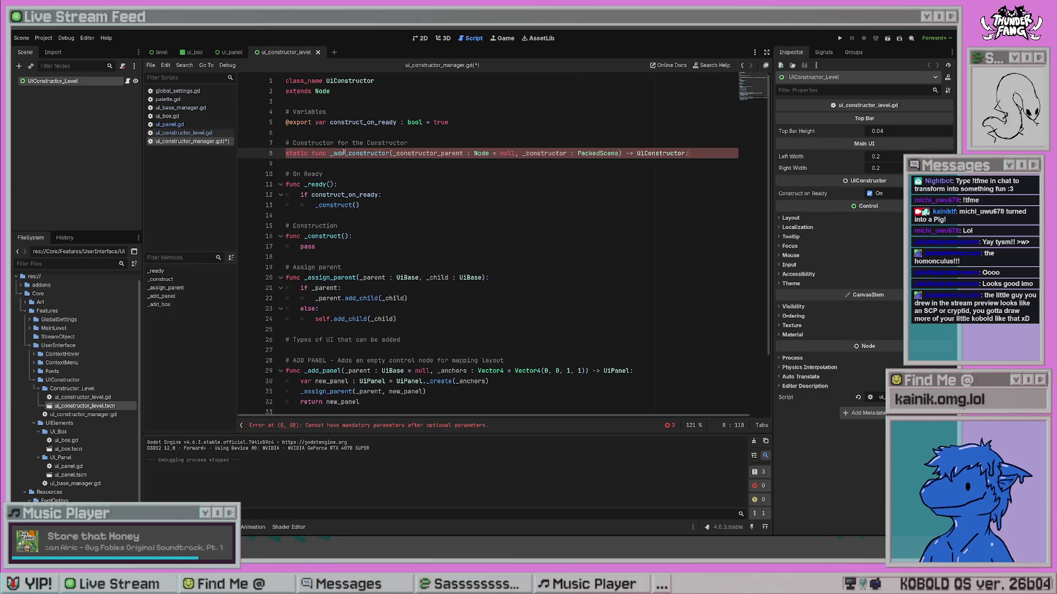
pyautogui.click(207, 134)
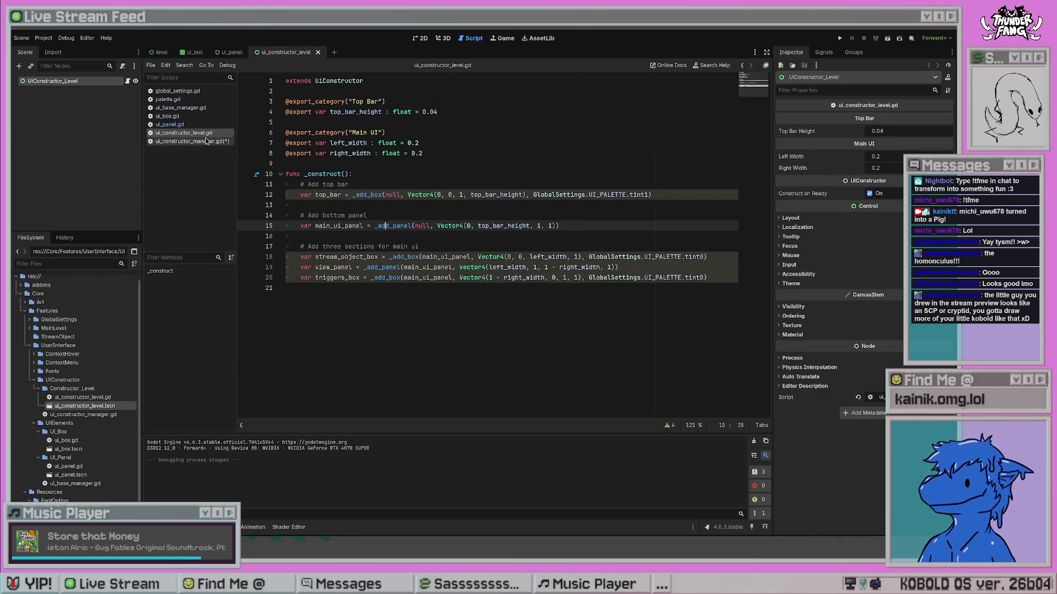
pyautogui.click(206, 125)
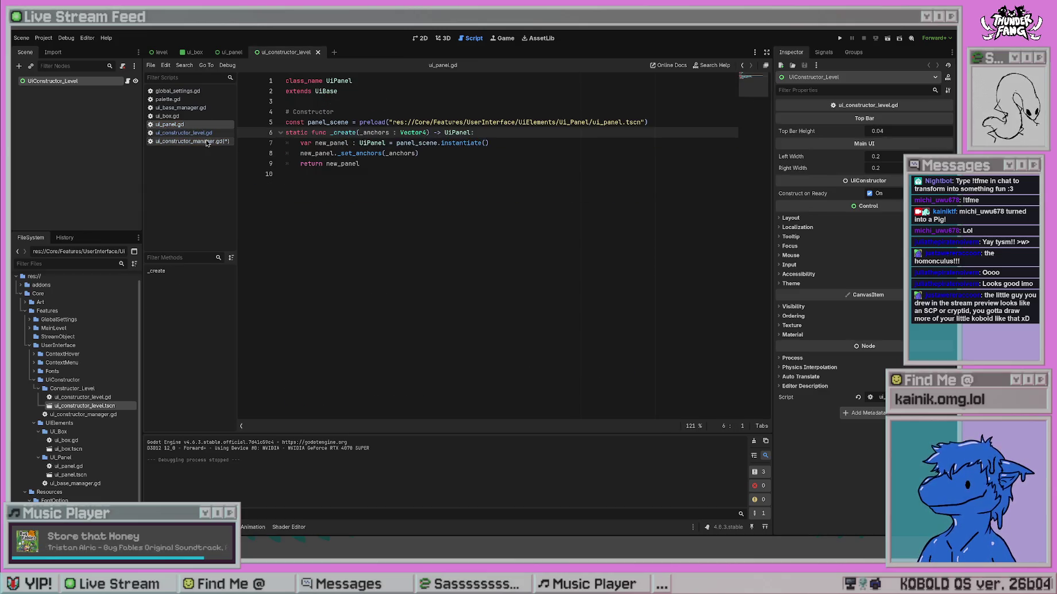
pyautogui.click(204, 116)
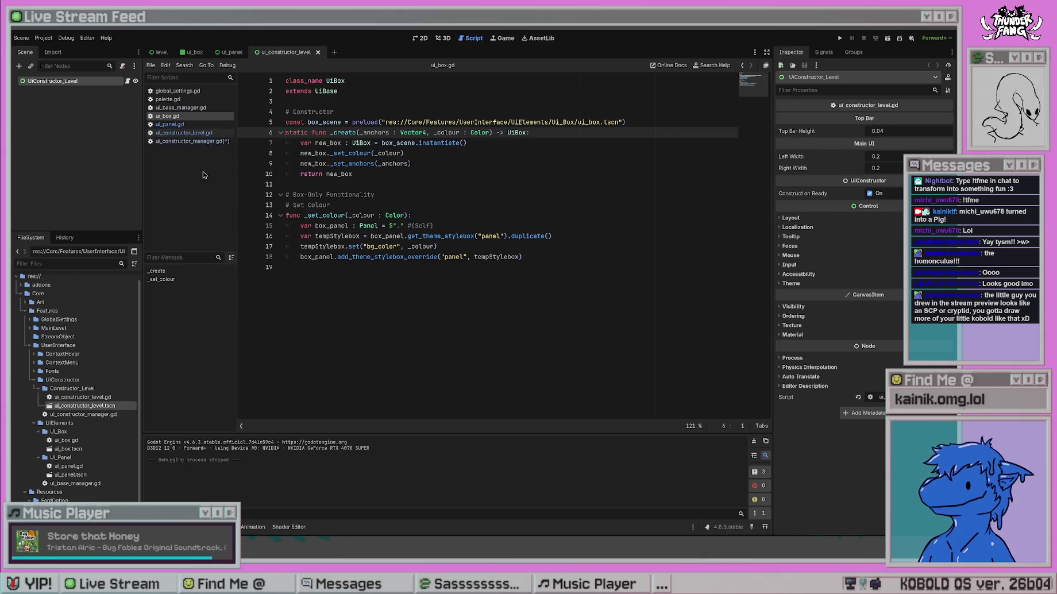
pyautogui.click(199, 142)
# Give _add_constructor a placeholder 'return null' body and save.
pyautogui.click(696, 152)
pyautogui.press('Return')
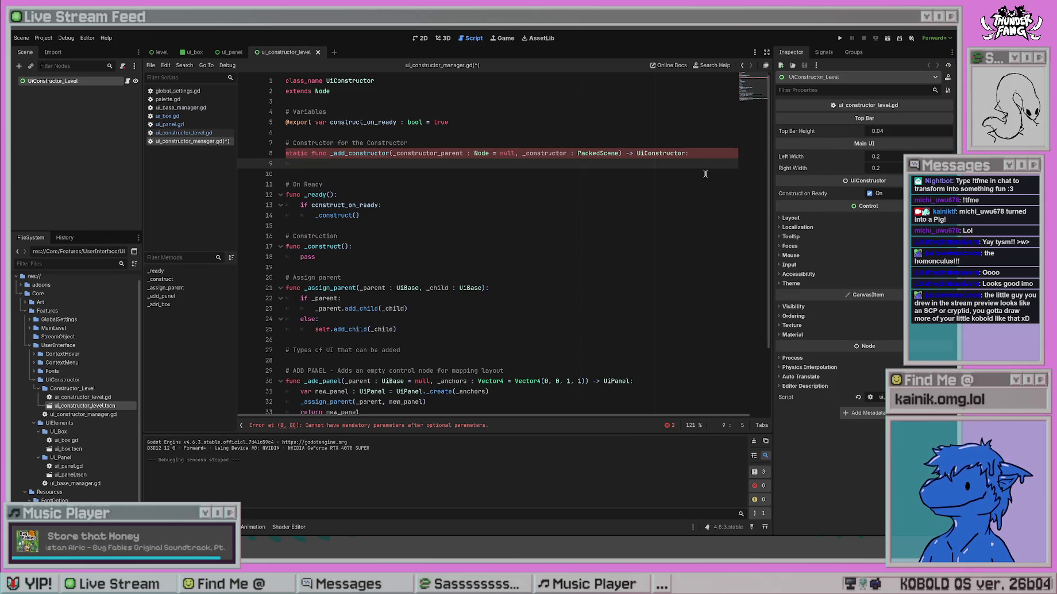
pyautogui.write('return null')
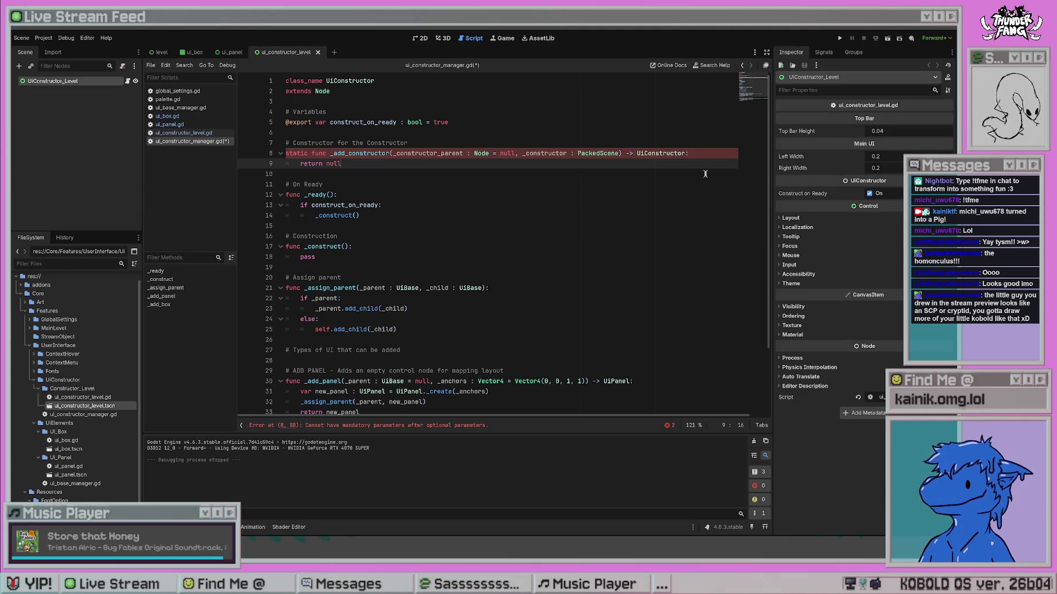
pyautogui.hotkey('ctrl', 's')
pyautogui.click(513, 186)
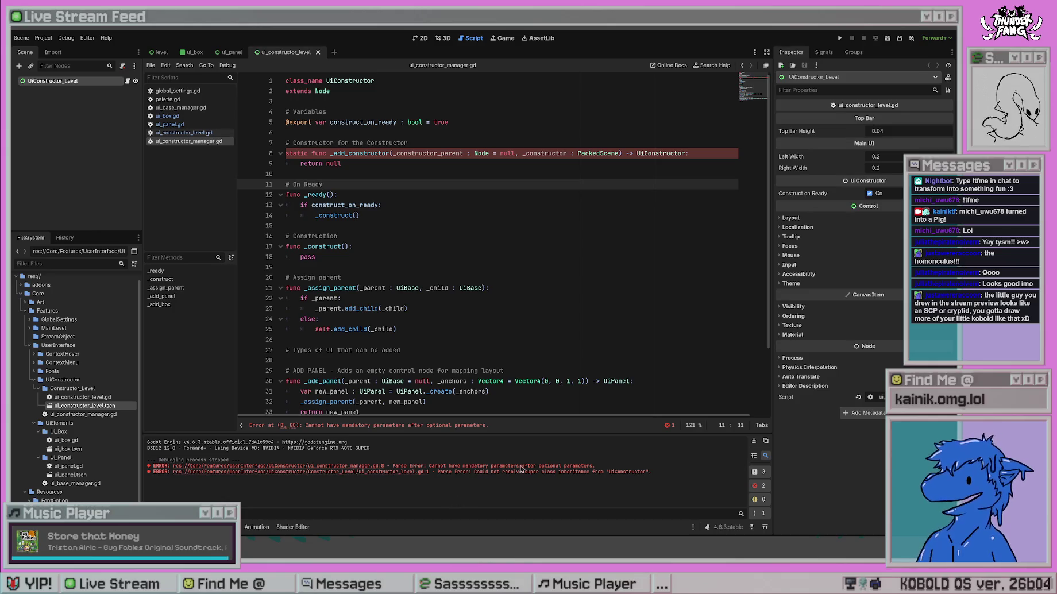
# Remove the ' = null' default from _constructor_parent so it is required.
pyautogui.click(612, 154)
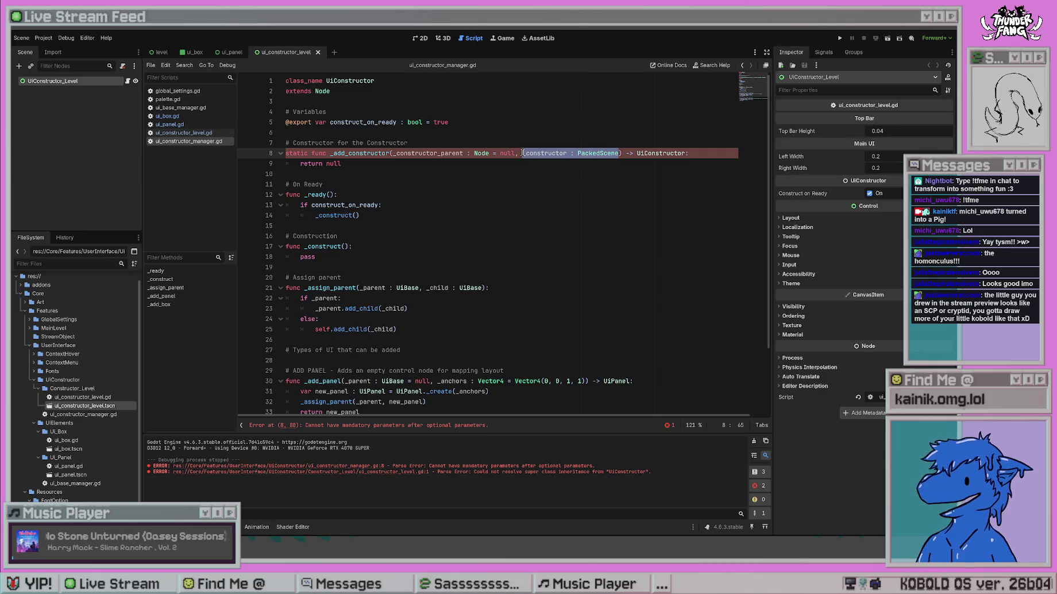
pyautogui.press('Down')
pyautogui.press('Down')
pyautogui.press('Down')
pyautogui.moveTo(516, 153); pyautogui.dragTo(493, 153)
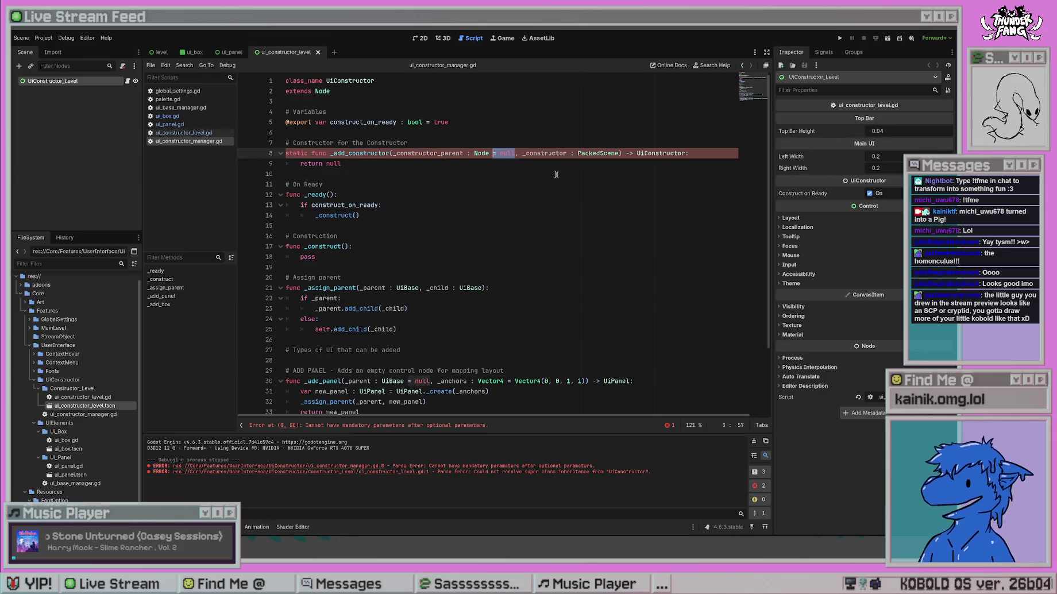
pyautogui.press('BackSpace')
pyautogui.press('BackSpace')
pyautogui.press('Down')
pyautogui.press('Down')
pyautogui.press('Down')
pyautogui.press('Up')
pyautogui.press('Up')
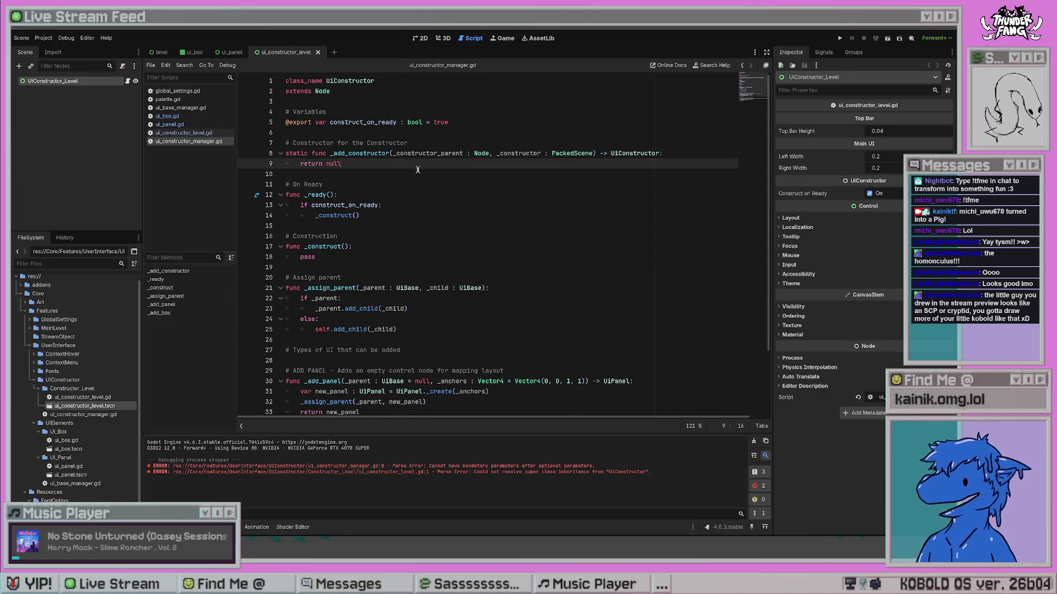
pyautogui.moveTo(342, 163); pyautogui.dragTo(302, 161)
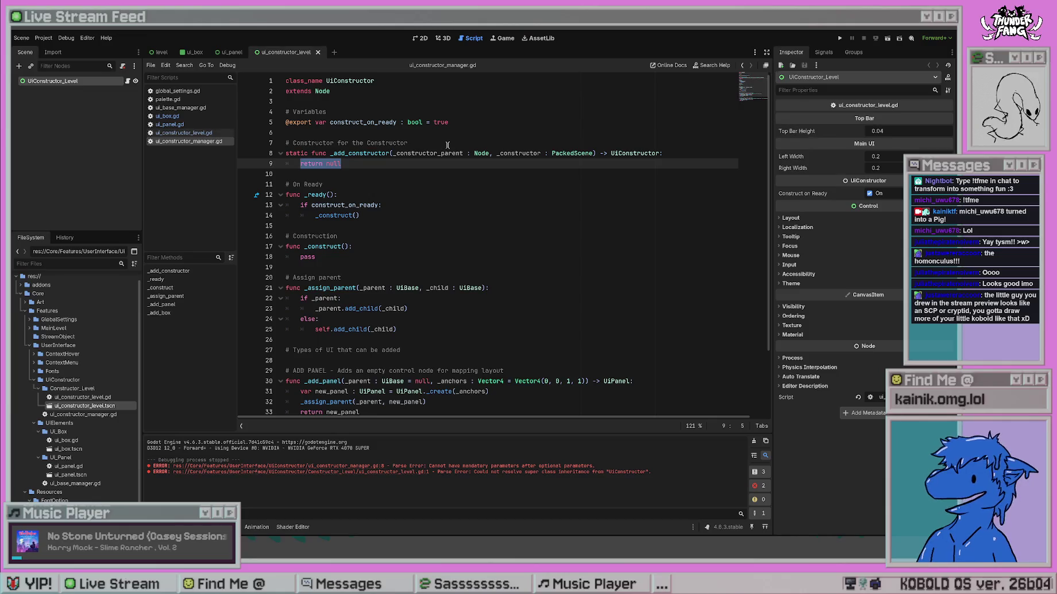
# Add a _constructor.instantiate() line above return null and save.
pyautogui.press('Left')
pyautogui.hotkey('ctrl', 'shift', 'Return')
pyautogui.write('_cons')
pyautogui.write('yru')
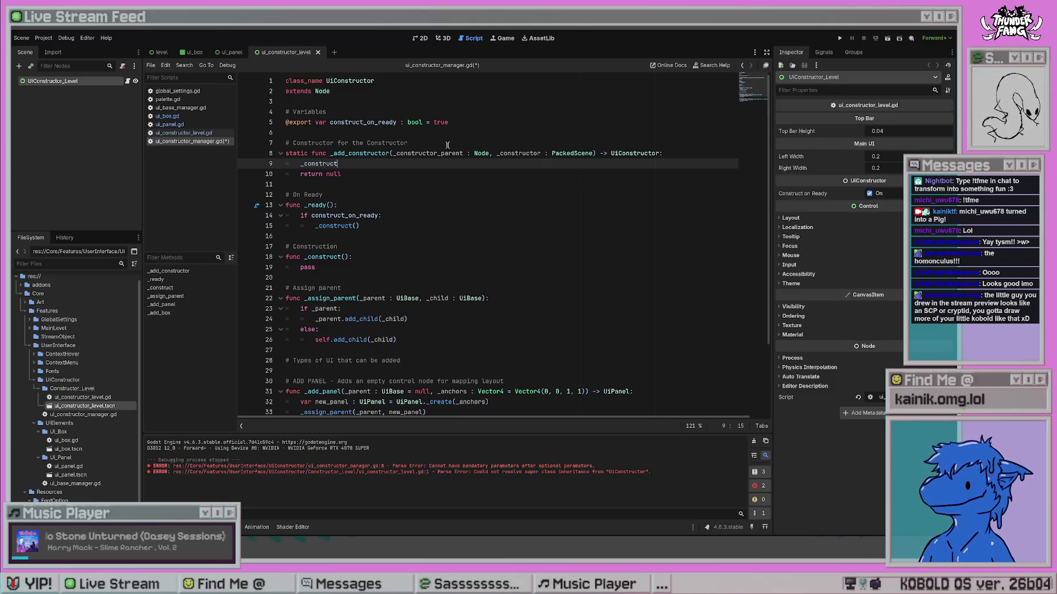
pyautogui.write('tructor.in')
pyautogui.press('Return')
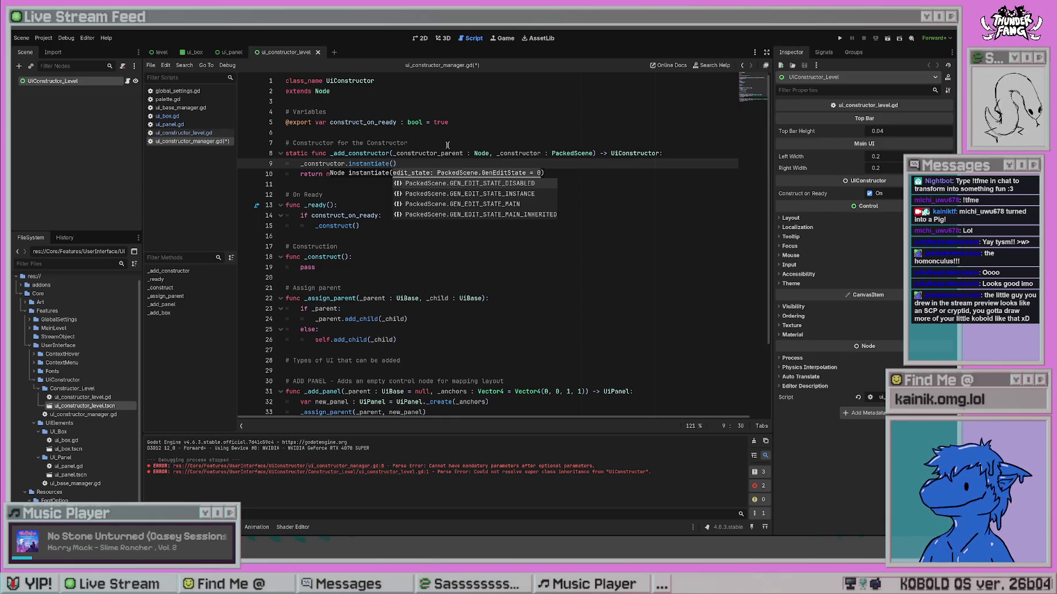
pyautogui.press('Right')
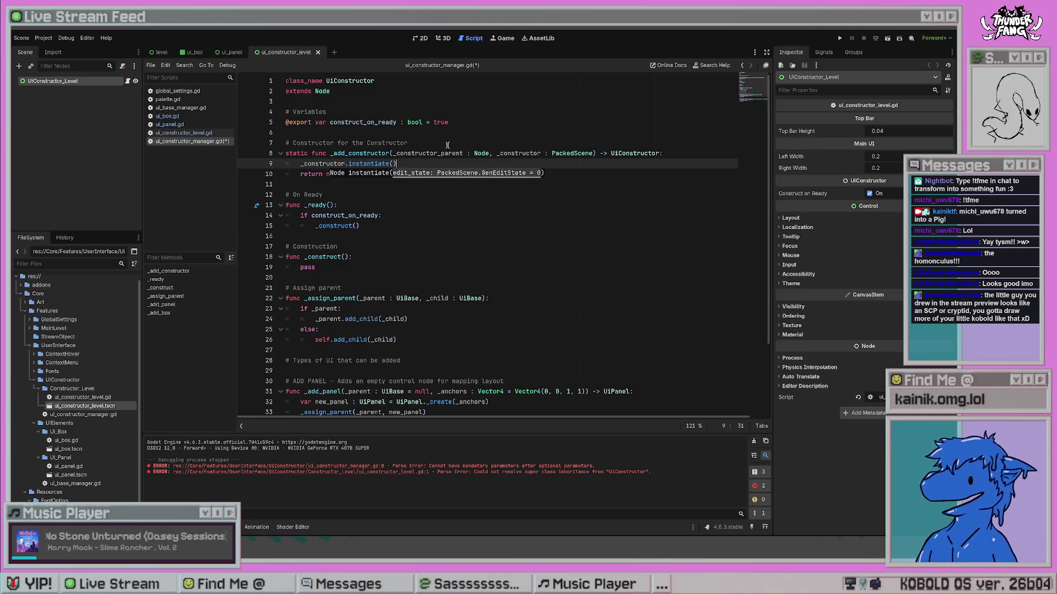
pyautogui.hotkey('ctrl', 's')
# Assign the instance to new_constructor : UiConstructor and save.
pyautogui.hotkey('alt', 'Left')
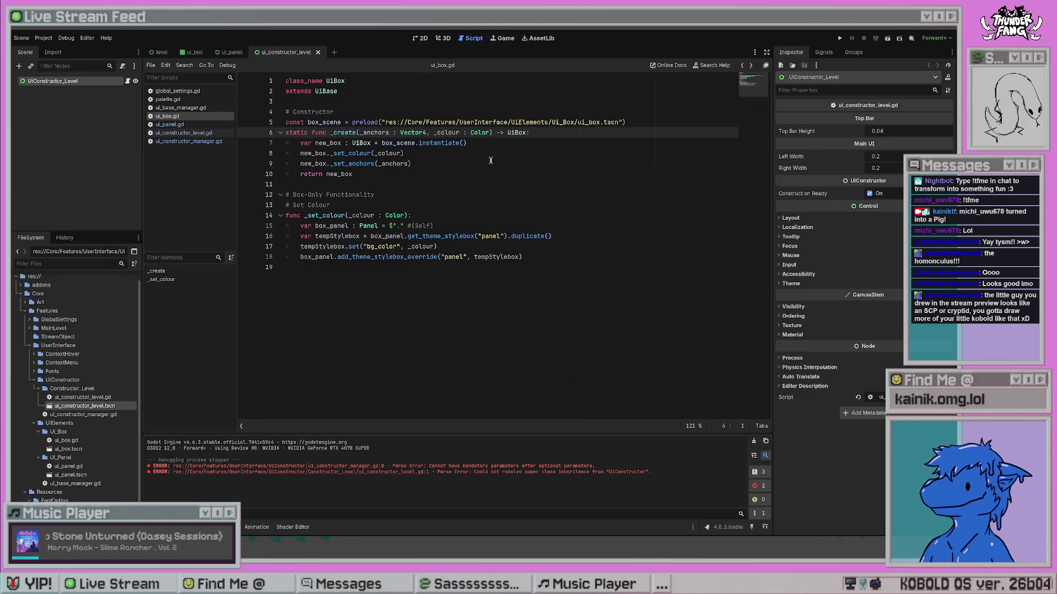
pyautogui.hotkey('alt', 'Right')
pyautogui.press('Down')
pyautogui.press('Down')
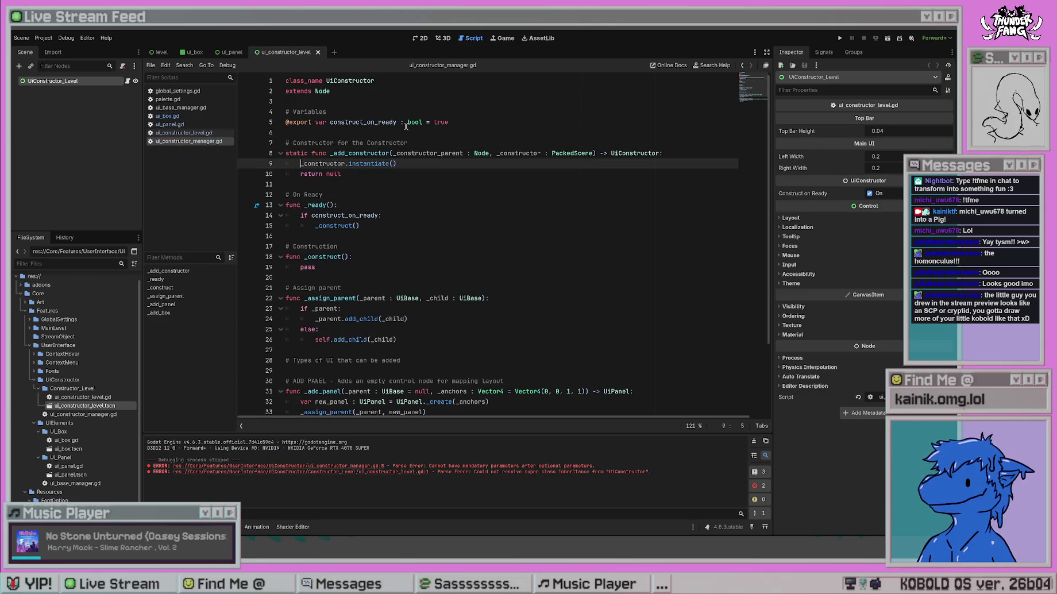
pyautogui.write('new_constructr')
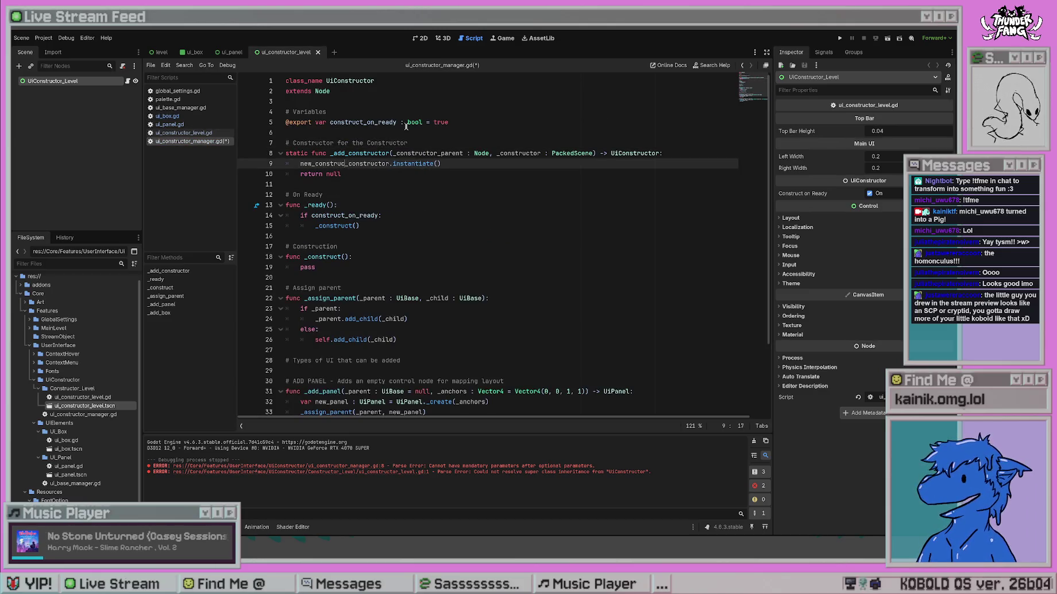
pyautogui.press('BackSpace')
pyautogui.write('or : UiCons')
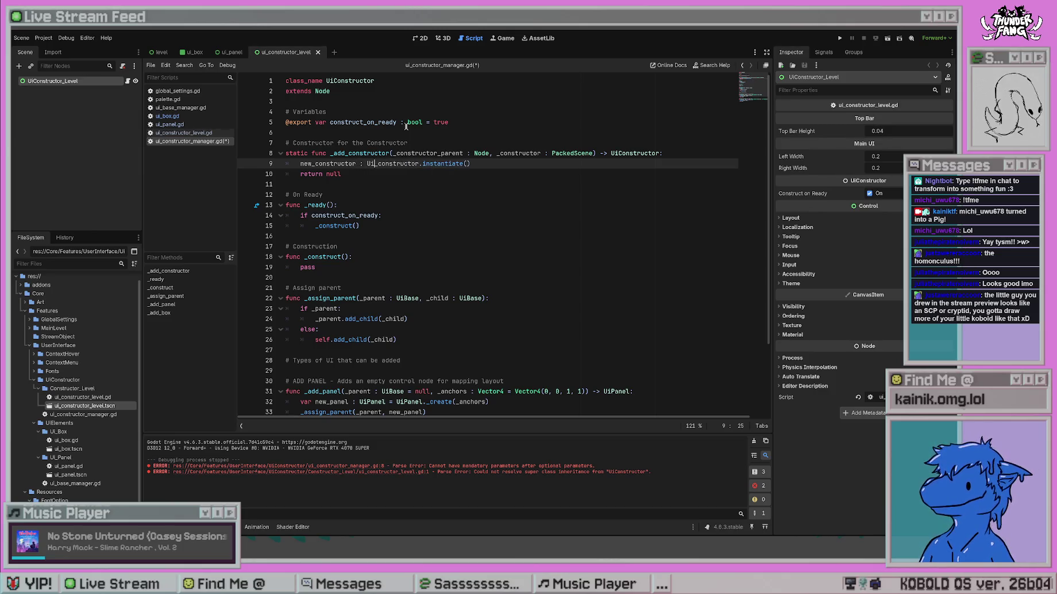
pyautogui.write('tructor =')
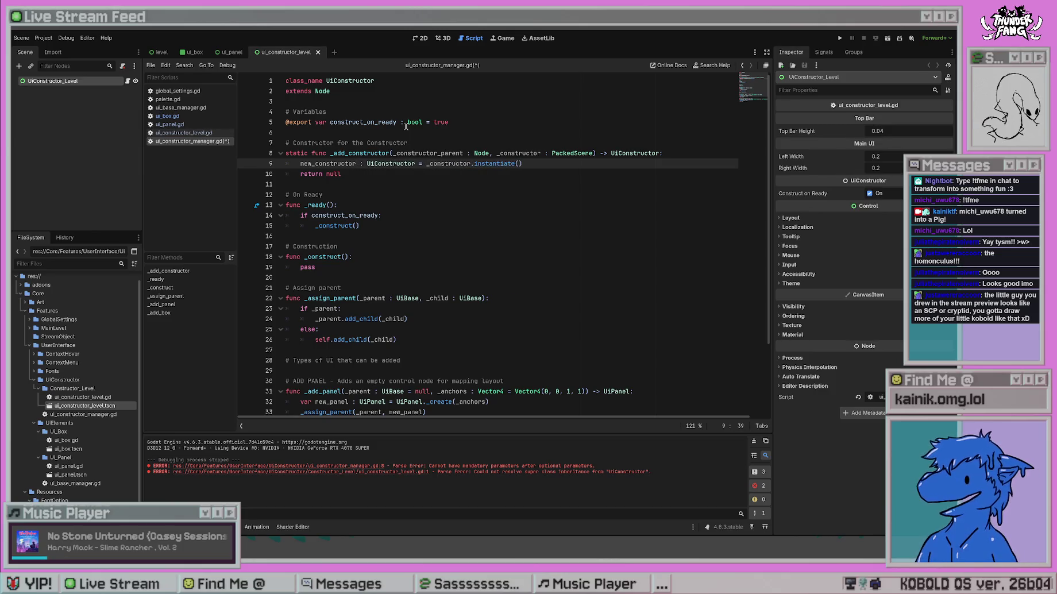
pyautogui.click(406, 122)
pyautogui.hotkey('ctrl', 's')
# Compare the manager script's parse error against ui_box.gd.
pyautogui.hotkey('alt', 'Left')
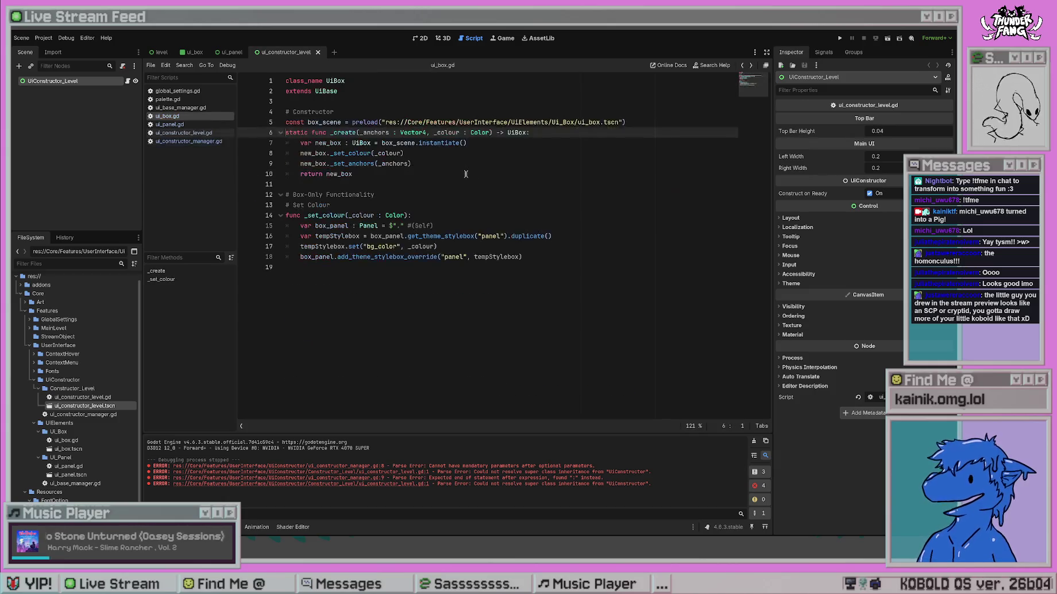
pyautogui.hotkey('alt', 'Right')
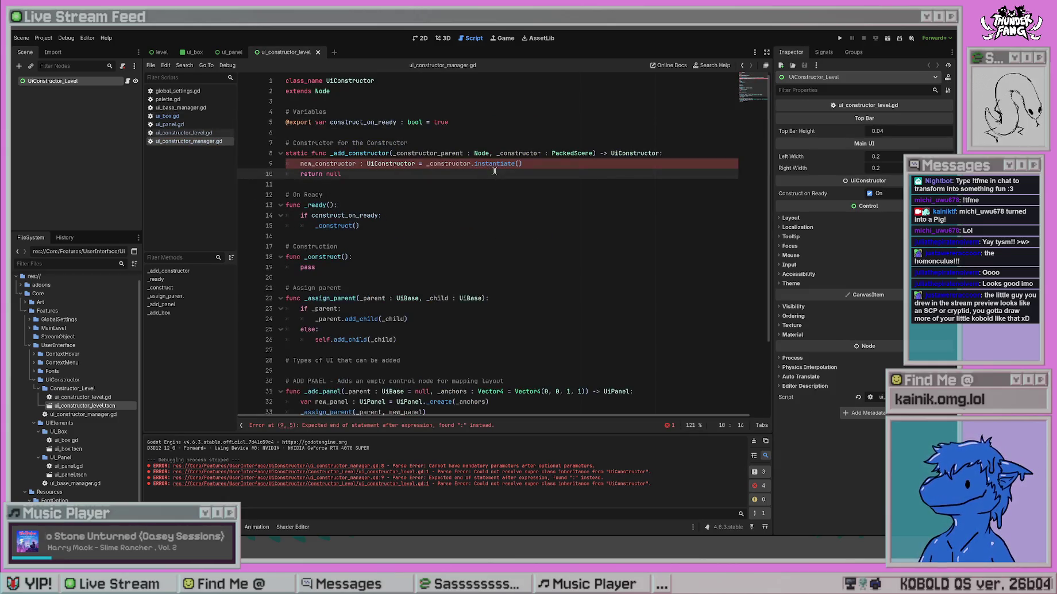
pyautogui.hotkey('alt', 'Left')
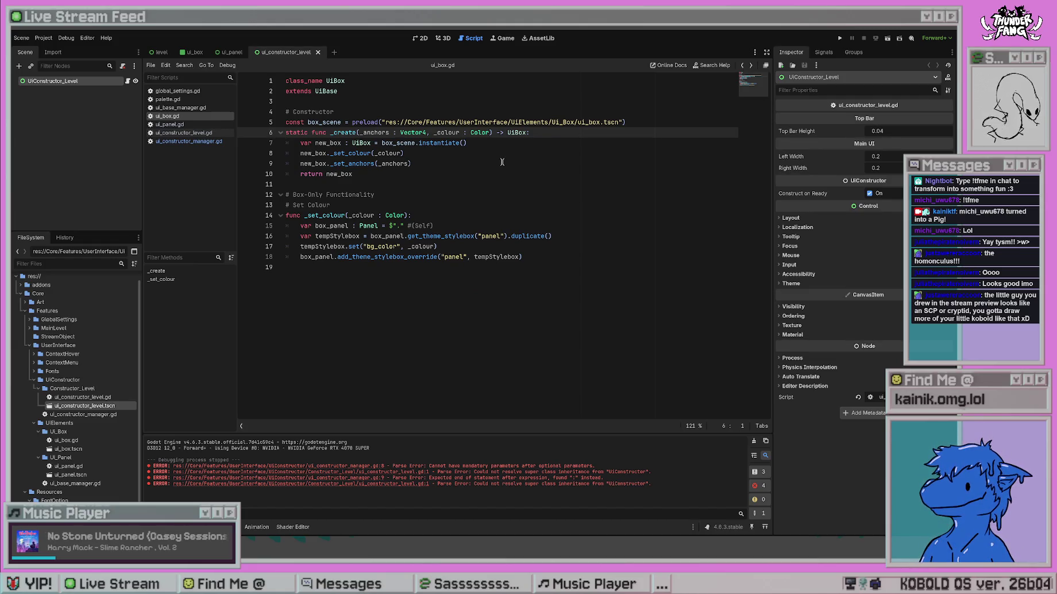
pyautogui.hotkey('alt', 'Right')
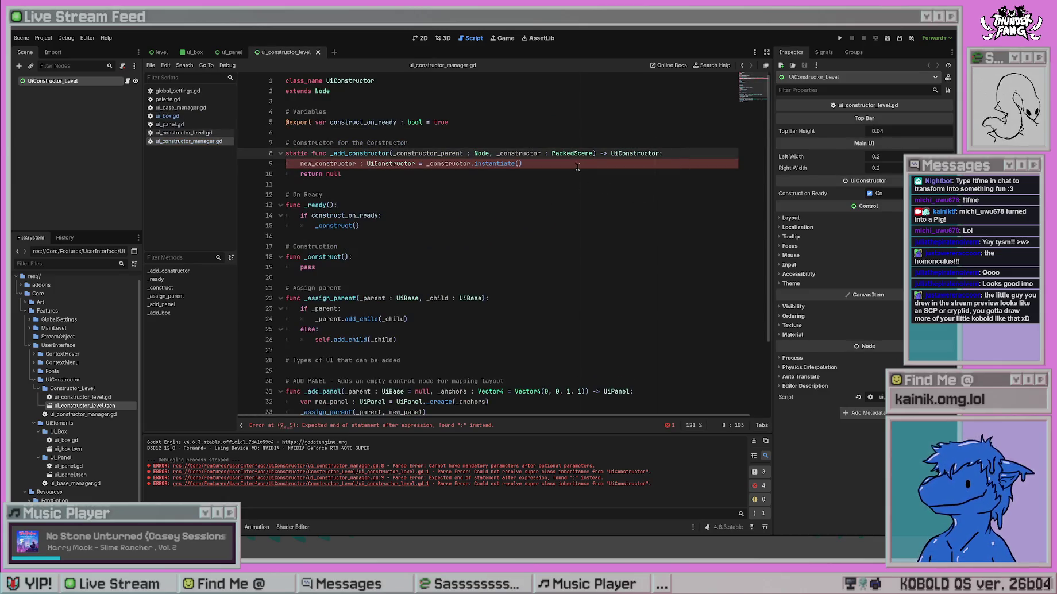
pyautogui.hotkey('alt', 'Left')
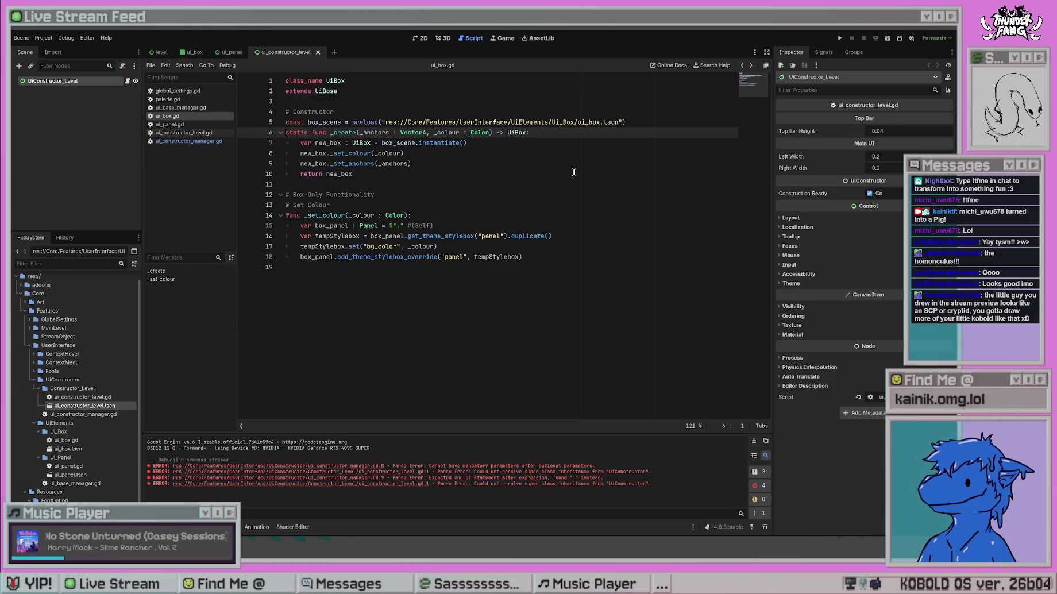
pyautogui.hotkey('alt', 'Right')
pyautogui.click(510, 185)
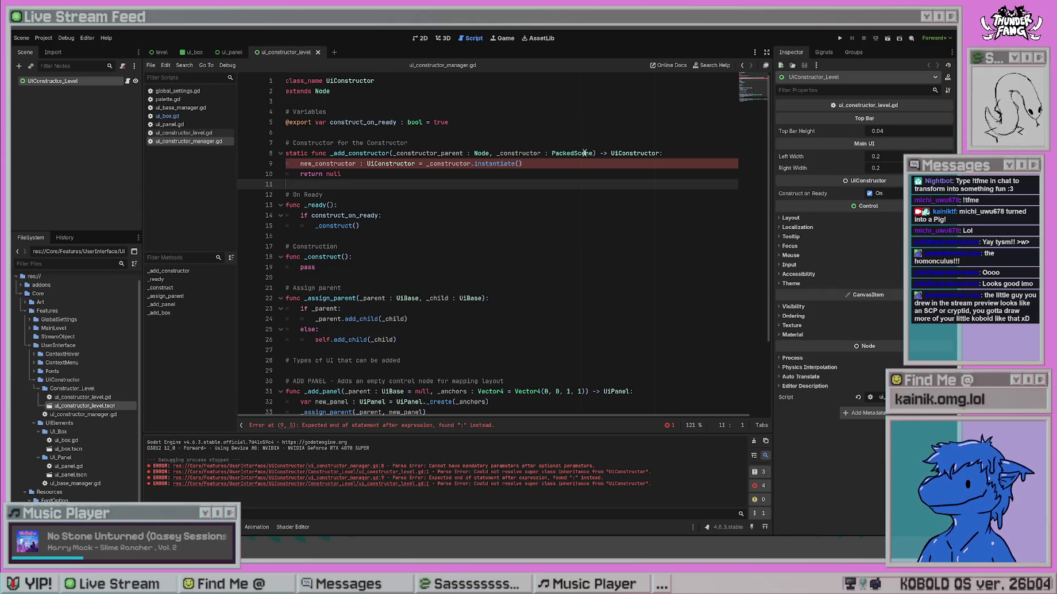
# Try a PackedScene[UiConstructor] type hint on line 8, then revert it to plain PackedScene.
pyautogui.click(593, 153)
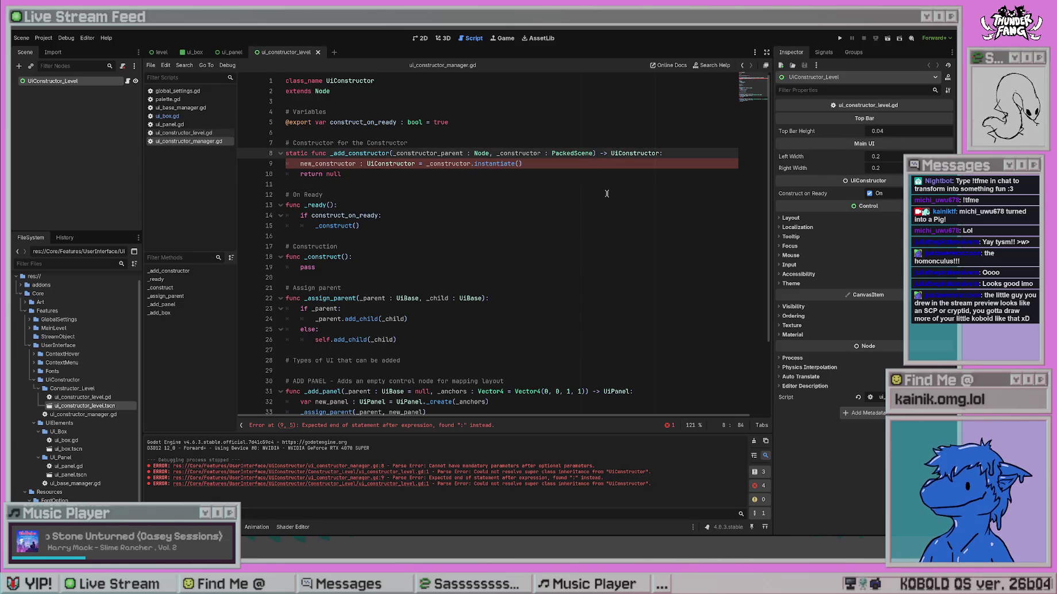
pyautogui.write('[UiConstructor')
pyautogui.click(607, 193)
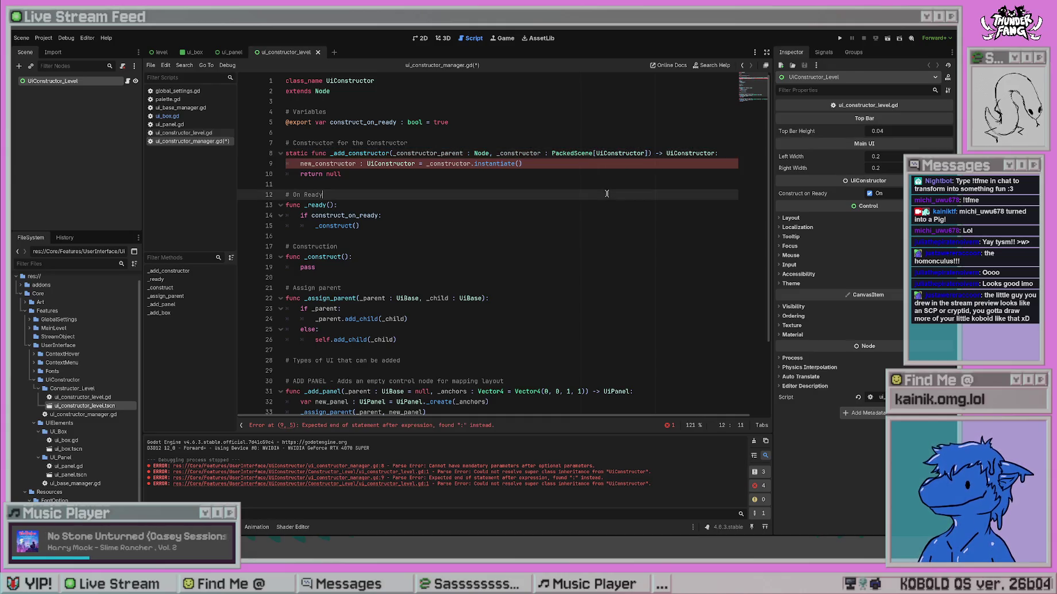
pyautogui.hotkey('ctrl', 's')
pyautogui.click(558, 180)
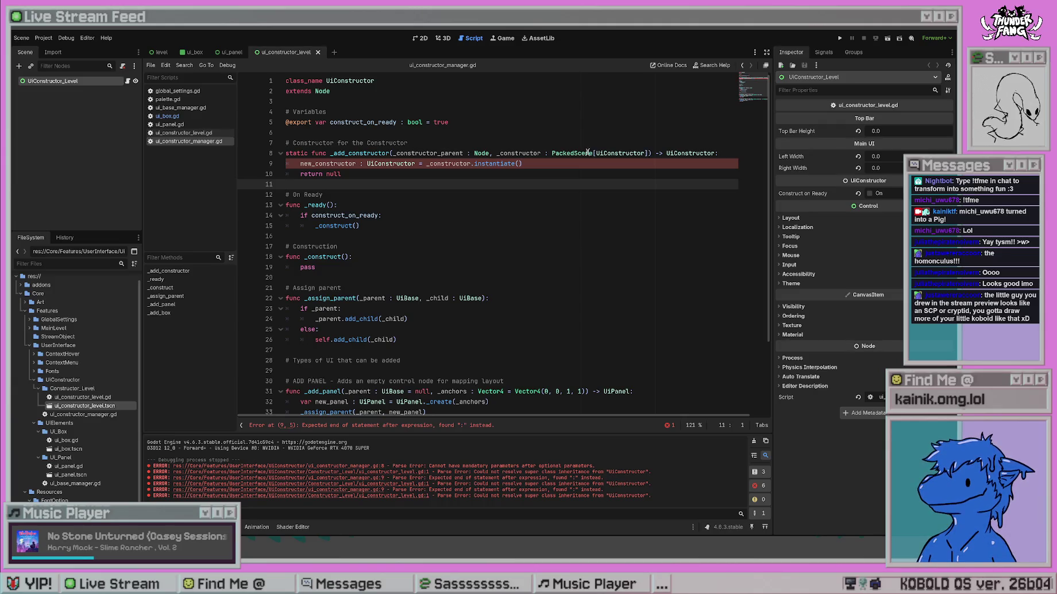
pyautogui.moveTo(648, 153); pyautogui.dragTo(552, 152)
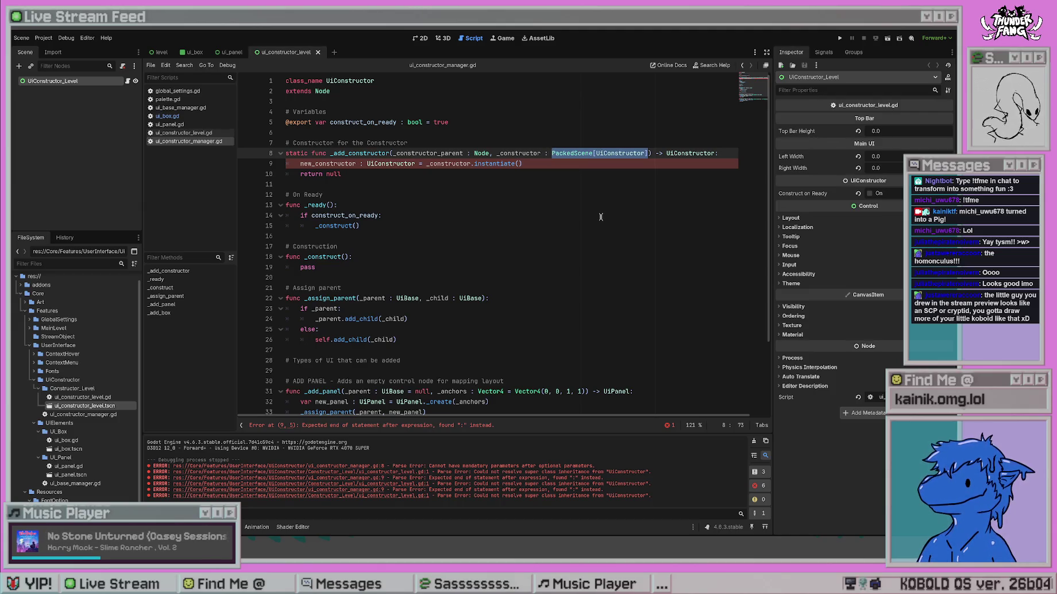
pyautogui.write('PackedScene')
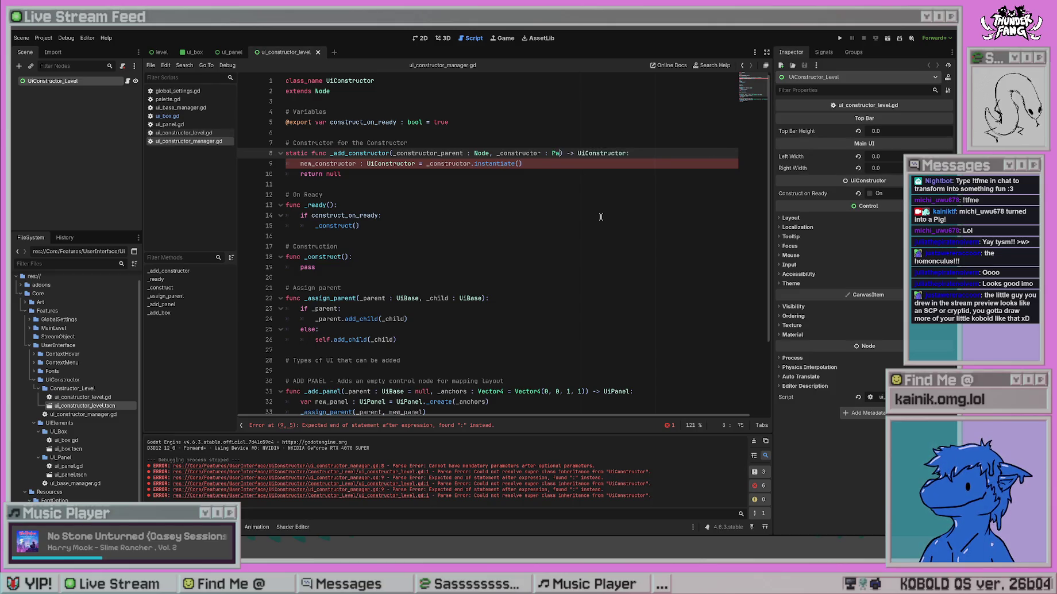
# Prefix line 9's new_constructor with var, keeping its ': UiConstructor' type, and save.
pyautogui.click(601, 217)
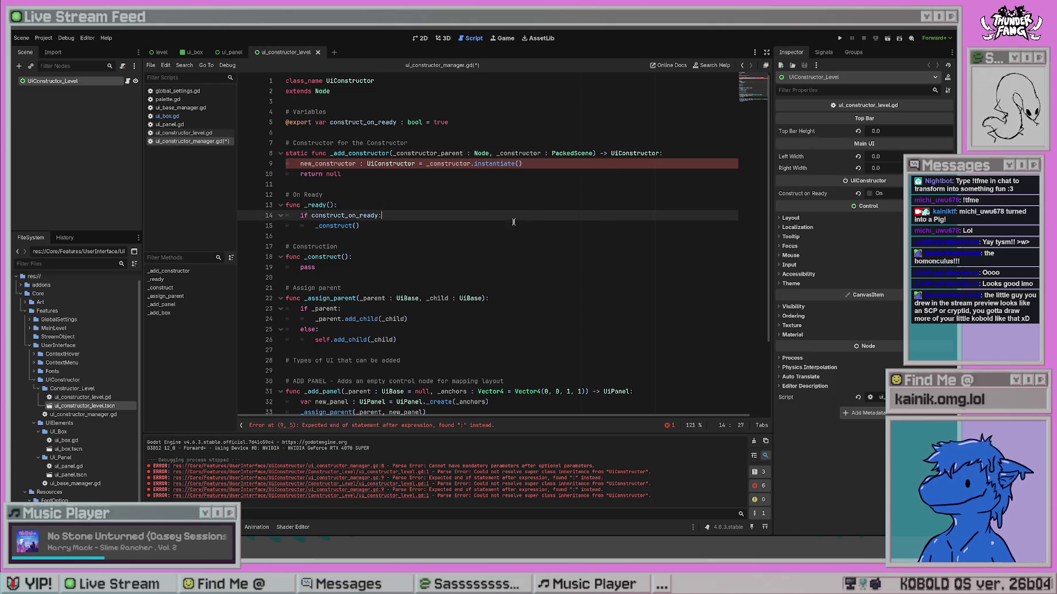
pyautogui.moveTo(426, 164)
pyautogui.mouseDown()
pyautogui.moveTo(310, 164)
pyautogui.moveTo(360, 164)
pyautogui.mouseUp()
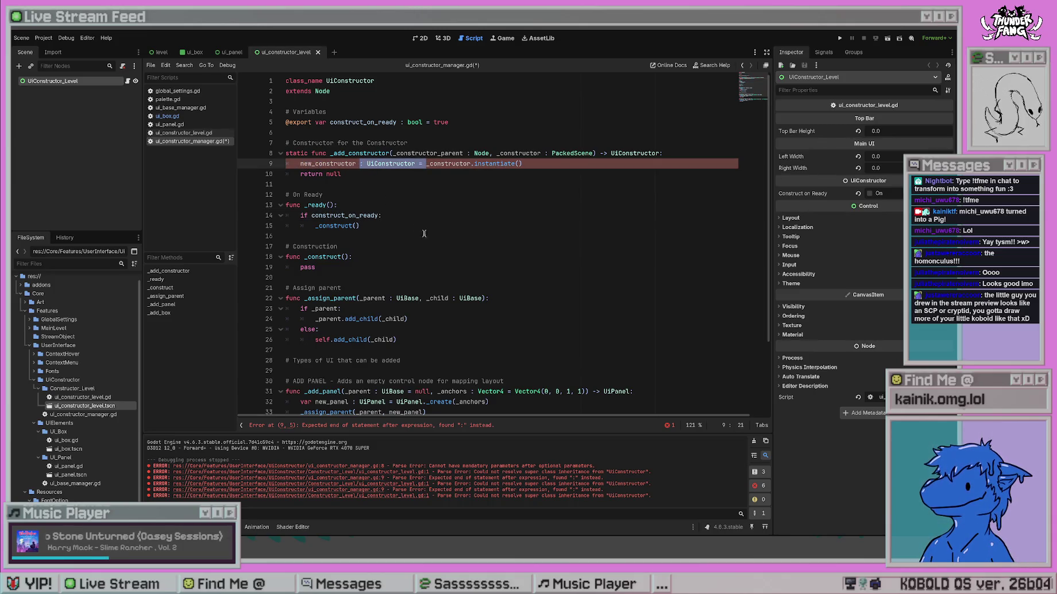
pyautogui.write('=')
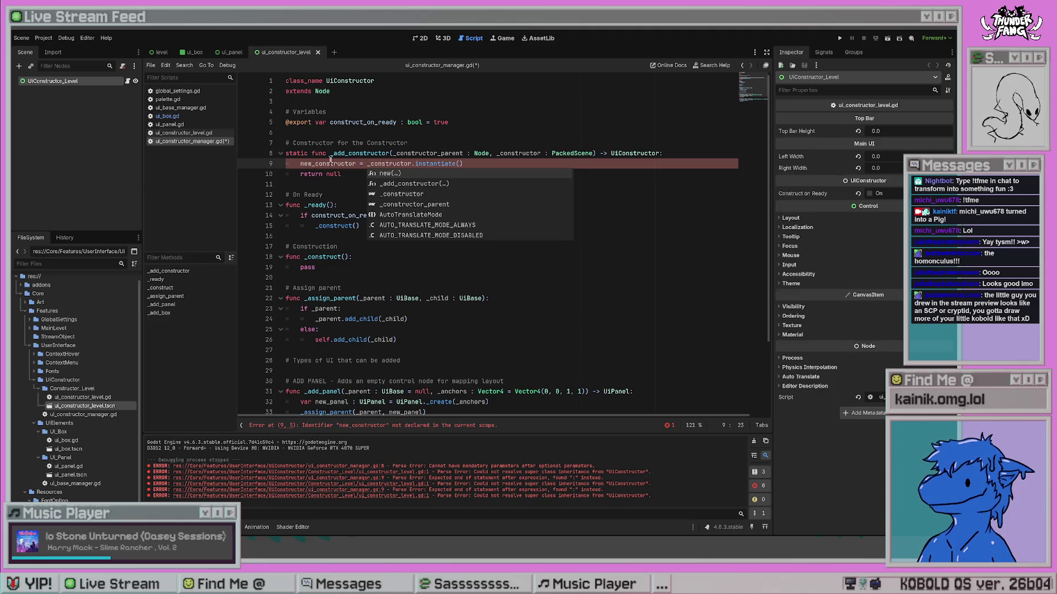
pyautogui.hotkey('ctrl', 'z')
pyautogui.click(300, 163)
pyautogui.write('var')
pyautogui.click(480, 176)
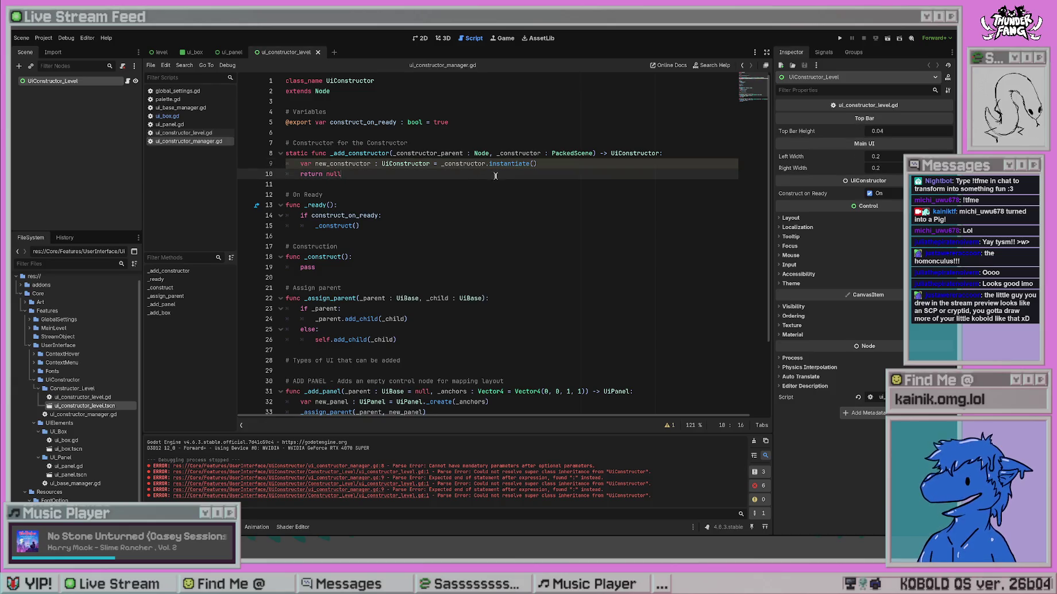
pyautogui.click(532, 226)
pyautogui.hotkey('ctrl', 's')
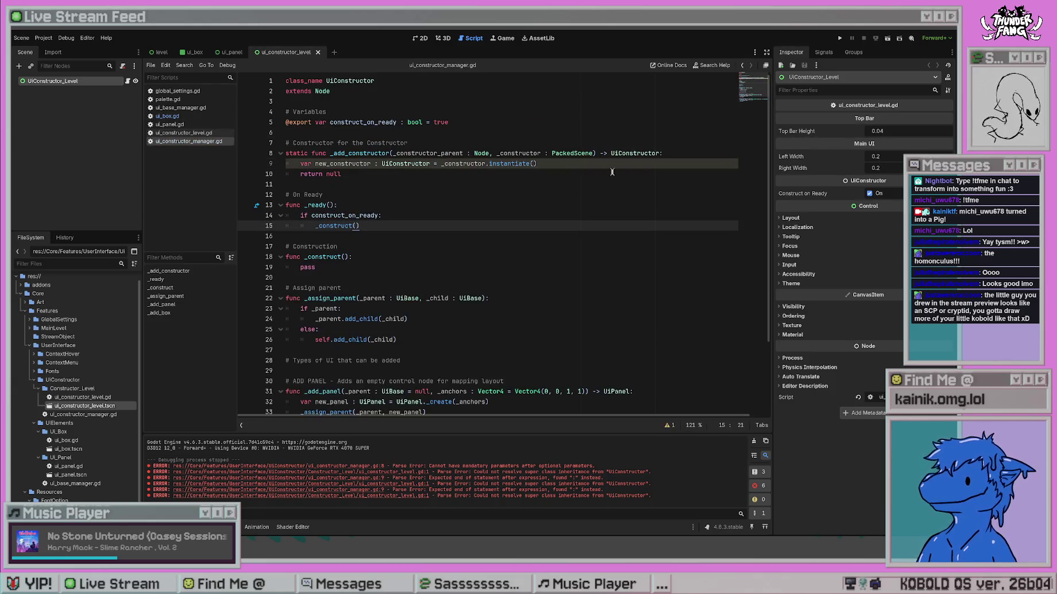
pyautogui.click(595, 154)
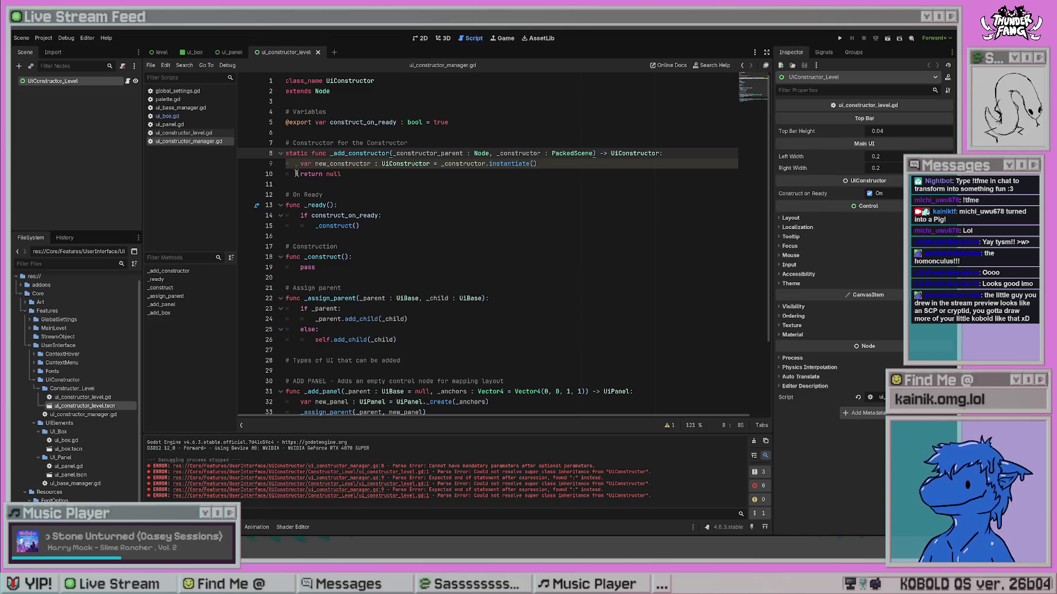
pyautogui.press('Down')
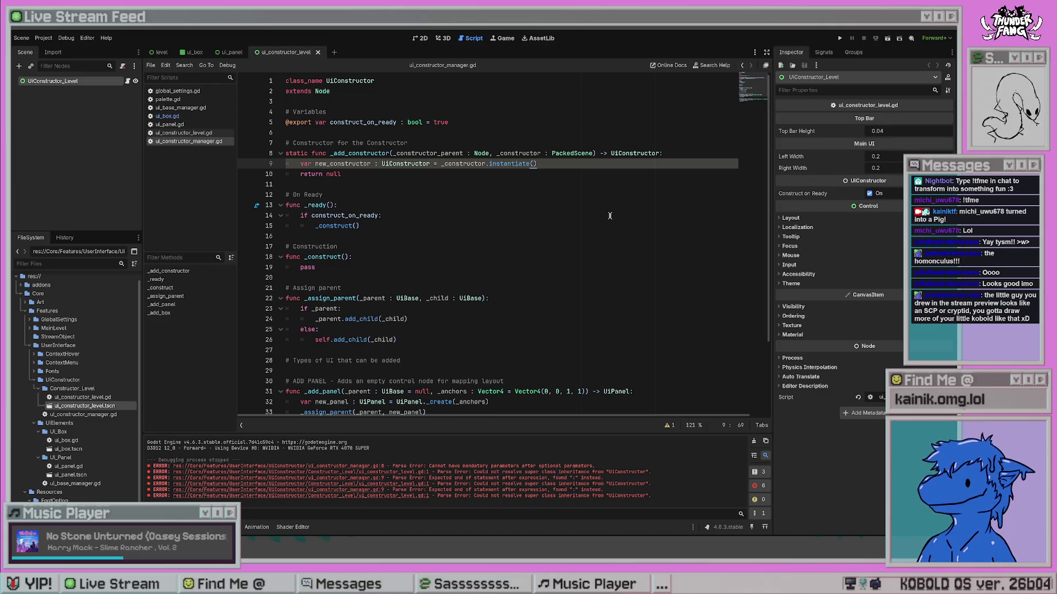
# Add an 'if _constructor_parent:' condition below the instantiate line.
pyautogui.press('Return')
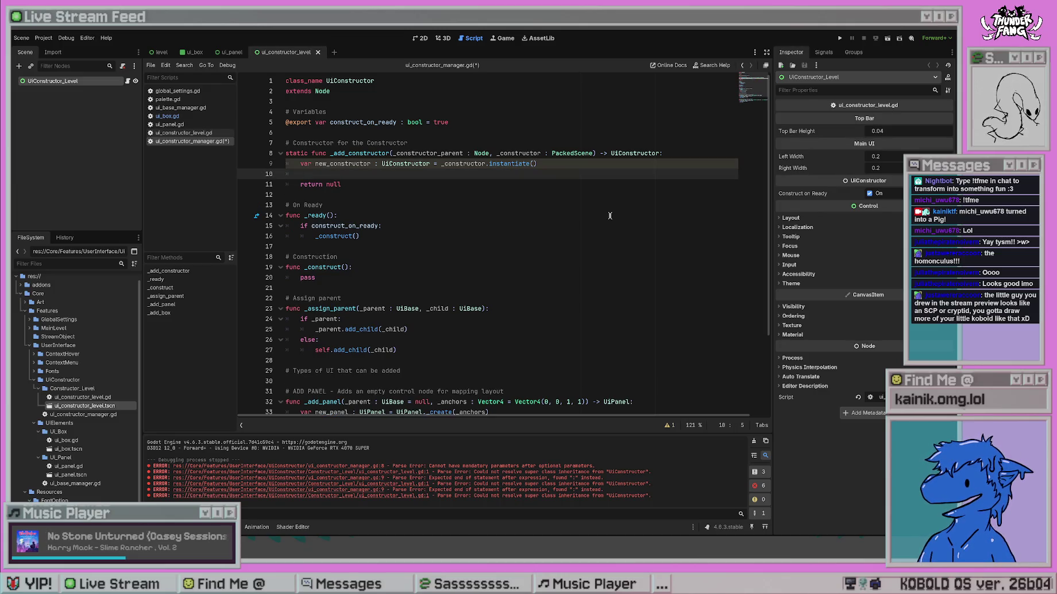
pyautogui.write('ifconstructo')
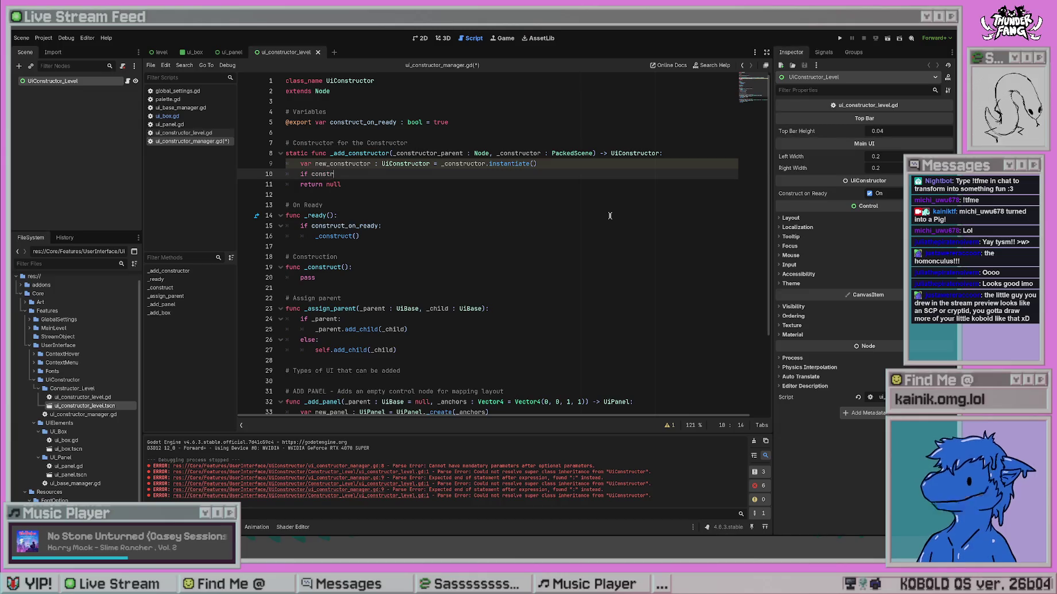
pyautogui.press('BackSpace')
pyautogui.press('BackSpace')
pyautogui.press('BackSpace')
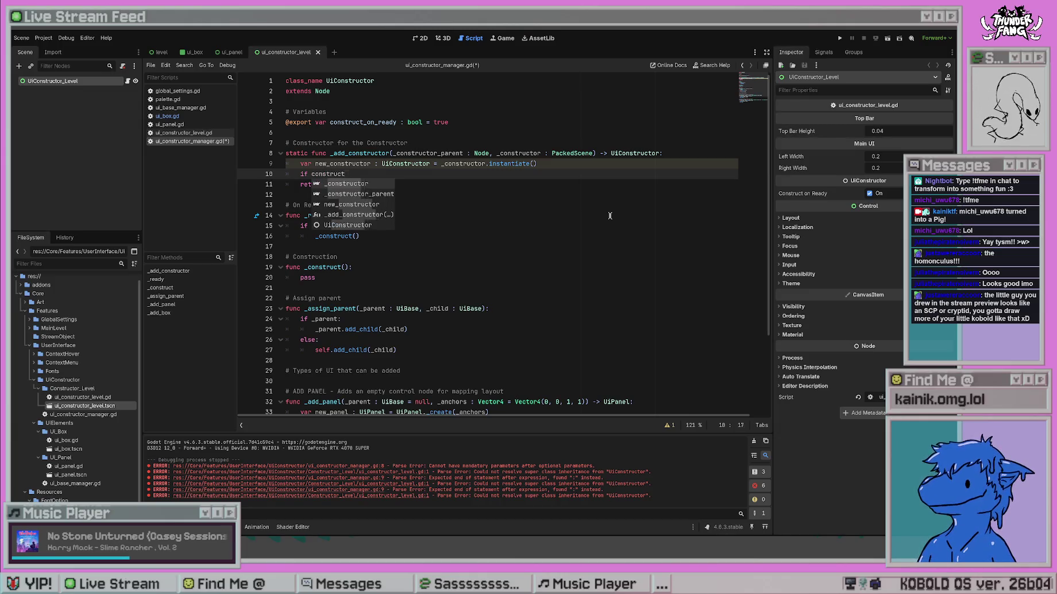
pyautogui.write('_constructor_parent')
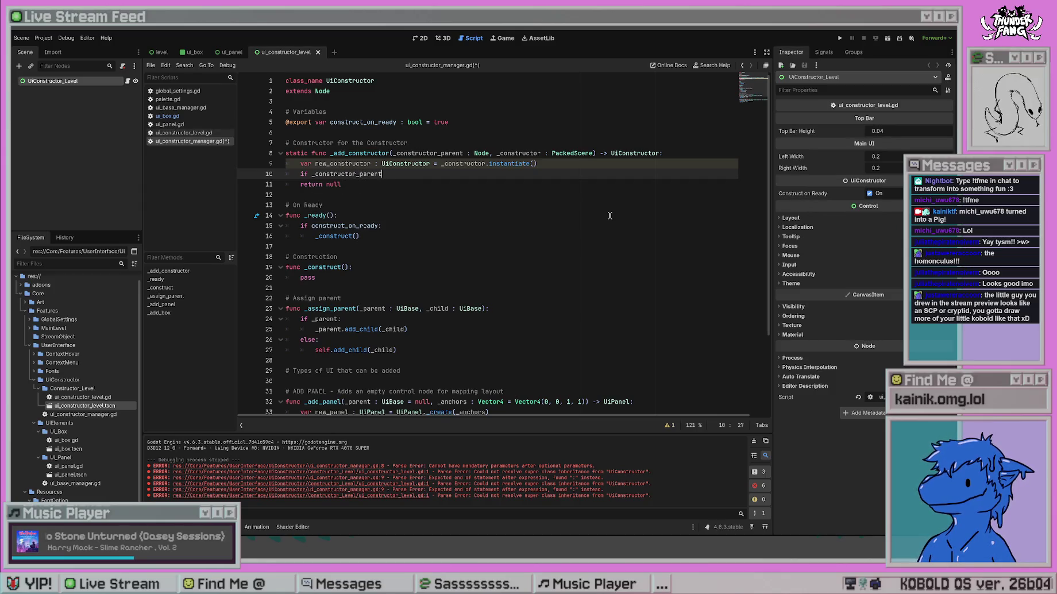
pyautogui.hotkey('shift', 'Up')
pyautogui.hotkey('shift', 'End')
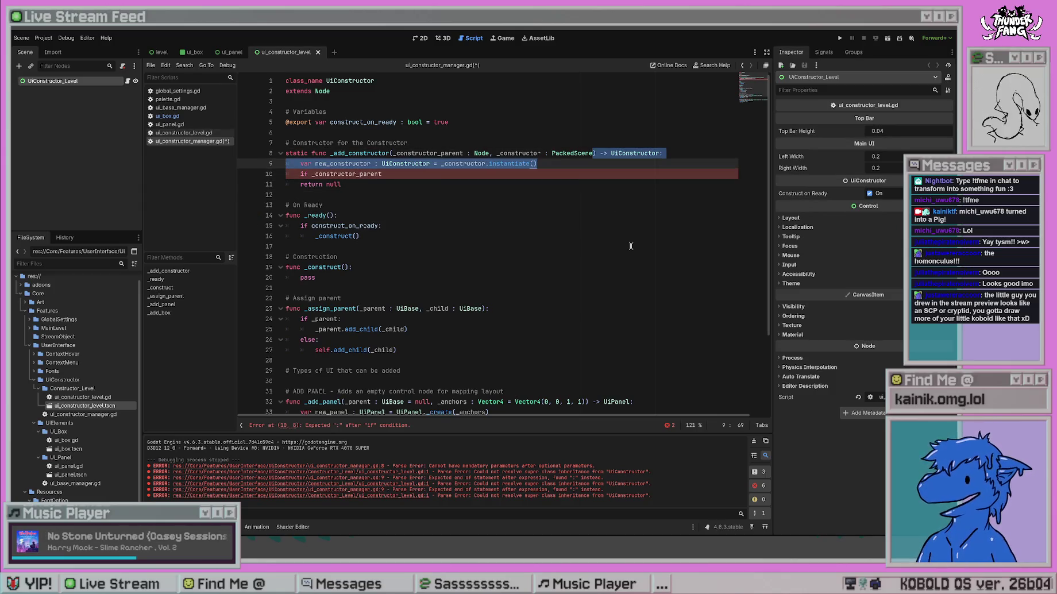
pyautogui.press('Up')
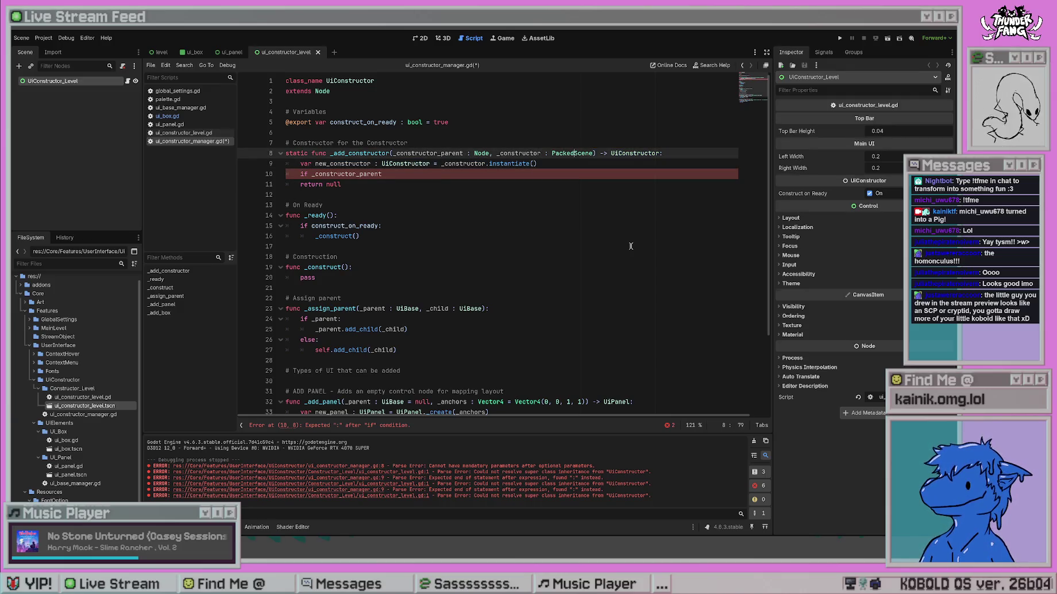
pyautogui.write(',')
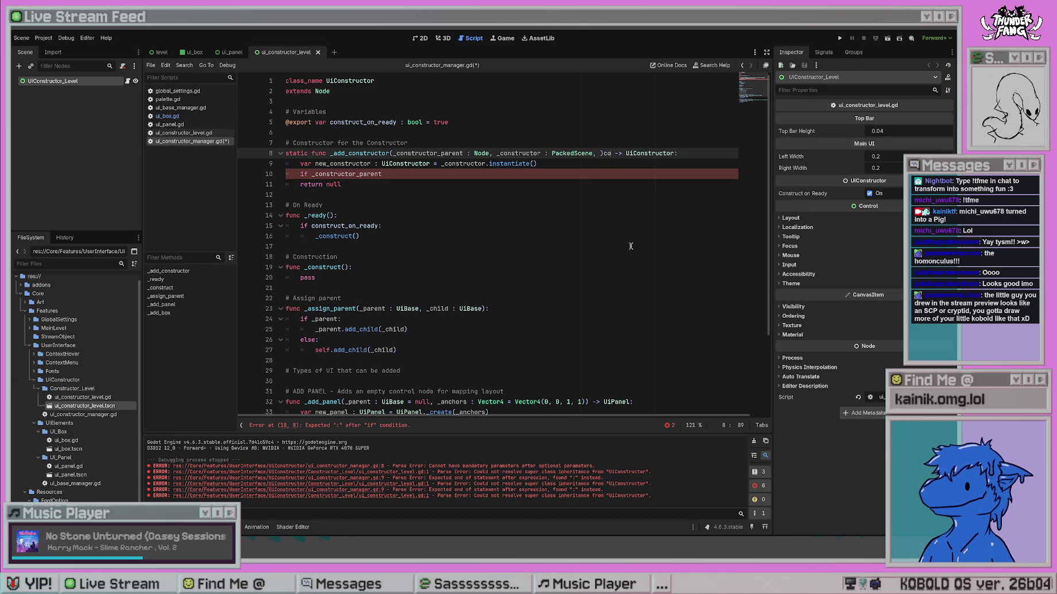
pyautogui.press('BackSpace')
pyautogui.press('BackSpace')
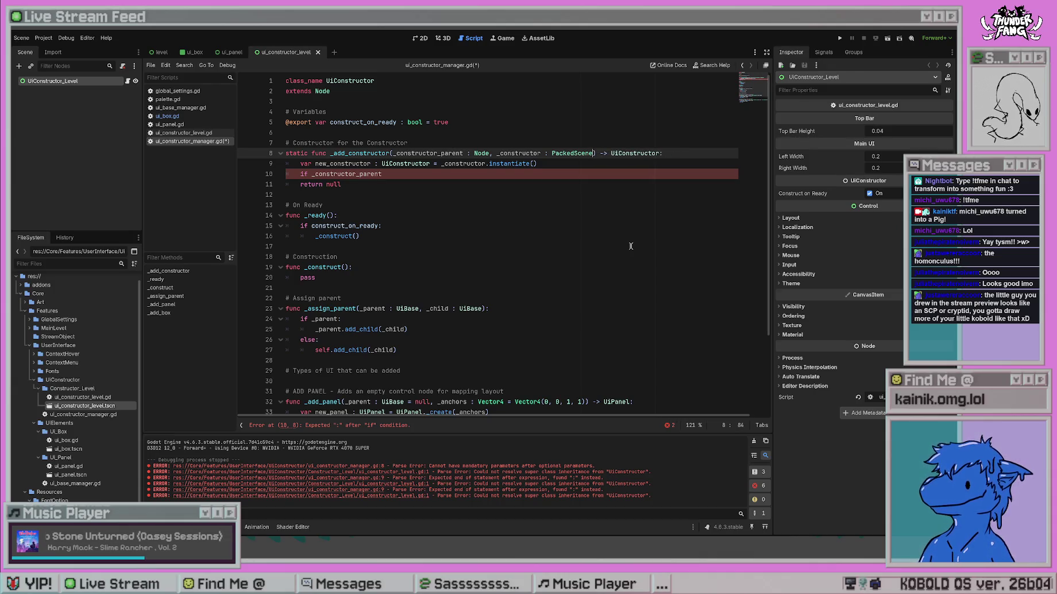
pyautogui.click(631, 246)
pyautogui.press('Up')
pyautogui.press('Up')
pyautogui.press('Up')
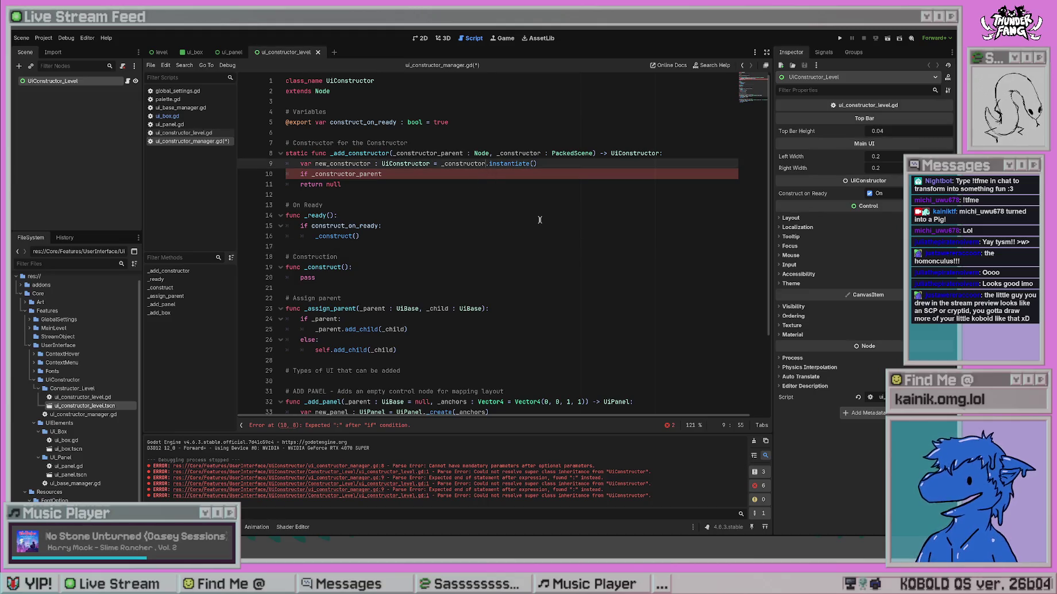
pyautogui.click(426, 173)
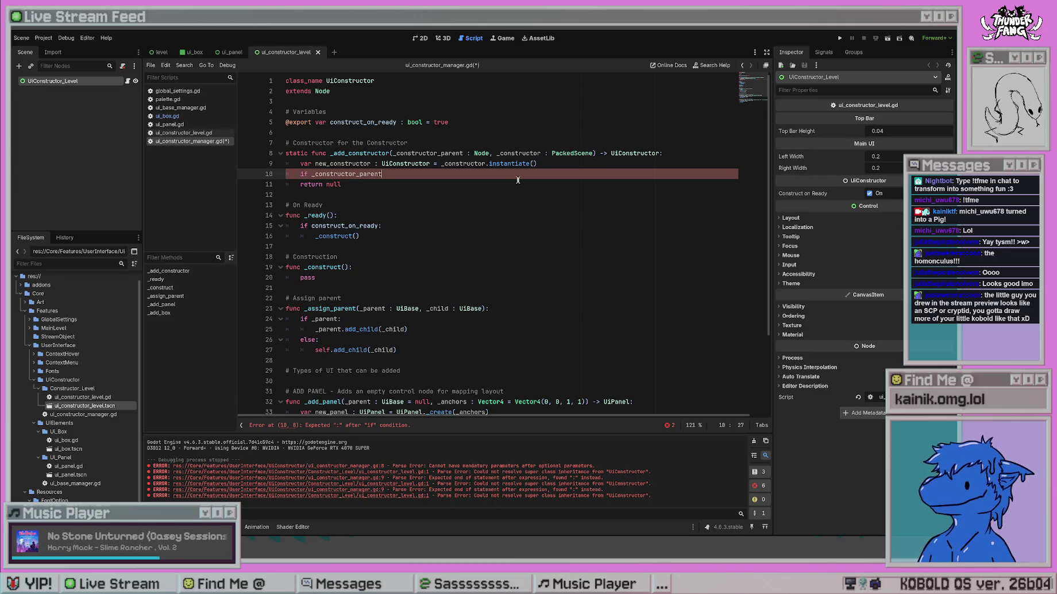
pyautogui.write(':')
pyautogui.press('Return')
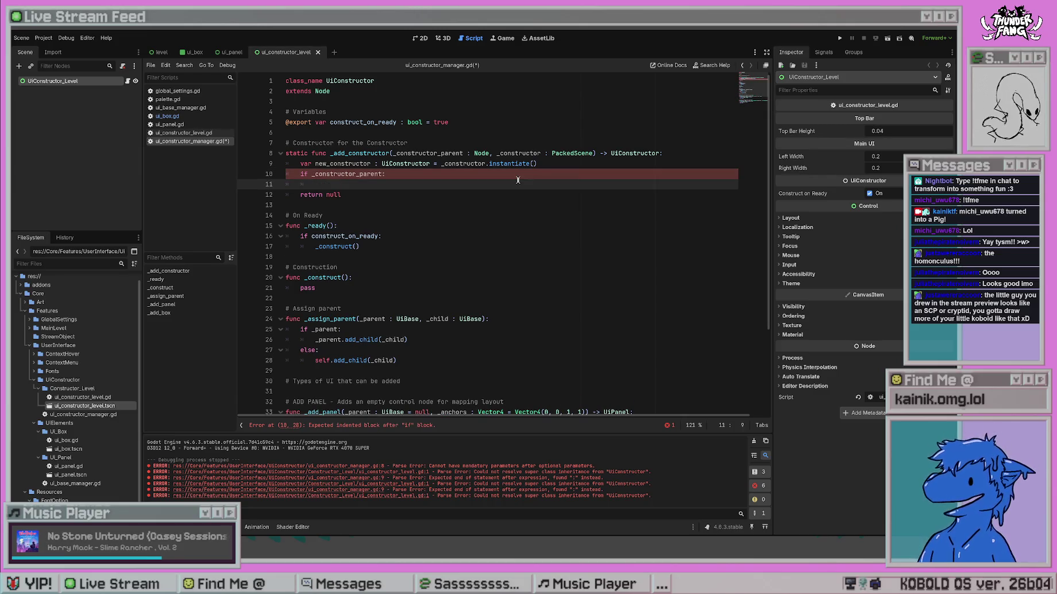
# Inside the if, call _constructor_parent.add_child(new_constructor).
pyautogui.write('new_constructor.')
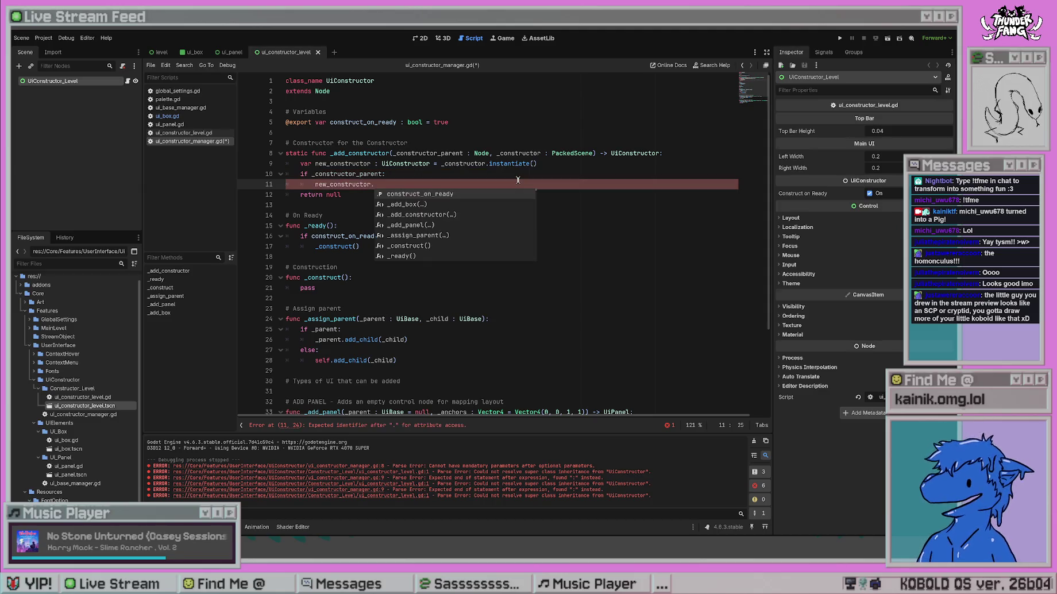
pyautogui.press('BackSpace')
pyautogui.hotkey('ctrl', 'BackSpace')
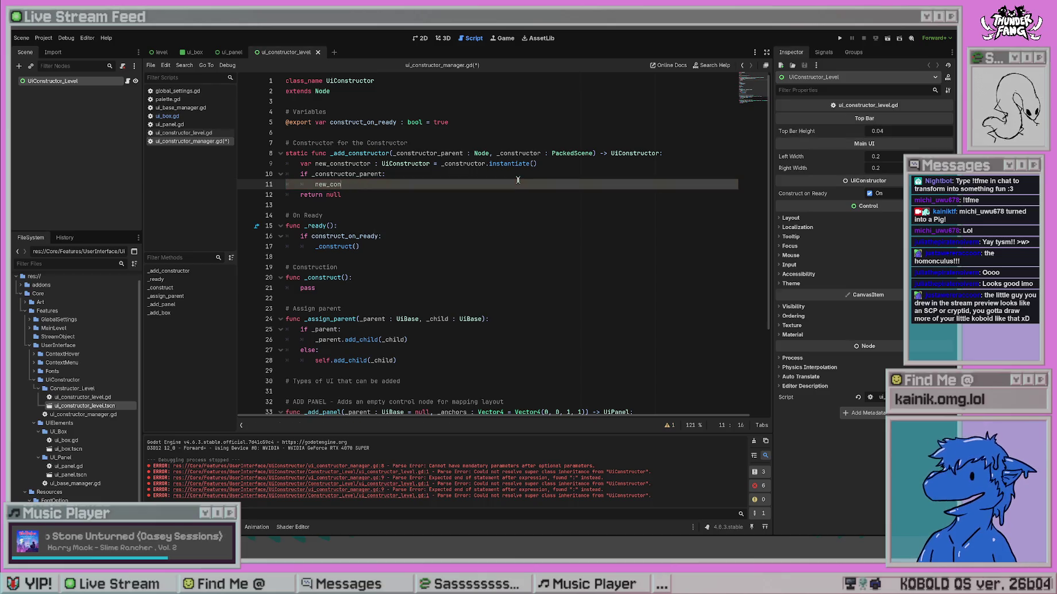
pyautogui.write('_constructor')
pyautogui.press('Return')
pyautogui.write('.ad')
pyautogui.press('Return')
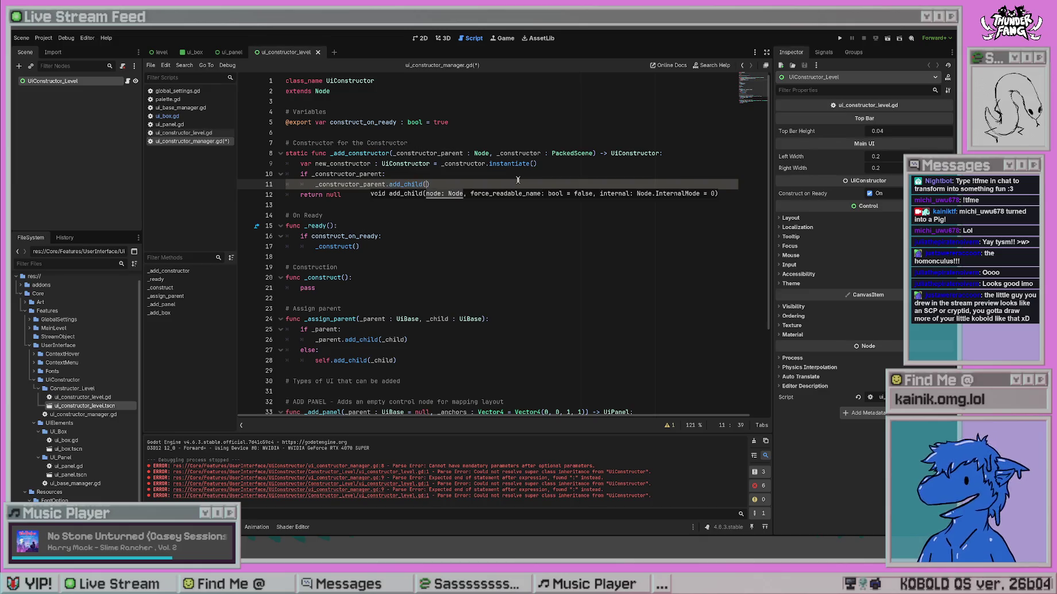
pyautogui.press('BackSpace')
pyautogui.press('BackSpace')
pyautogui.press('BackSpace')
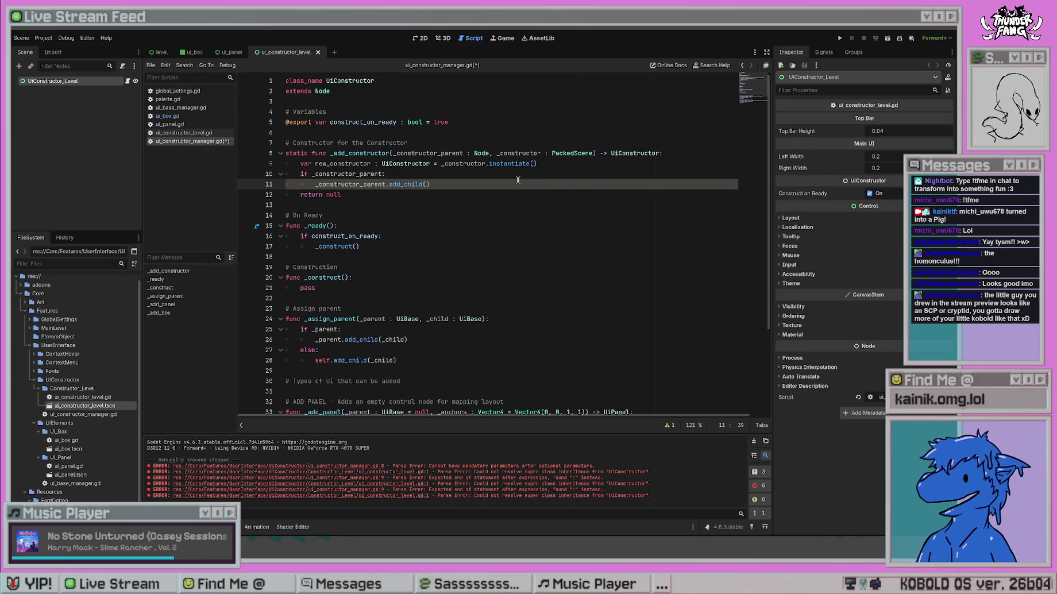
pyautogui.write('new_constructor')
# Add an else branch that calls self.add_child(new_constructor).
pyautogui.press('Return')
pyautogui.press('Return')
pyautogui.press('BackSpace')
pyautogui.press('BackSpace')
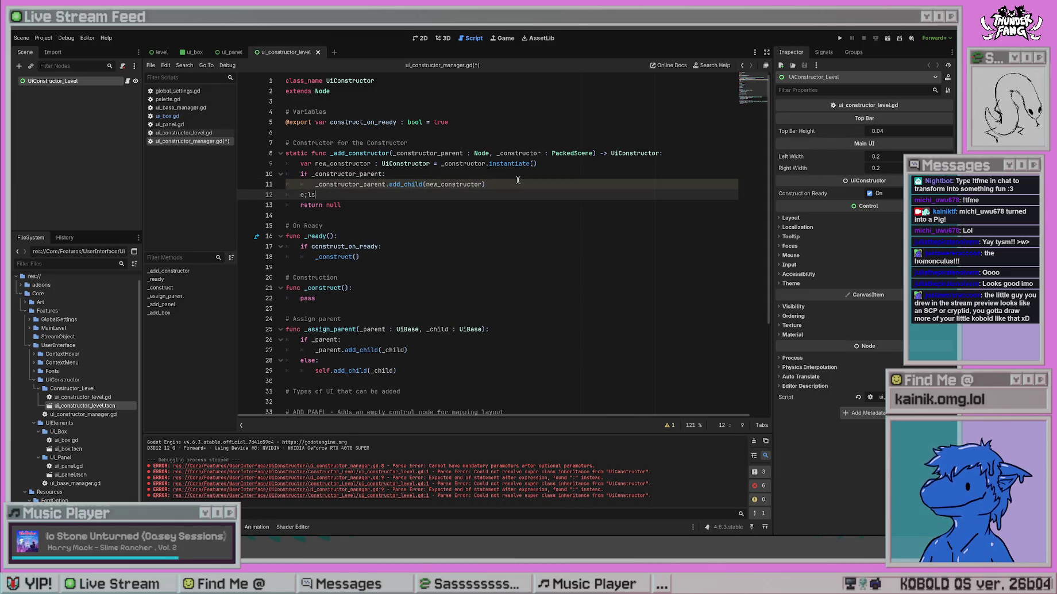
pyautogui.write('e;se')
pyautogui.press('Return')
pyautogui.press('Up')
pyautogui.press('BackSpace')
pyautogui.press('BackSpace')
pyautogui.press('BackSpace')
pyautogui.write('lse')
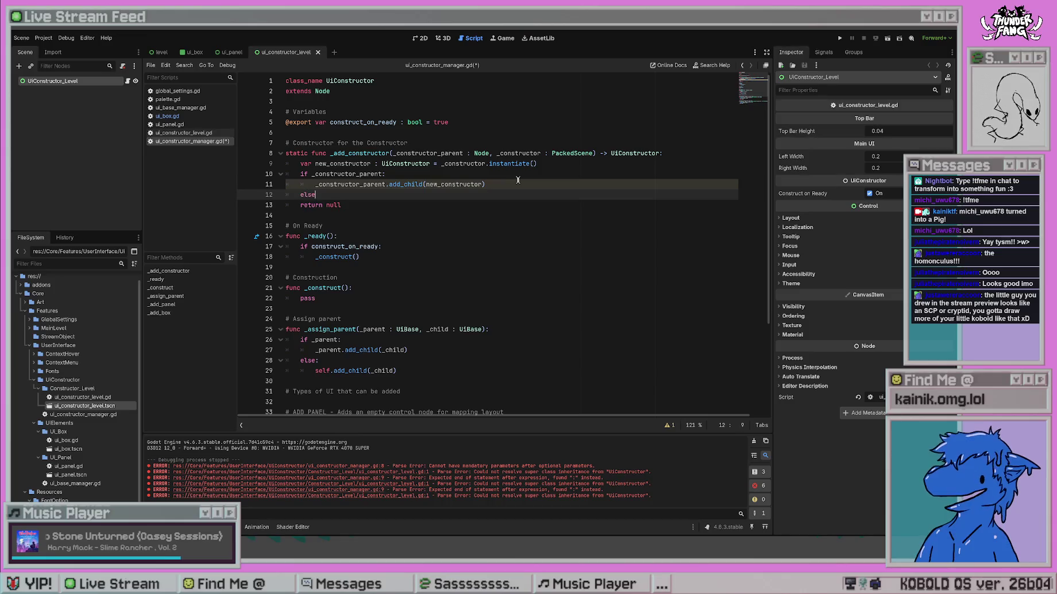
pyautogui.press('Down')
pyautogui.press('Tab')
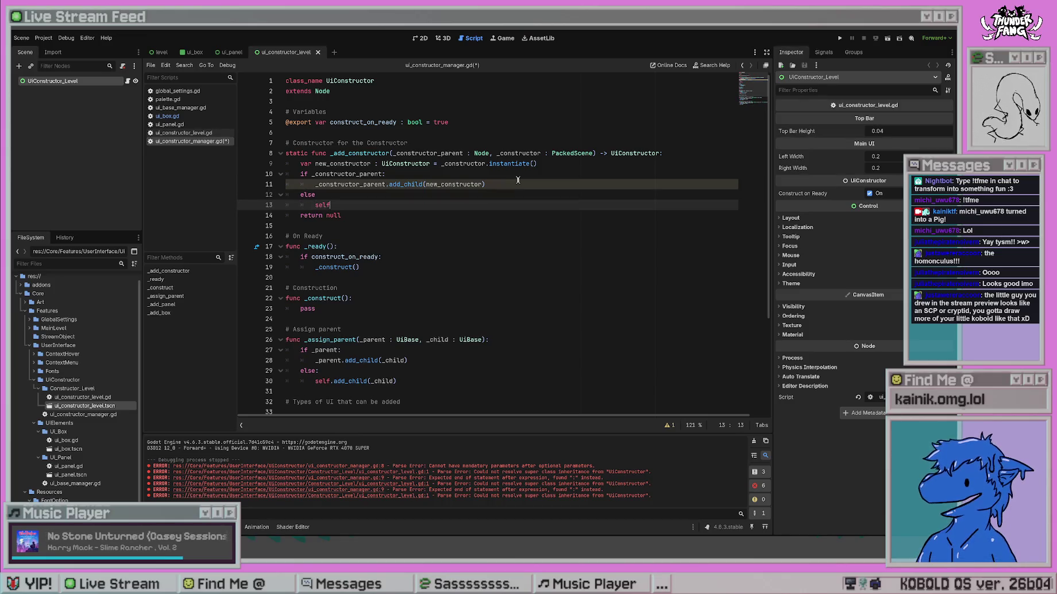
pyautogui.write('self.add_')
pyautogui.press('Return')
pyautogui.write('new_constructor')
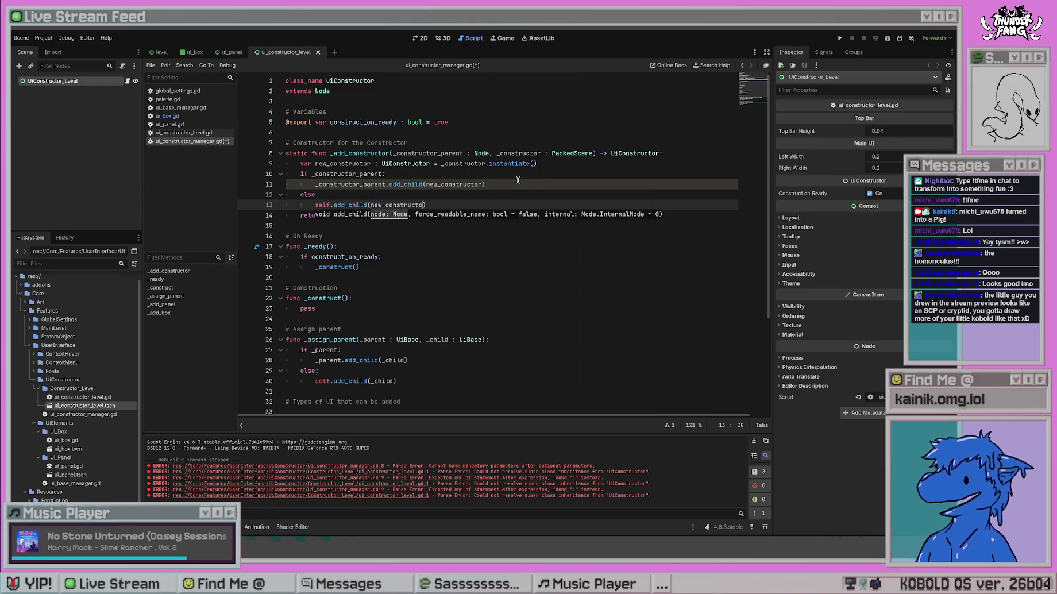
pyautogui.click(517, 180)
# Replace 'return null' with 'return new_constructor', add the else colon, and save.
pyautogui.press('Down')
pyautogui.press('Down')
pyautogui.press('Down')
pyautogui.press('BackSpace')
pyautogui.press('BackSpace')
pyautogui.press('BackSpace')
pyautogui.write('new')
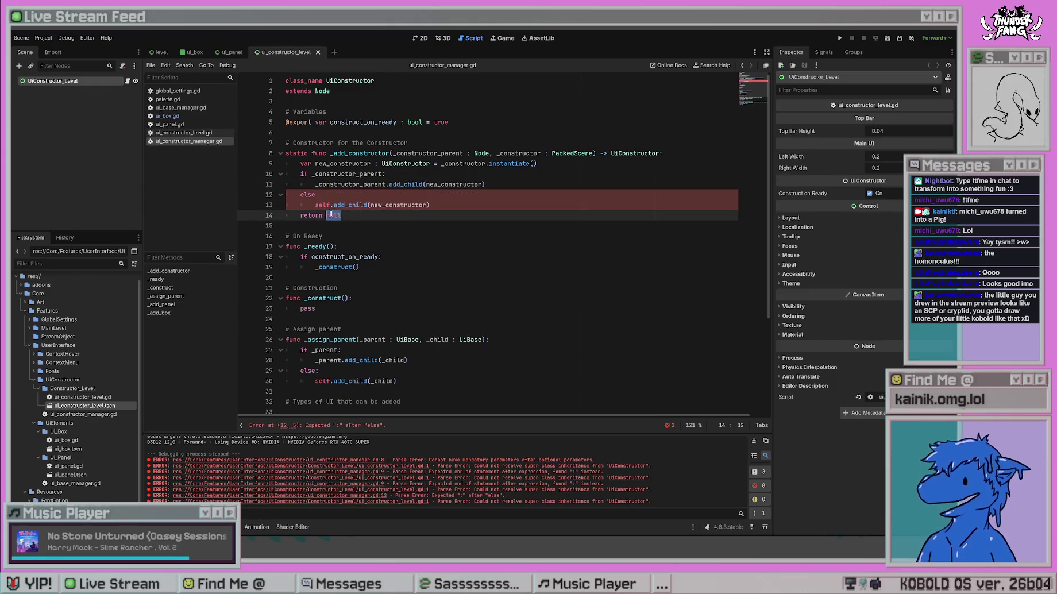
pyautogui.write('+')
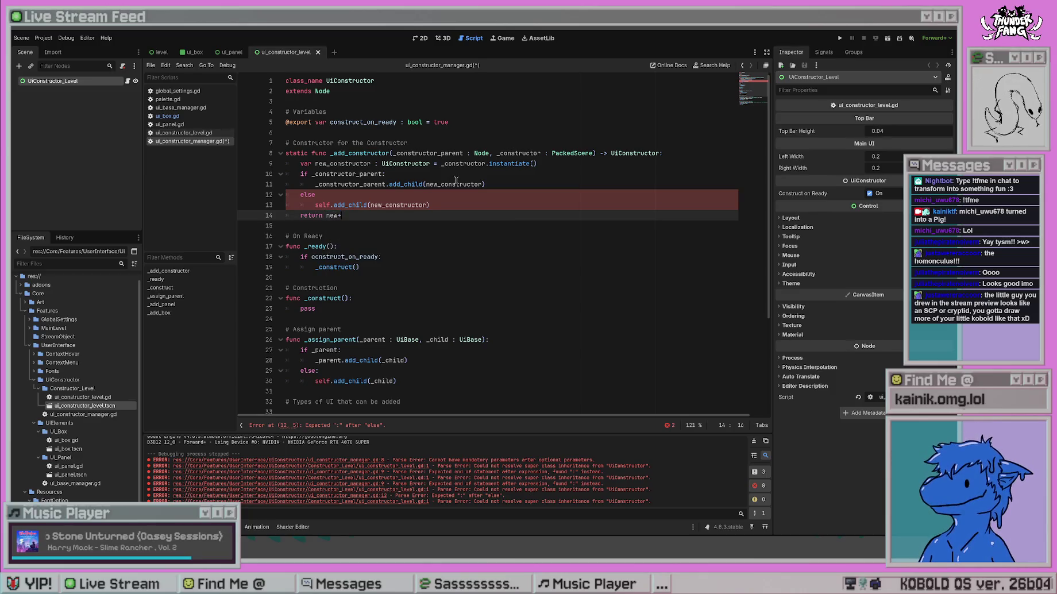
pyautogui.write('onstruc')
pyautogui.press('Return')
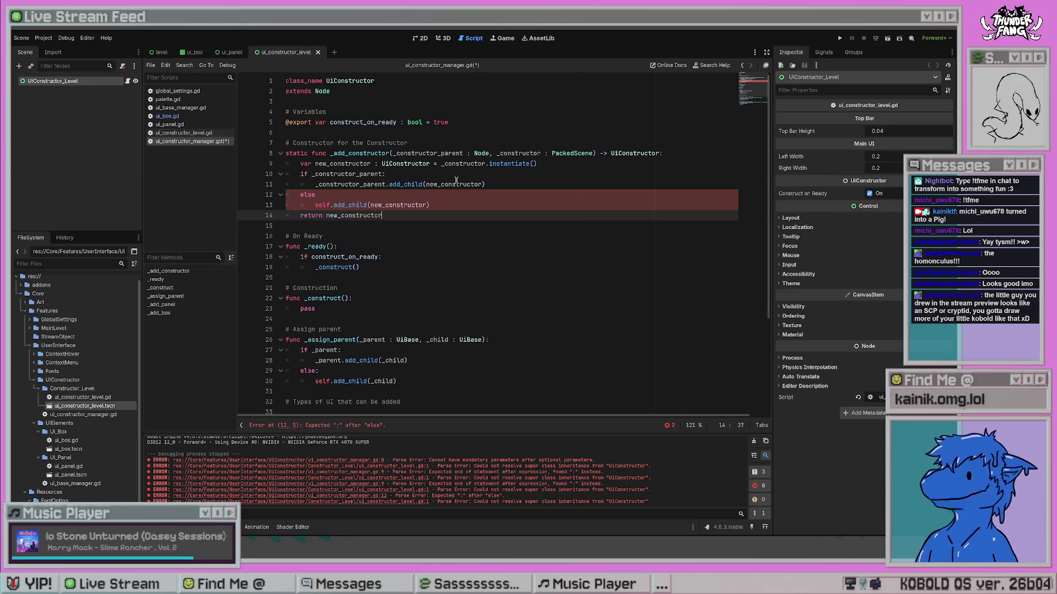
pyautogui.press('Up')
pyautogui.press('Up')
pyautogui.write(':')
pyautogui.hotkey('ctrl', 's')
pyautogui.press('Down')
pyautogui.press('Down')
pyautogui.press('Down')
pyautogui.press('End')
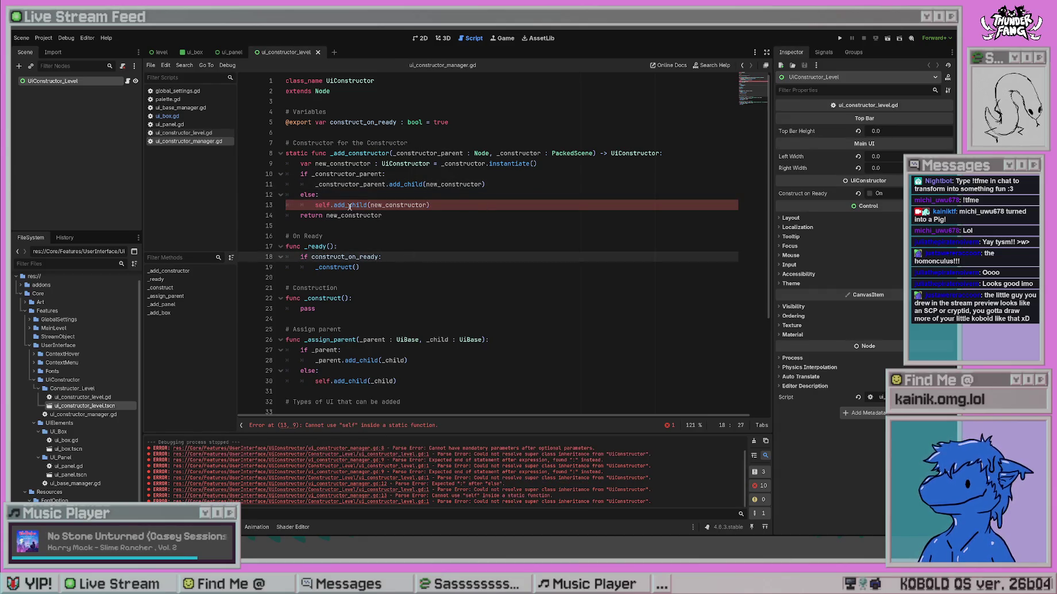
# Clear the debugger log and delete the 'static' keyword from _add_constructor's declaration on line 8.
pyautogui.click(489, 153)
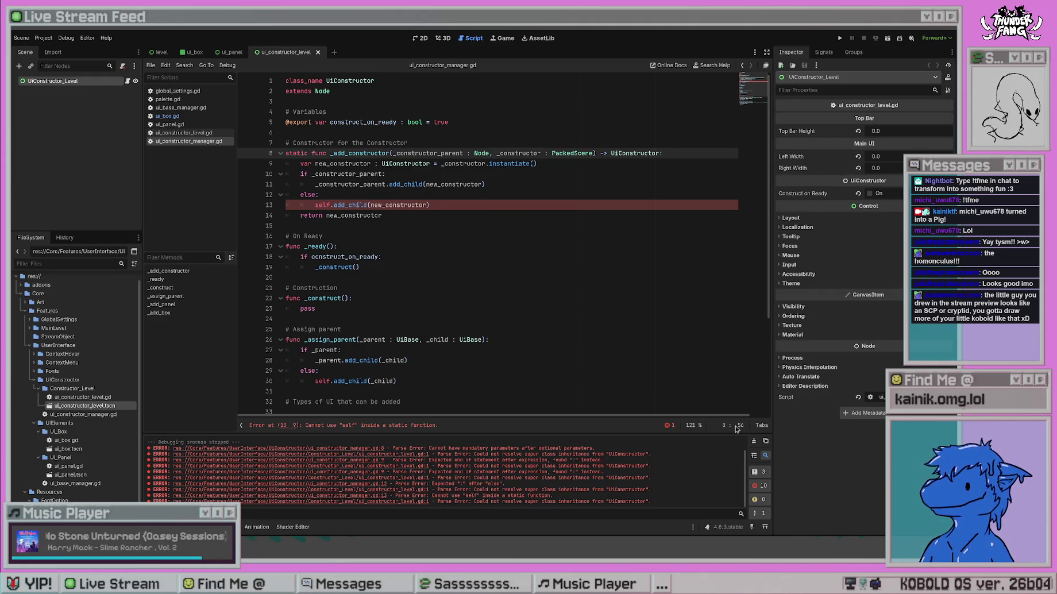
pyautogui.click(754, 441)
pyautogui.click(397, 215)
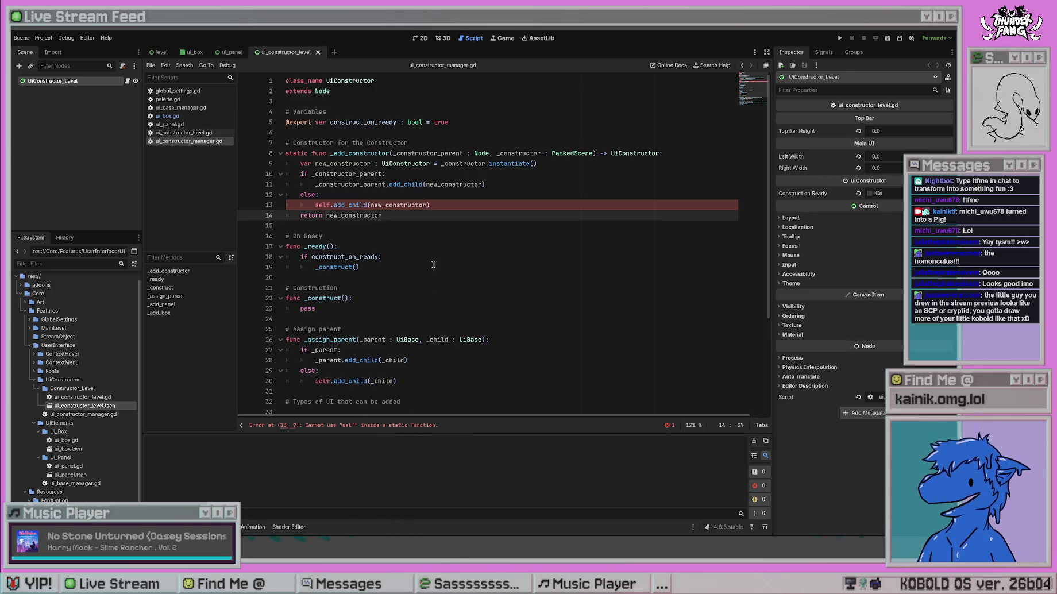
pyautogui.moveTo(431, 205); pyautogui.dragTo(277, 202)
pyautogui.click(468, 217)
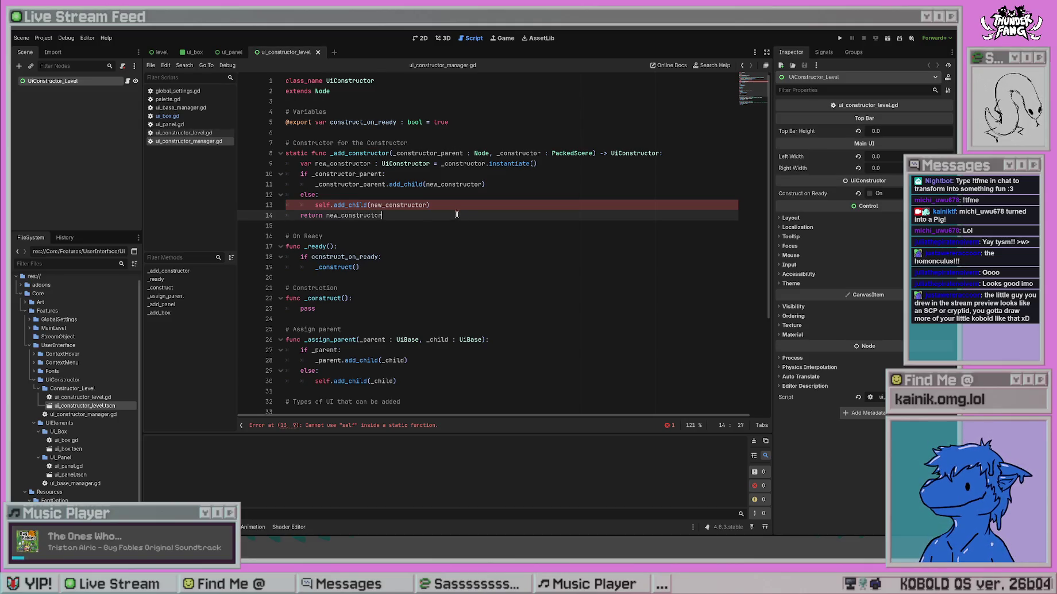
pyautogui.moveTo(311, 153); pyautogui.dragTo(287, 152)
pyautogui.press('Delete')
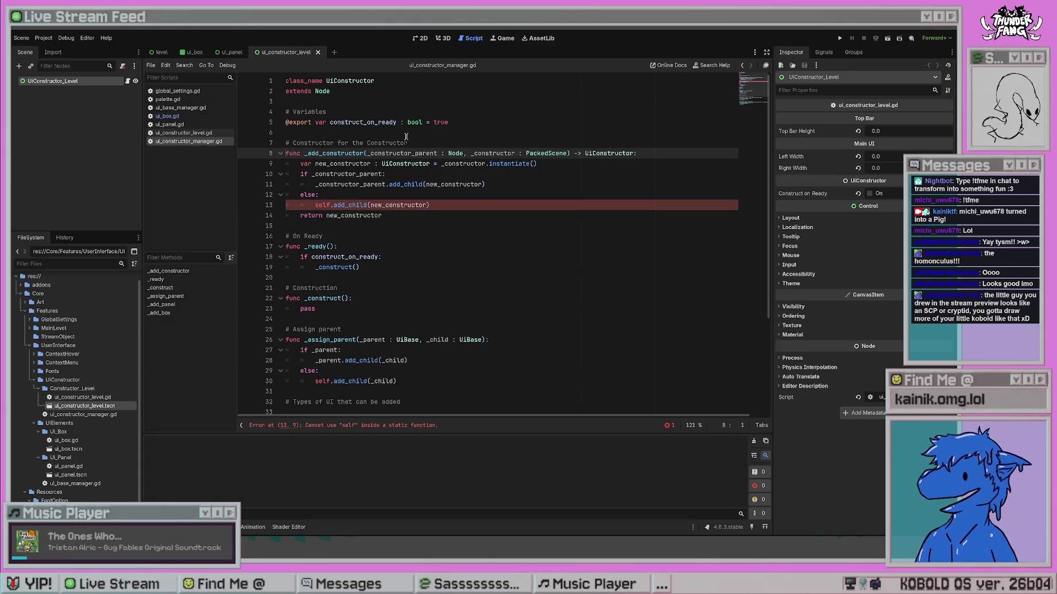
pyautogui.click(439, 195)
pyautogui.click(451, 224)
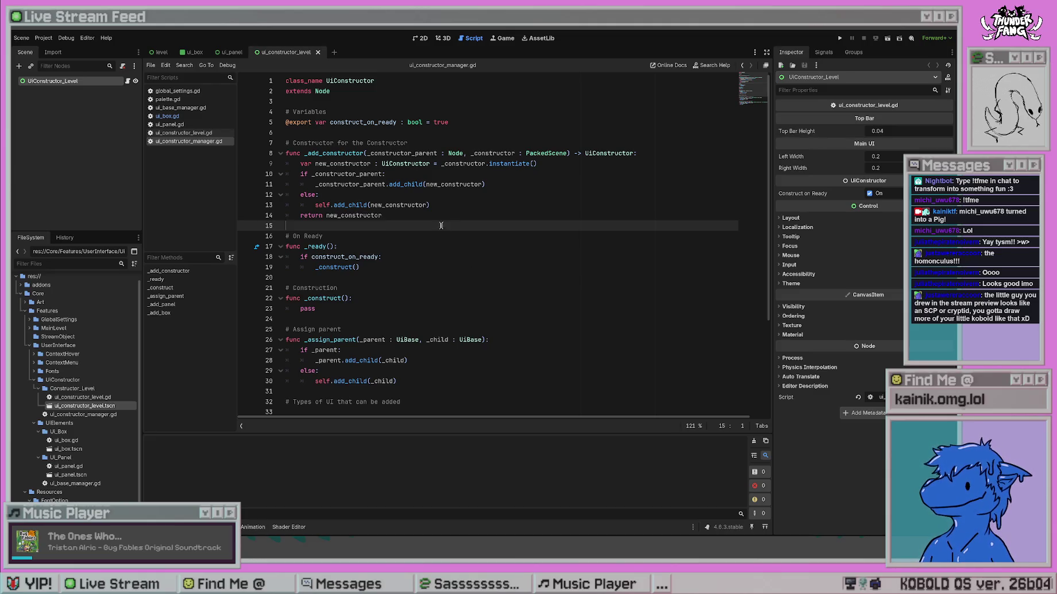
pyautogui.click(402, 142)
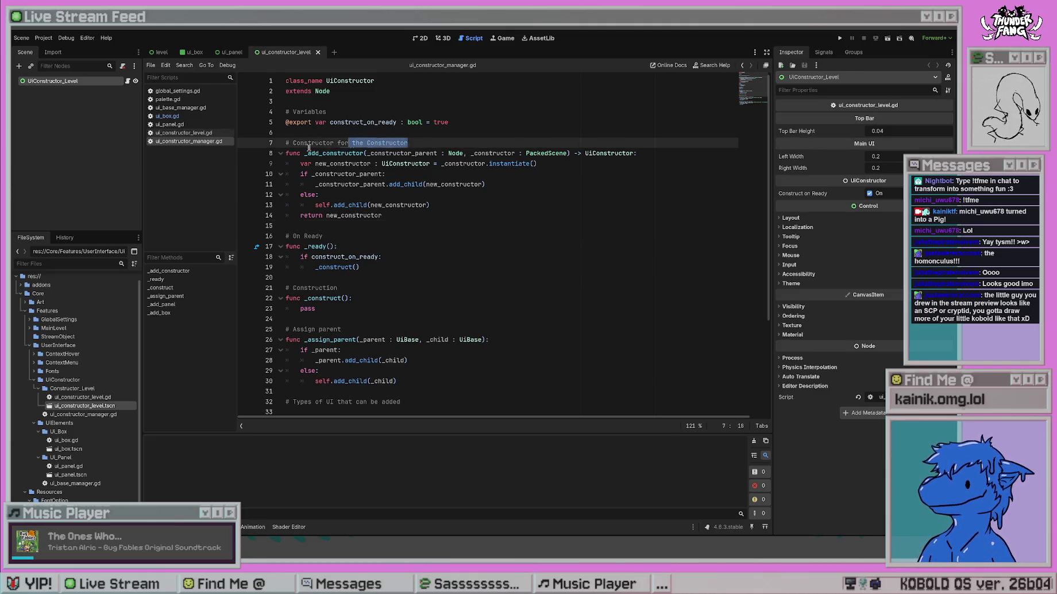
pyautogui.click(496, 215)
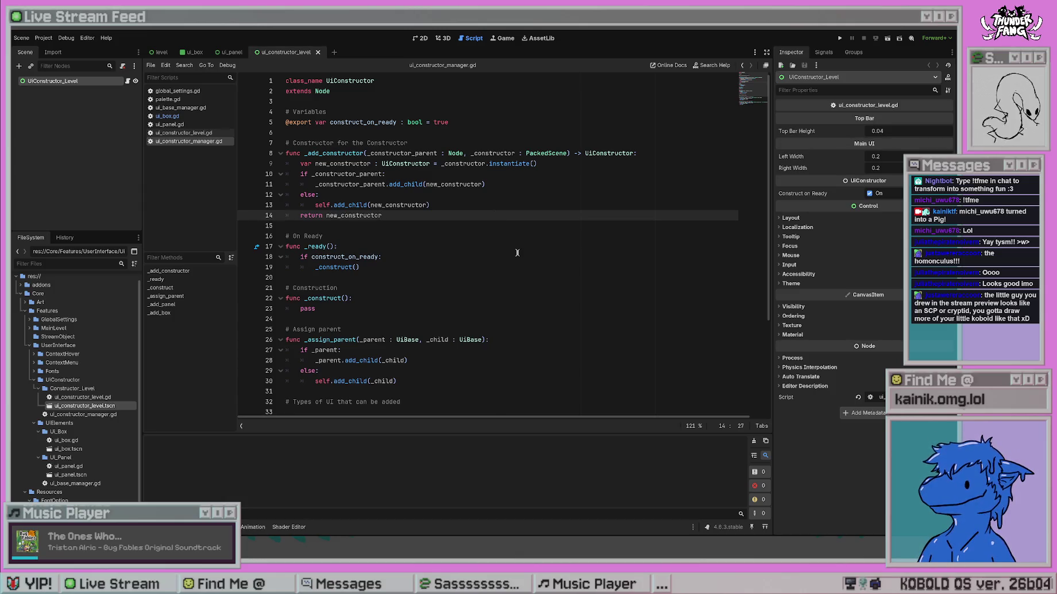
pyautogui.moveTo(407, 215); pyautogui.dragTo(247, 154)
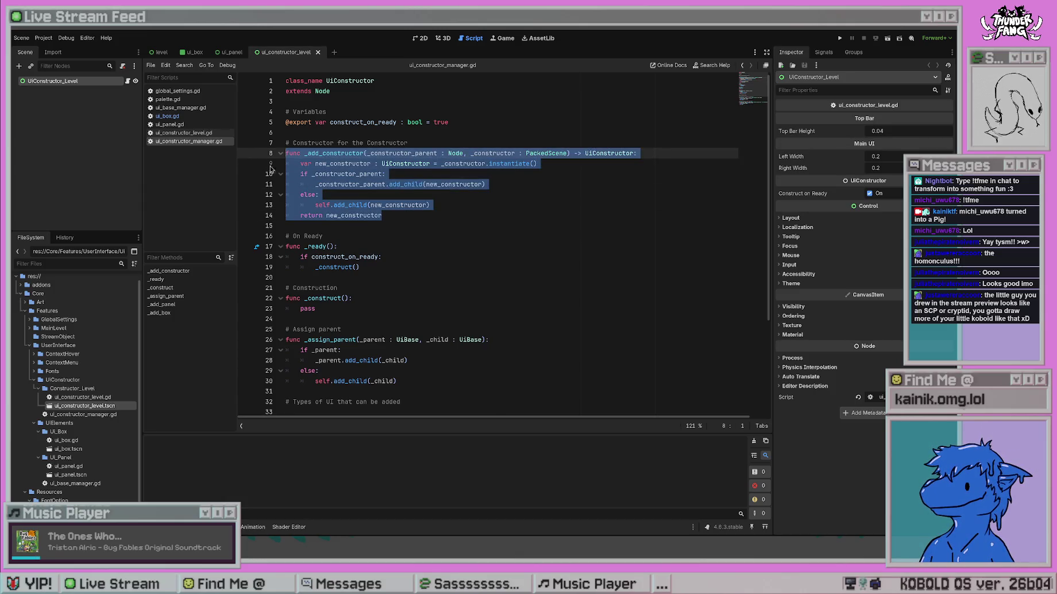
pyautogui.click(480, 249)
pyautogui.scroll(-4, 514, 285)
pyautogui.scroll(2, 601, 299)
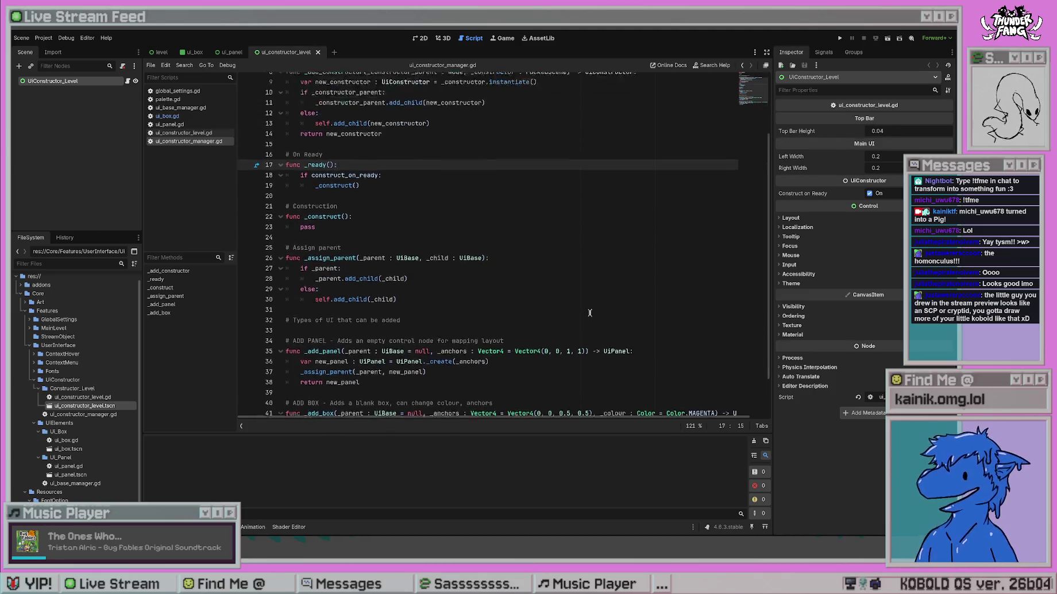
pyautogui.scroll(3, 590, 313)
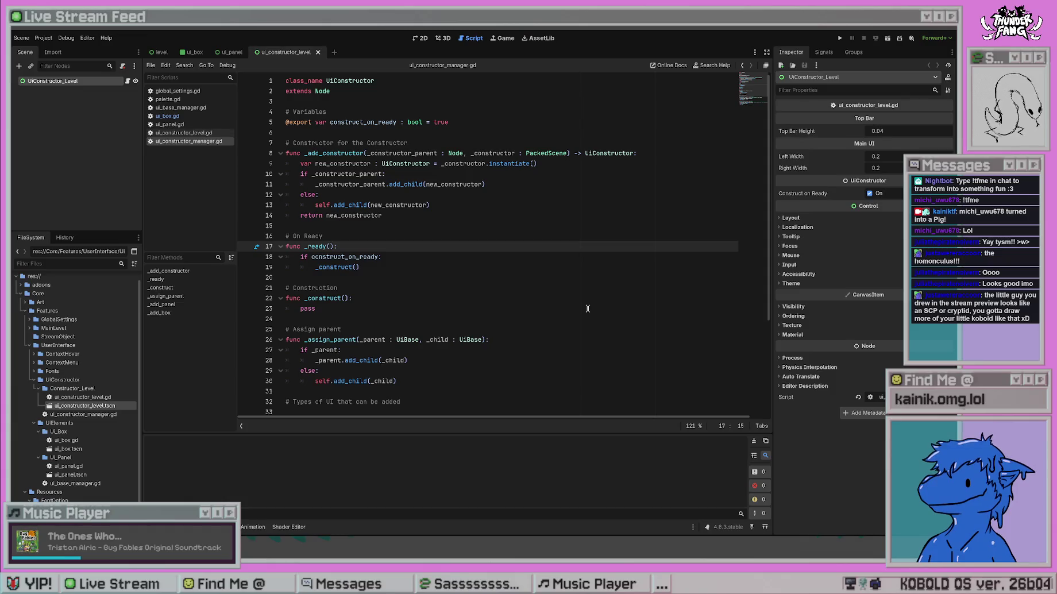
pyautogui.moveTo(402, 216); pyautogui.dragTo(251, 150)
pyautogui.hotkey('ctrl', 'c')
# Paste the cut _add_constructor function onto empty line 26 below the UI types comment.
pyautogui.press('BackSpace')
pyautogui.press('BackSpace')
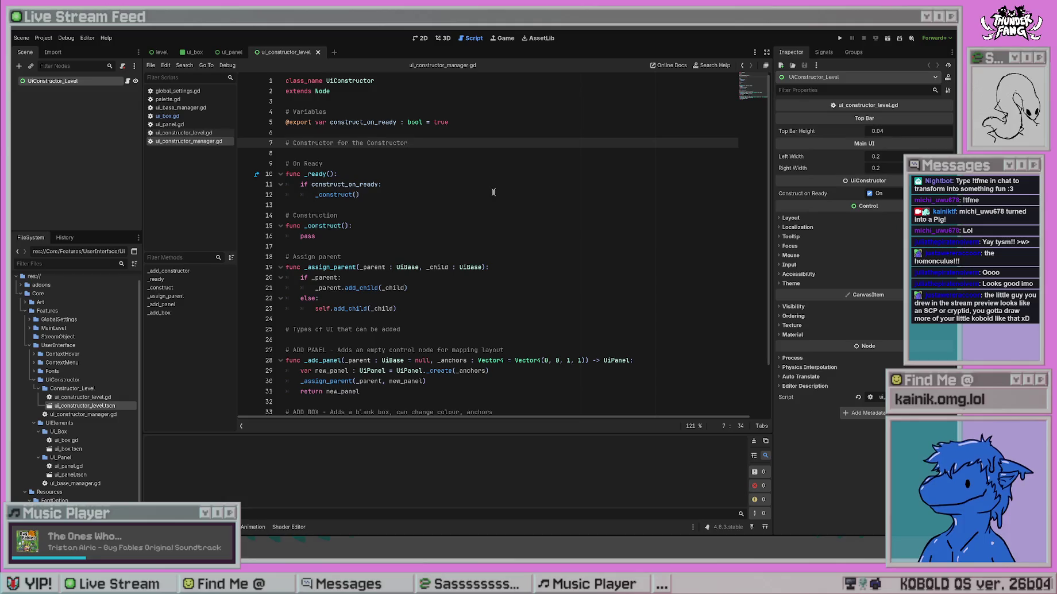
pyautogui.scroll(-2, 493, 192)
pyautogui.click(417, 281)
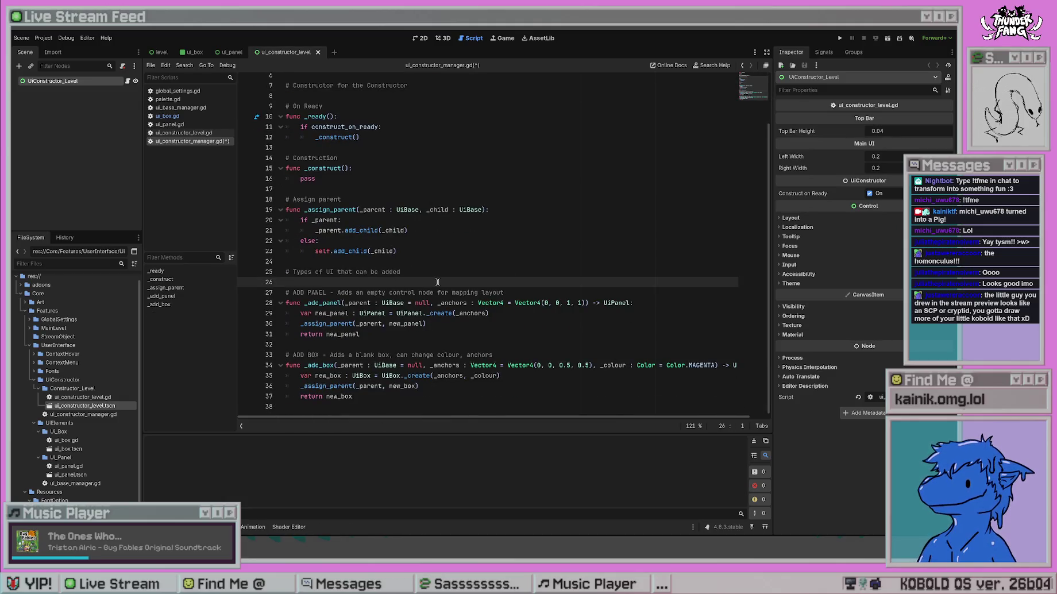
pyautogui.hotkey('ctrl', 'v')
# Write an 'ADD CONSTRUCTOR - Adds a premade constructor … with its own ui construction set' comment above it and save.
pyautogui.click(569, 281)
pyautogui.press('Return')
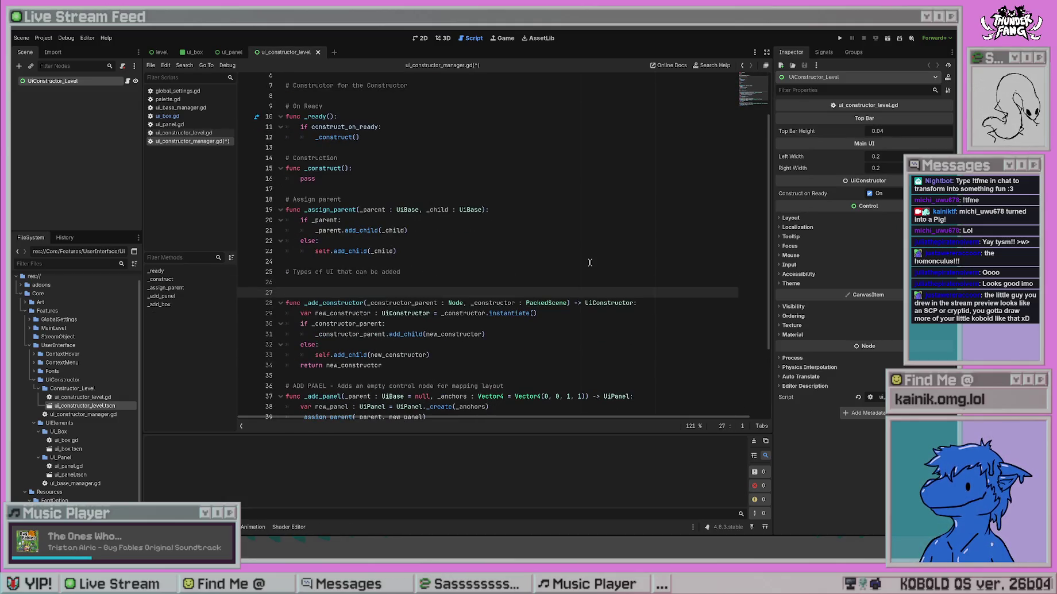
pyautogui.write('DD CON')
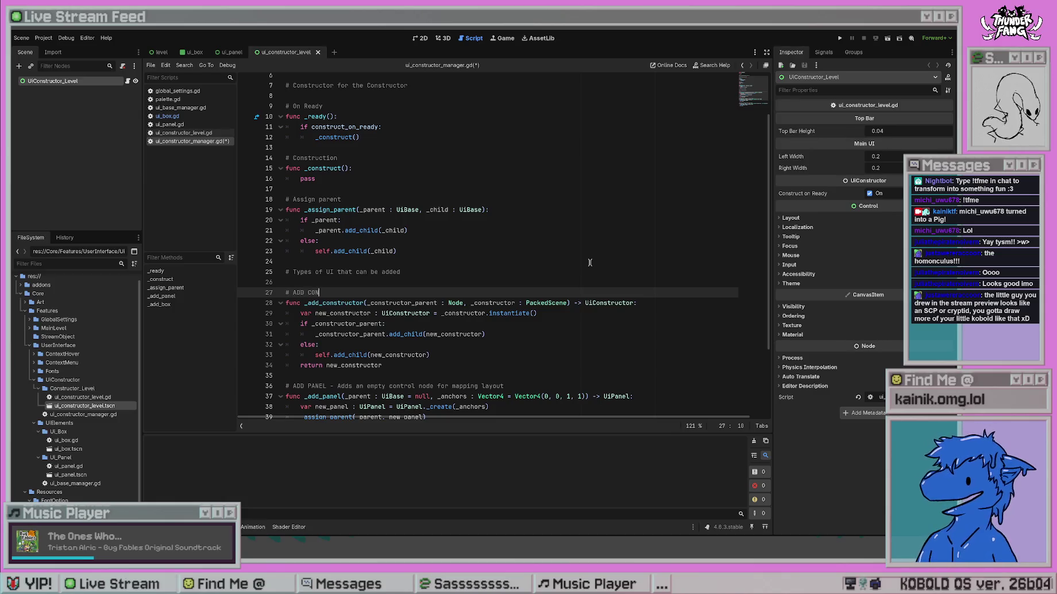
pyautogui.write('STRUCTOR - Adds ')
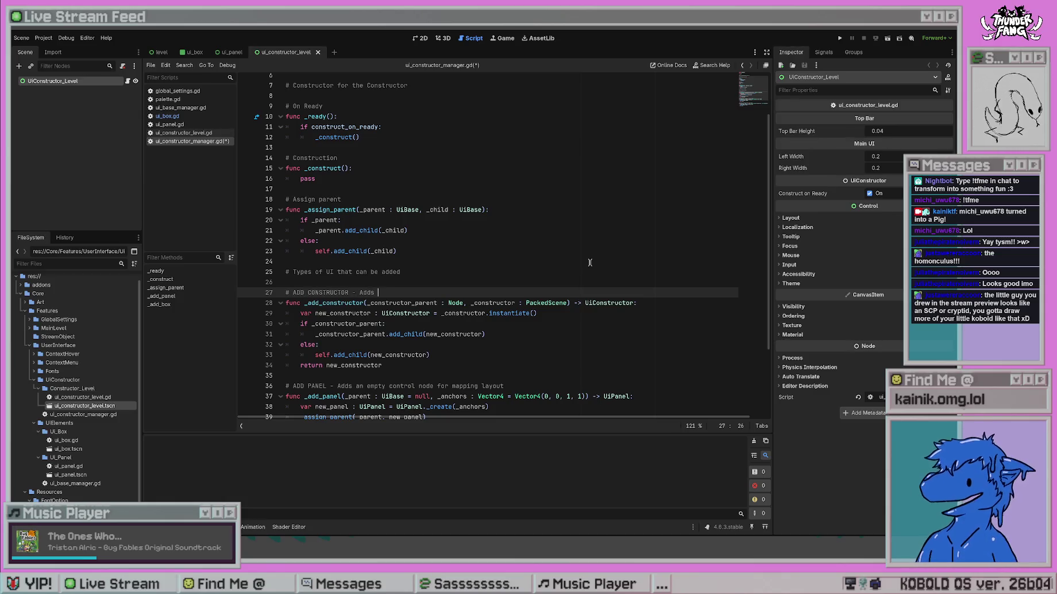
pyautogui.write('a prema')
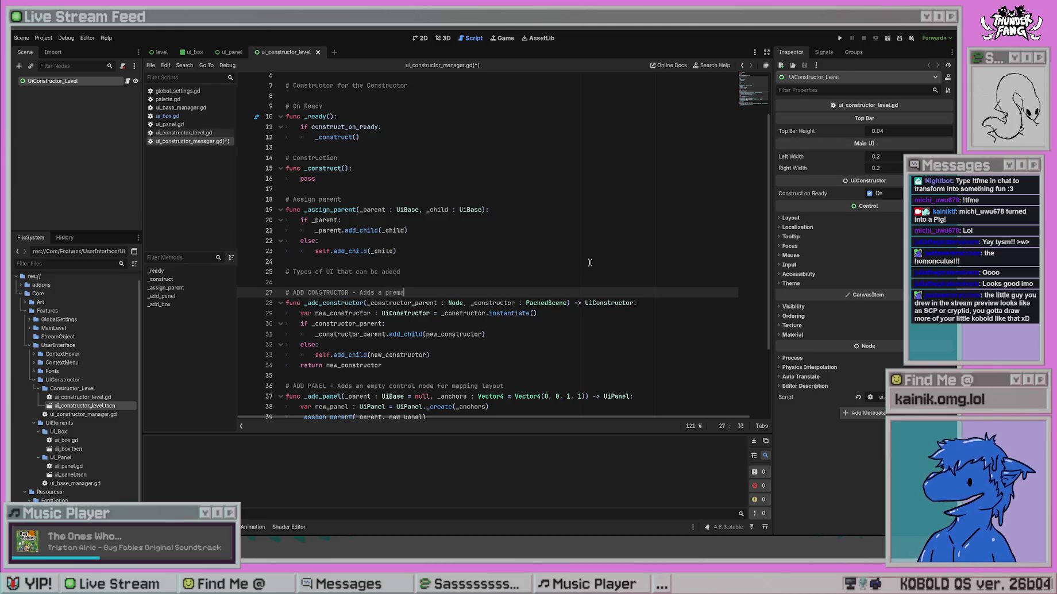
pyautogui.write('de constructor as a')
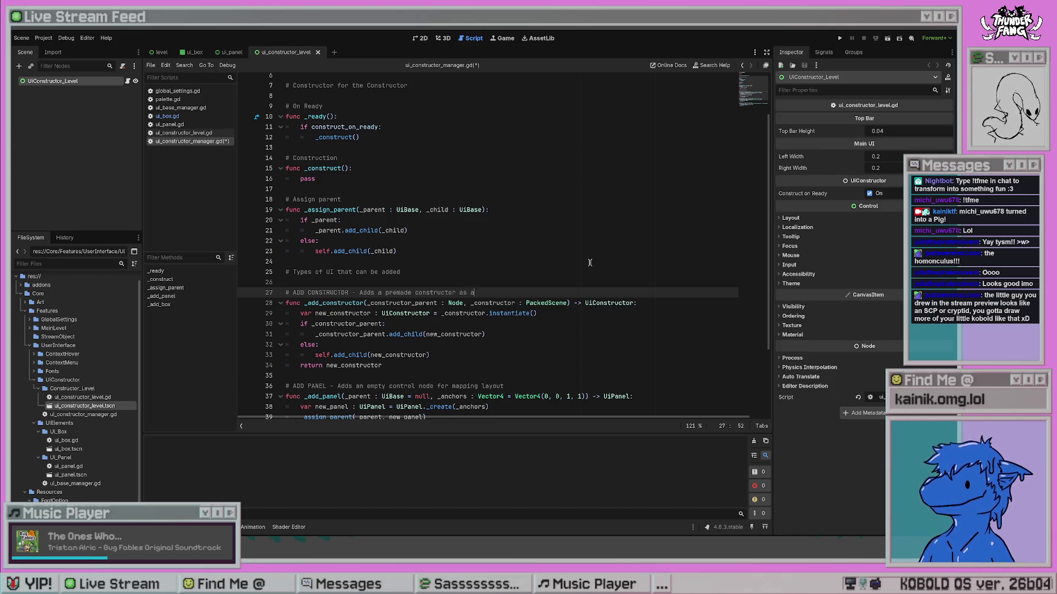
pyautogui.press('BackSpace')
pyautogui.press('BackSpace')
pyautogui.press('BackSpace')
pyautogui.write('to this const')
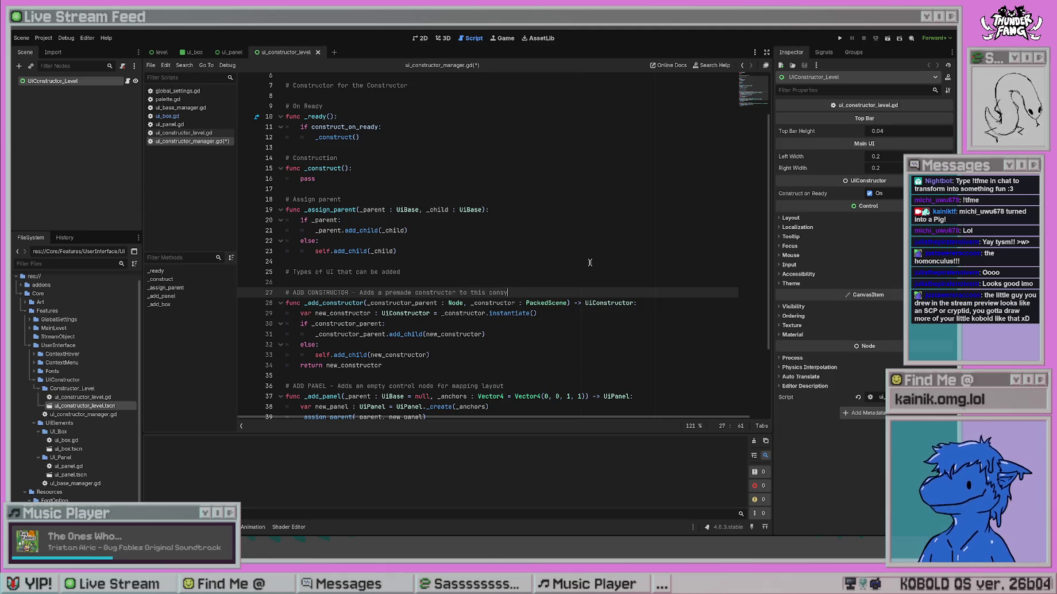
pyautogui.press('BackSpace')
pyautogui.press('BackSpace')
pyautogui.press('BackSpace')
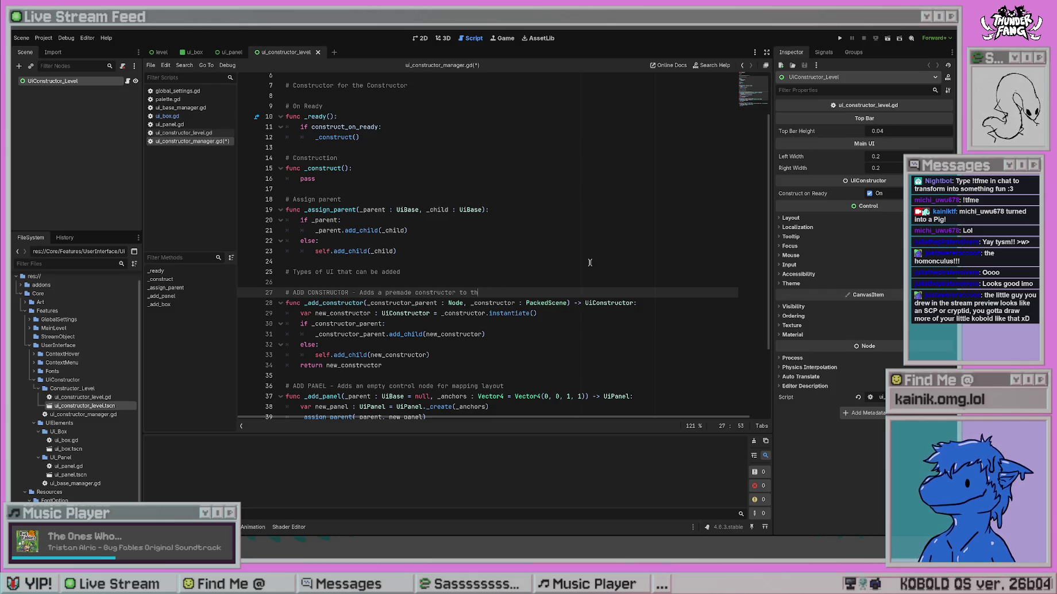
pyautogui.write('e specified child, pr')
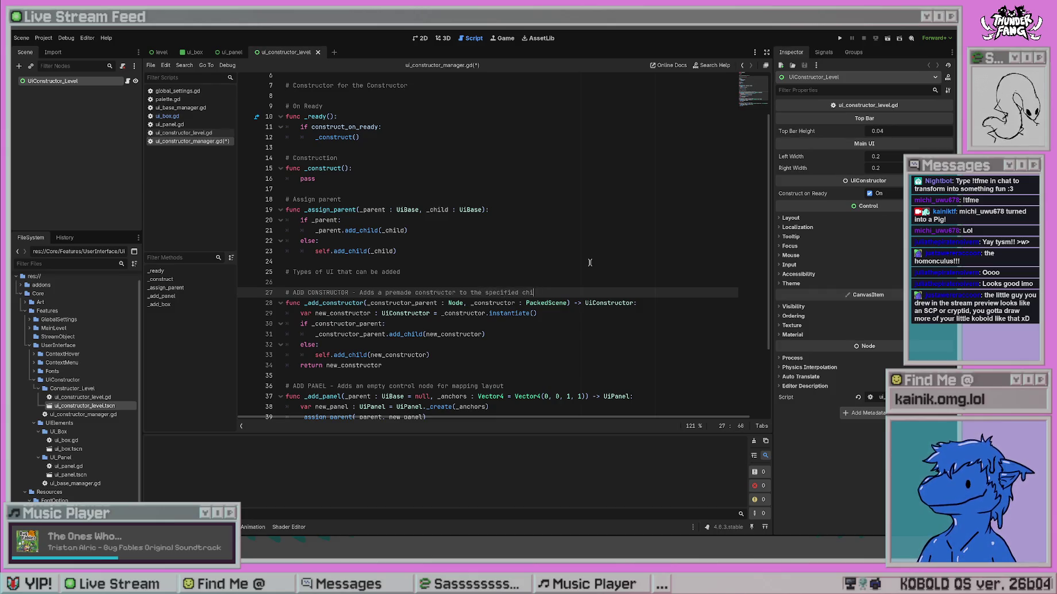
pyautogui.press('BackSpace')
pyautogui.press('BackSpace')
pyautogui.press('BackSpace')
pyautogui.write('or this const')
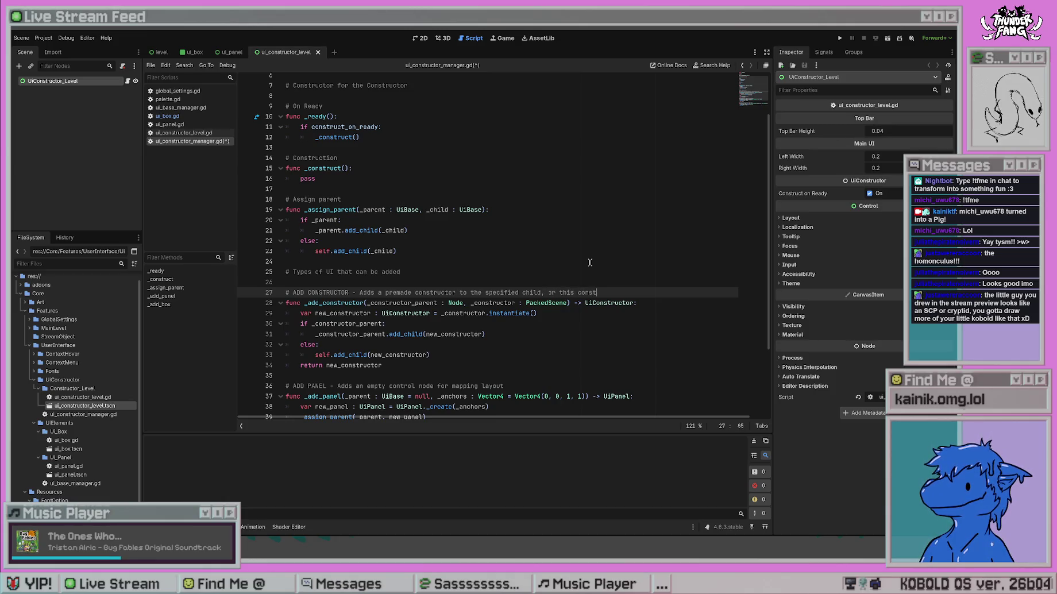
pyautogui.write('ructor')
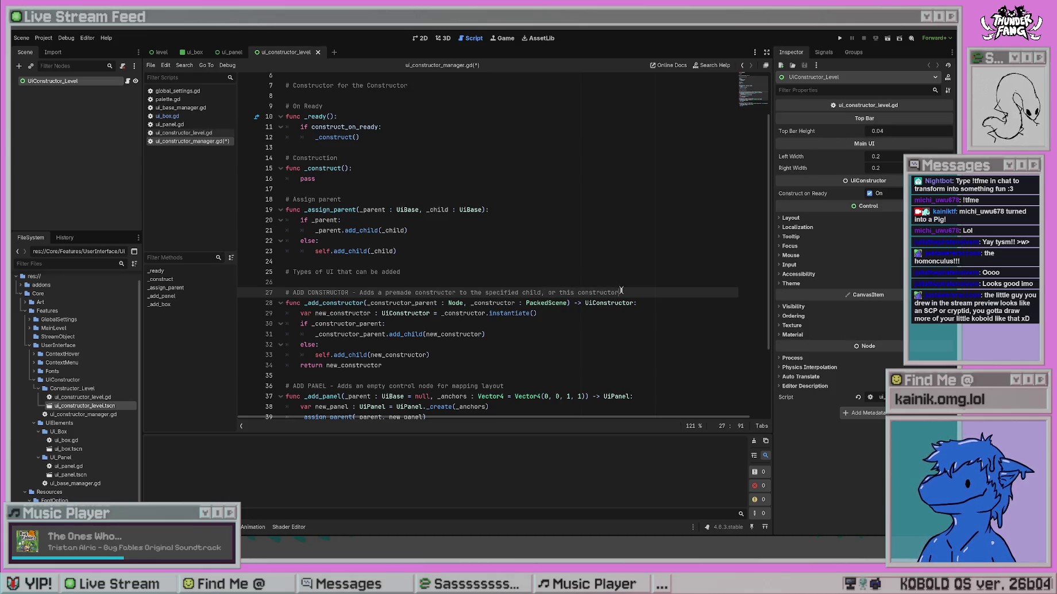
pyautogui.moveTo(621, 292); pyautogui.dragTo(459, 290)
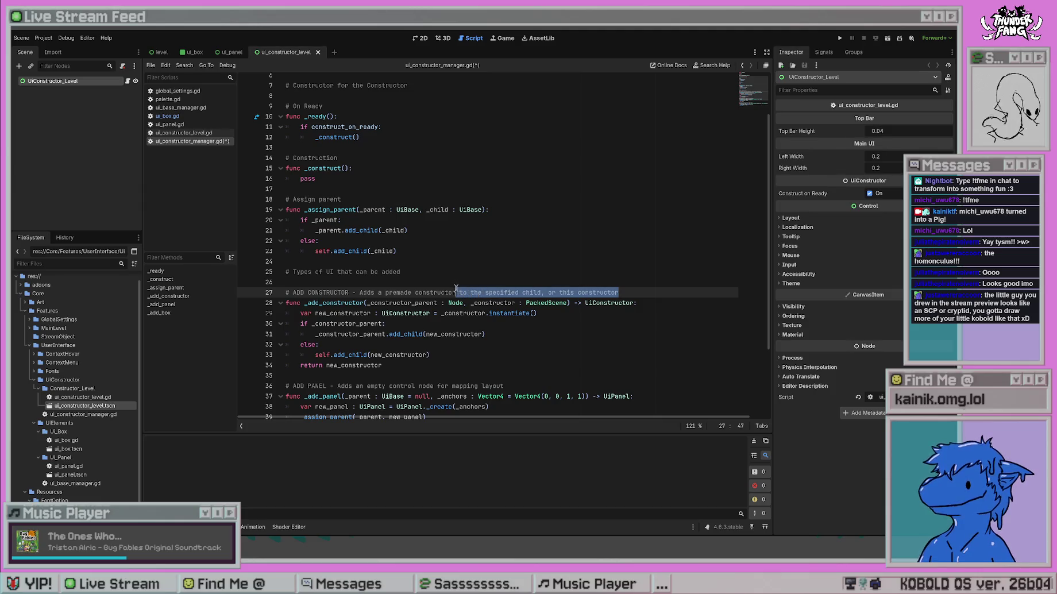
pyautogui.press('BackSpace')
pyautogui.click(493, 232)
pyautogui.click(489, 294)
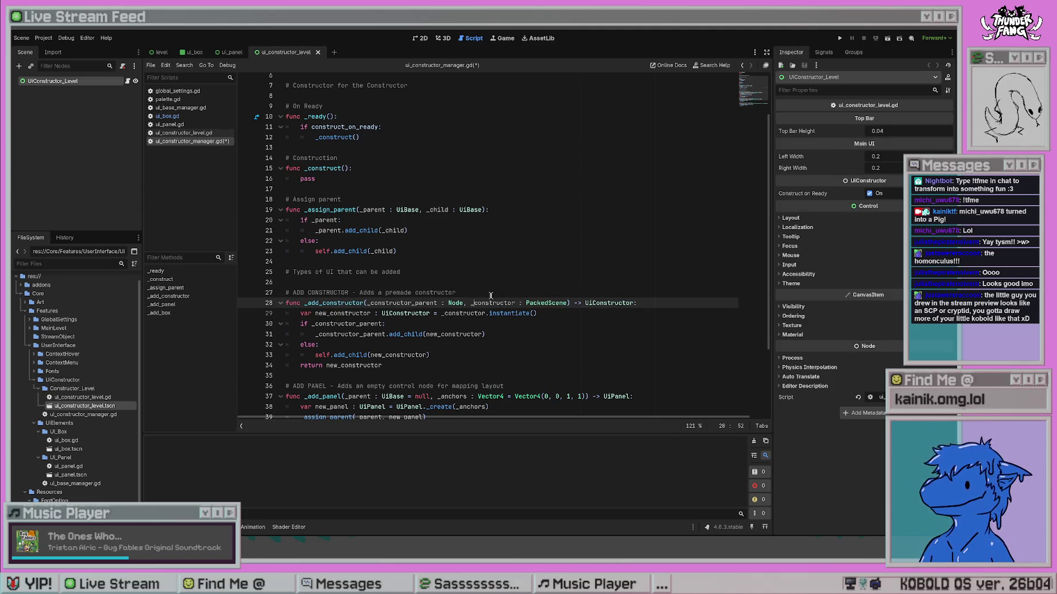
pyautogui.write(' with its')
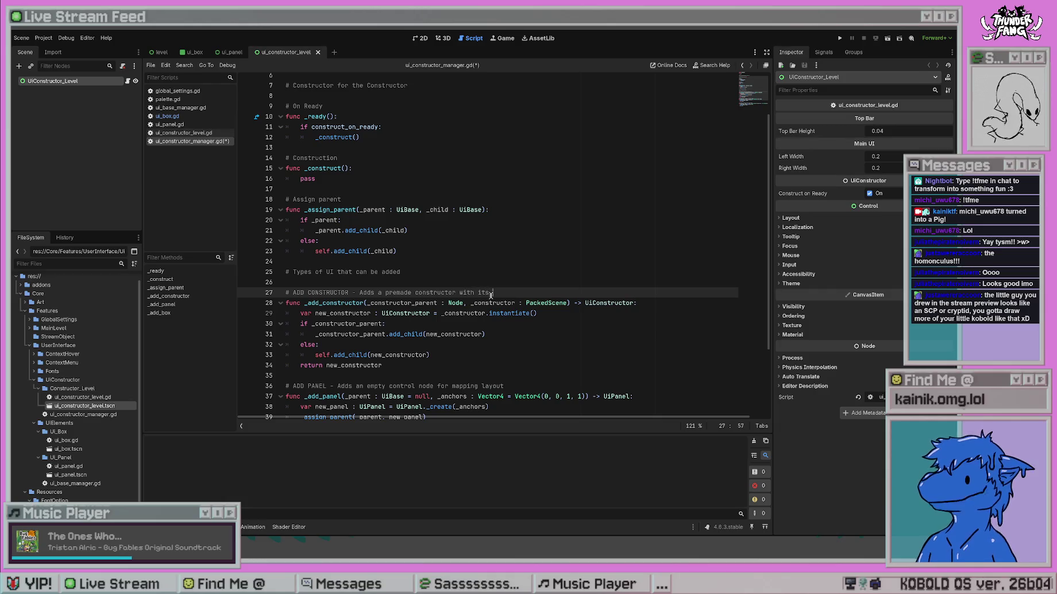
pyautogui.write(' own ui instructor')
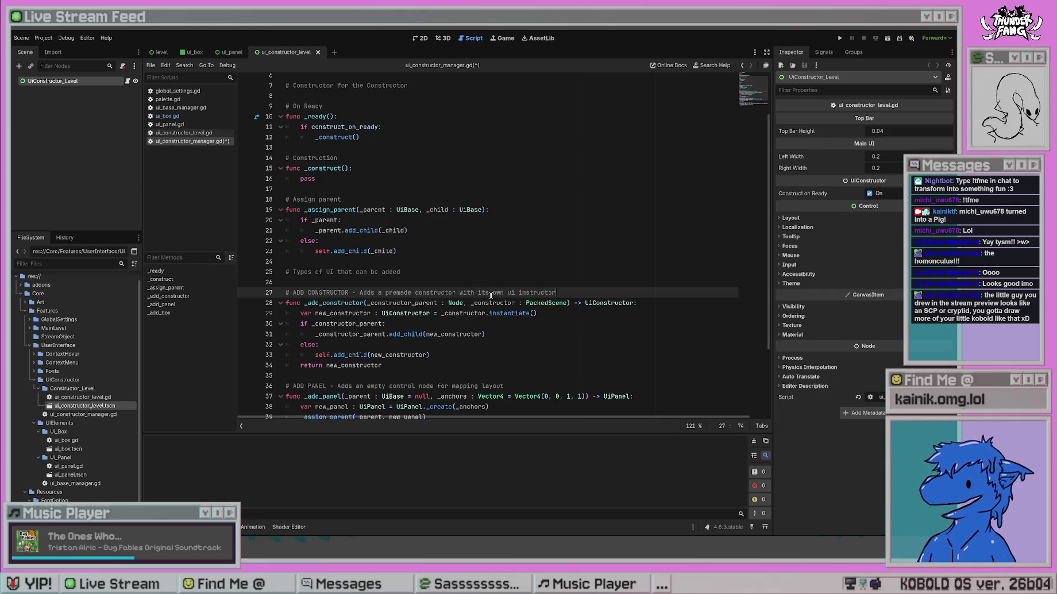
pyautogui.press('BackSpace')
pyautogui.press('BackSpace')
pyautogui.press('BackSpace')
pyautogui.write('contr')
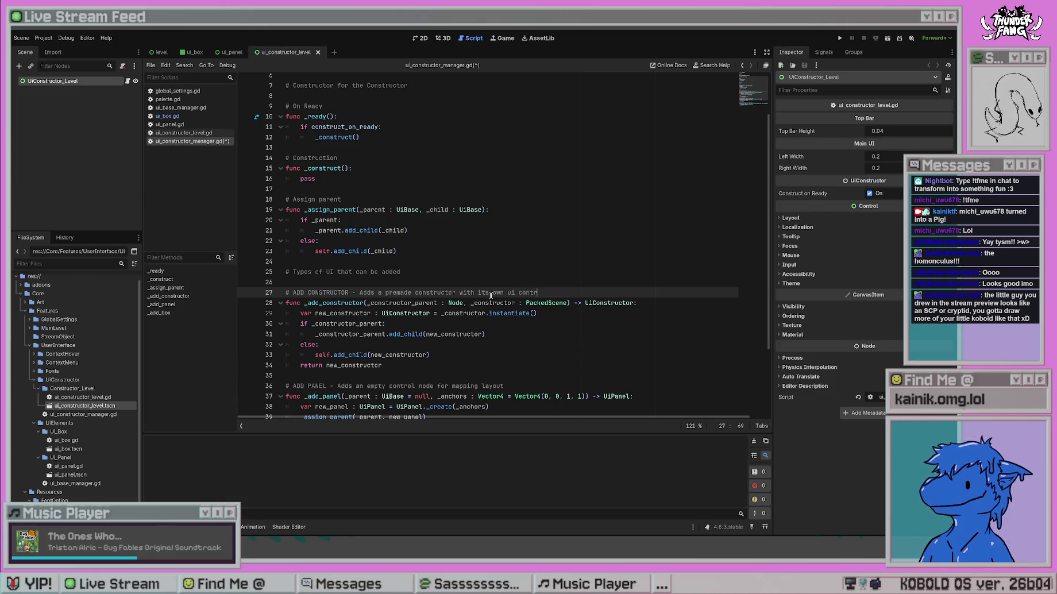
pyautogui.press('BackSpace')
pyautogui.press('BackSpace')
pyautogui.press('BackSpace')
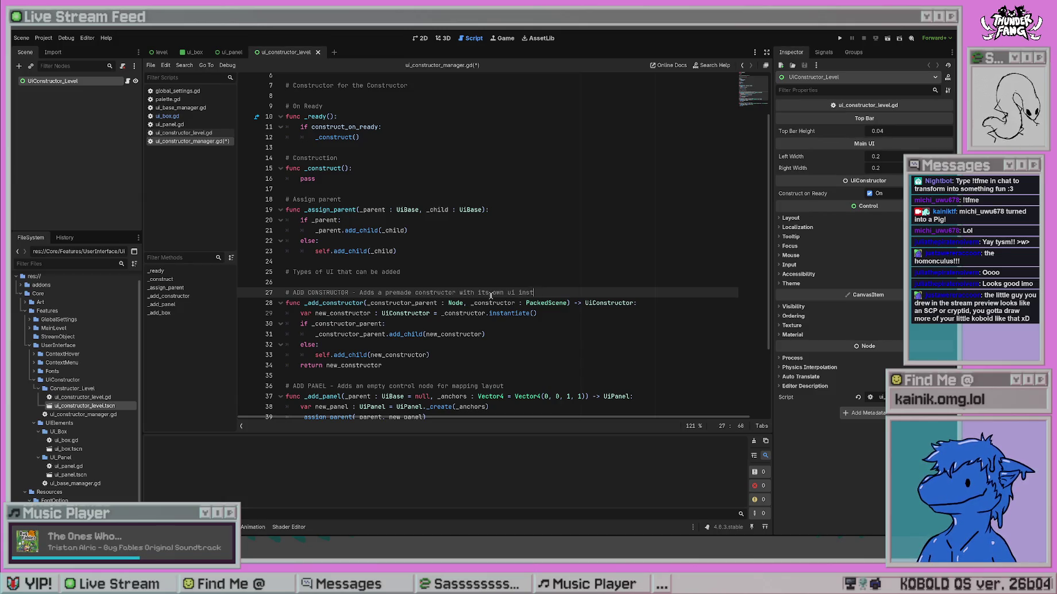
pyautogui.write('construction set')
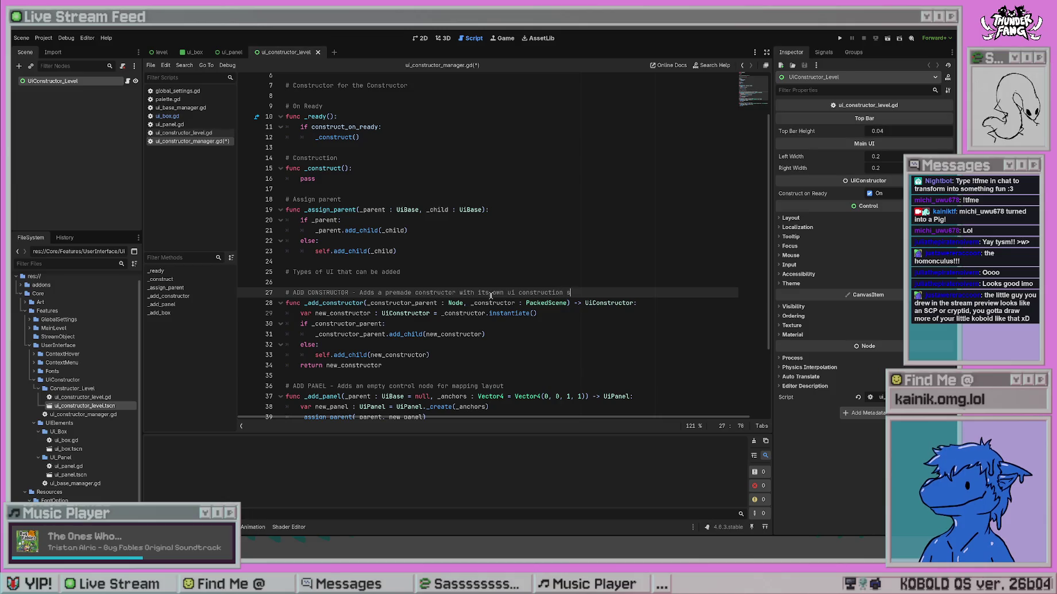
pyautogui.hotkey('ctrl', 's')
pyautogui.click(371, 342)
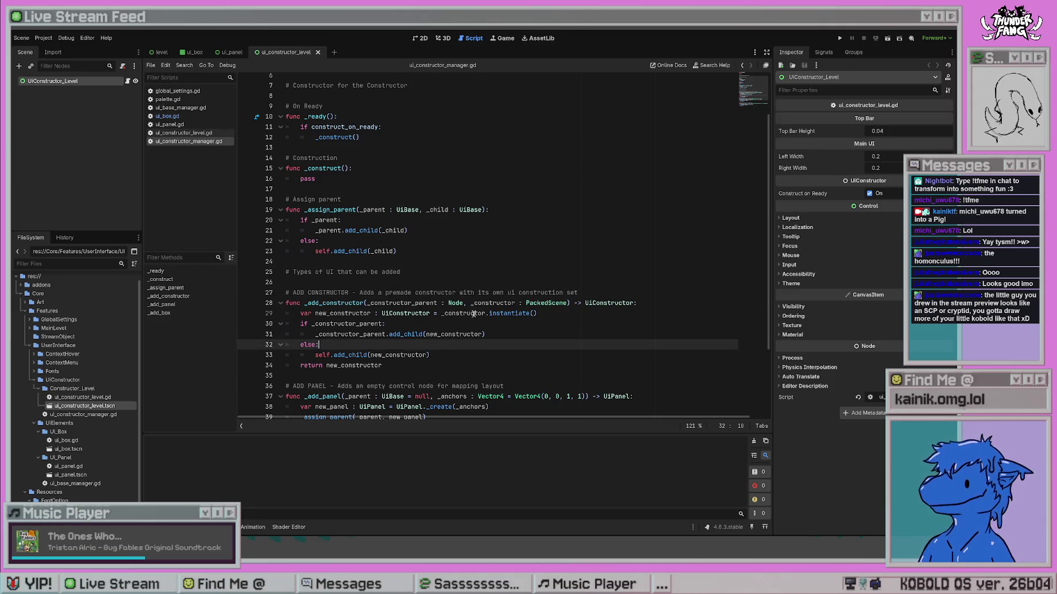
# Delete the leftover '# Constructor for the Constructor' comment and its empty lines.
pyautogui.scroll(-3, 333, 305)
pyautogui.click(333, 304)
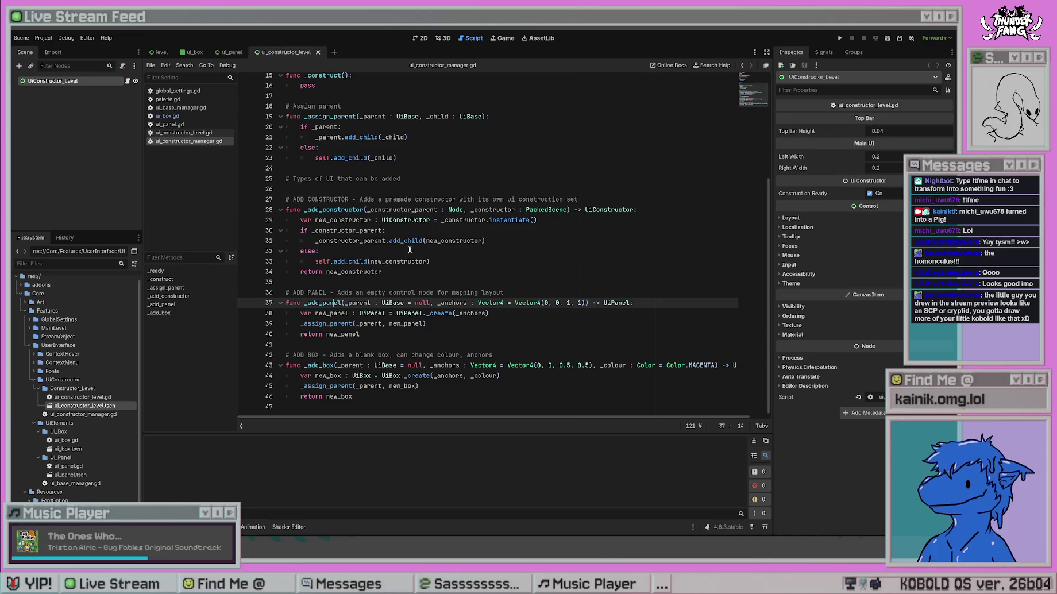
pyautogui.scroll(5, 605, 255)
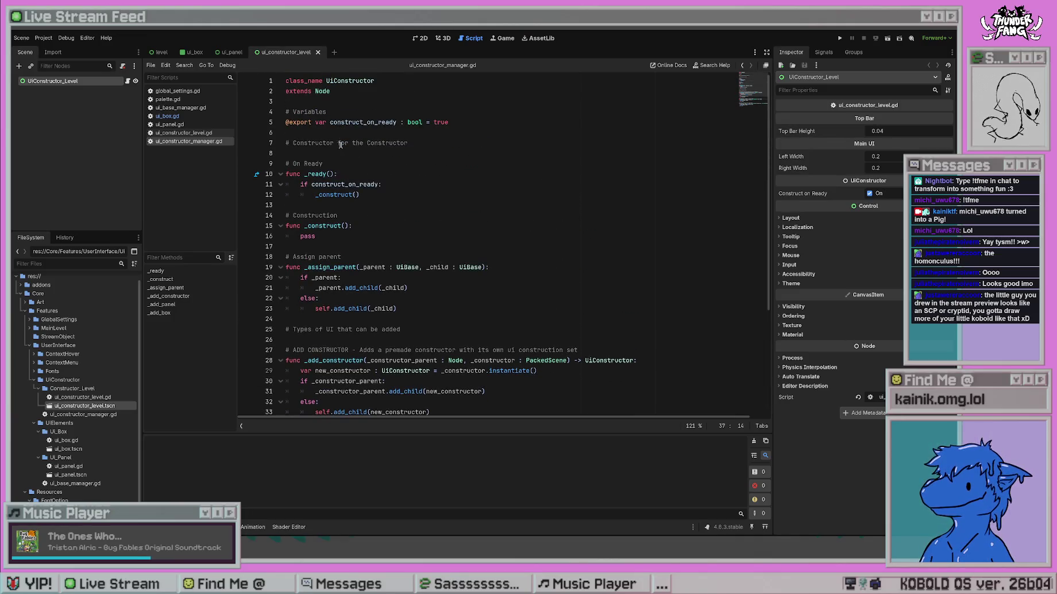
pyautogui.click(340, 144)
pyautogui.press('End')
pyautogui.hotkey('ctrl', 'shift', 'Left')
pyautogui.hotkey('ctrl', 'shift', 'Left')
pyautogui.hotkey('ctrl', 'shift', 'Left')
pyautogui.press('BackSpace')
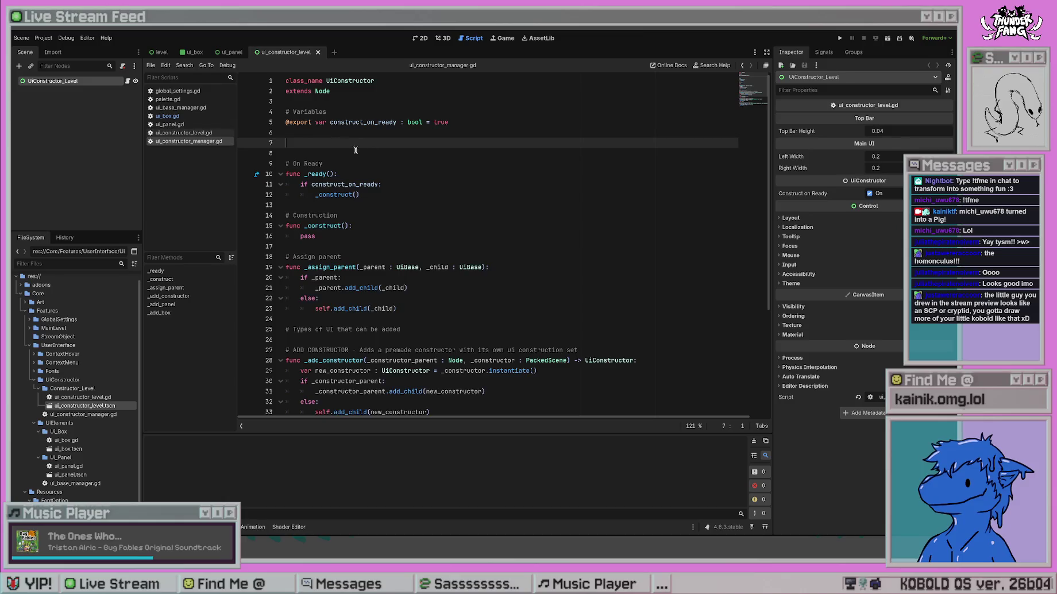
pyautogui.press('BackSpace')
pyautogui.press('BackSpace')
pyautogui.press('Down')
pyautogui.press('Down')
pyautogui.press('Down')
# Scroll through the rest of ui_constructor_manager.gd to review the code.
pyautogui.scroll(-3, 476, 222)
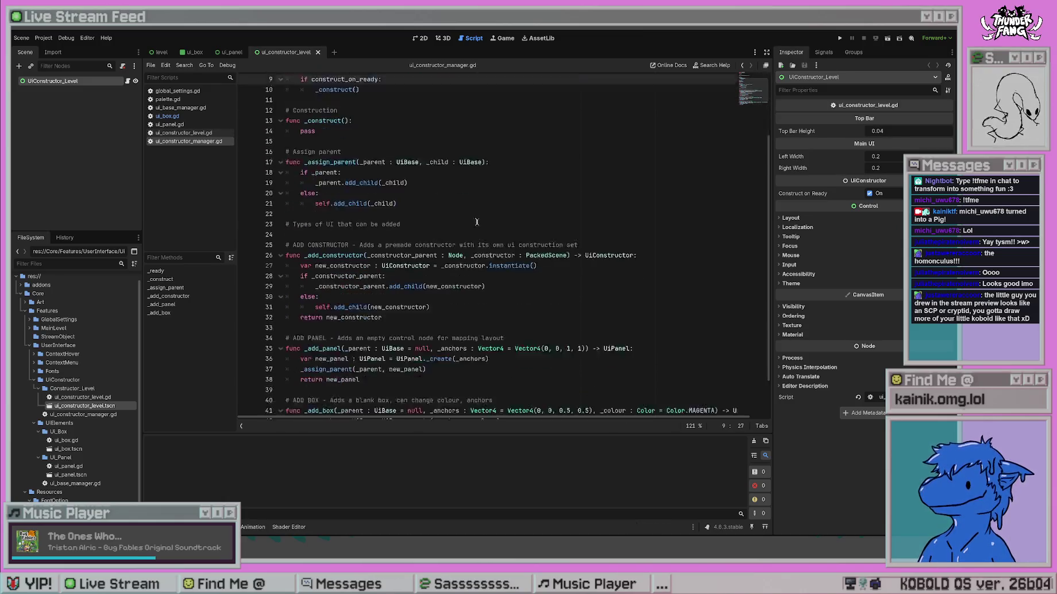
pyautogui.scroll(-2, 476, 222)
pyautogui.click(305, 207)
pyautogui.moveTo(304, 303); pyautogui.dragTo(341, 297)
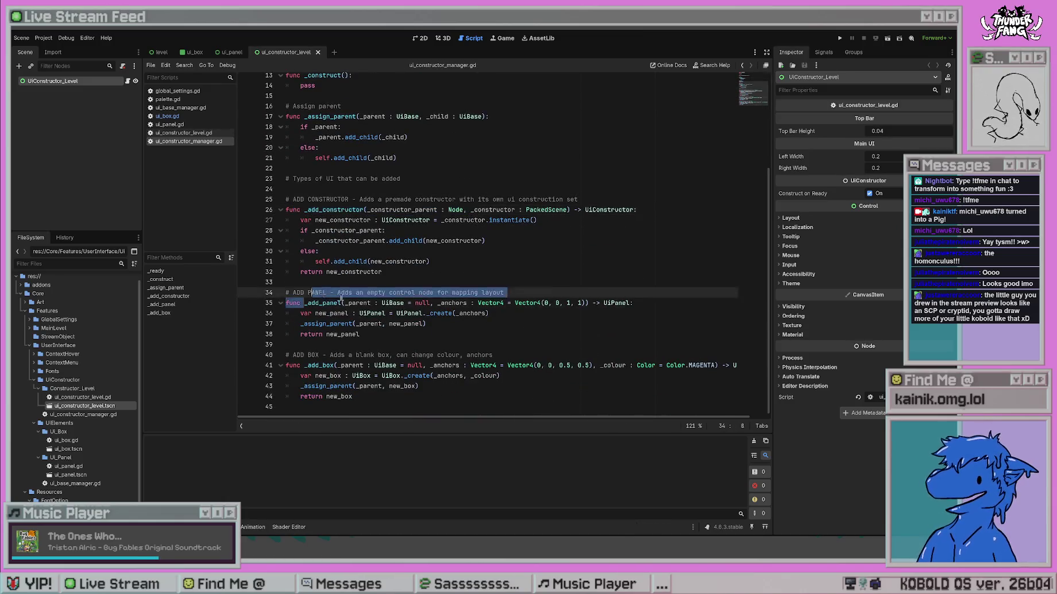
pyautogui.click(428, 272)
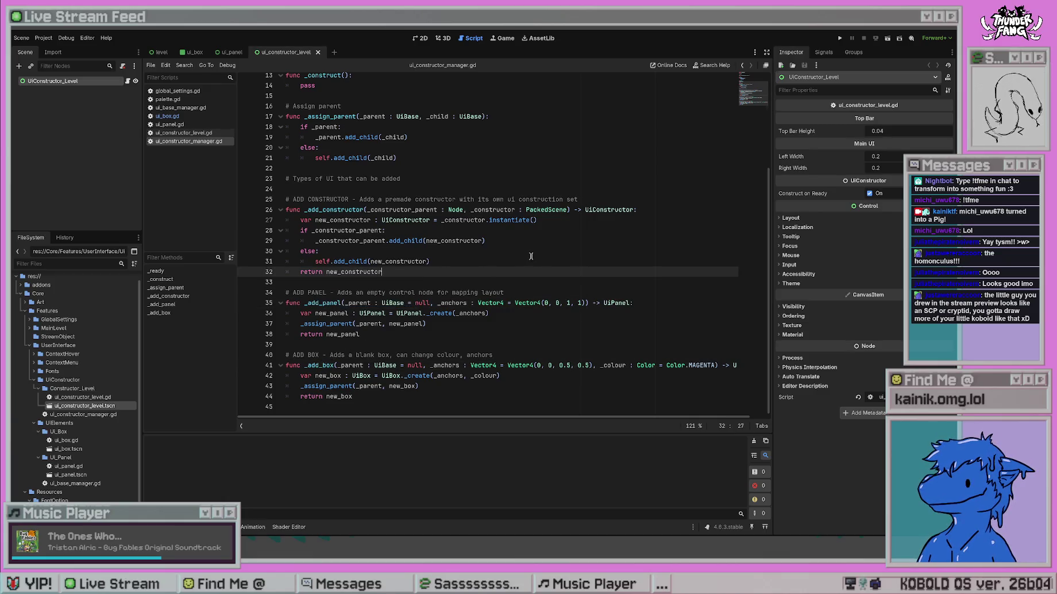
pyautogui.scroll(3, 525, 262)
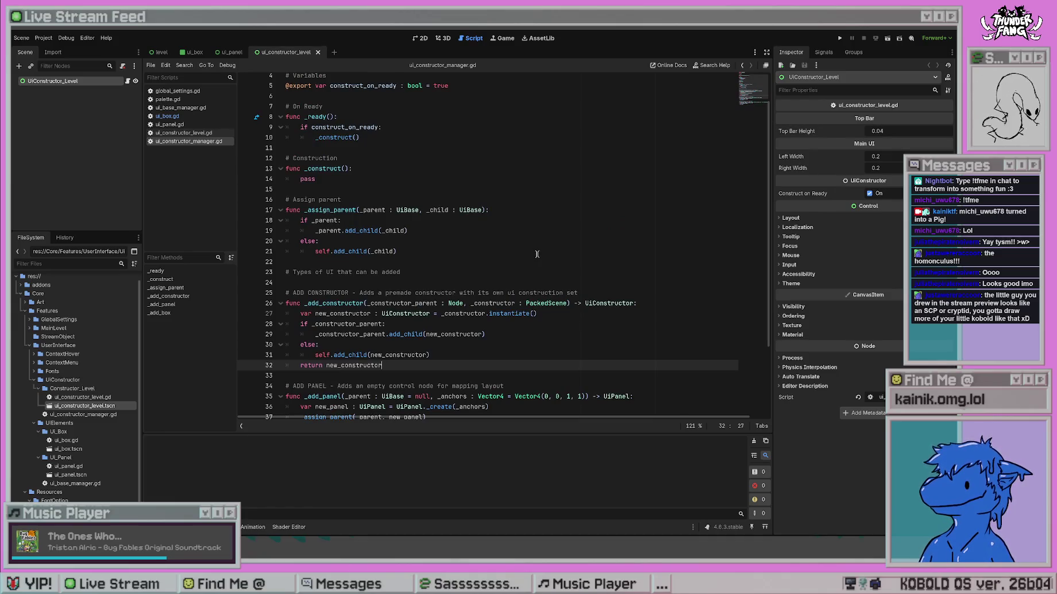
pyautogui.scroll(-1, 538, 254)
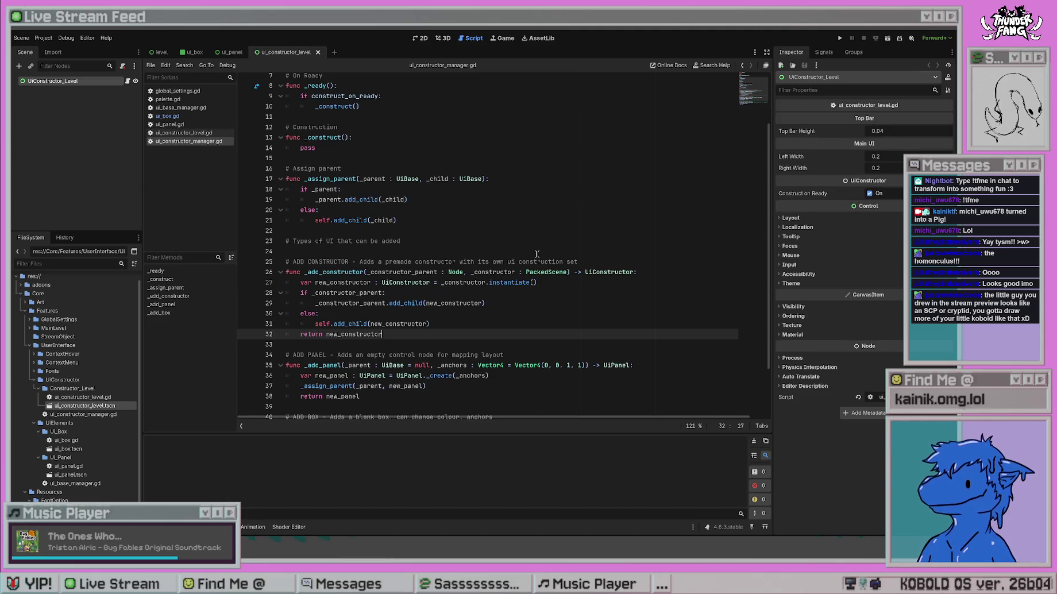
pyautogui.scroll(-2, 537, 254)
pyautogui.scroll(1, 537, 254)
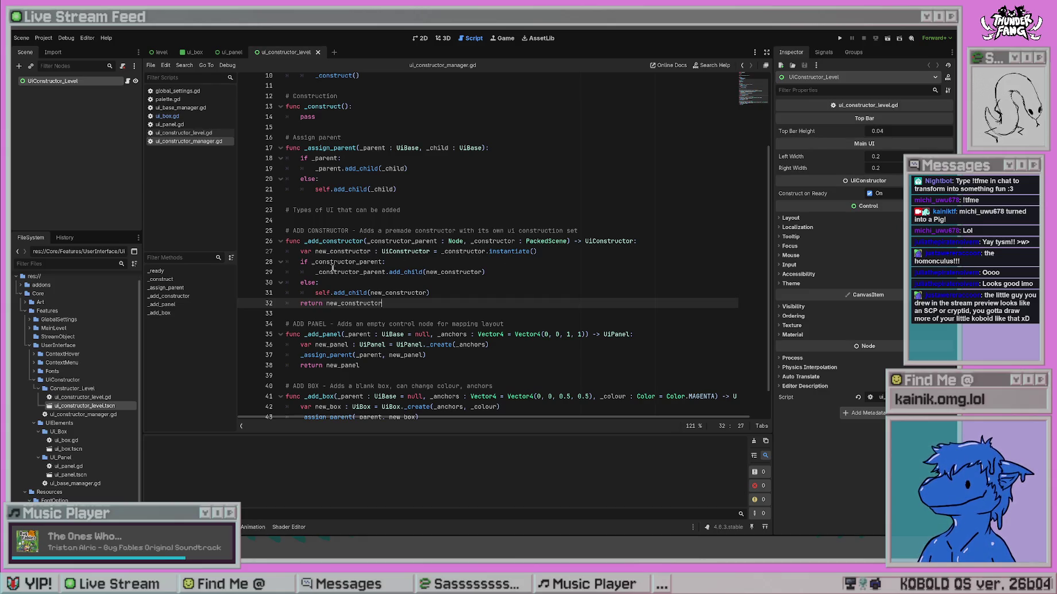
pyautogui.scroll(-1, 552, 344)
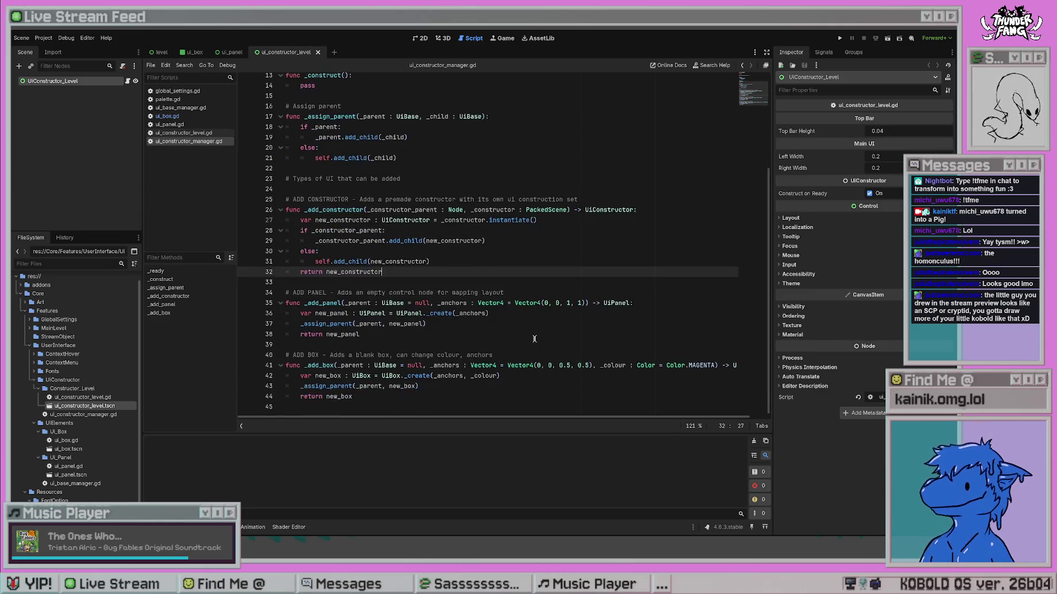
pyautogui.click(540, 397)
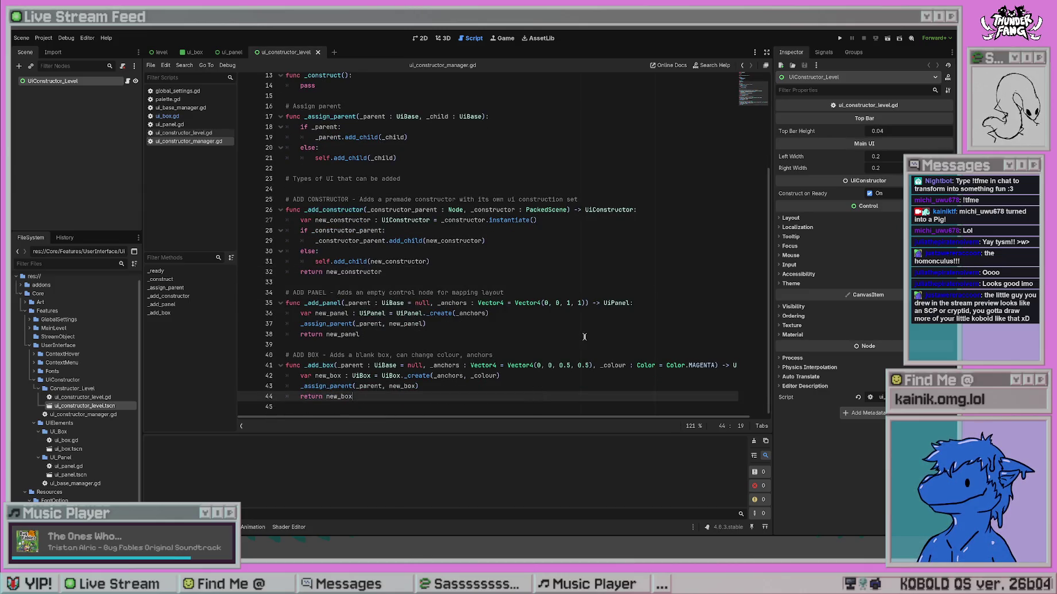
pyautogui.scroll(4, 585, 337)
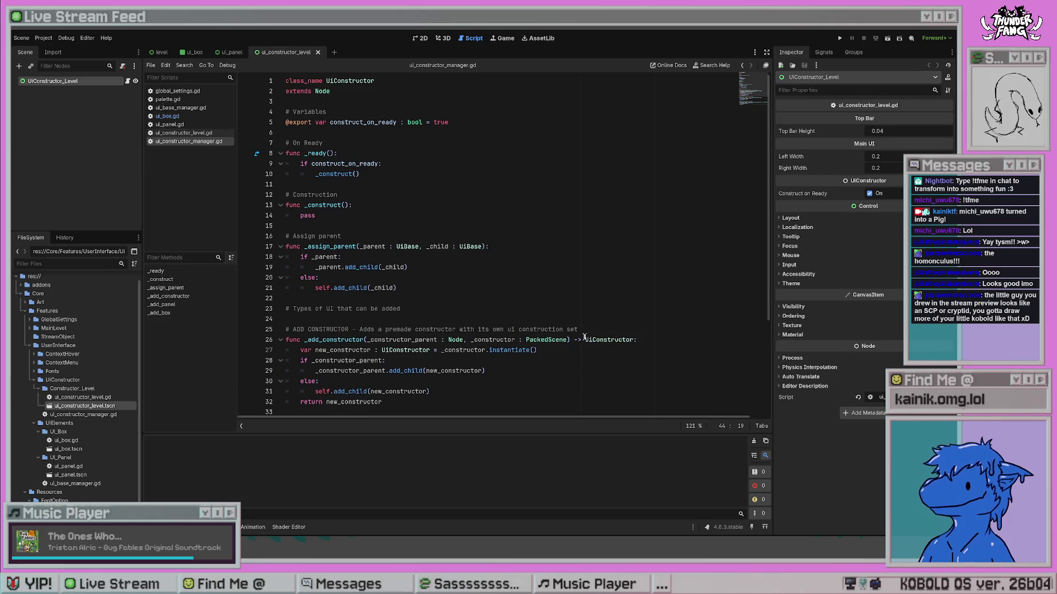
pyautogui.scroll(-4, 584, 337)
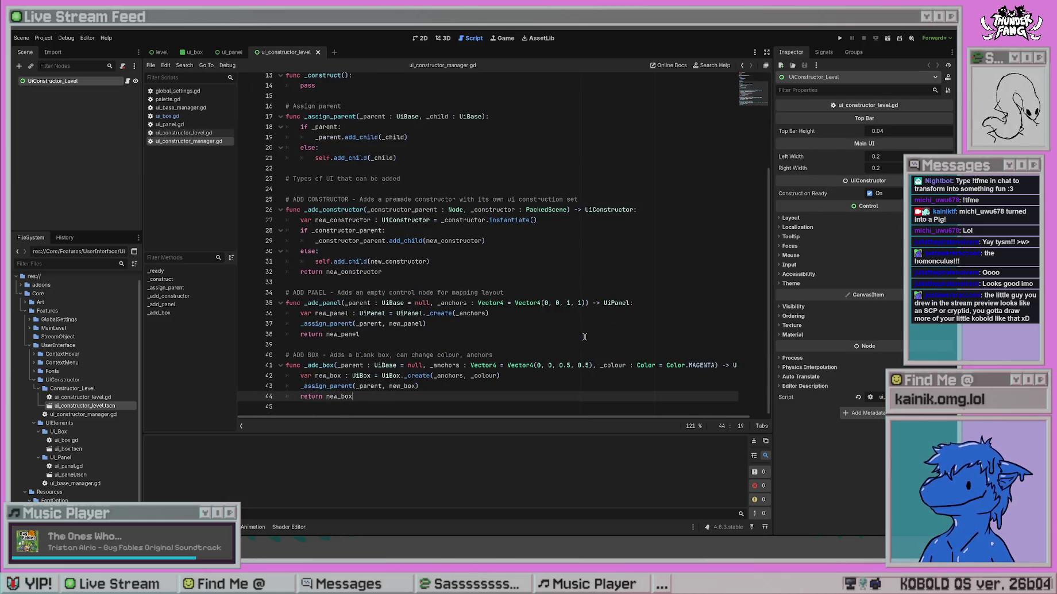
pyautogui.scroll(4, 585, 336)
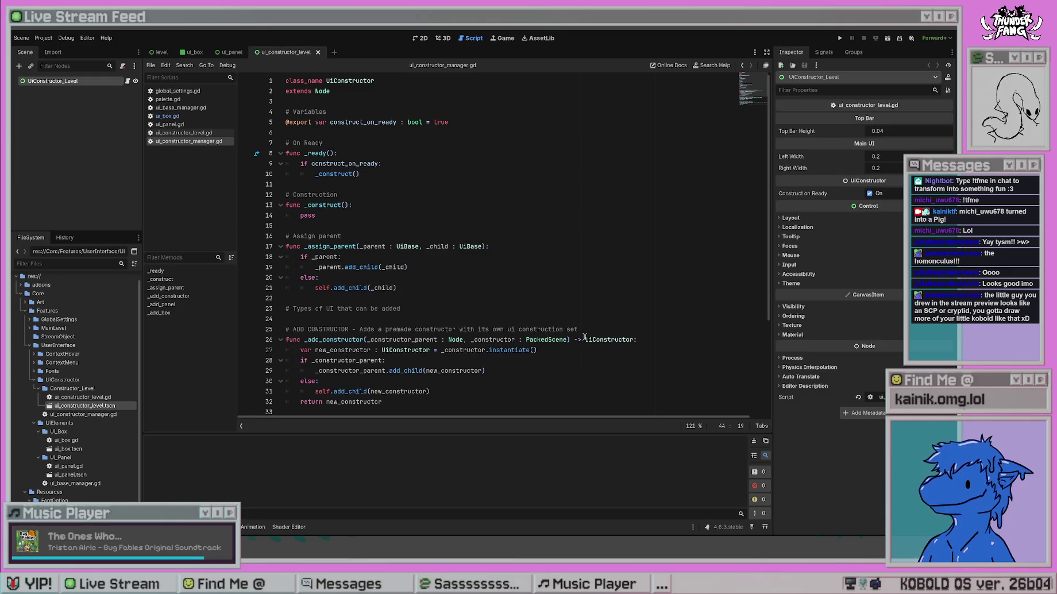
pyautogui.scroll(-4, 584, 337)
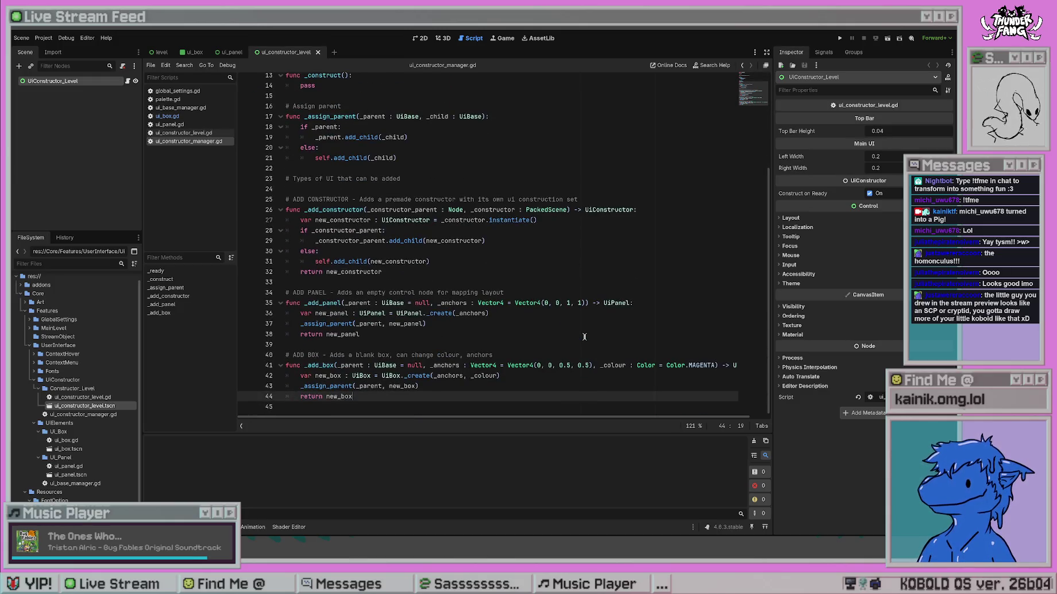
pyautogui.click(529, 335)
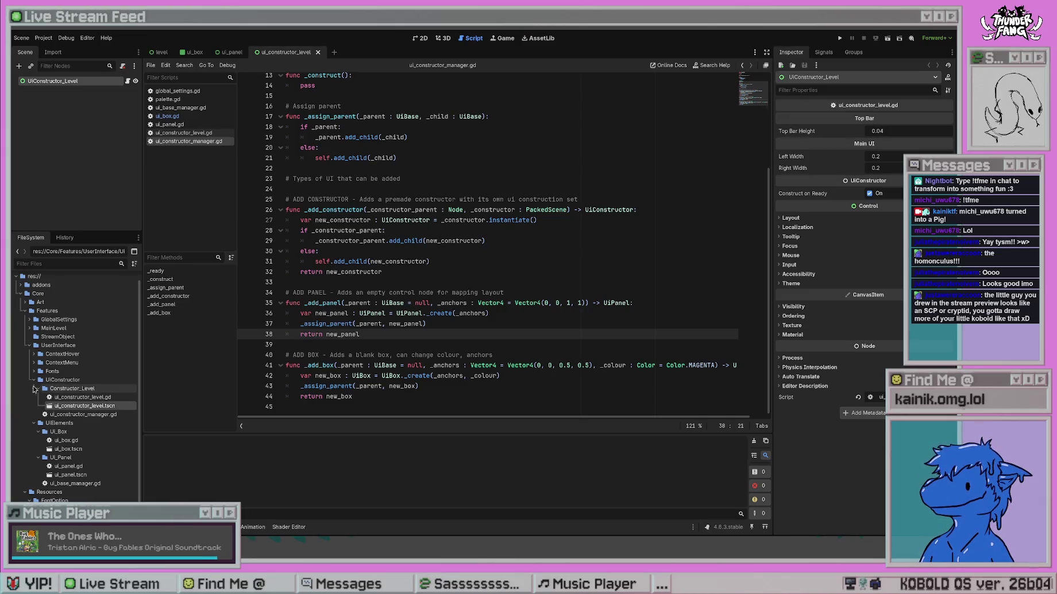
# Collapse the Constructor_Level folder and switch to ui_constructor_level.gd.
pyautogui.click(38, 389)
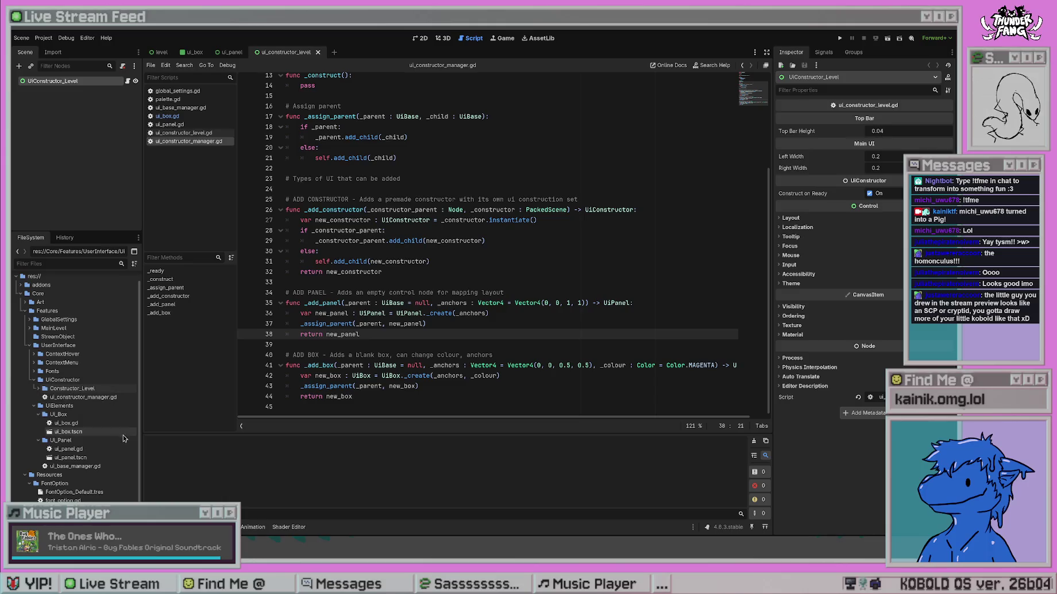
pyautogui.click(36, 390)
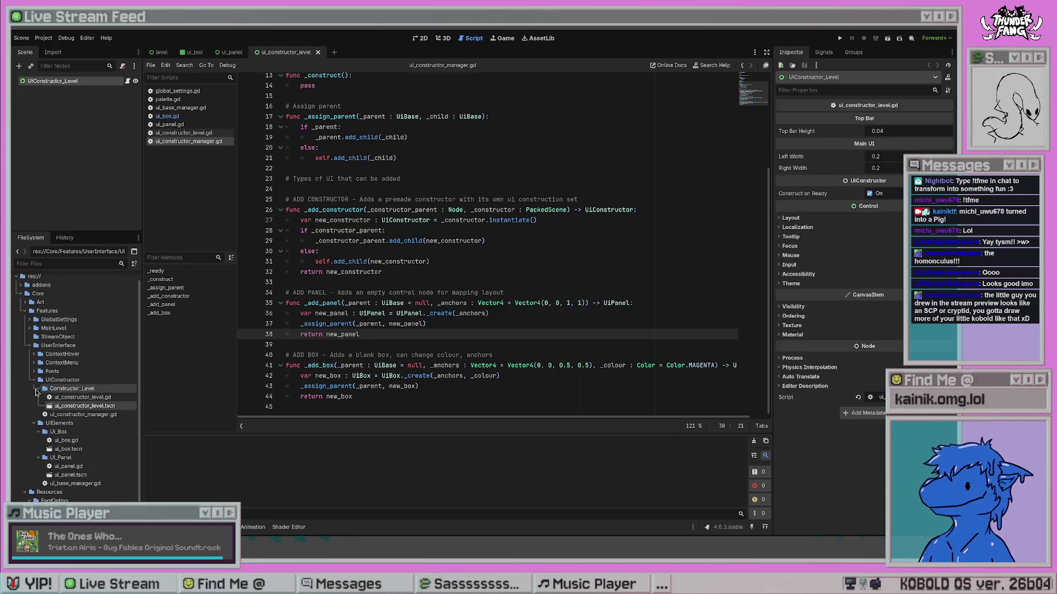
pyautogui.click(36, 390)
pyautogui.scroll(4, 457, 315)
pyautogui.click(497, 246)
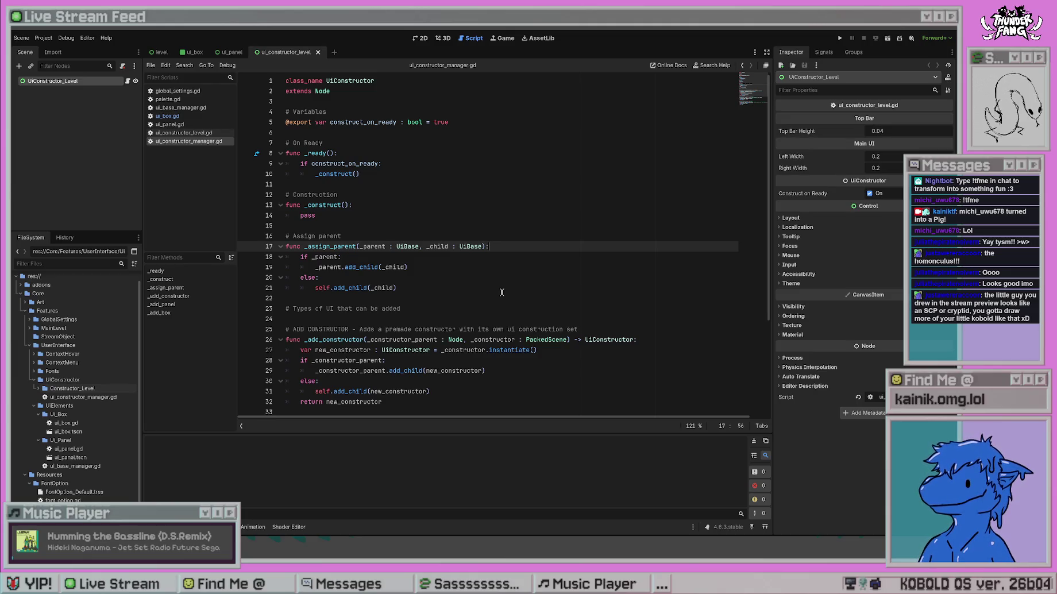
pyautogui.click(199, 133)
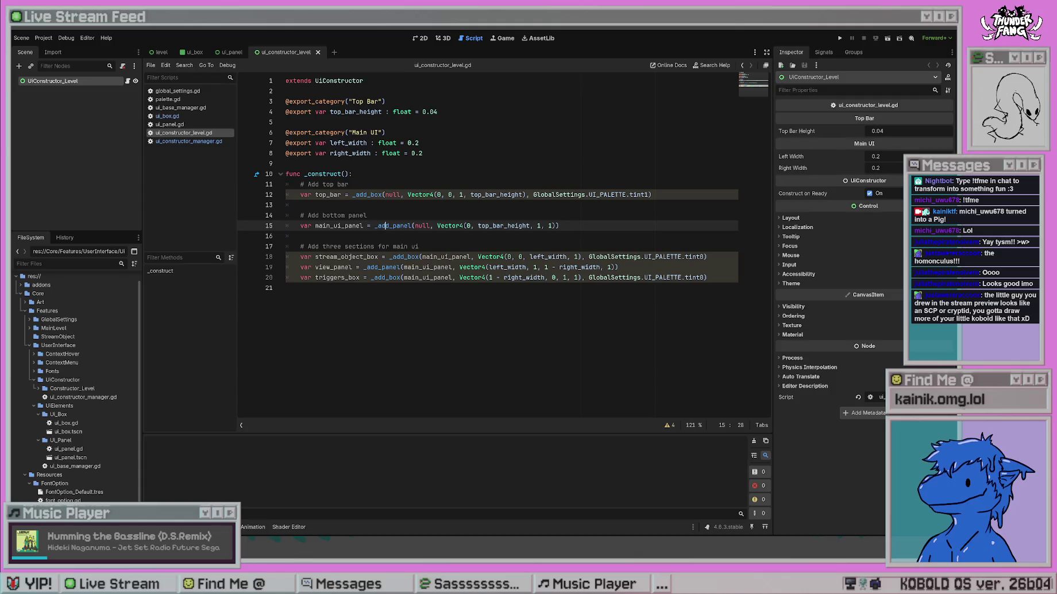
# Show the Debugger's Errors tab listing the level script's 10 errors and warnings.
pyautogui.click(190, 527)
pyautogui.click(214, 435)
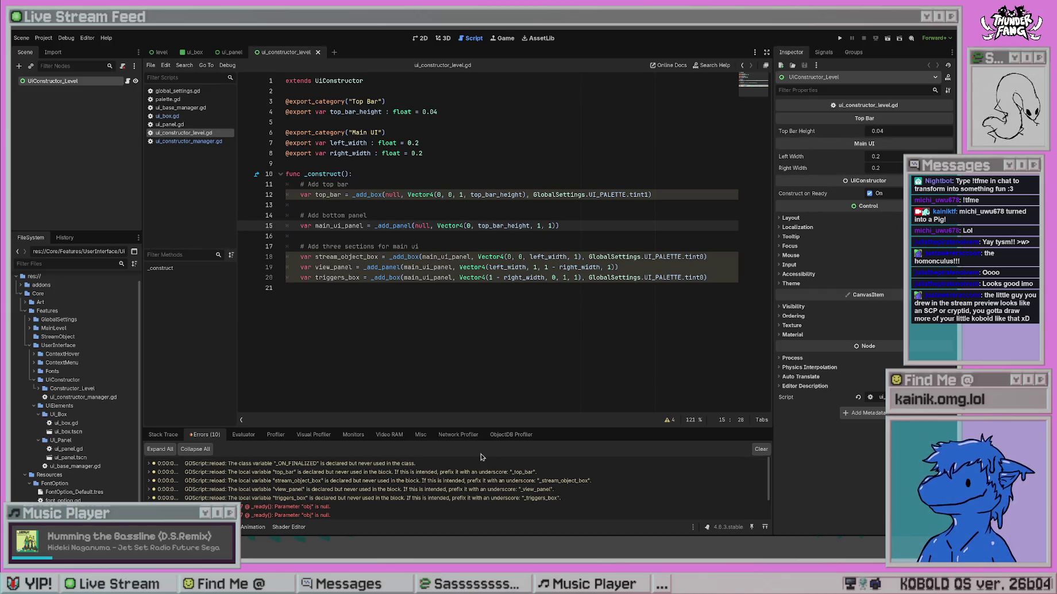
# Check the top_bar, stream_object_box, view_panel and triggers_box unused-variable warnings, then clear the list.
pyautogui.doubleClick(550, 472)
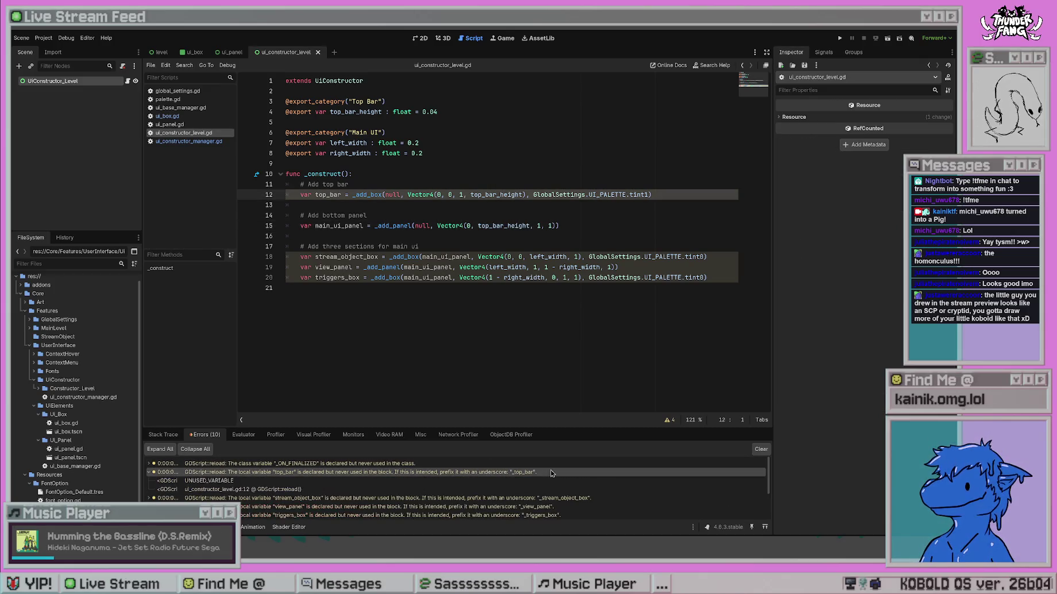
pyautogui.doubleClick(550, 471)
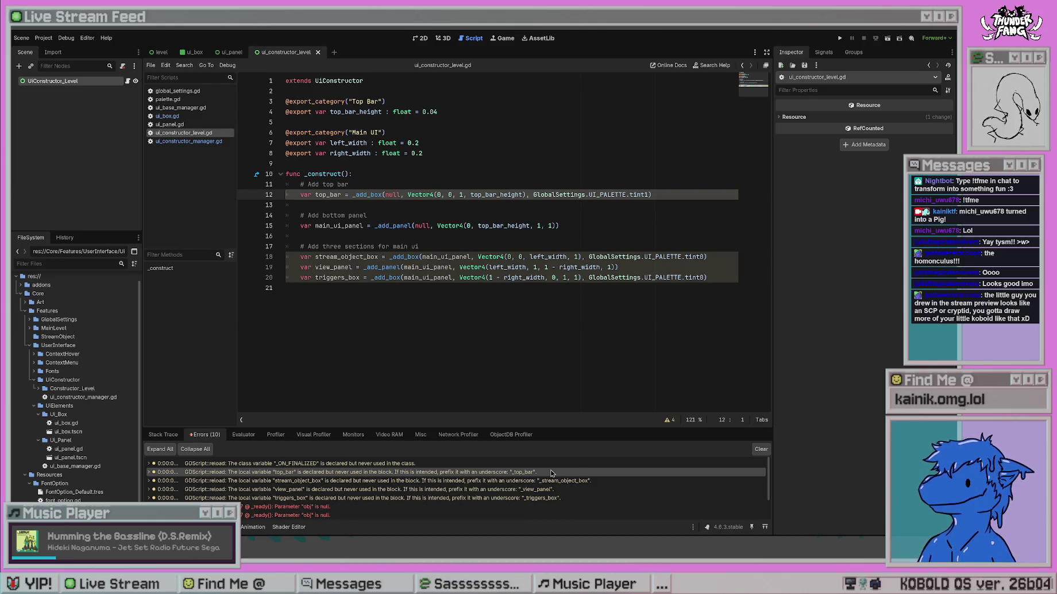
pyautogui.click(386, 481)
pyautogui.click(413, 489)
pyautogui.click(418, 497)
pyautogui.click(418, 489)
pyautogui.click(419, 480)
pyautogui.click(419, 472)
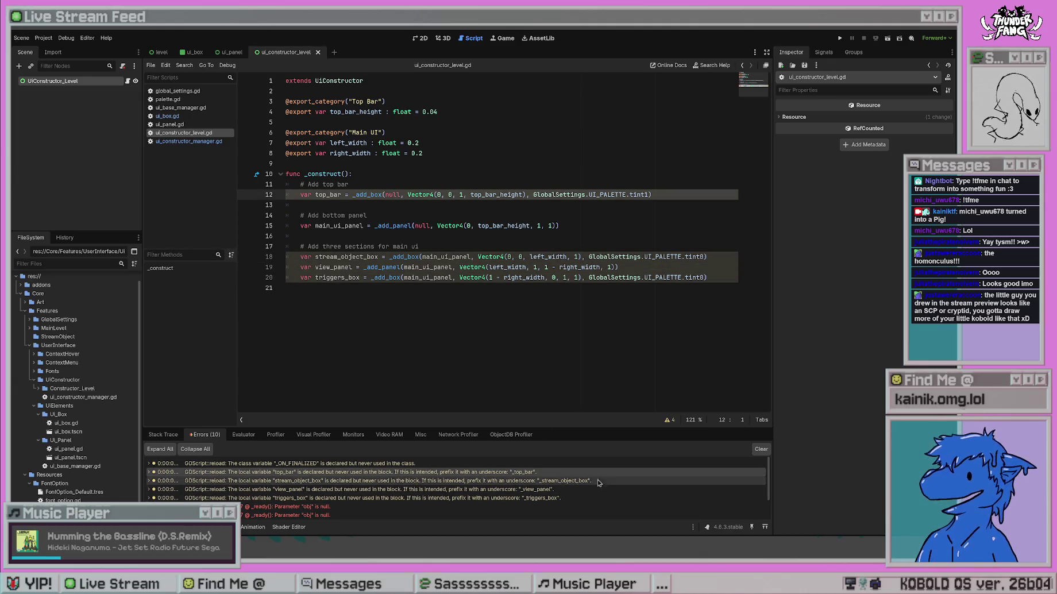
pyautogui.click(762, 450)
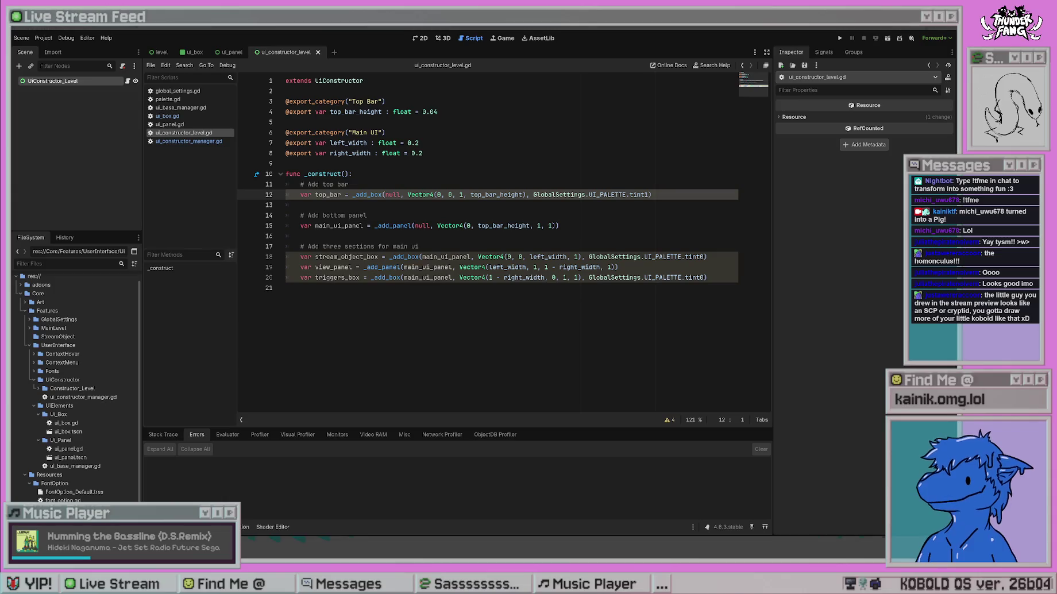
# Select the UIConstructor folder in the FileSystem dock and expand Constructor_Level.
pyautogui.click(72, 383)
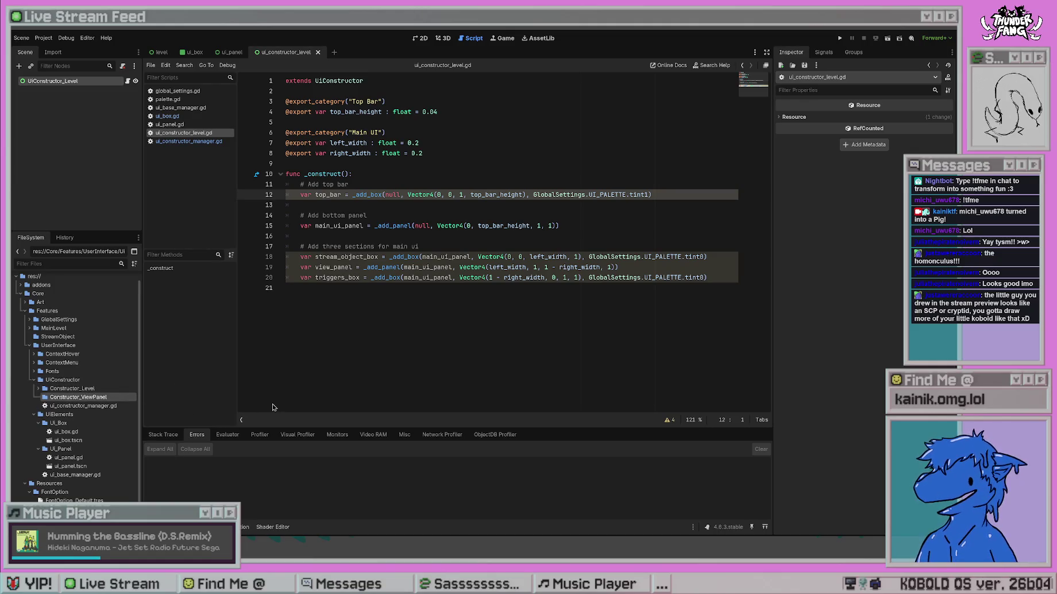
pyautogui.click(38, 388)
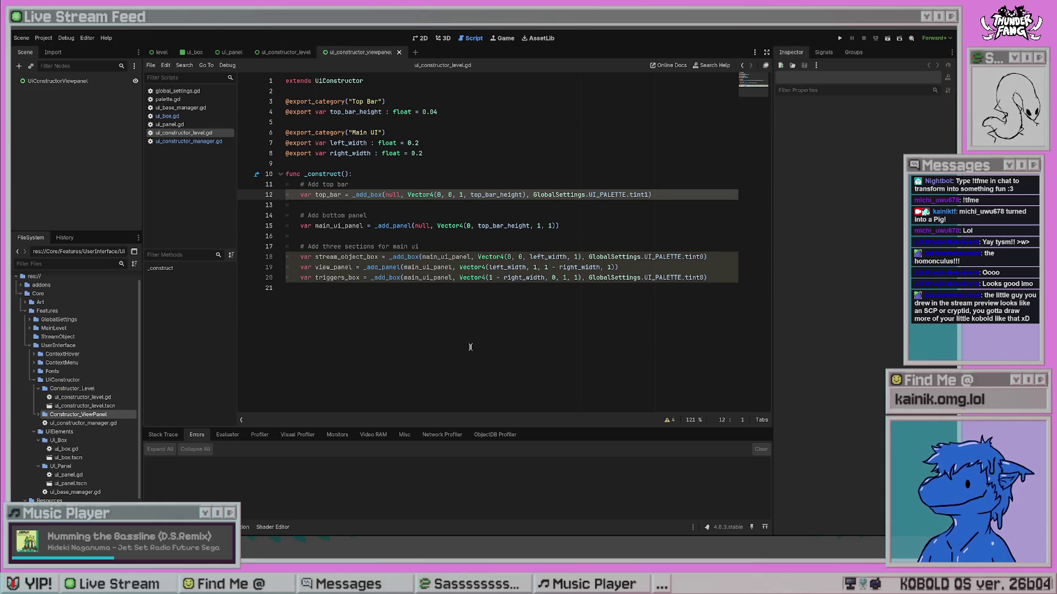
# Expand Constructor_ViewPanel and select the UiConstructorViewpanel root node to show its properties in the Inspector.
pyautogui.click(37, 415)
pyautogui.click(89, 425)
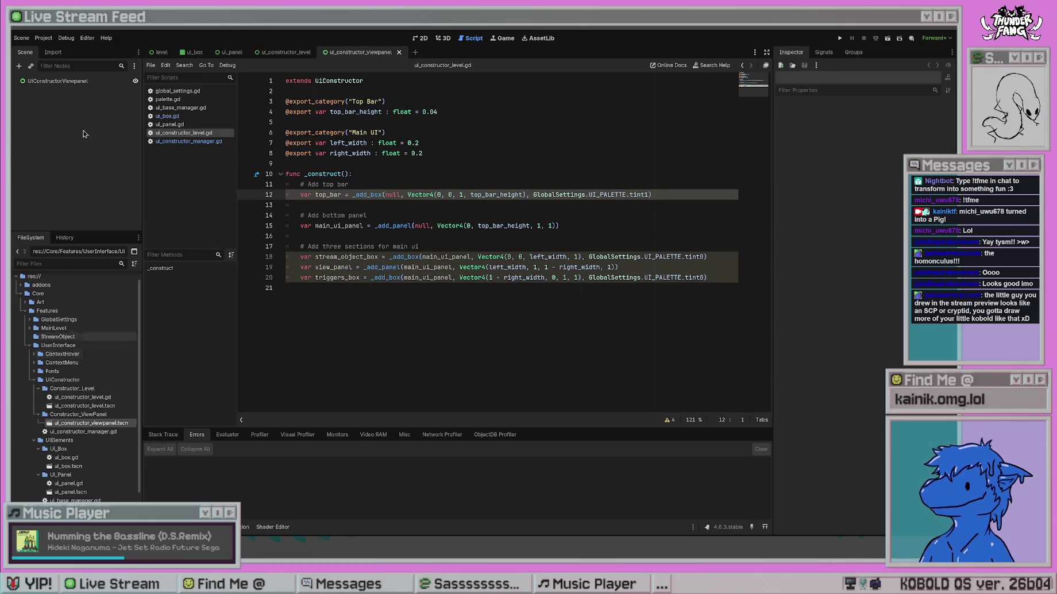
pyautogui.click(86, 81)
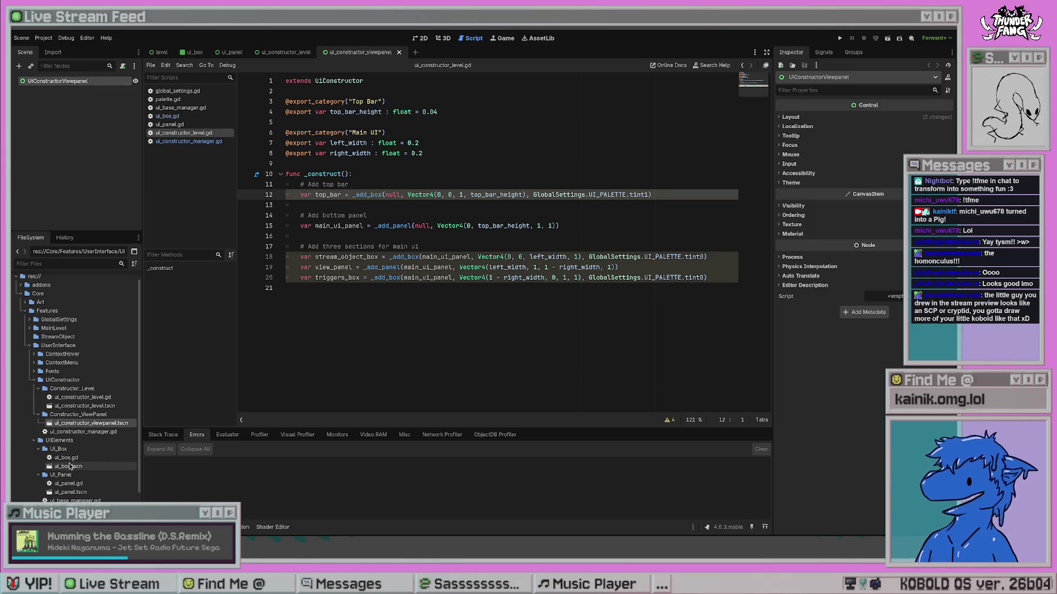
pyautogui.click(83, 414)
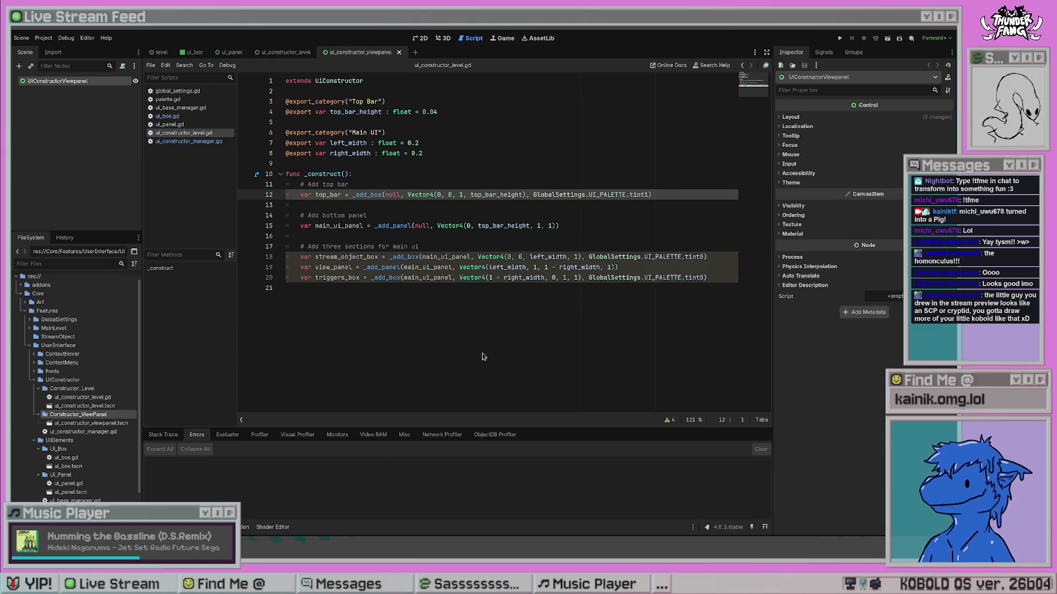
# Add a class_name line above 'extends UiConstructor' in ui_constructor_viewpanel.gd, then delete it again.
pyautogui.press('Return')
pyautogui.press('Up')
pyautogui.write('class_name')
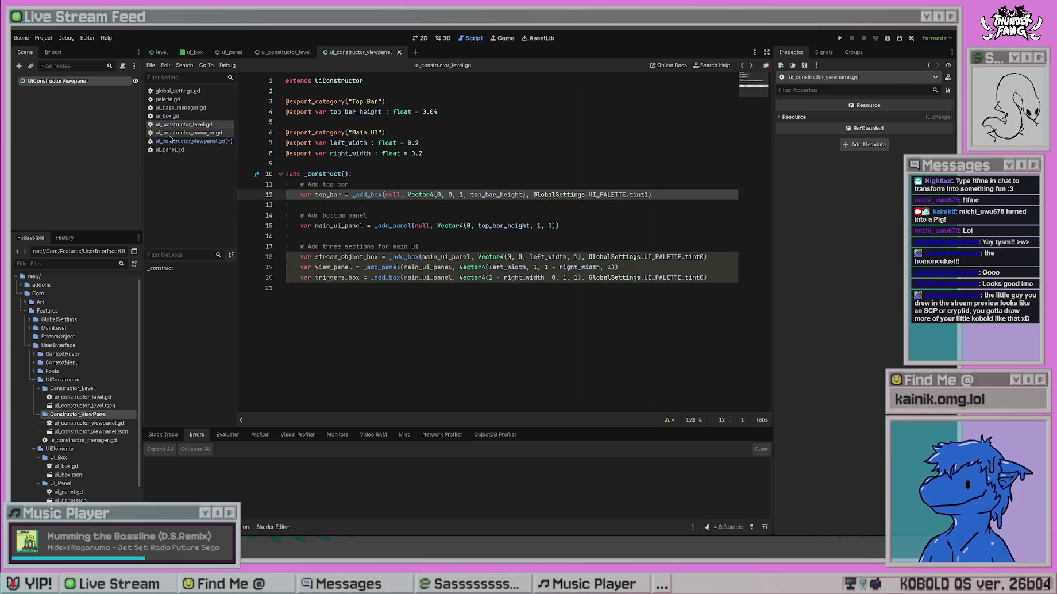
pyautogui.hotkey('shift', 'Home')
pyautogui.press('BackSpace')
pyautogui.press('Delete')
pyautogui.click(386, 182)
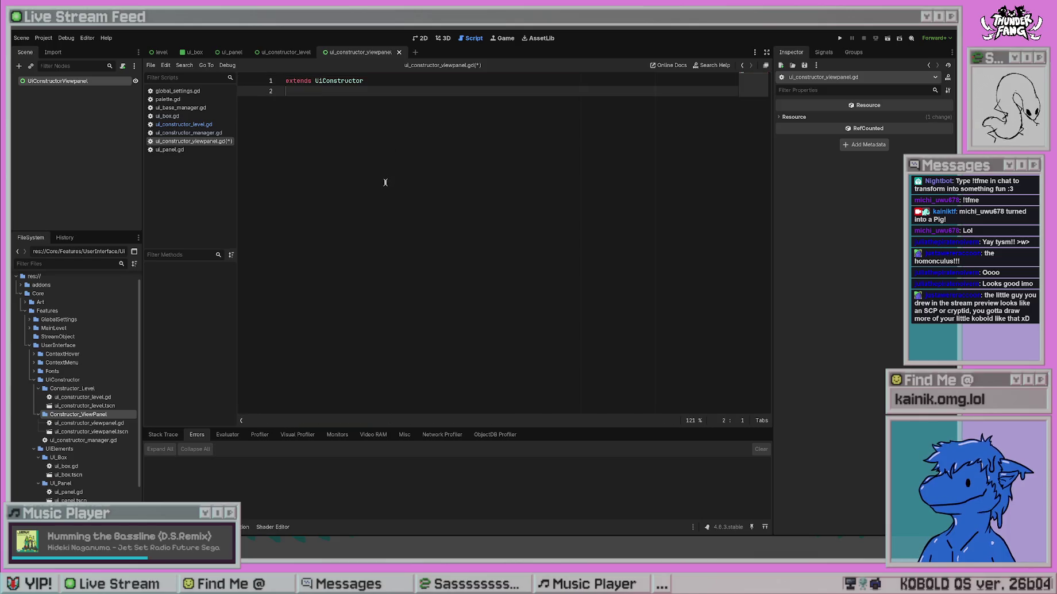
# Switch between the constructor manager, view panel and ui_box.gd scripts.
pyautogui.click(208, 132)
pyautogui.click(217, 141)
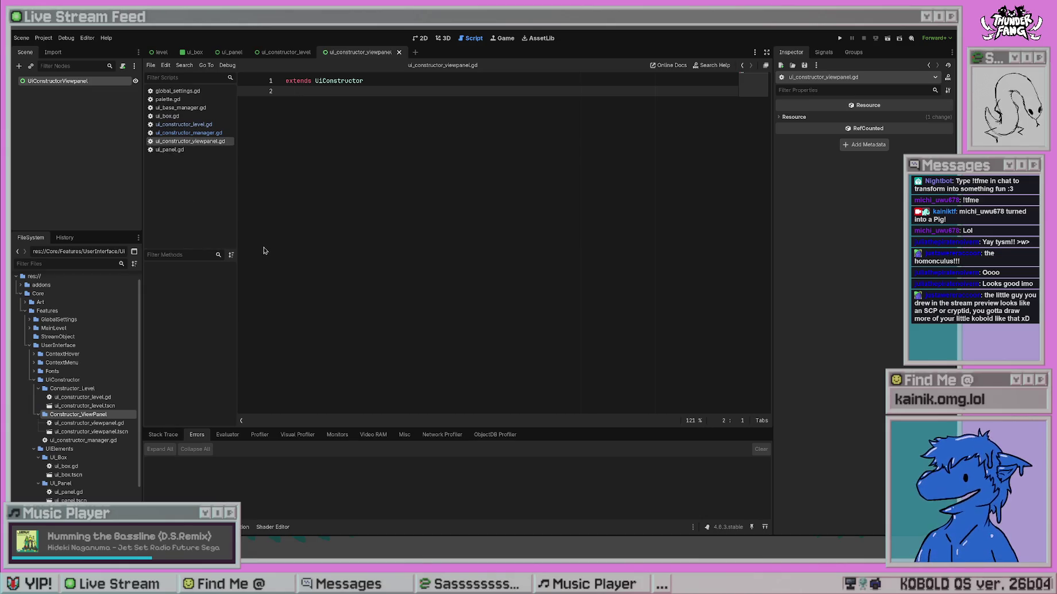
pyautogui.click(187, 118)
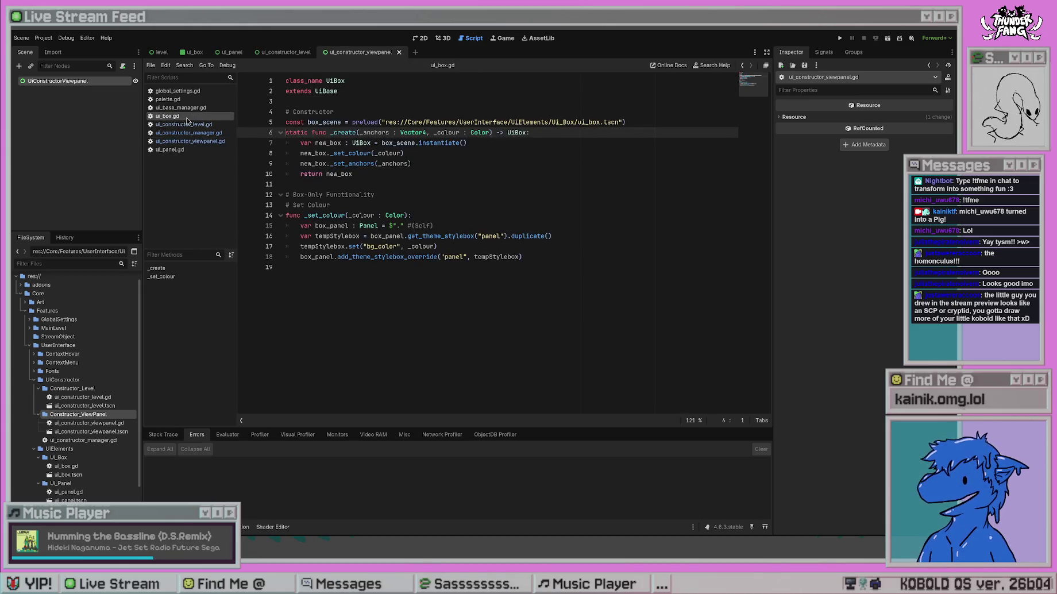
# Move ui_panel.gd below ui_box.gd and close palette.gd and global_settings.gd.
pyautogui.click(190, 142)
pyautogui.click(189, 150)
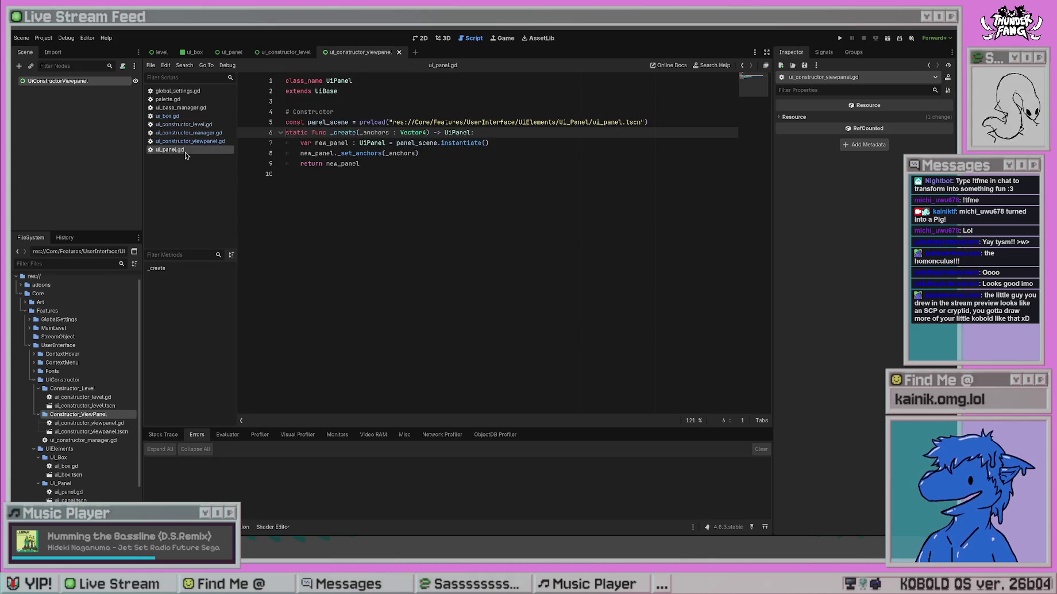
pyautogui.moveTo(194, 154); pyautogui.dragTo(186, 118)
pyautogui.click(193, 108)
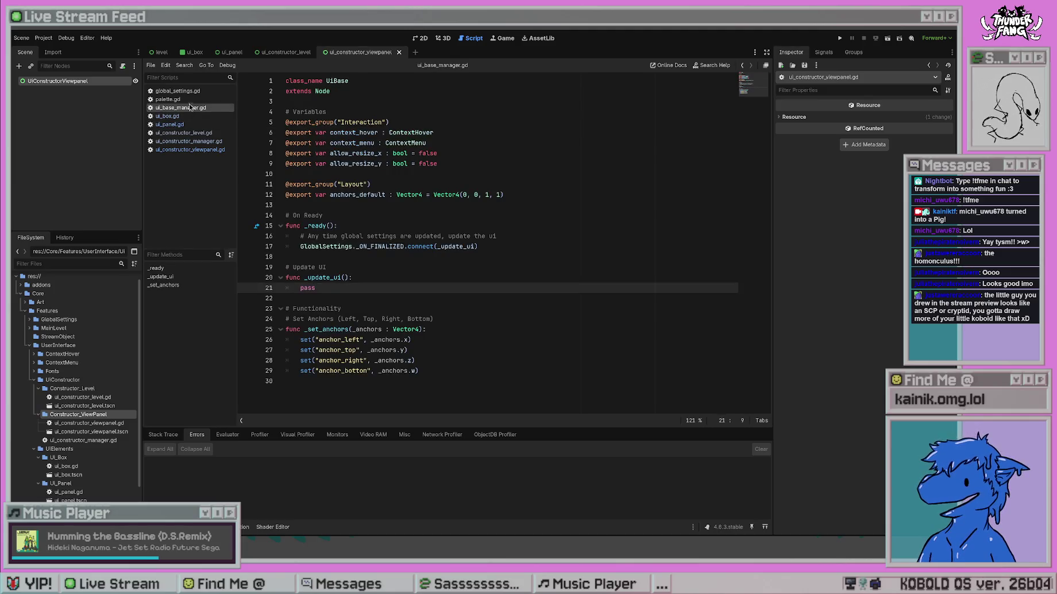
pyautogui.click(195, 100)
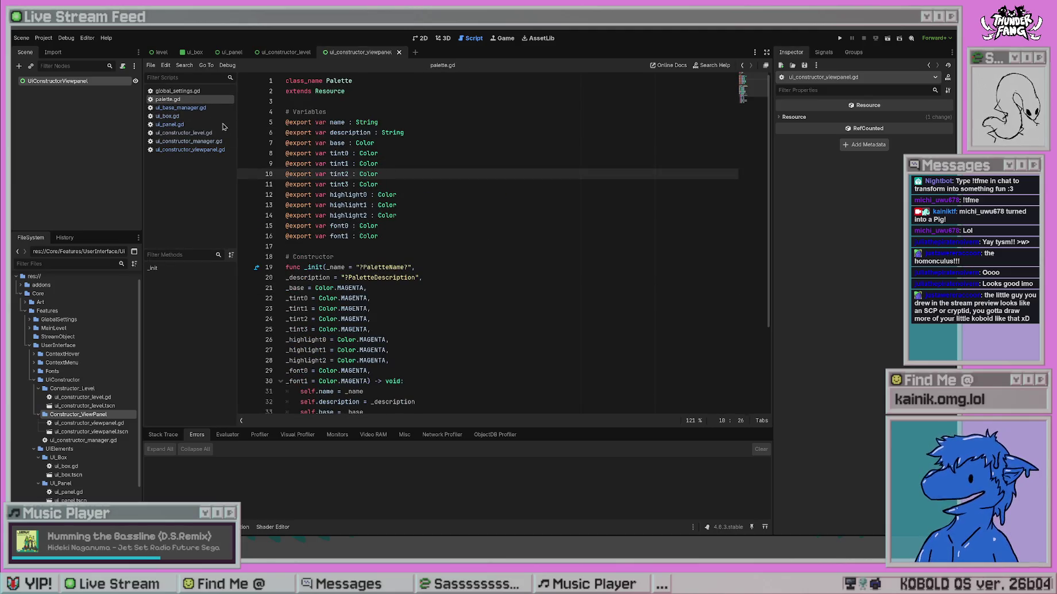
pyautogui.middleClick(196, 100)
pyautogui.middleClick(196, 93)
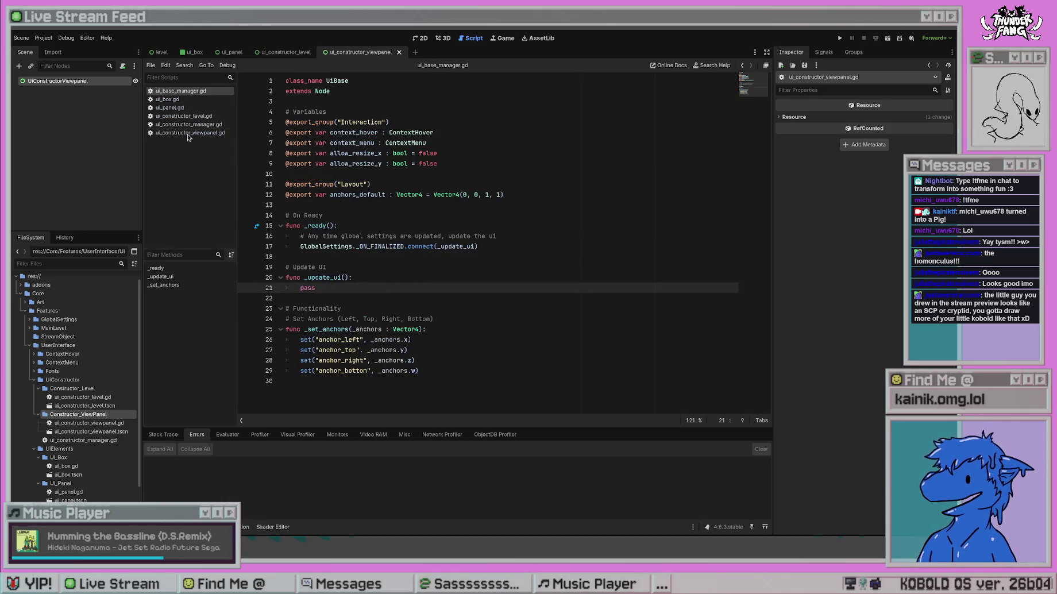
# Bring ui_constructor_manager.gd into the editor and collapse the Ui_Box folder.
pyautogui.click(198, 133)
pyautogui.click(198, 116)
pyautogui.click(198, 124)
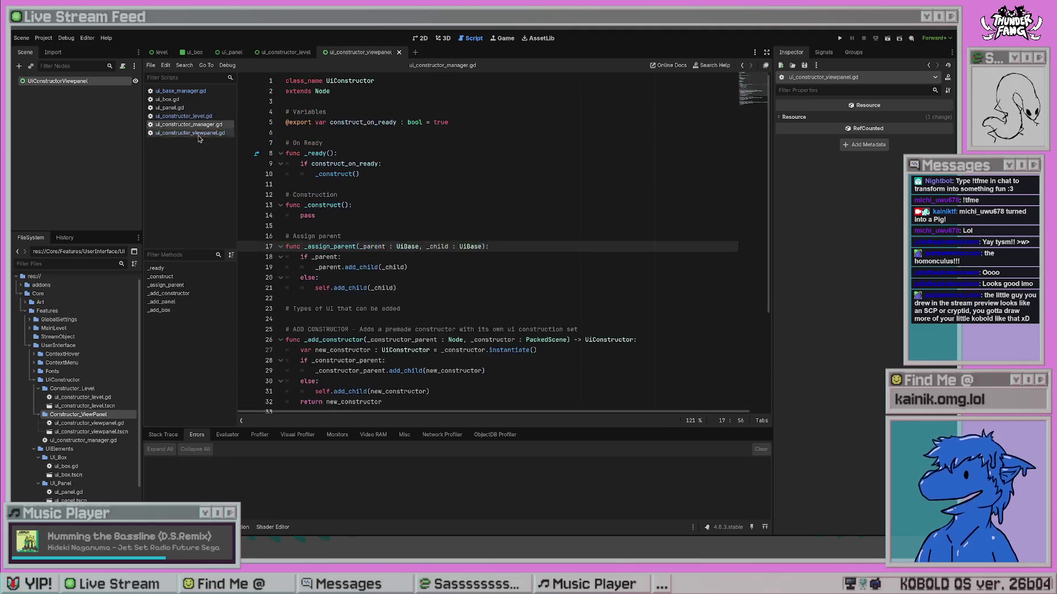
pyautogui.click(38, 457)
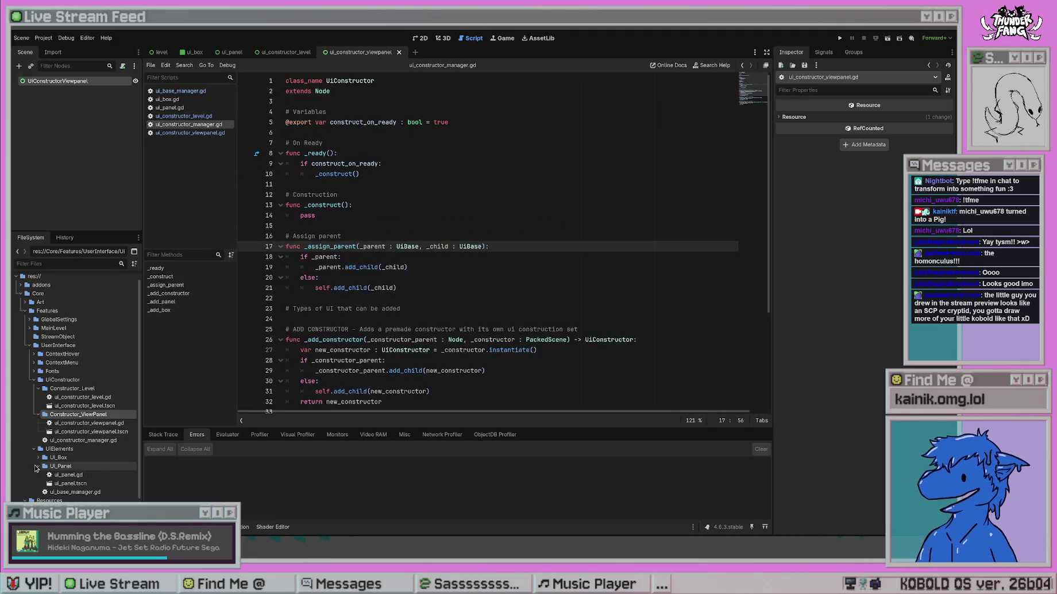
# Collapse the Ui_Panel and Resources folders and select ui_constructor_viewpanel.tscn.
pyautogui.click(38, 466)
pyautogui.scroll(1, 38, 466)
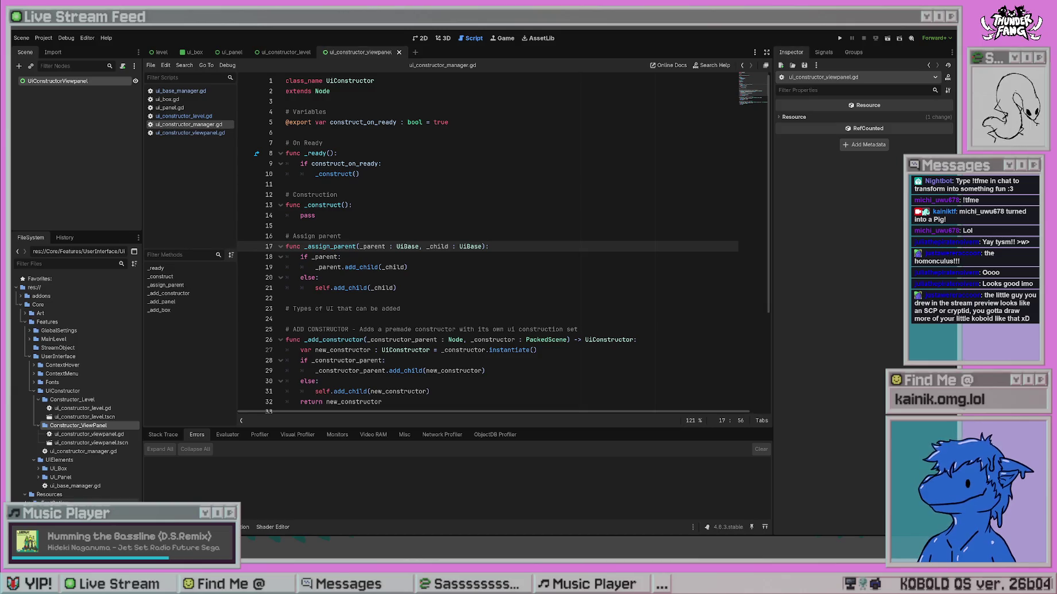
pyautogui.click(25, 494)
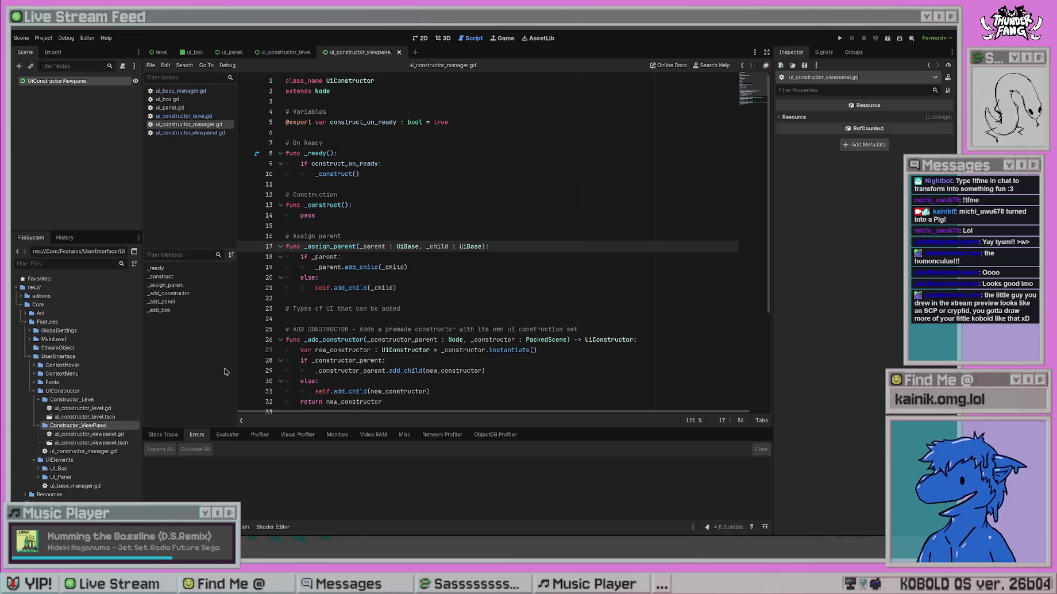
pyautogui.click(119, 443)
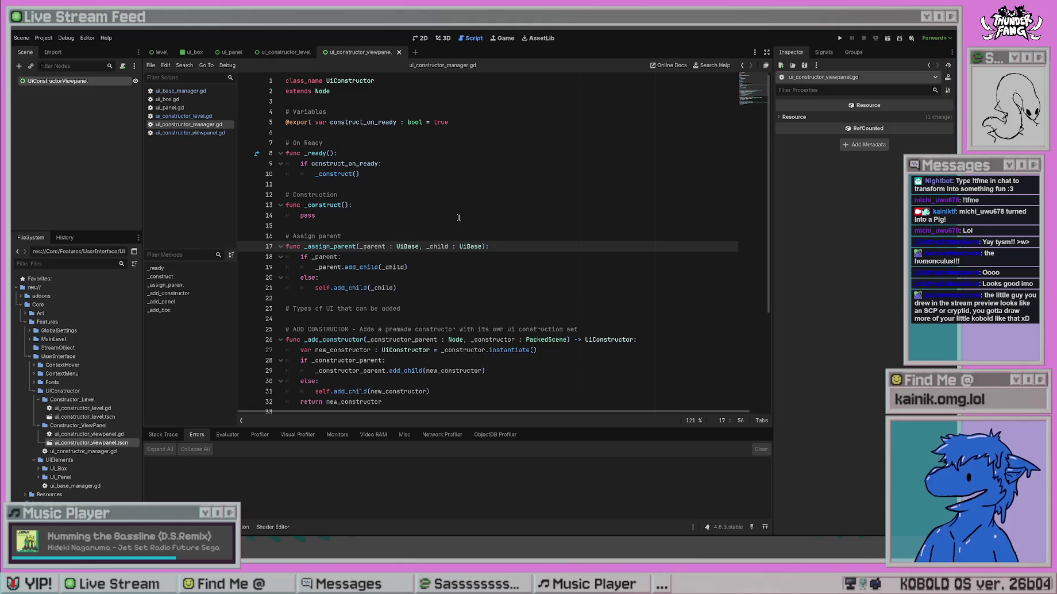
# Open ui_constructor_level.gd, then ui_constructor_viewpanel.gd, and select the UiConstructorViewpanel node.
pyautogui.doubleClick(110, 409)
pyautogui.doubleClick(92, 434)
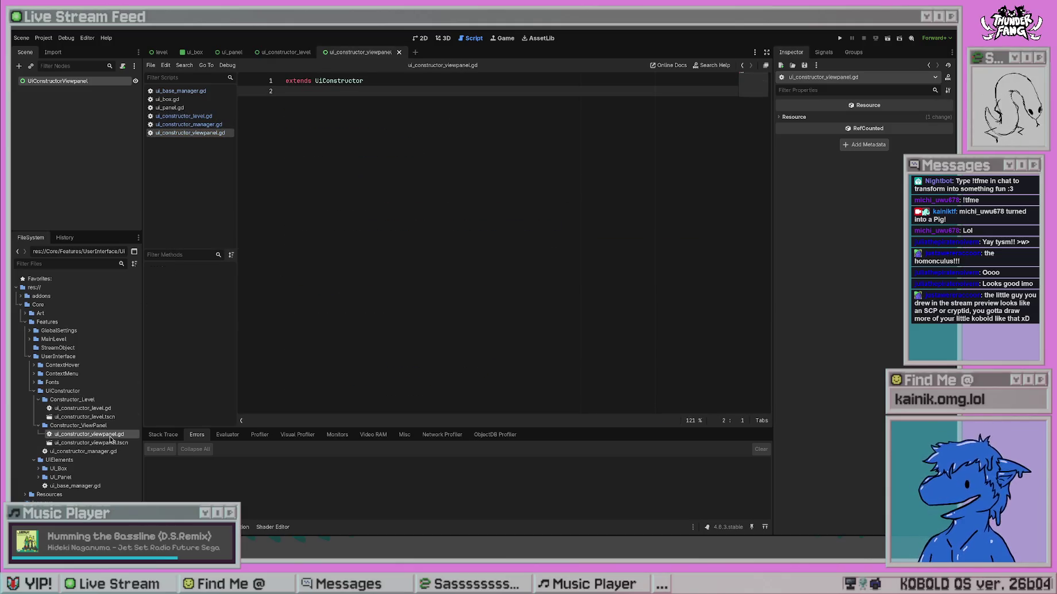
pyautogui.doubleClick(109, 409)
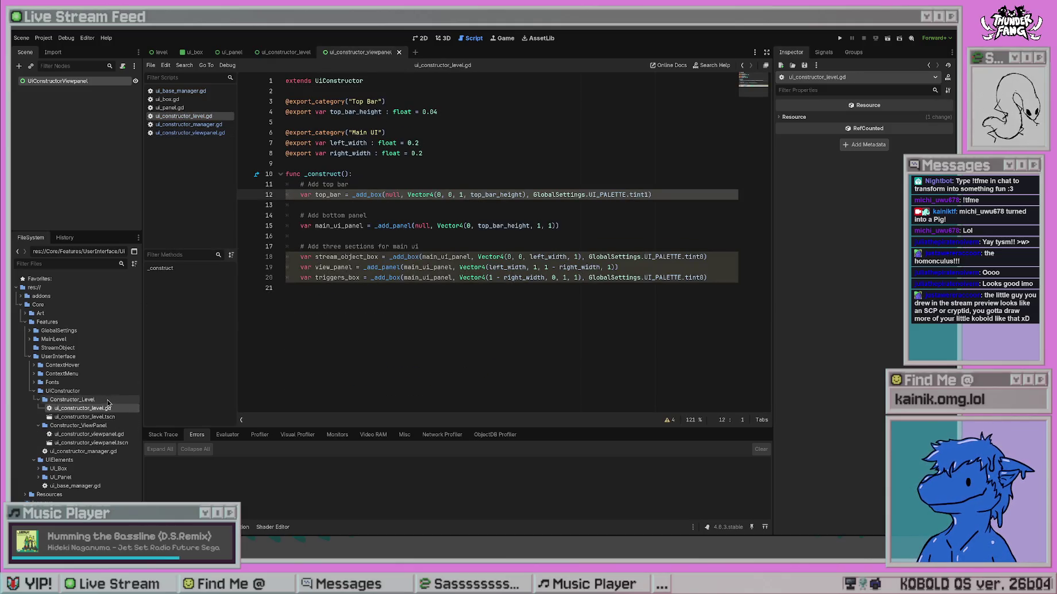
pyautogui.doubleClick(120, 435)
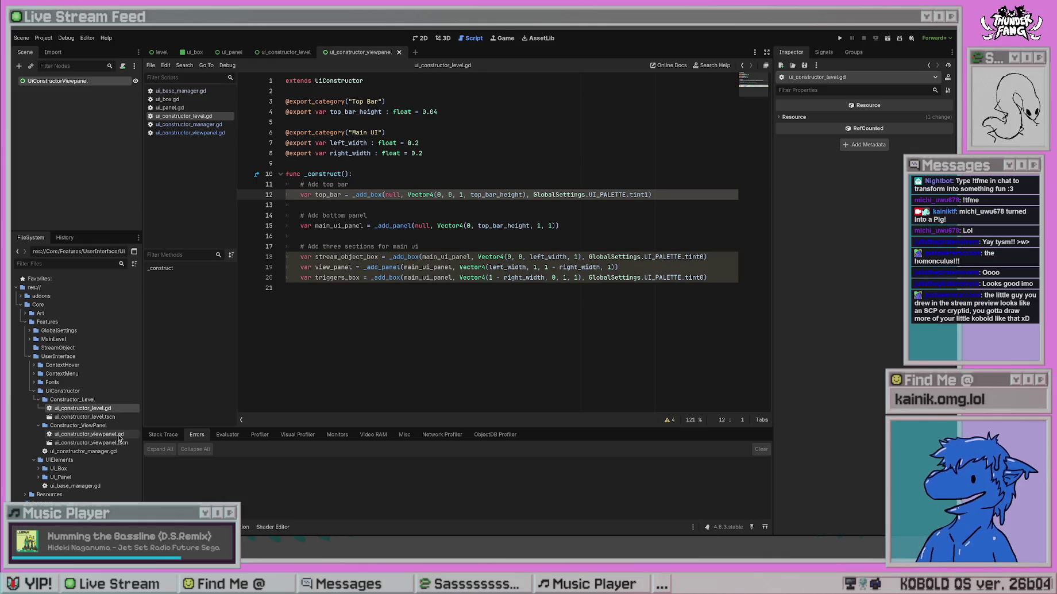
pyautogui.click(75, 81)
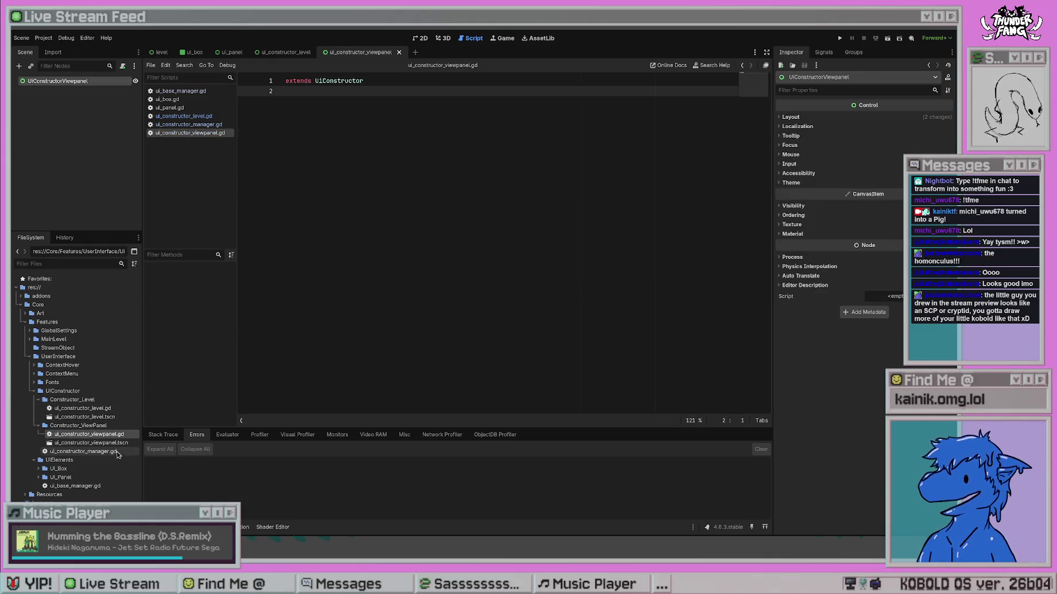
# Attach ui_constructor_viewpanel.gd to UiConstructorViewpanel, save, and select 'Main UI' in ui_constructor_level.gd.
pyautogui.moveTo(89, 434)
pyautogui.mouseDown()
pyautogui.moveTo(780, 334)
pyautogui.moveTo(885, 296)
pyautogui.mouseUp()
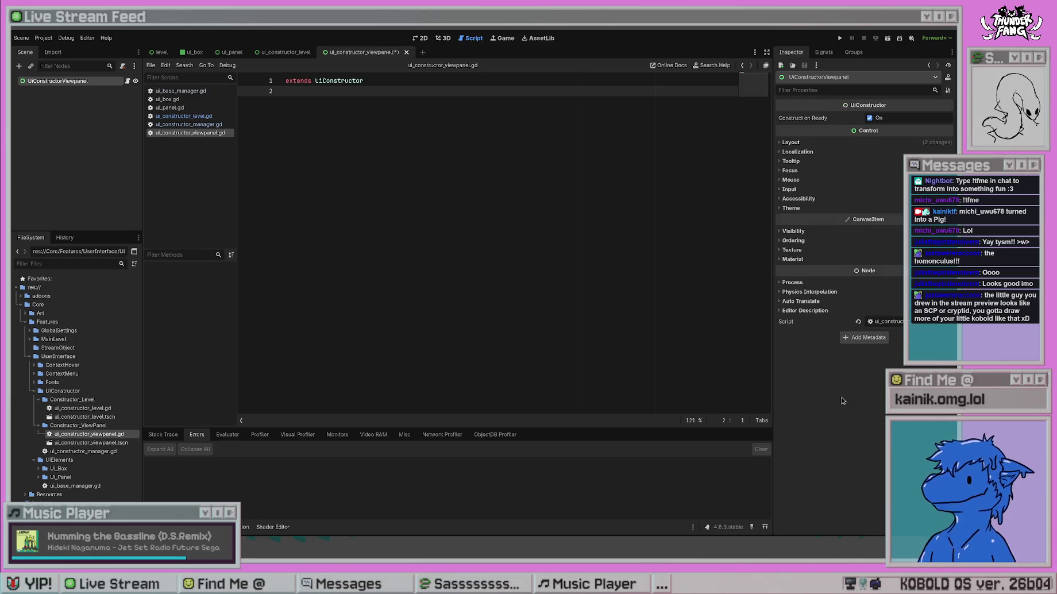
pyautogui.hotkey('ctrl', 's')
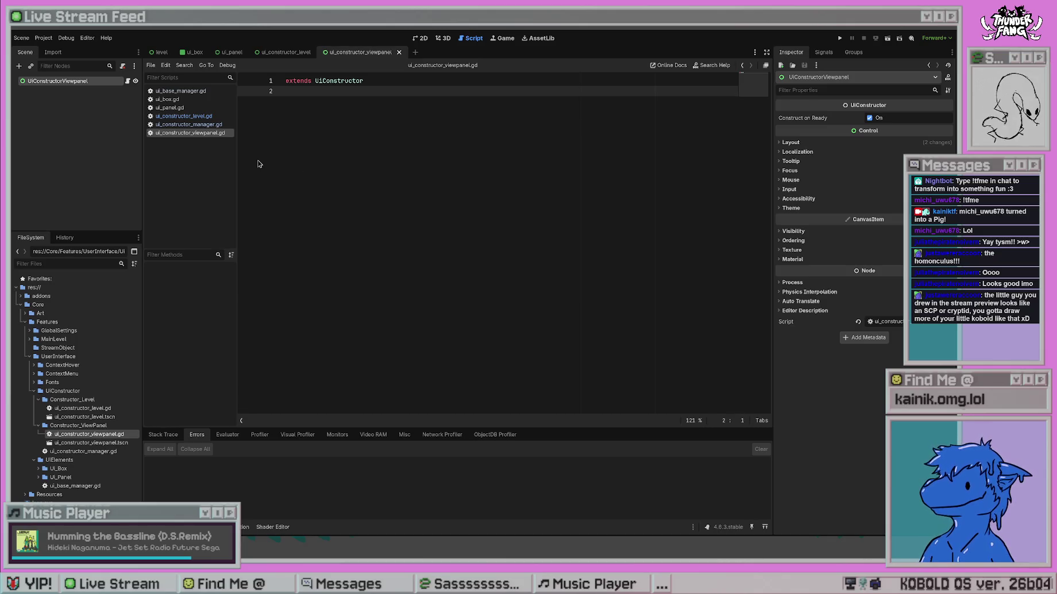
pyautogui.click(210, 117)
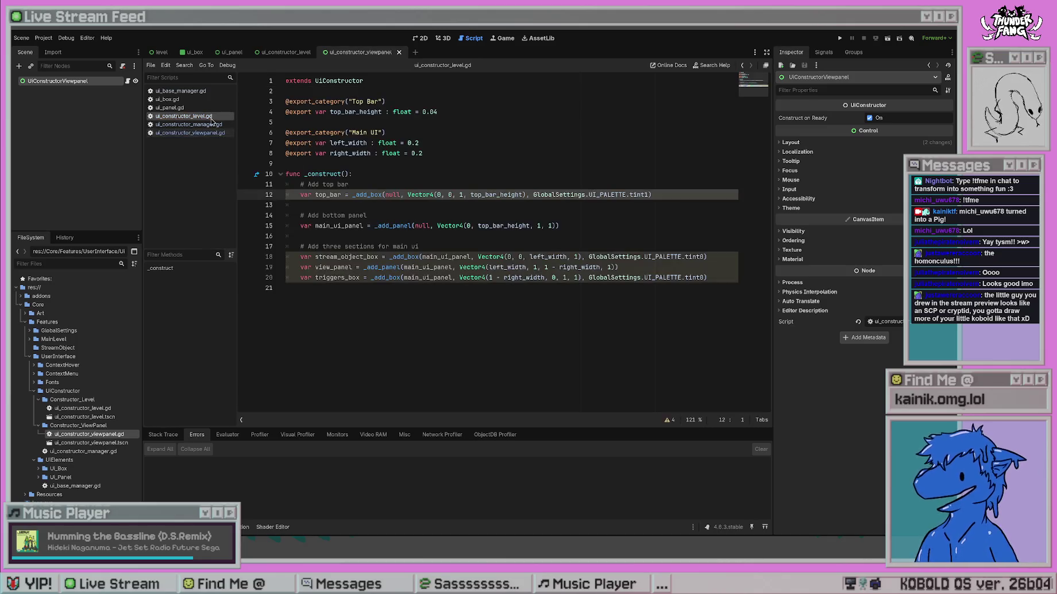
pyautogui.click(420, 132)
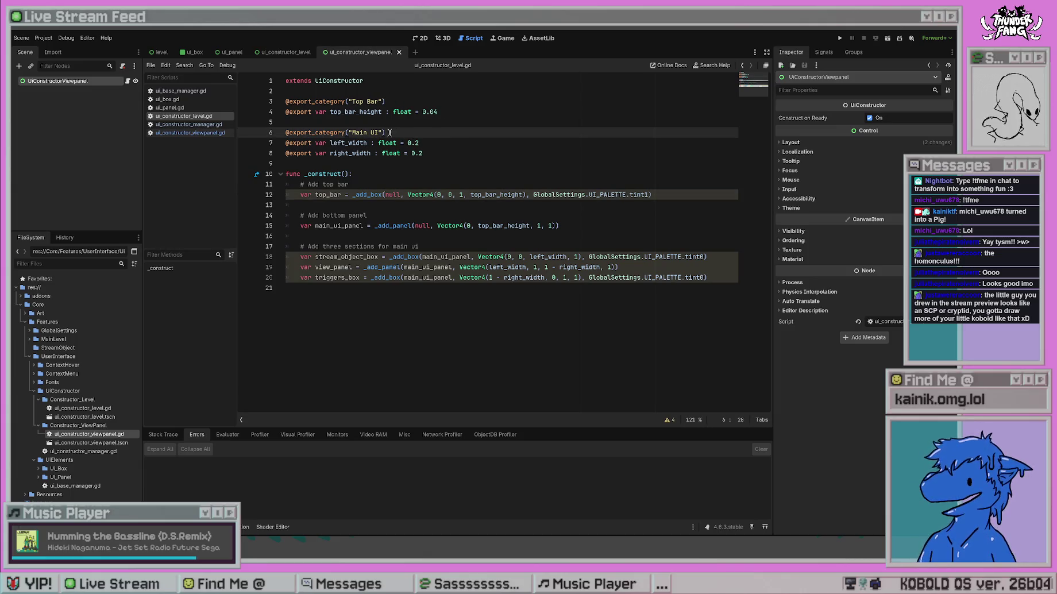
pyautogui.moveTo(379, 132); pyautogui.dragTo(350, 132)
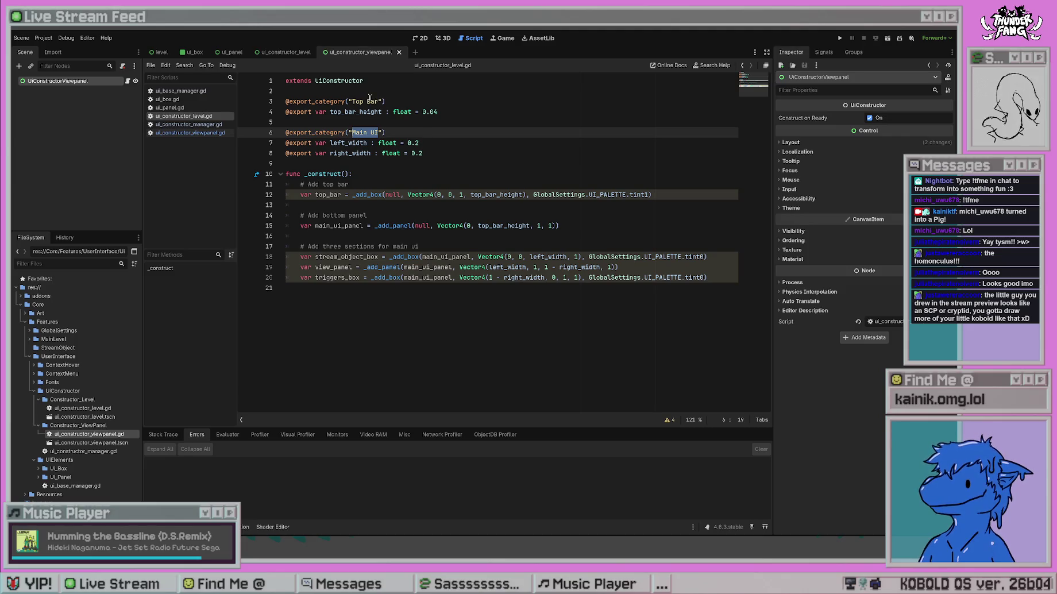
pyautogui.click(393, 102)
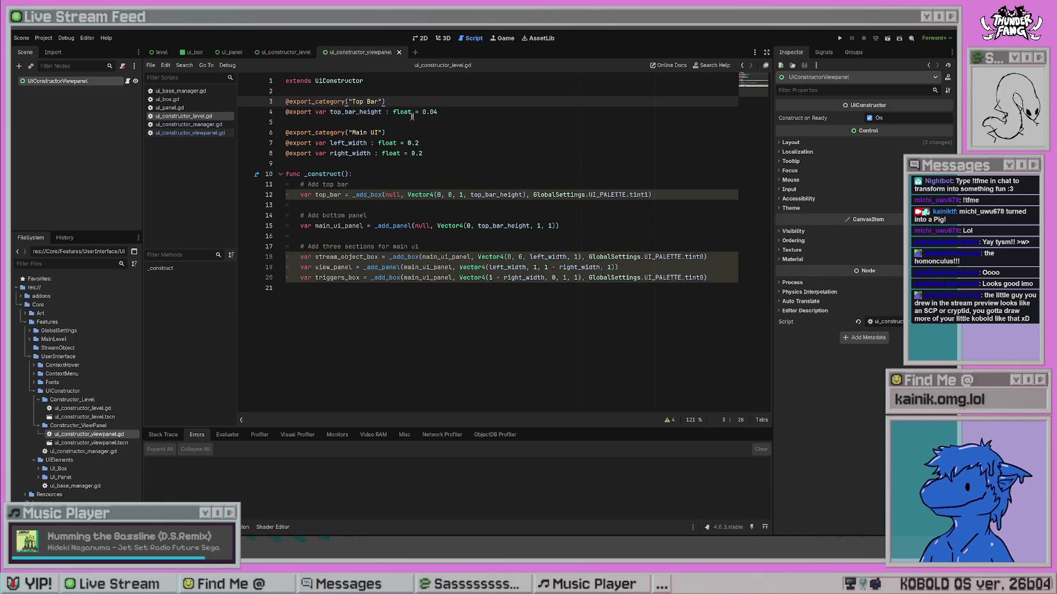
pyautogui.click(422, 131)
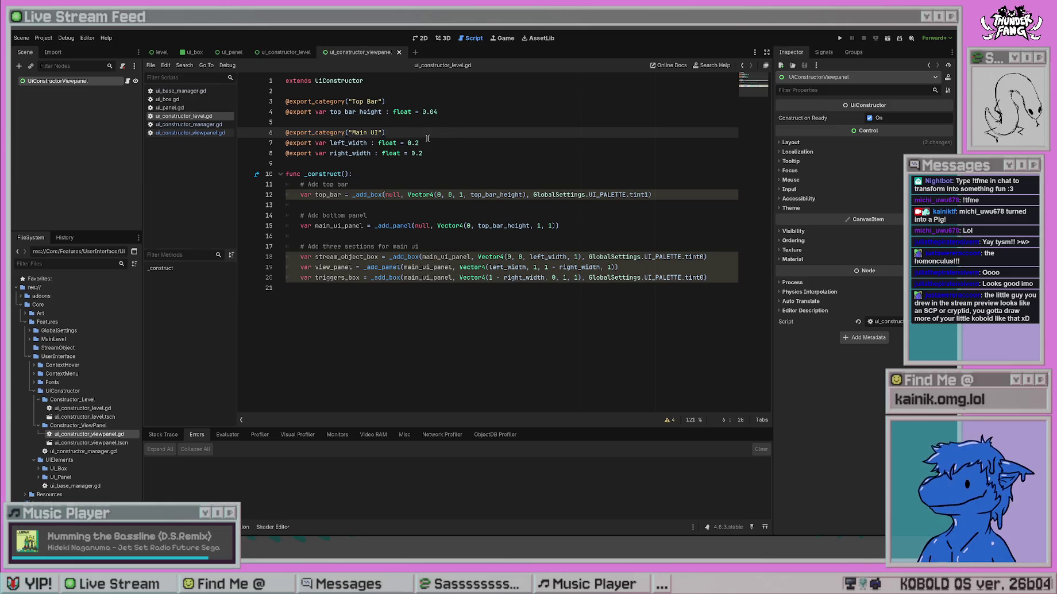
pyautogui.click(190, 133)
pyautogui.click(190, 124)
pyautogui.click(192, 107)
pyautogui.click(193, 99)
pyautogui.click(192, 91)
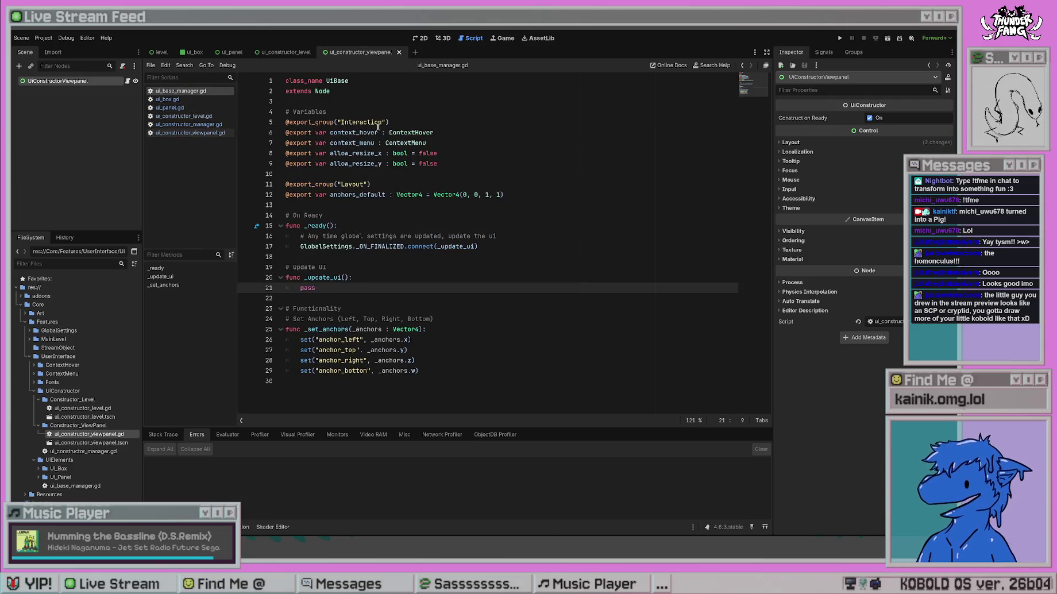
pyautogui.hotkey('alt', 'Left')
pyautogui.hotkey('alt', 'Left')
pyautogui.hotkey('alt', 'Left')
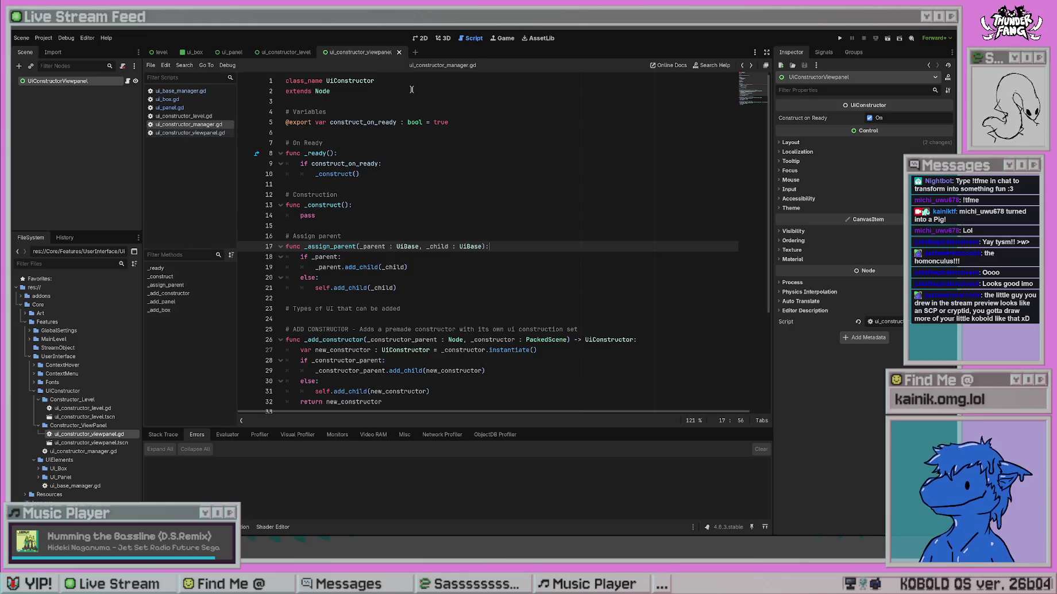
pyautogui.hotkey('alt', 'Left')
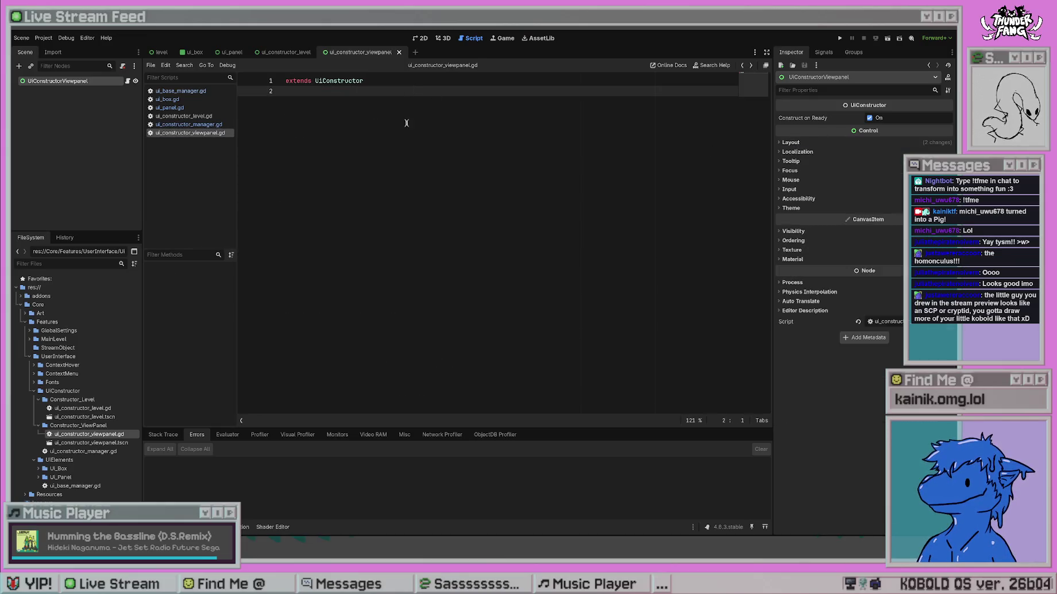
pyautogui.hotkey('alt', 'Left')
pyautogui.hotkey('alt', 'Left')
pyautogui.click(348, 104)
pyautogui.click(390, 92)
pyautogui.press('Return')
pyautogui.write('@')
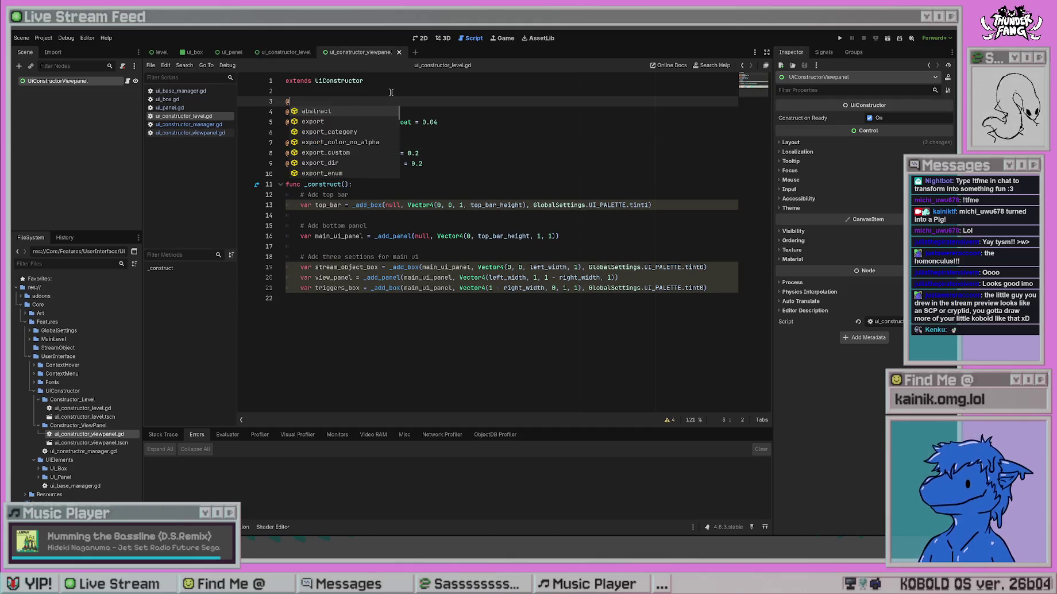
pyautogui.write('export)')
pyautogui.write('_c')
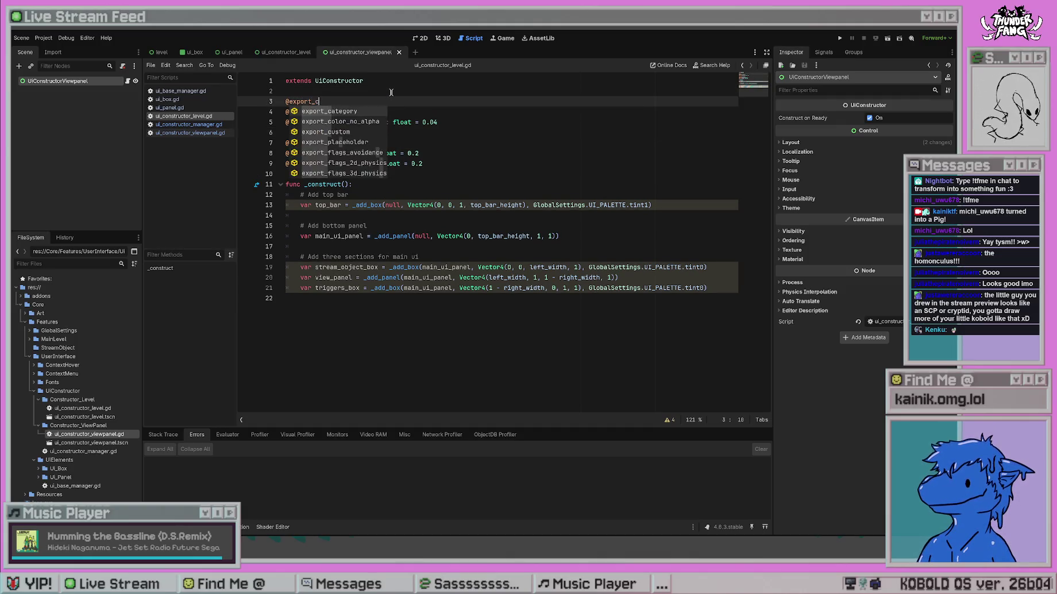
pyautogui.write('atehg')
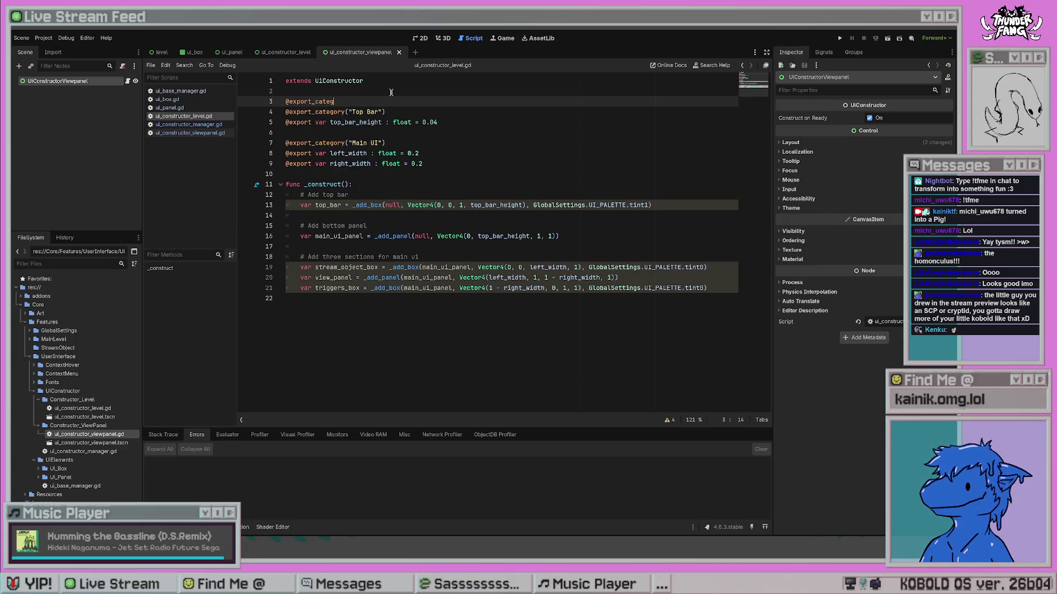
pyautogui.write('h("Layout')
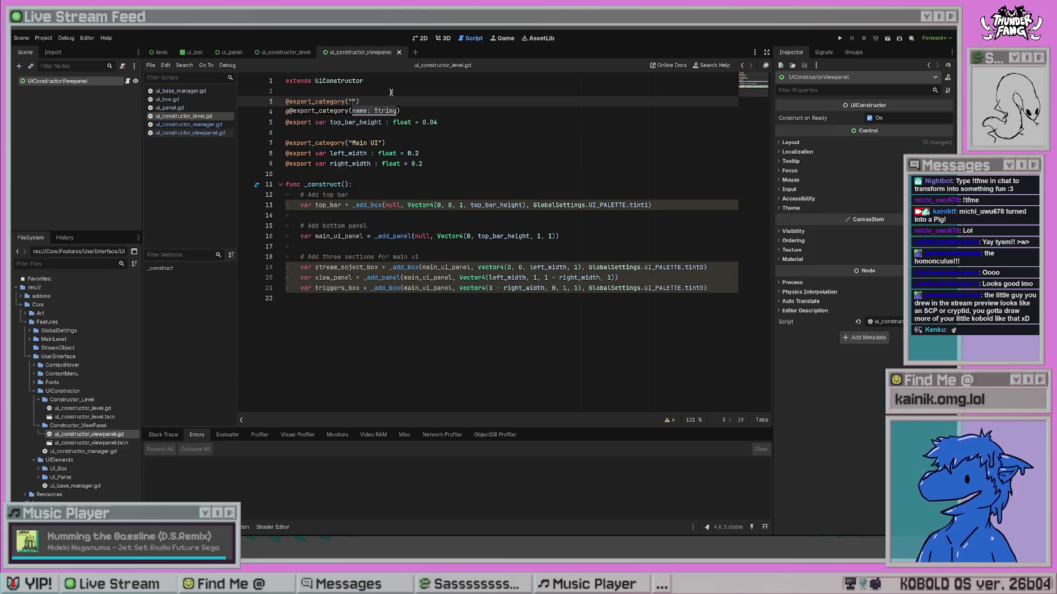
# Turn the Top Bar and Main UI categories into export groups and save the script.
pyautogui.moveTo(345, 112); pyautogui.dragTo(313, 113)
pyautogui.write('group')
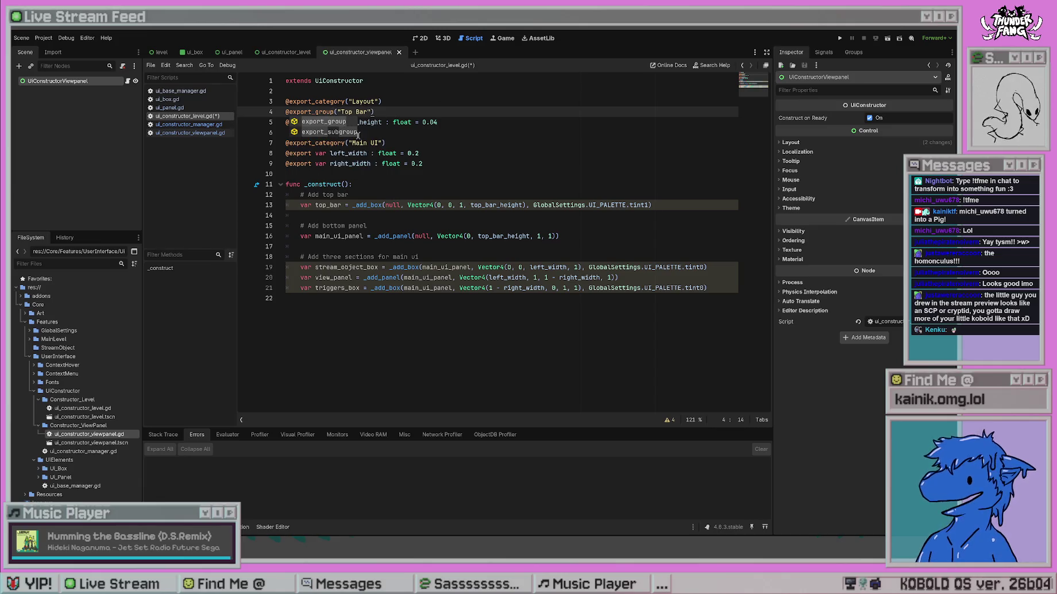
pyautogui.click(359, 135)
pyautogui.moveTo(347, 142); pyautogui.dragTo(315, 143)
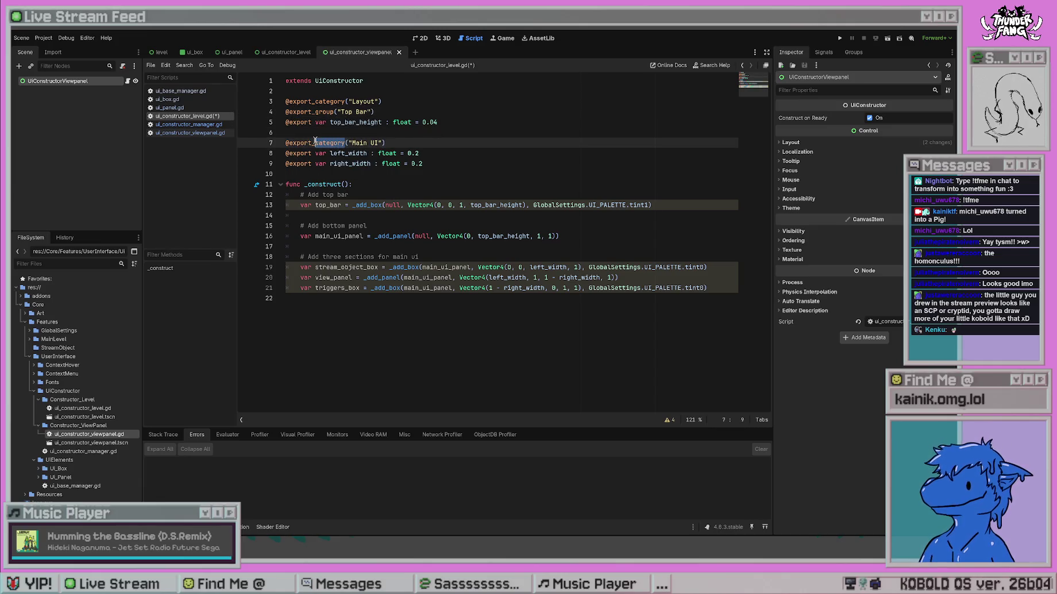
pyautogui.write('group')
pyautogui.click(376, 111)
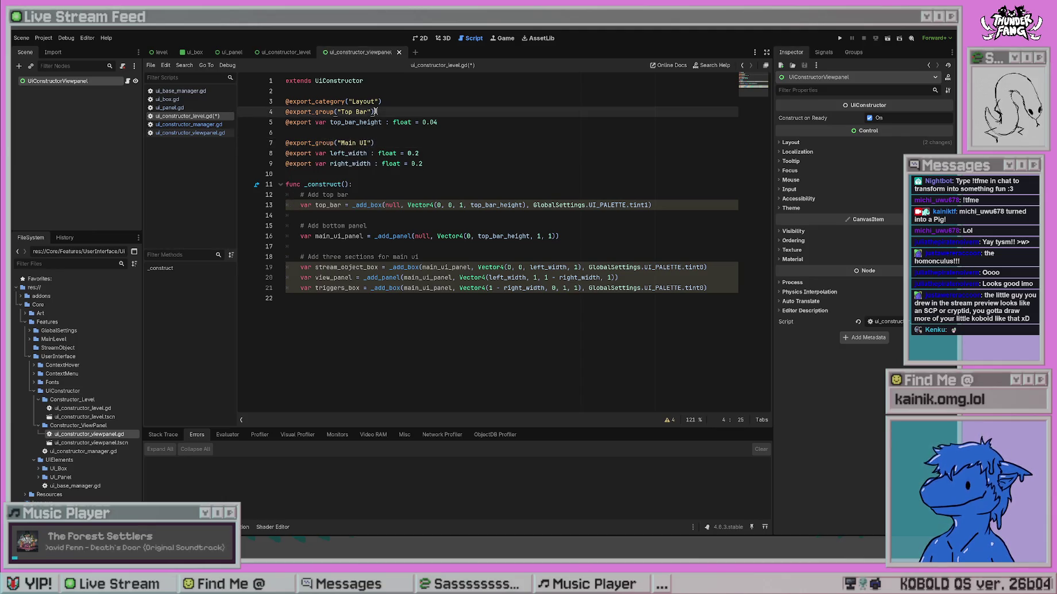
pyautogui.hotkey('ctrl', 's')
# In the level scene, expand and collapse the Top Bar and Main UI Inspector groups, then select Root.
pyautogui.click(165, 53)
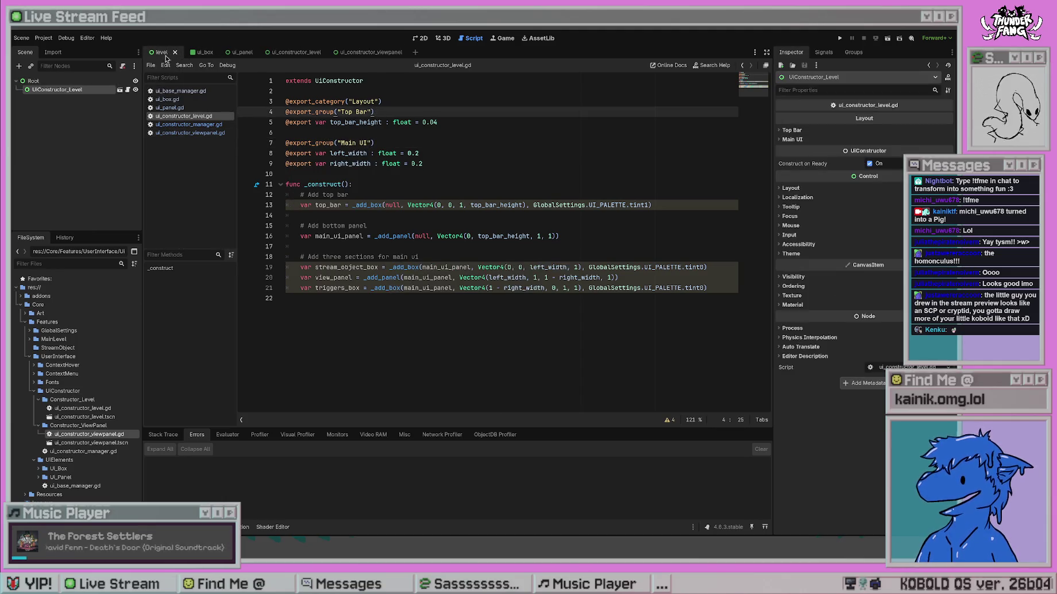
pyautogui.click(793, 131)
pyautogui.click(794, 132)
pyautogui.click(794, 133)
pyautogui.click(794, 132)
pyautogui.click(793, 140)
pyautogui.click(794, 140)
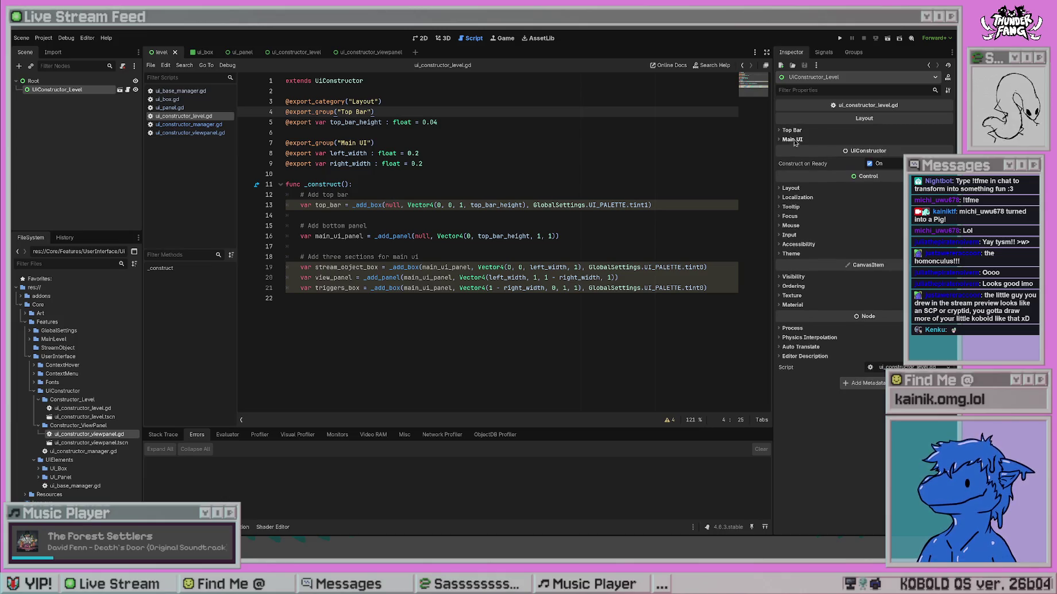
pyautogui.click(794, 131)
pyautogui.click(795, 131)
pyautogui.click(795, 132)
pyautogui.click(794, 150)
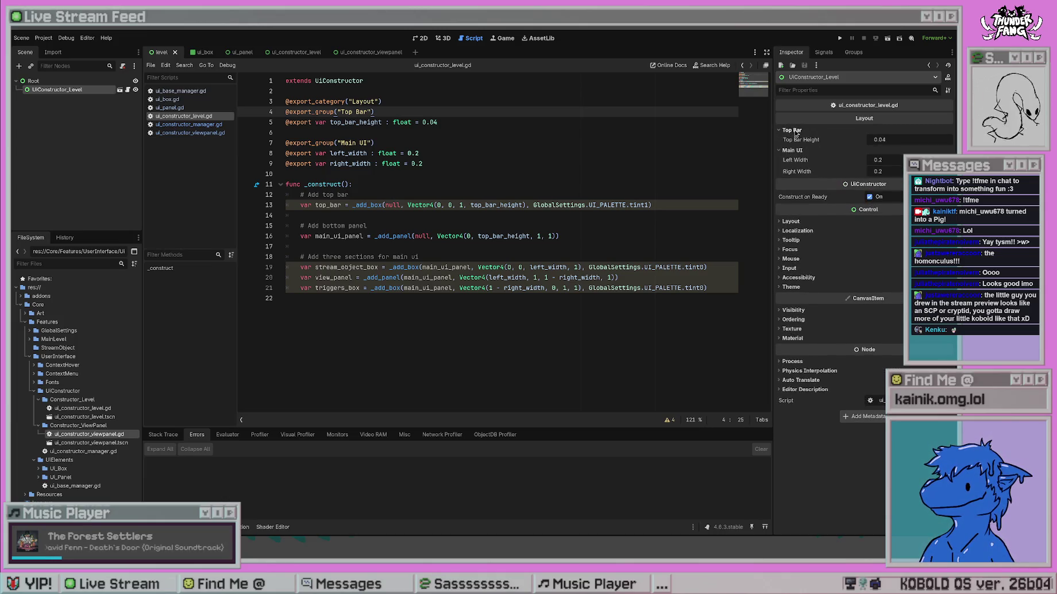
pyautogui.click(795, 132)
pyautogui.click(793, 140)
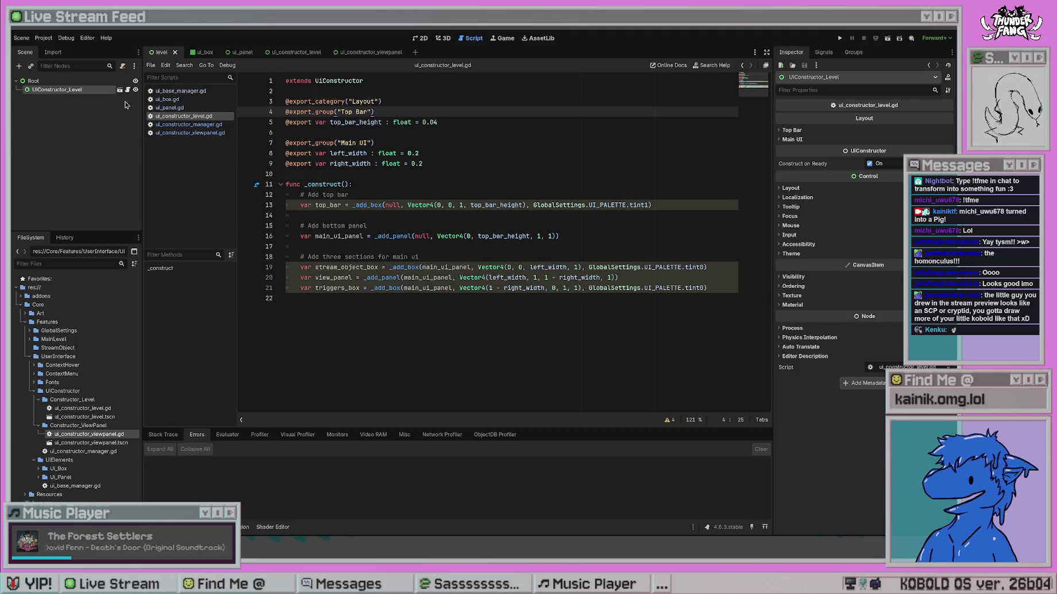
pyautogui.click(55, 82)
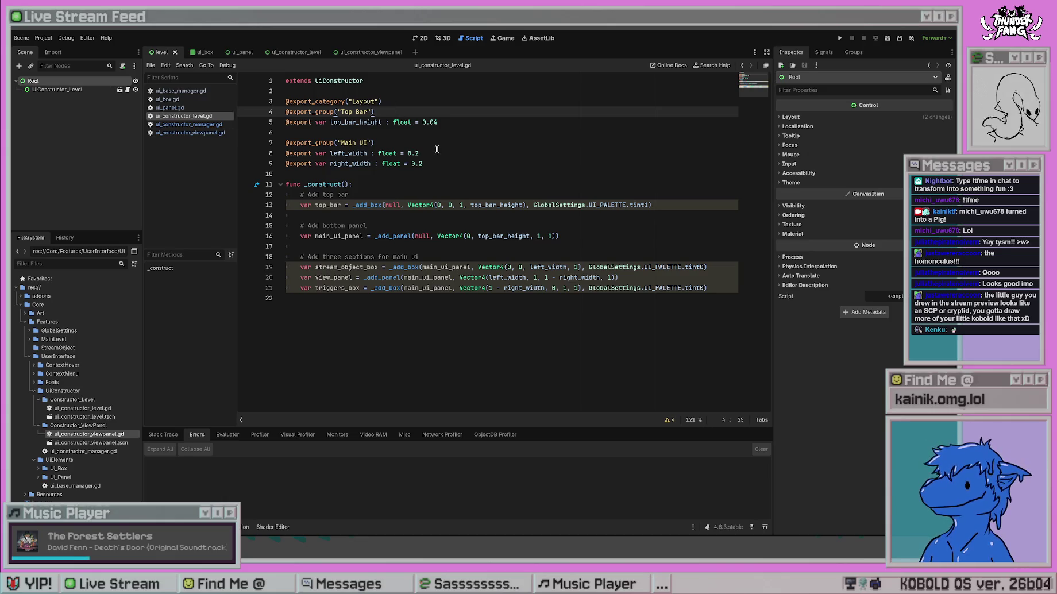
pyautogui.press('Down')
pyautogui.press('Down')
pyautogui.press('Down')
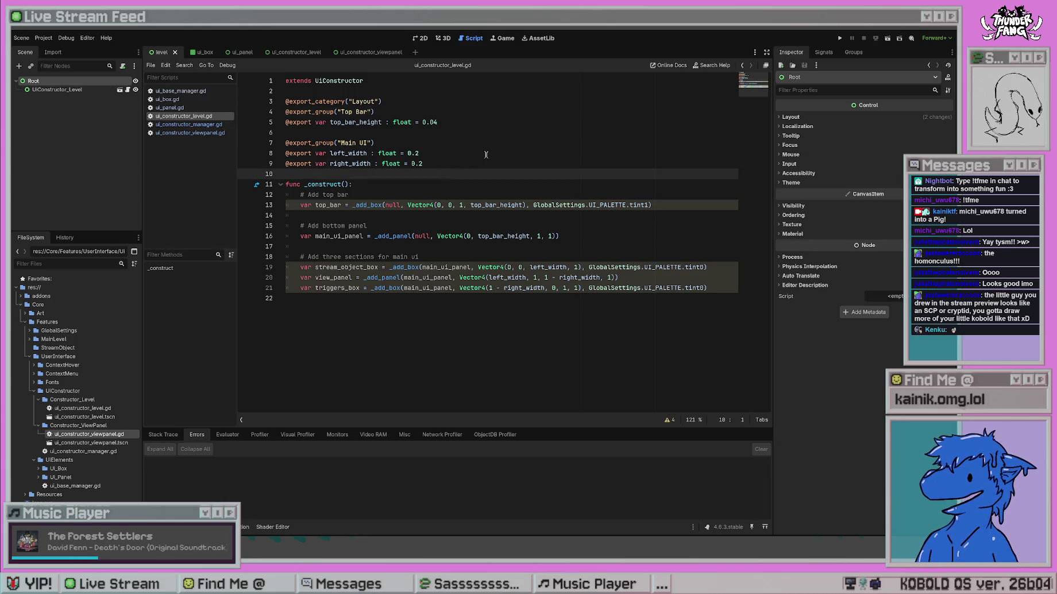
pyautogui.press('Return')
pyautogui.press('Up')
pyautogui.press('Return')
pyautogui.write('@exp')
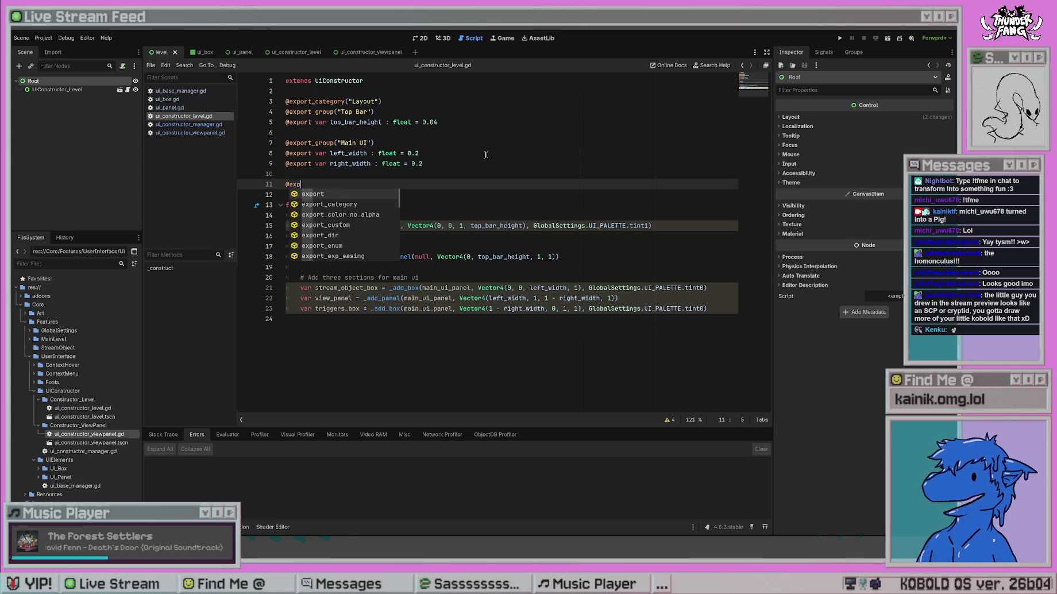
pyautogui.write('ort_cat')
pyautogui.press('Return')
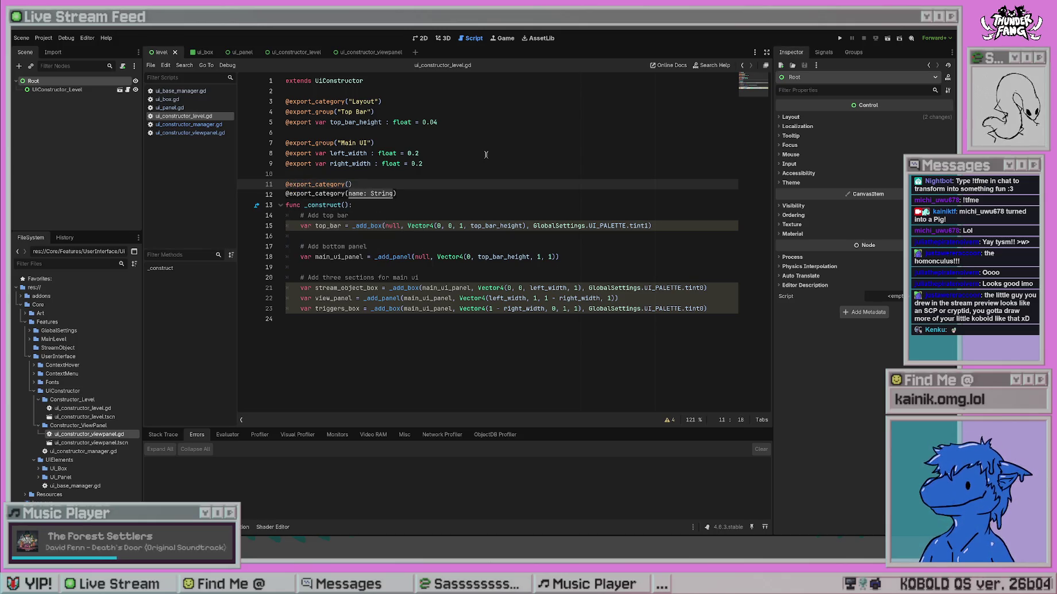
pyautogui.write('Sub_Constructors')
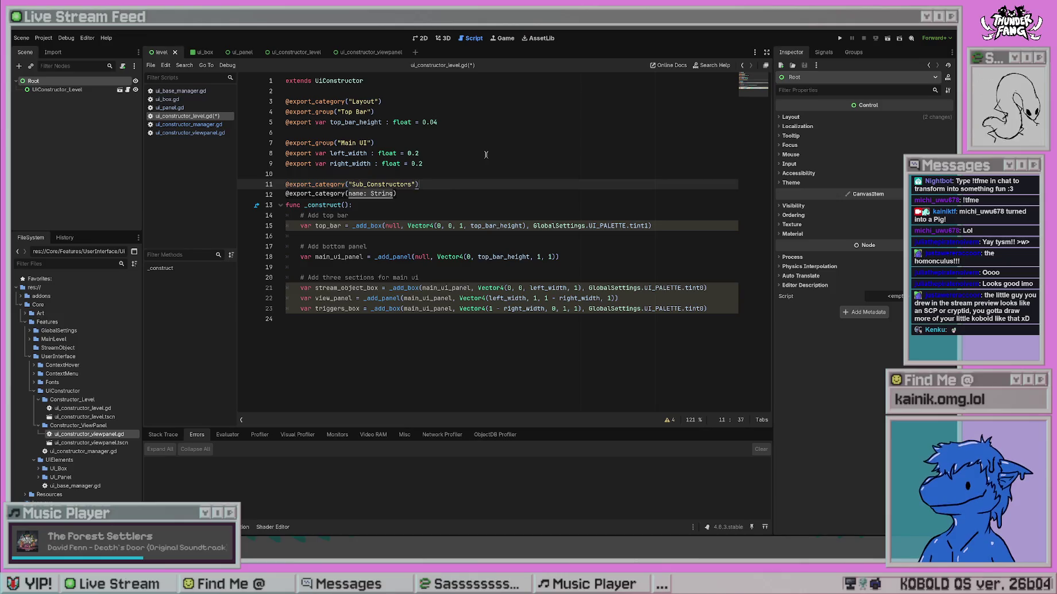
pyautogui.press('Return')
pyautogui.write('@export_group')
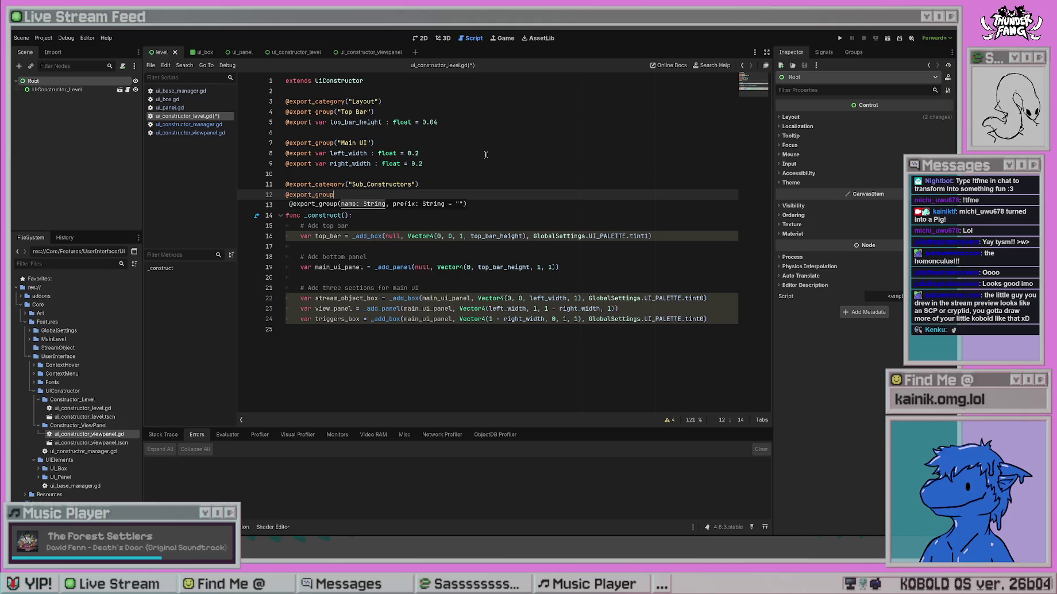
pyautogui.write('("Main ')
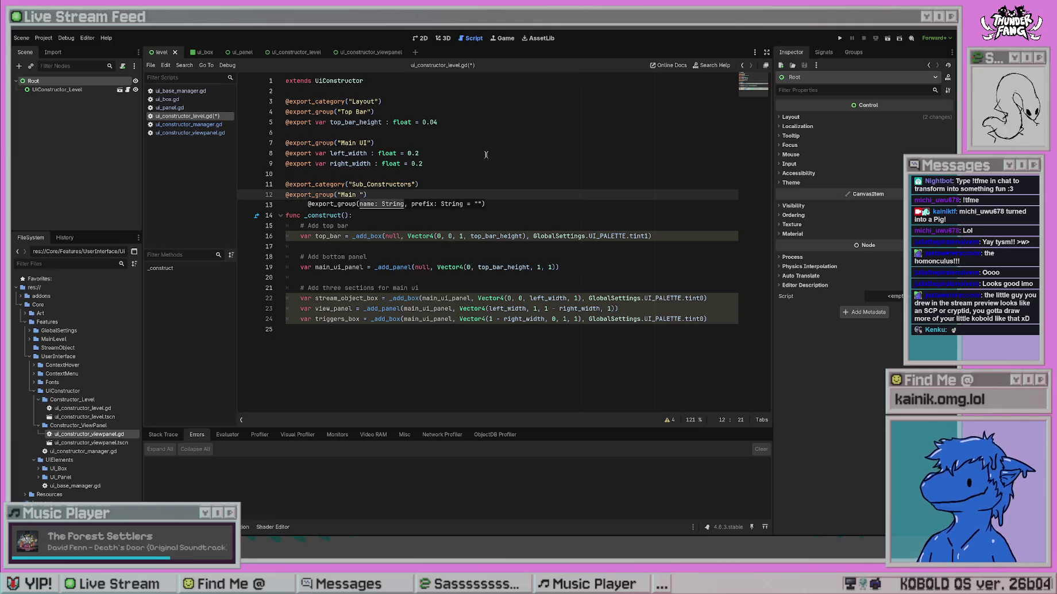
pyautogui.write('UI"')
pyautogui.press('Return')
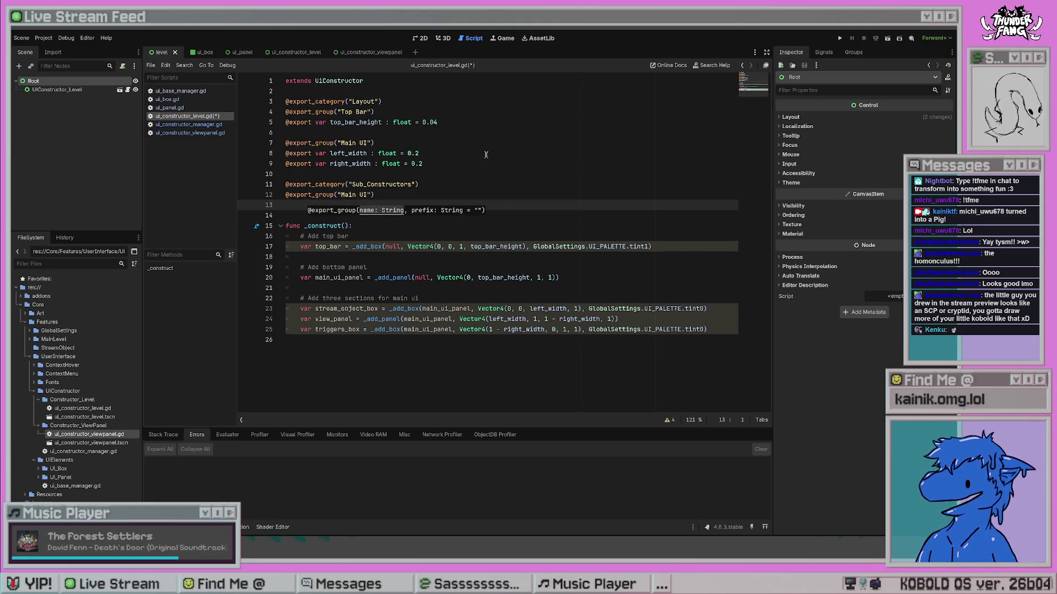
pyautogui.write('@')
pyautogui.write('export ')
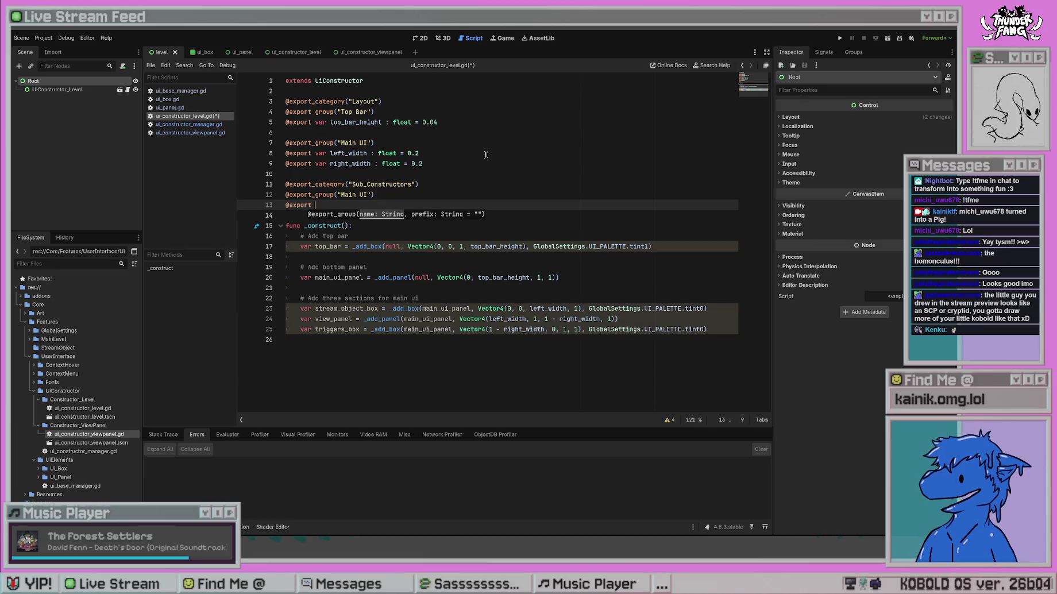
pyautogui.write('var ')
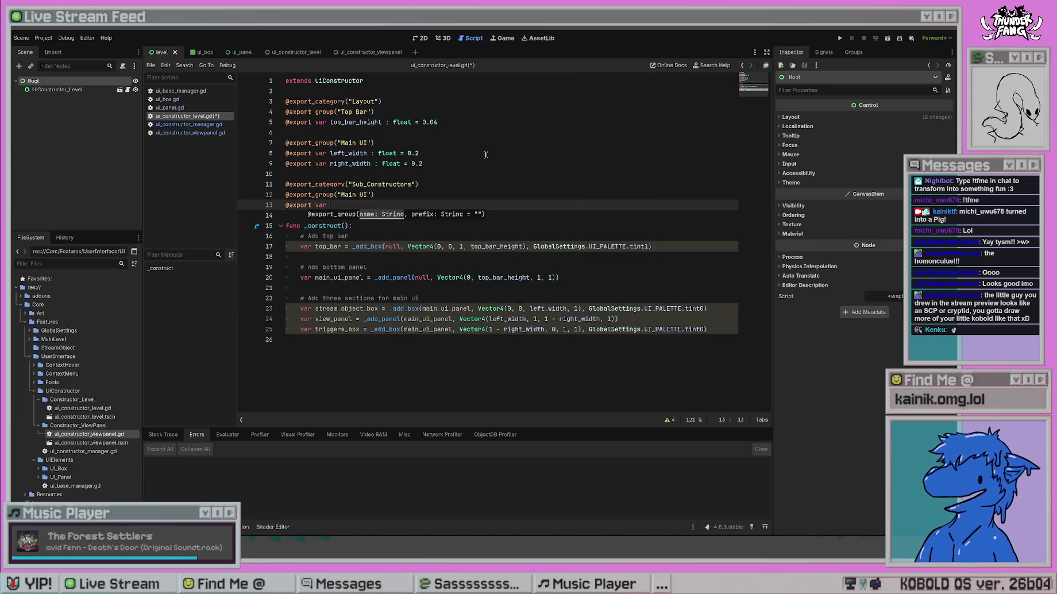
pyautogui.write('view')
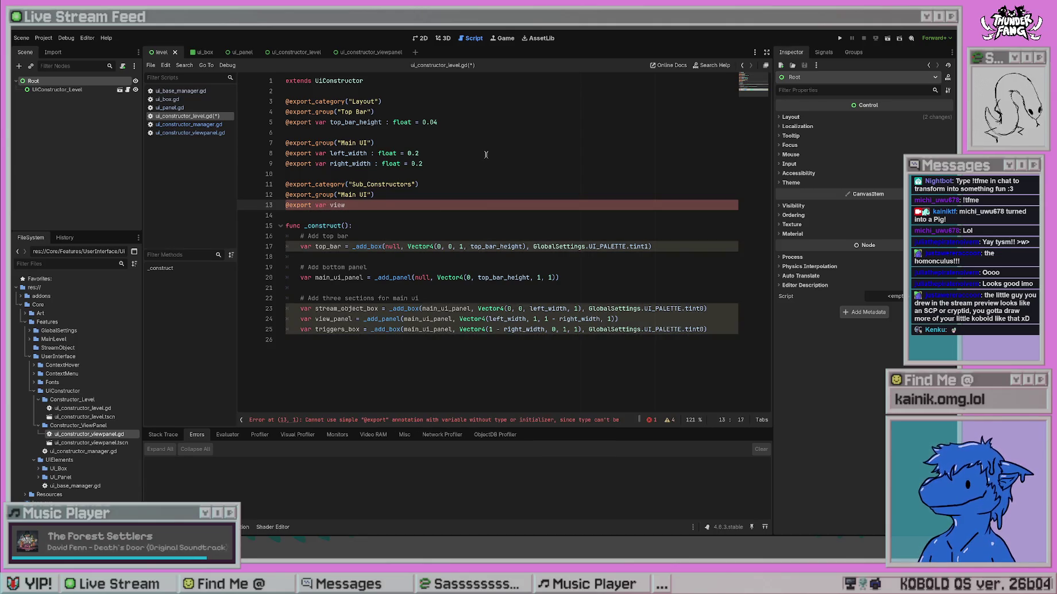
pyautogui.write('iew_P')
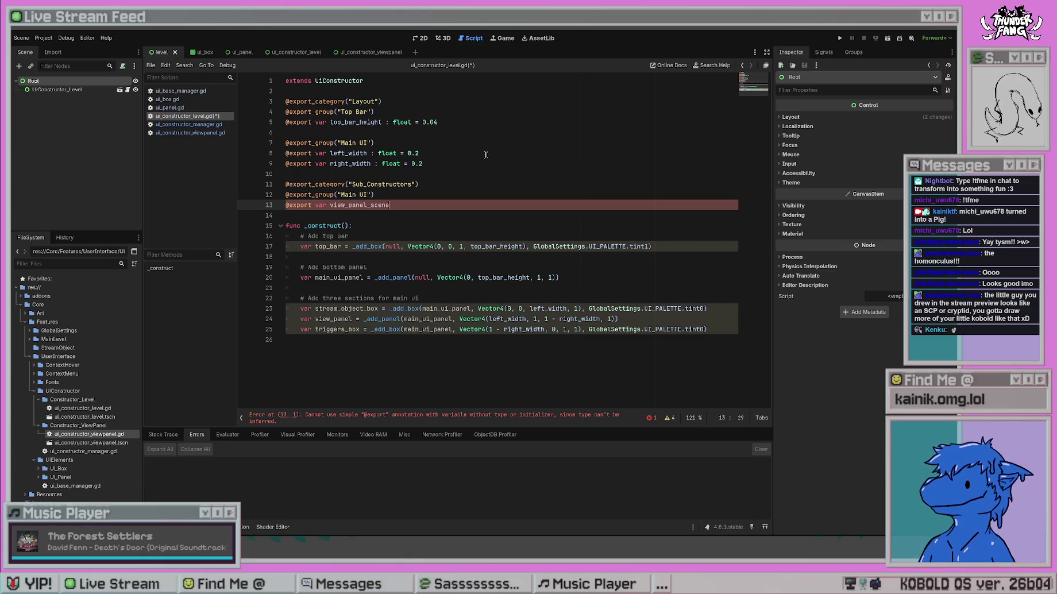
pyautogui.write(' : PackedScen')
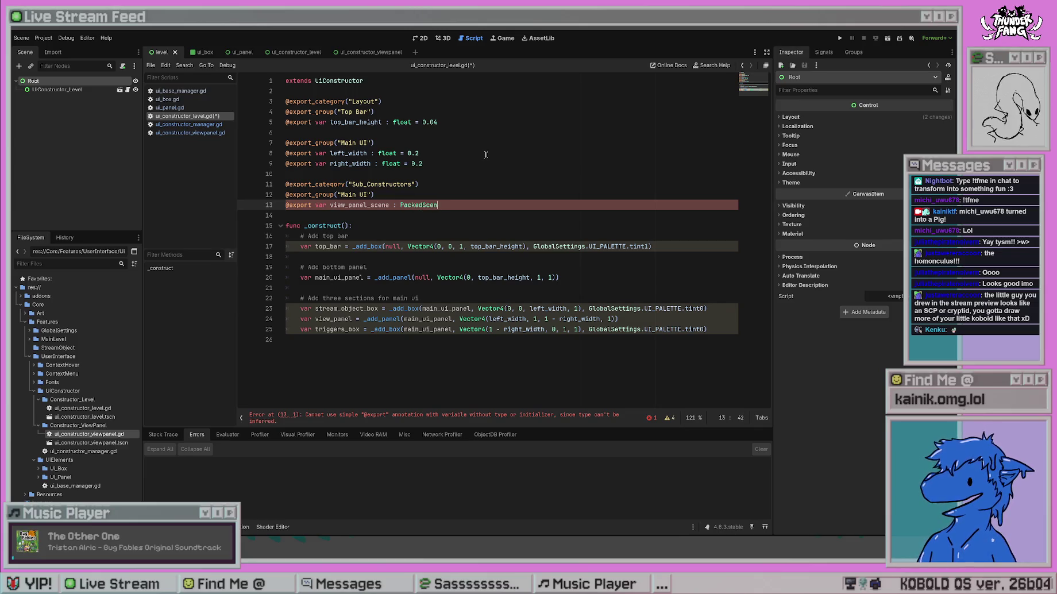
pyautogui.hotkey('ctrl', 's')
pyautogui.press('Down')
pyautogui.press('Down')
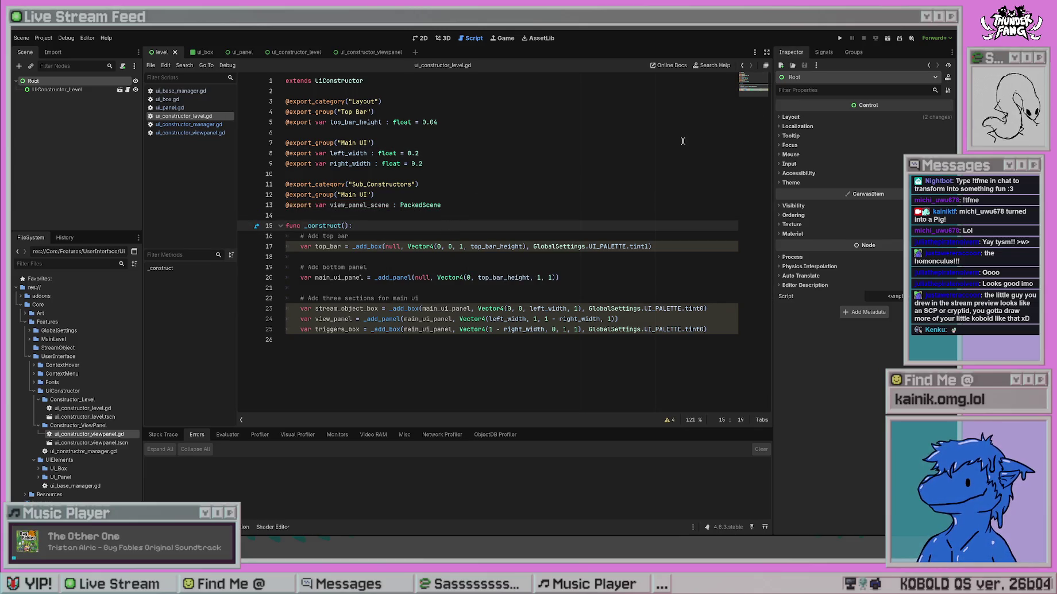
pyautogui.click(60, 89)
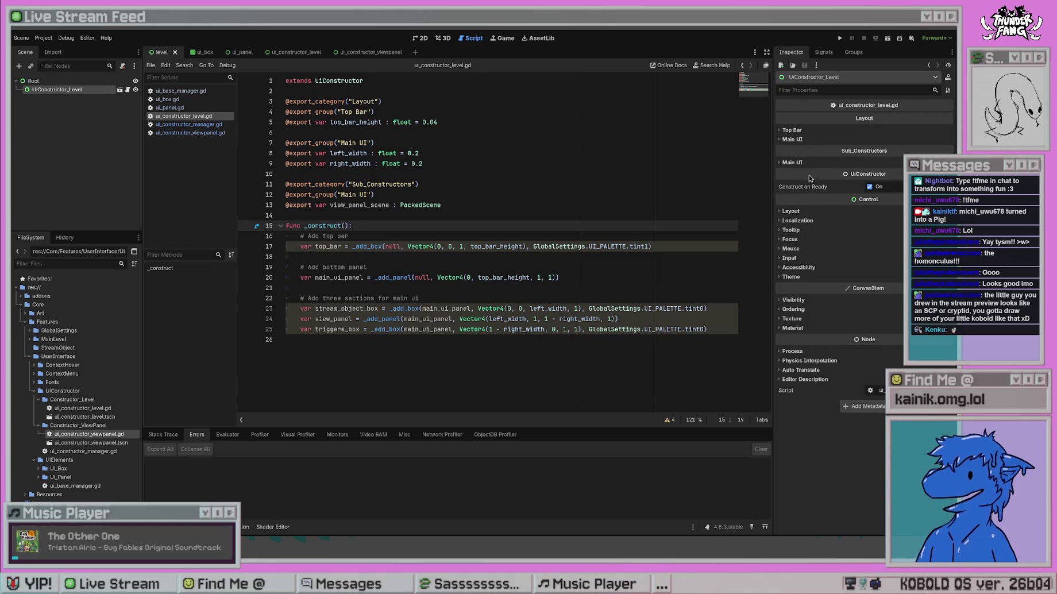
# Set View Panel Scene to ui_constructor_viewpanel.tscn under Main UI and save the level scene.
pyautogui.click(792, 130)
pyautogui.click(792, 150)
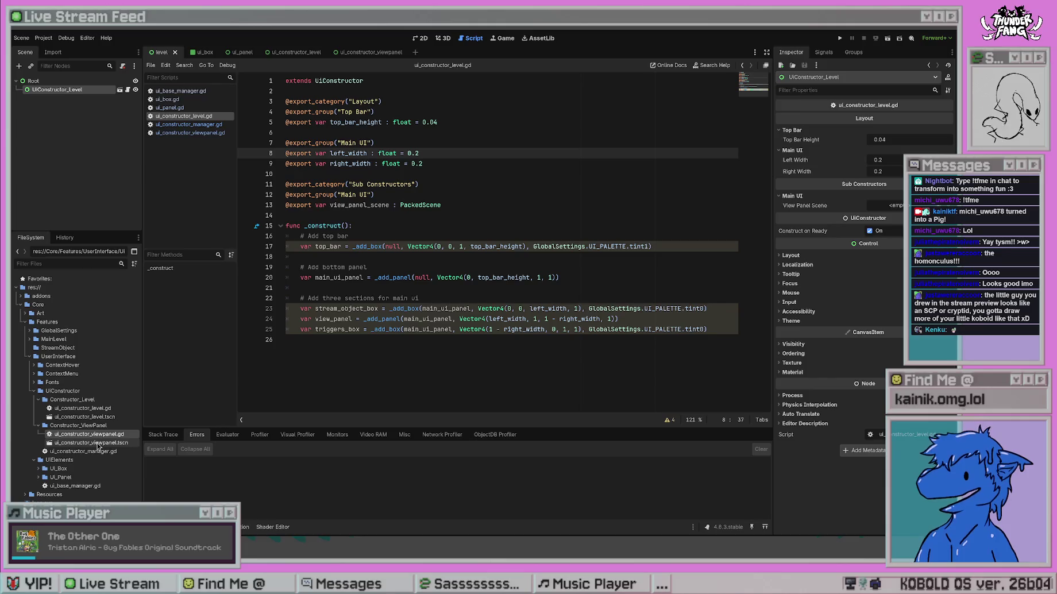
pyautogui.moveTo(105, 444)
pyautogui.mouseDown()
pyautogui.moveTo(776, 216)
pyautogui.moveTo(898, 210)
pyautogui.mouseUp()
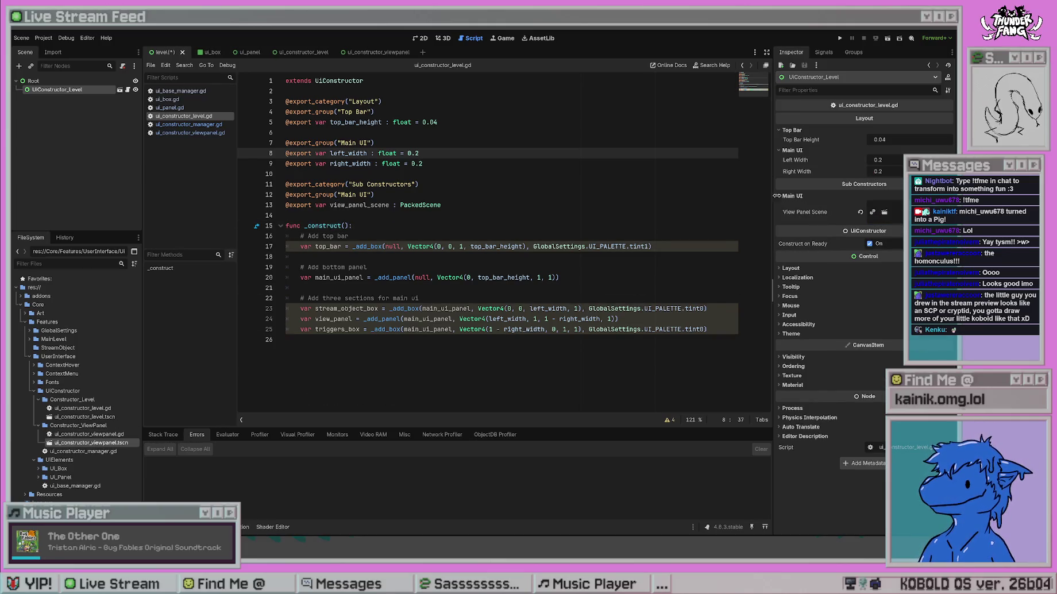
pyautogui.hotkey('ctrl', 's')
pyautogui.click(789, 151)
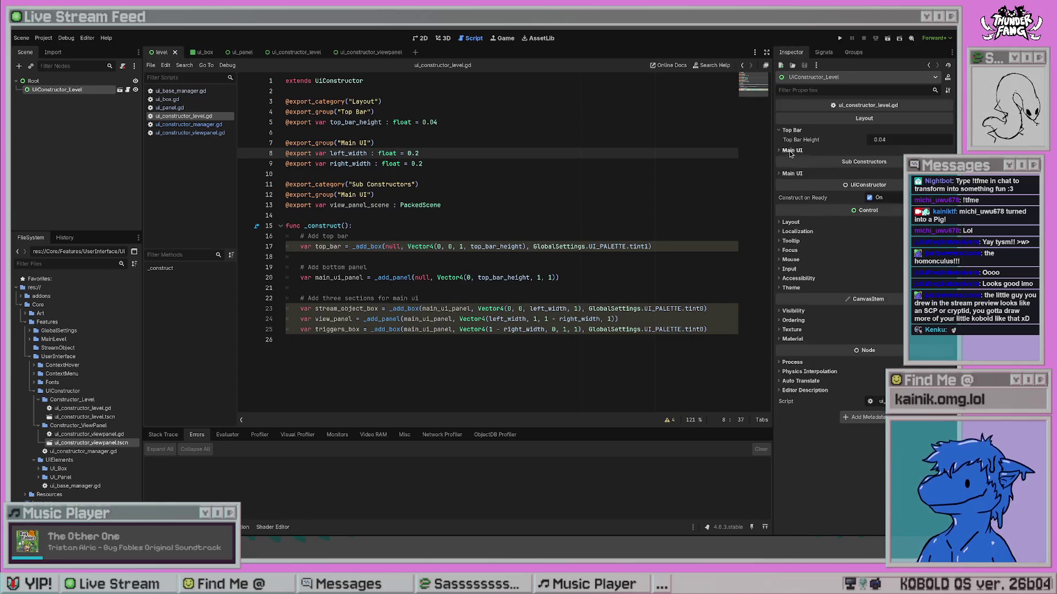
pyautogui.click(796, 130)
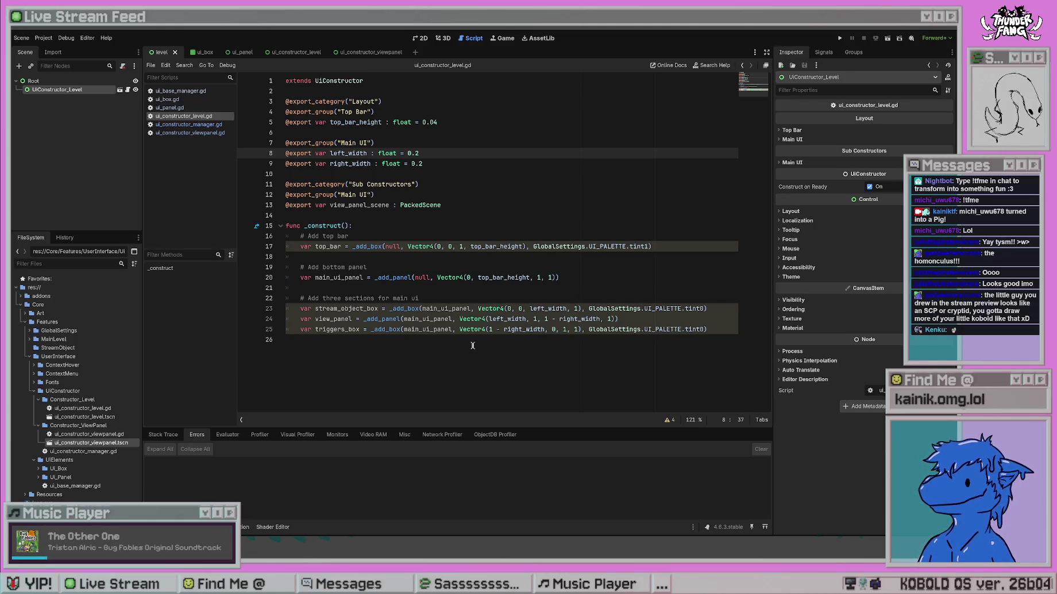
# Review the _construct code where view_panel sits between stream_object_box and triggers_box.
pyautogui.click(420, 184)
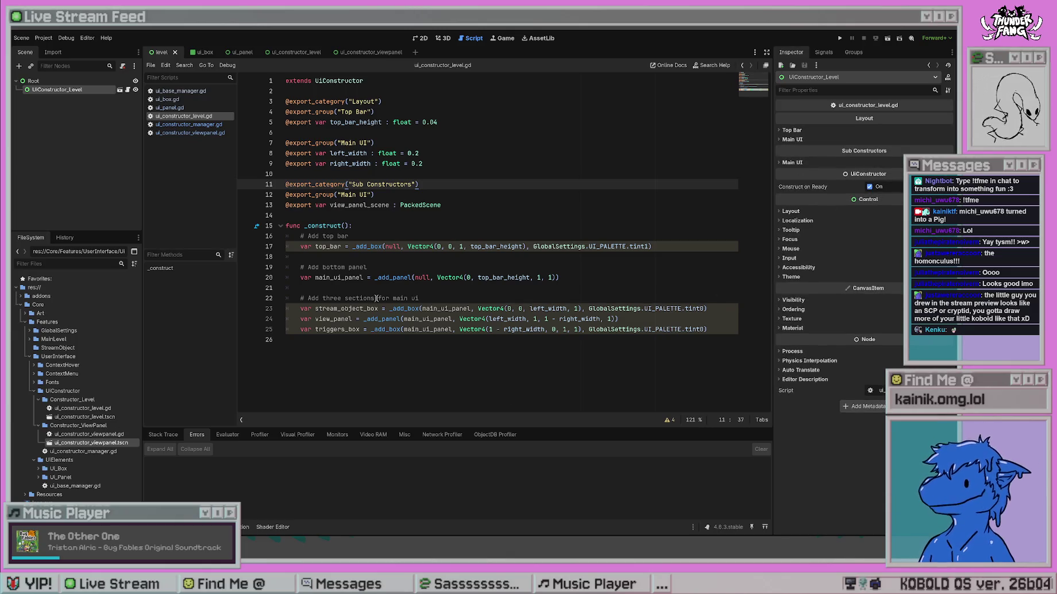
pyautogui.click(470, 225)
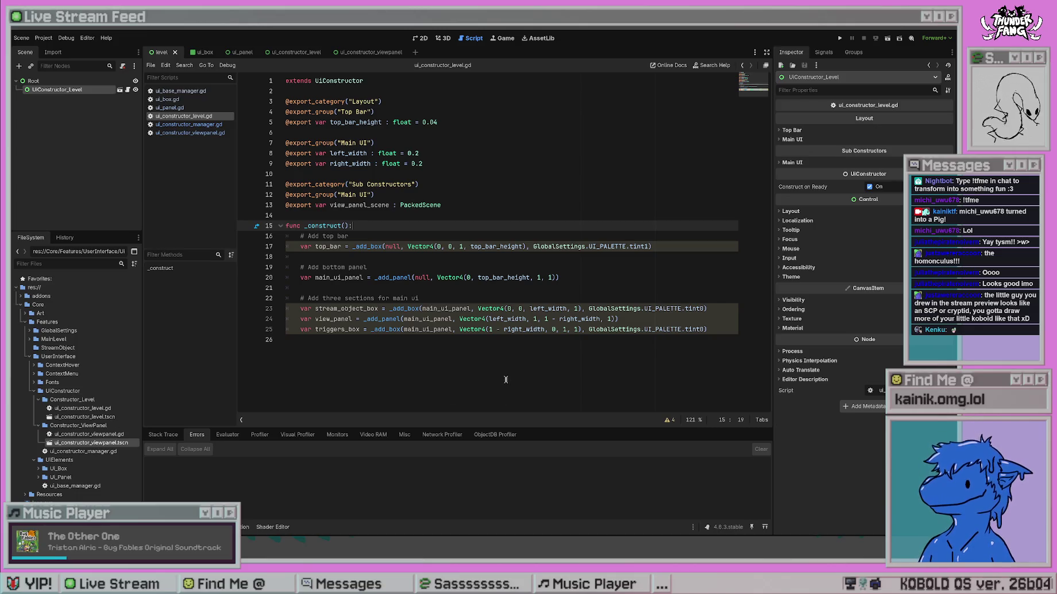
pyautogui.click(620, 319)
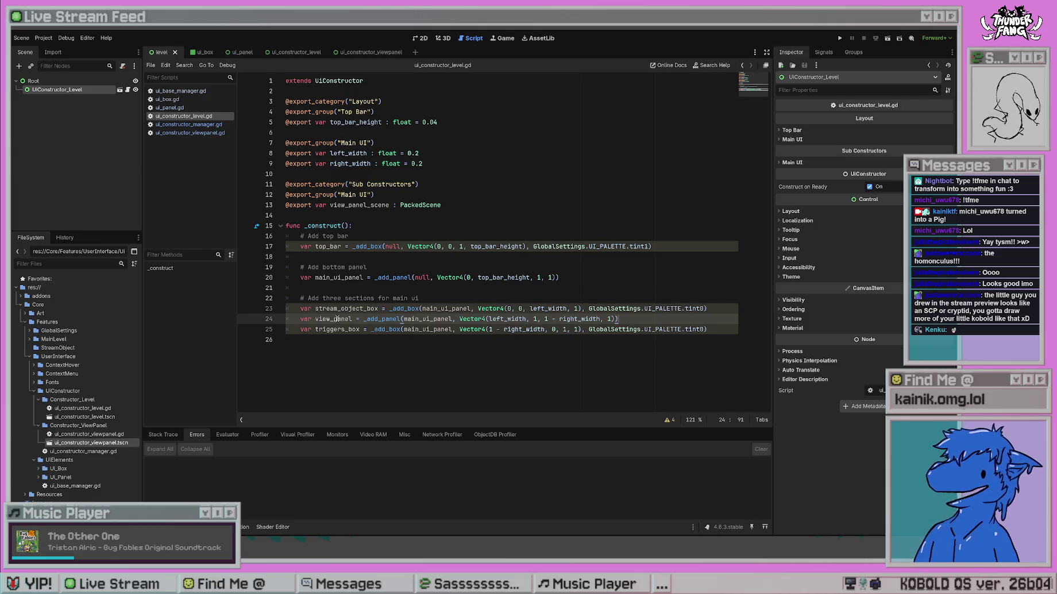
pyautogui.moveTo(353, 318); pyautogui.dragTo(313, 316)
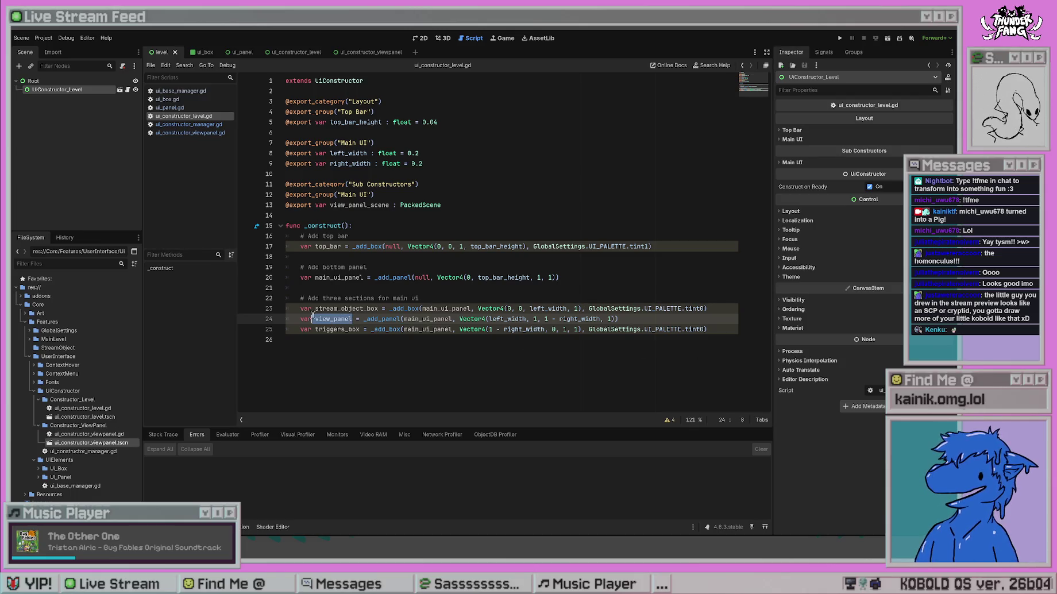
pyautogui.click(436, 348)
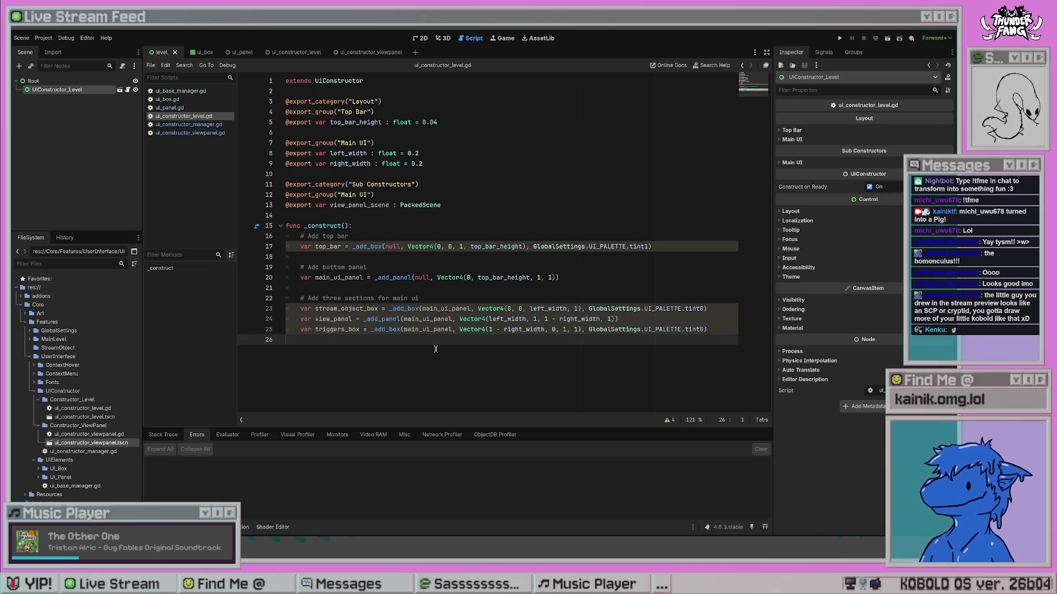
pyautogui.doubleClick(347, 309)
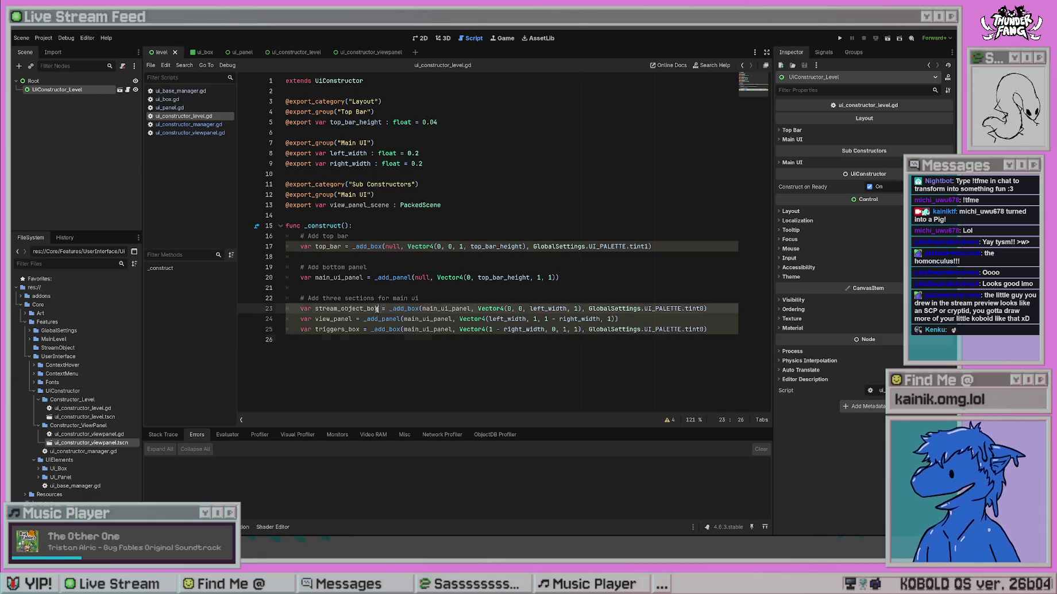
pyautogui.doubleClick(341, 330)
pyautogui.click(402, 318)
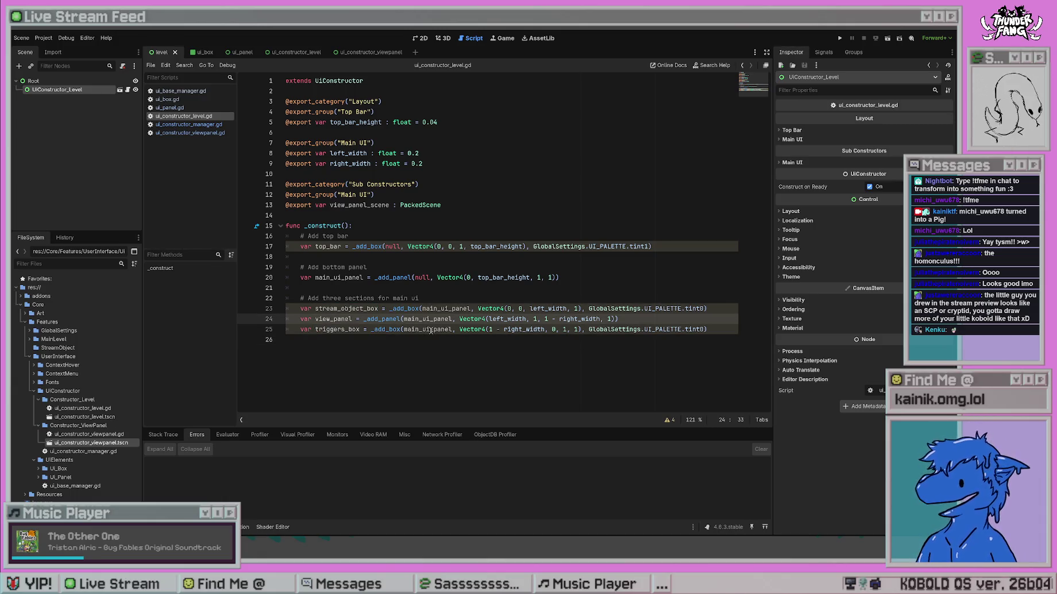
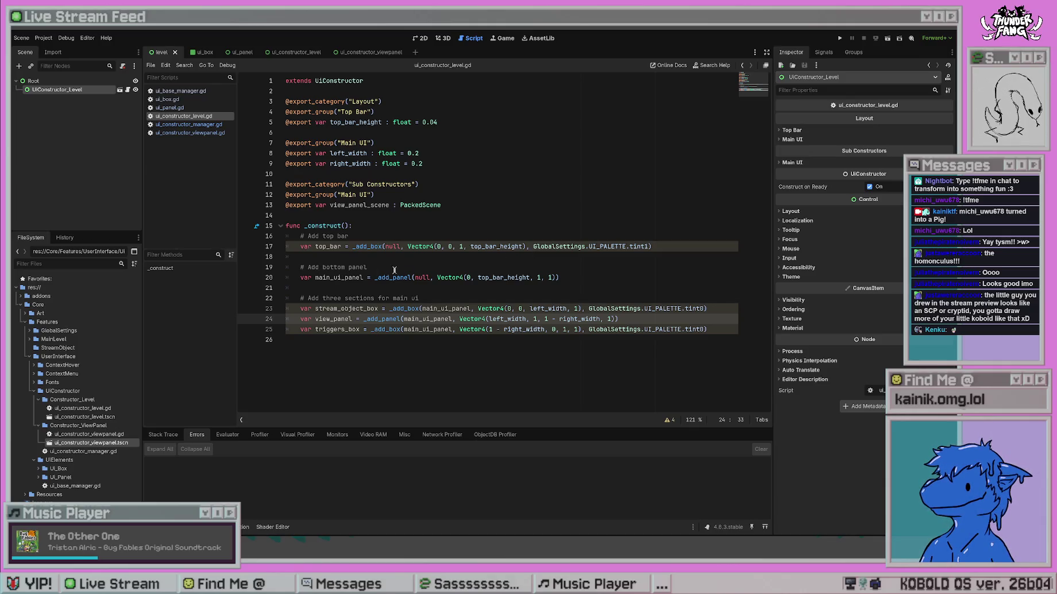
# Create a _construct_view_panel() function below _construct and move the var view_panel line into it.
pyautogui.click(621, 319)
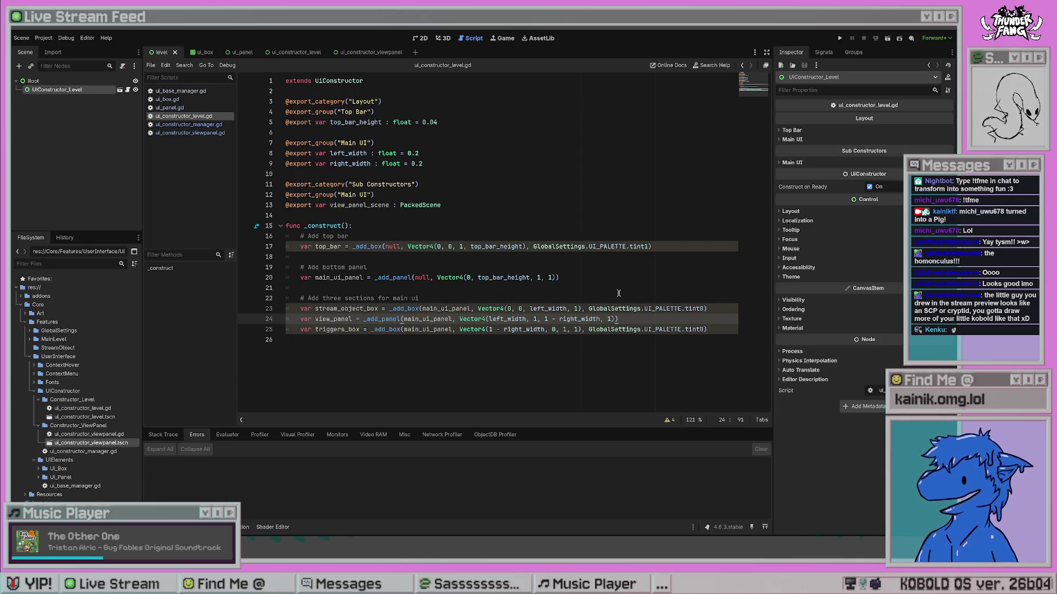
pyautogui.click(592, 362)
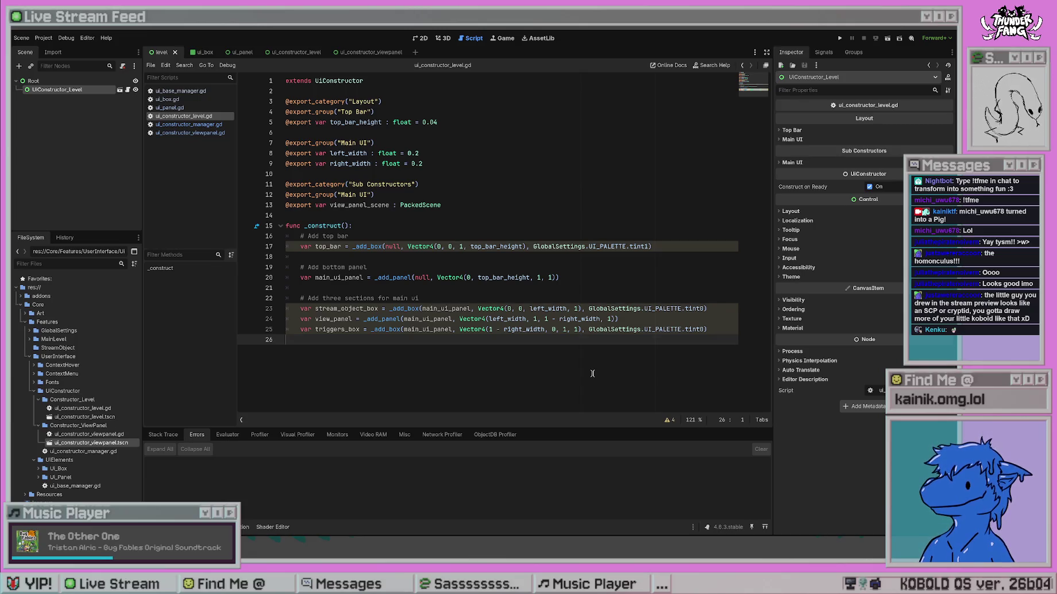
pyautogui.press('Return')
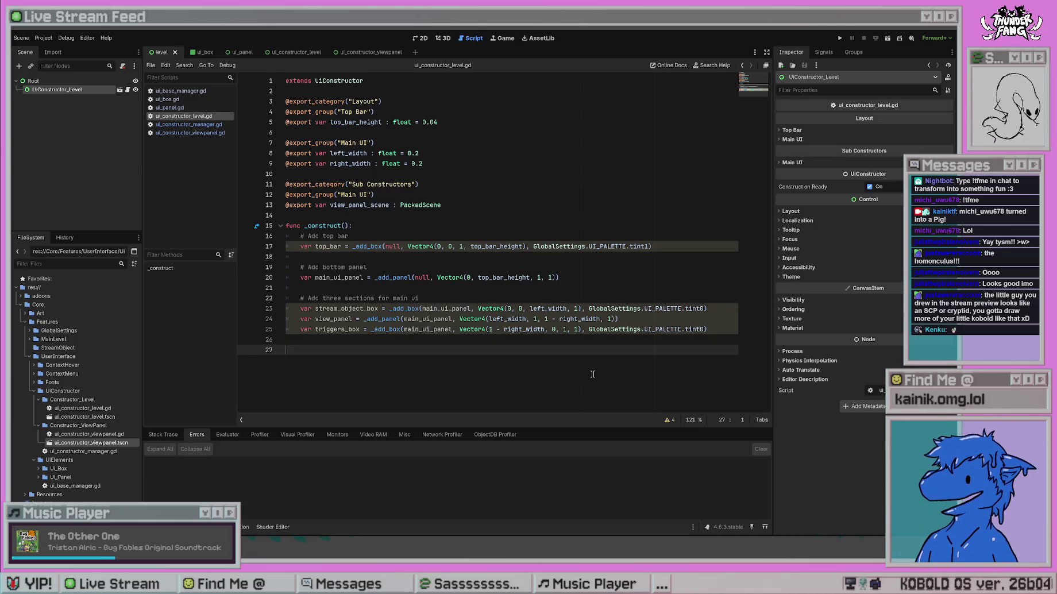
pyautogui.write('func _construct')
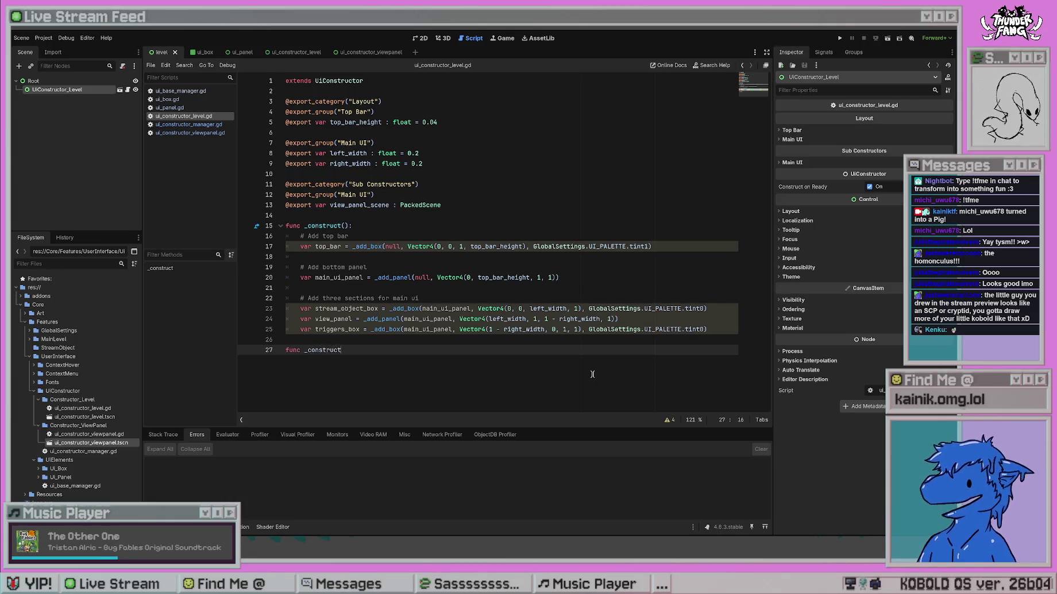
pyautogui.write('_middle')
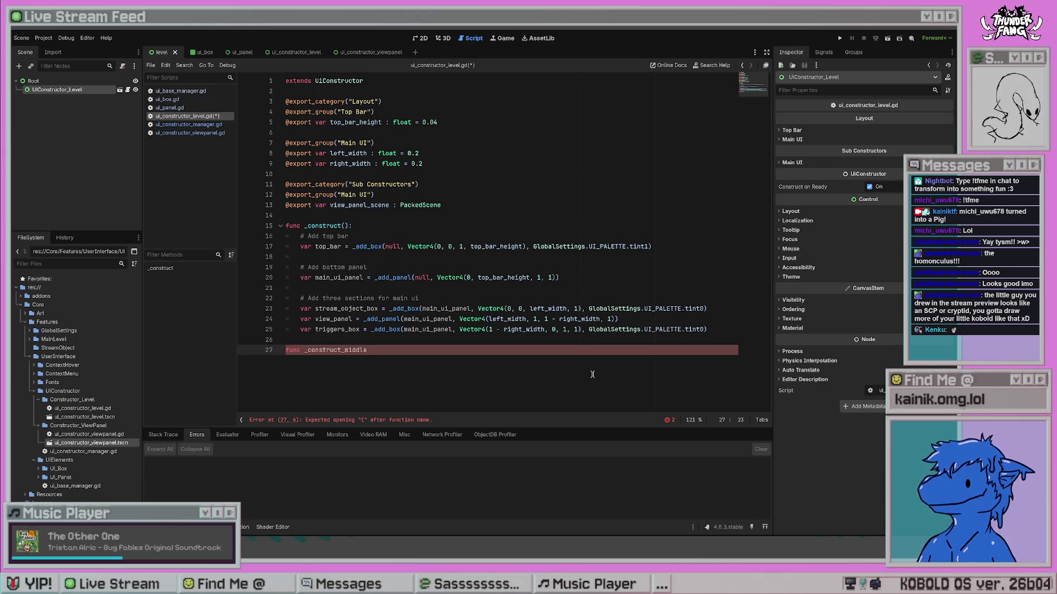
pyautogui.press('BackSpace')
pyautogui.press('BackSpace')
pyautogui.press('BackSpace')
pyautogui.press('BackSpace')
pyautogui.press('BackSpace')
pyautogui.press('BackSpace')
pyautogui.write('view_')
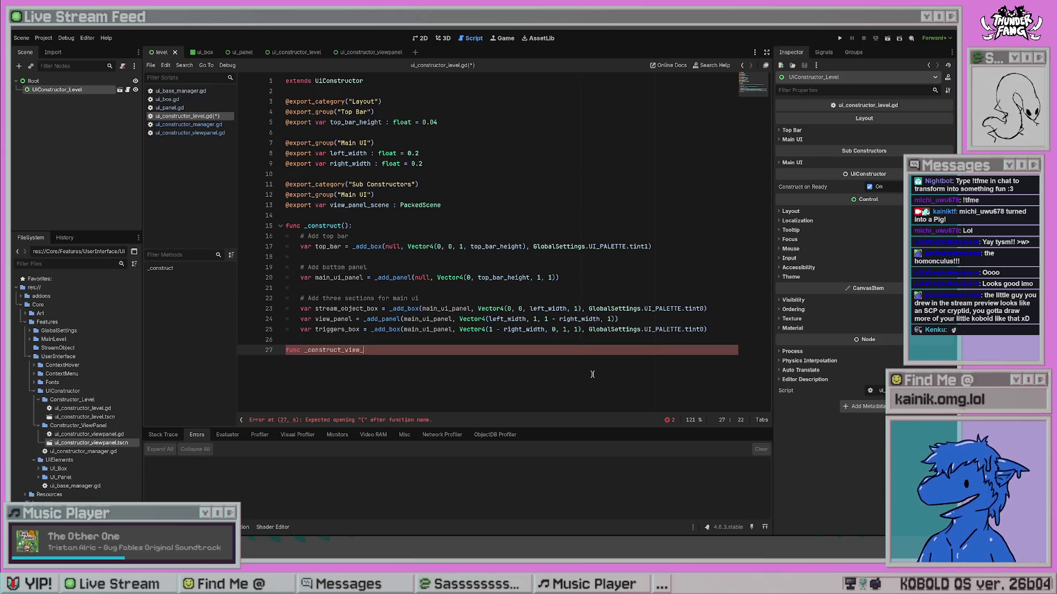
pyautogui.write('panel():')
pyautogui.press('Return')
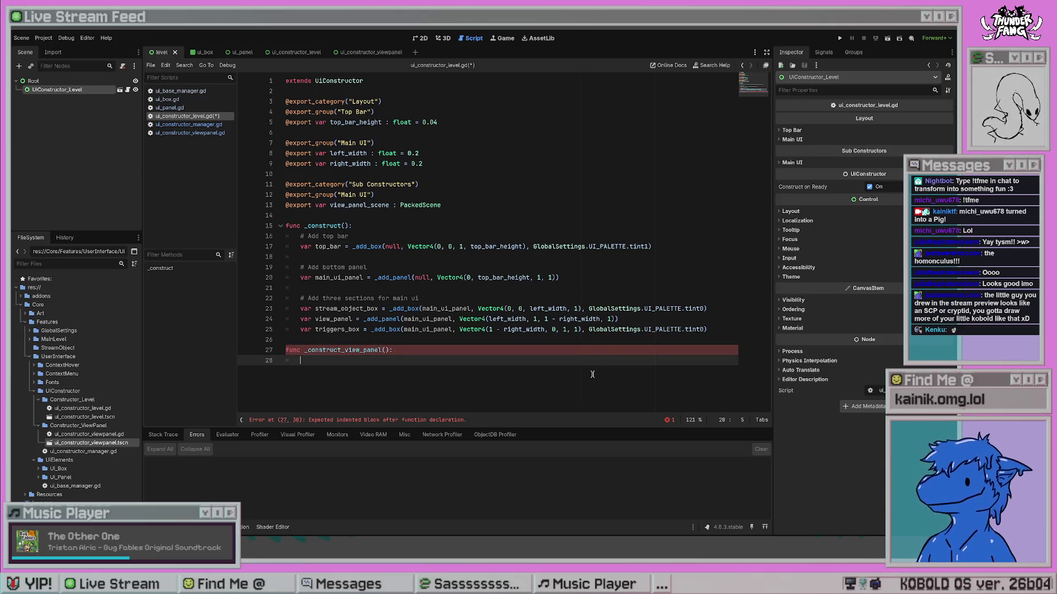
pyautogui.moveTo(629, 319); pyautogui.dragTo(300, 319)
pyautogui.hotkey('ctrl', 'c')
pyautogui.press('BackSpace')
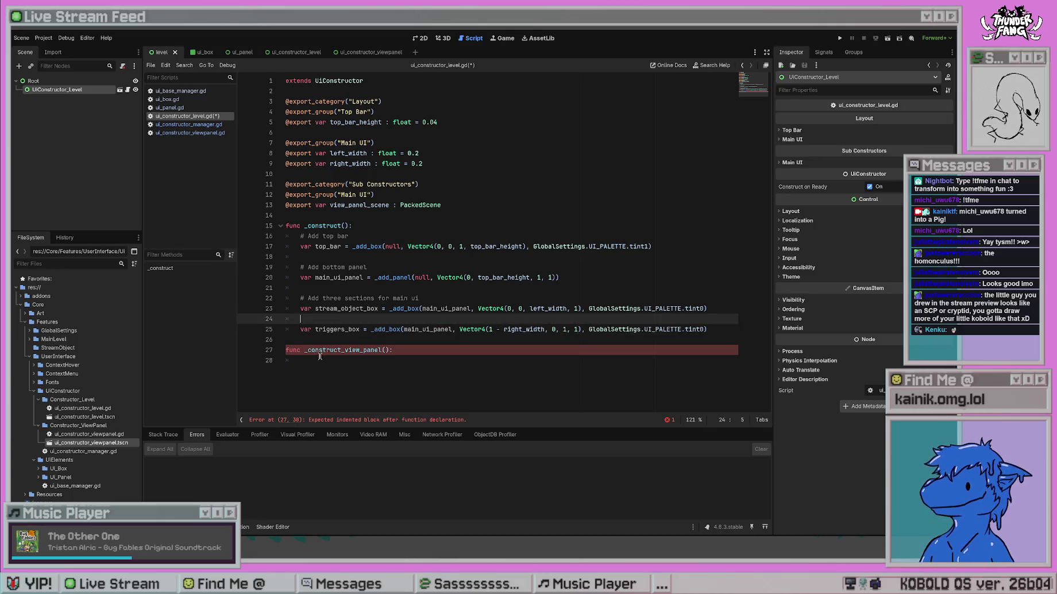
pyautogui.click(320, 356)
pyautogui.hotkey('ctrl', 'v')
# Give the function a _parent : UiBase parameter, build view_panel under _parent, and save.
pyautogui.press('Up')
pyautogui.press('Up')
pyautogui.click(639, 361)
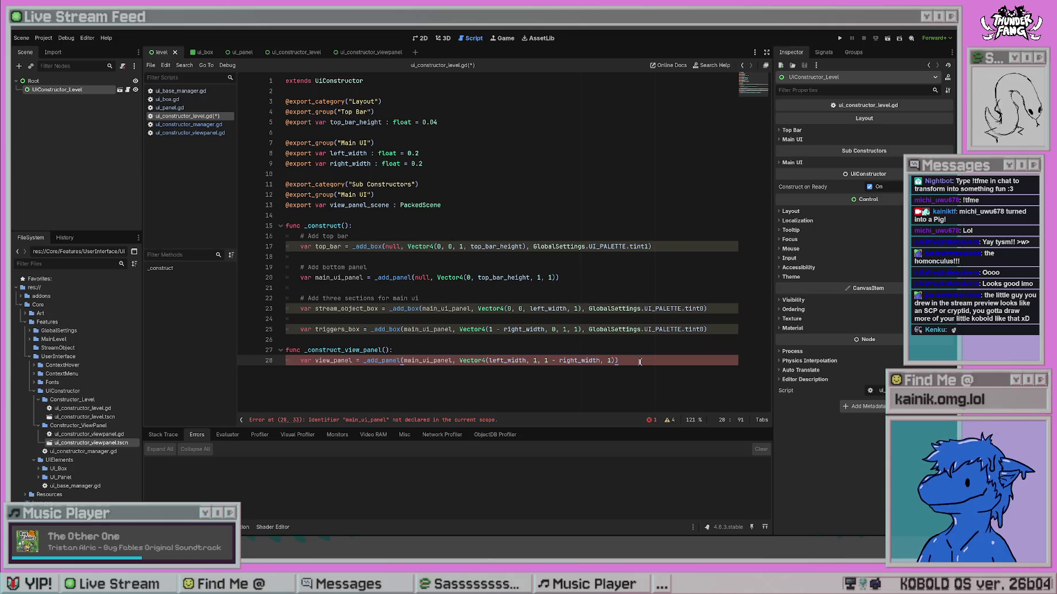
pyautogui.click(386, 350)
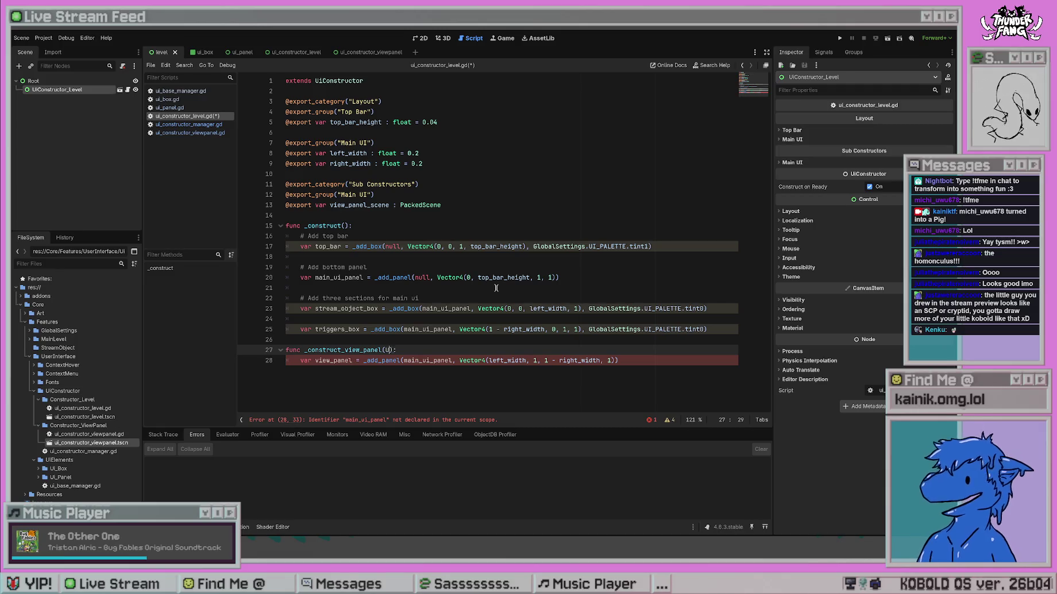
pyautogui.write('main')
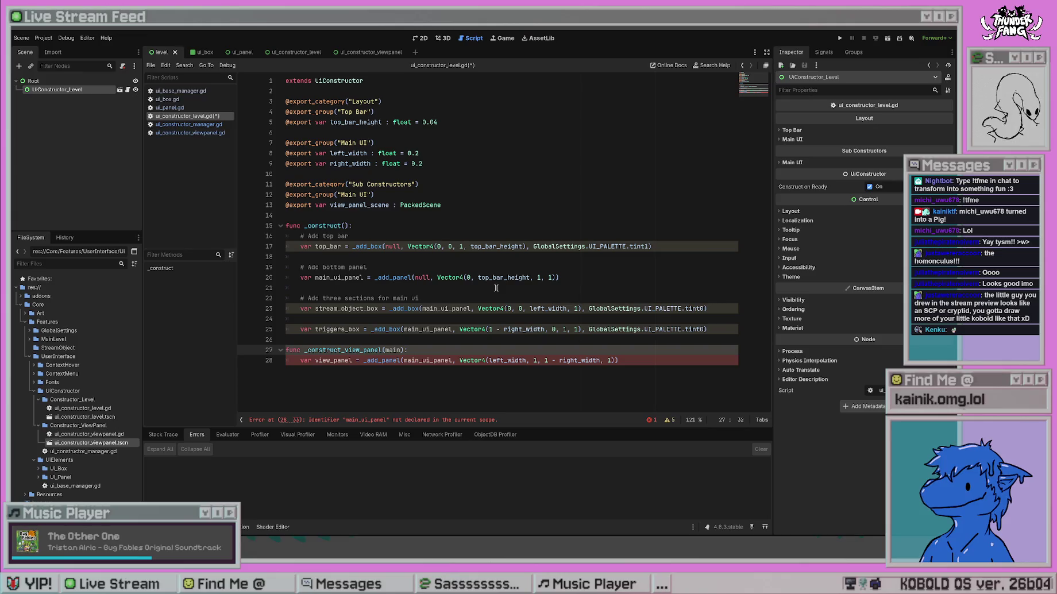
pyautogui.press('BackSpace')
pyautogui.press('BackSpace')
pyautogui.press('BackSpace')
pyautogui.write('_parent : UiBa')
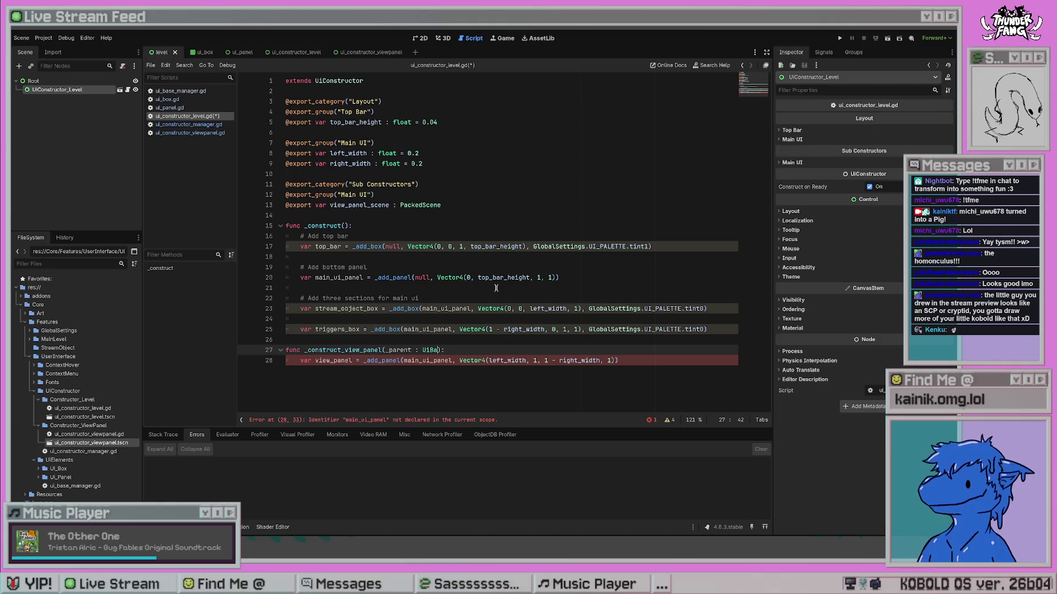
pyautogui.write('se')
pyautogui.press('Return')
pyautogui.hotkey('ctrl', 's')
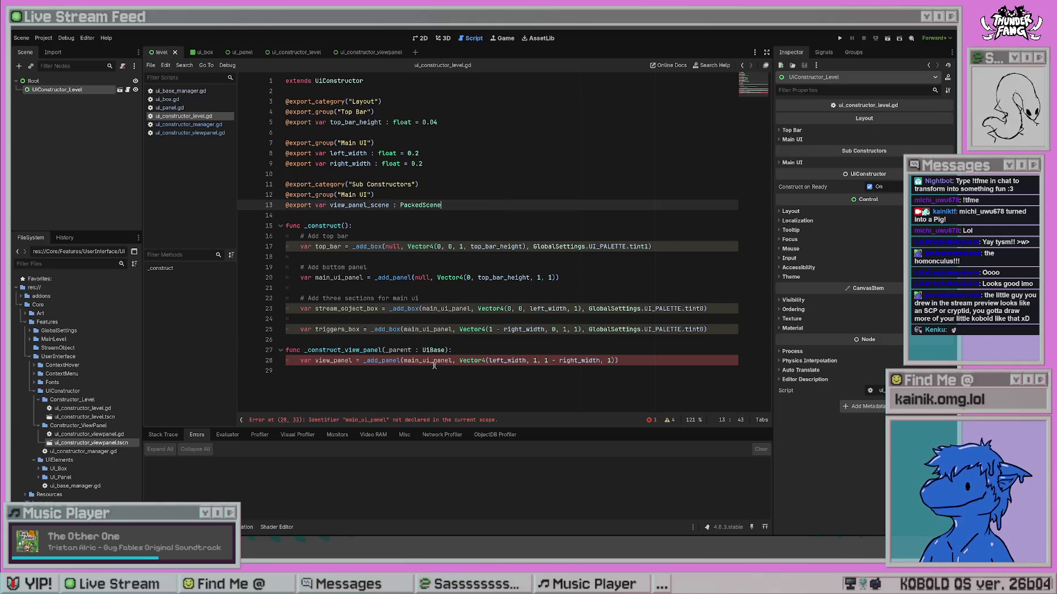
pyautogui.doubleClick(434, 361)
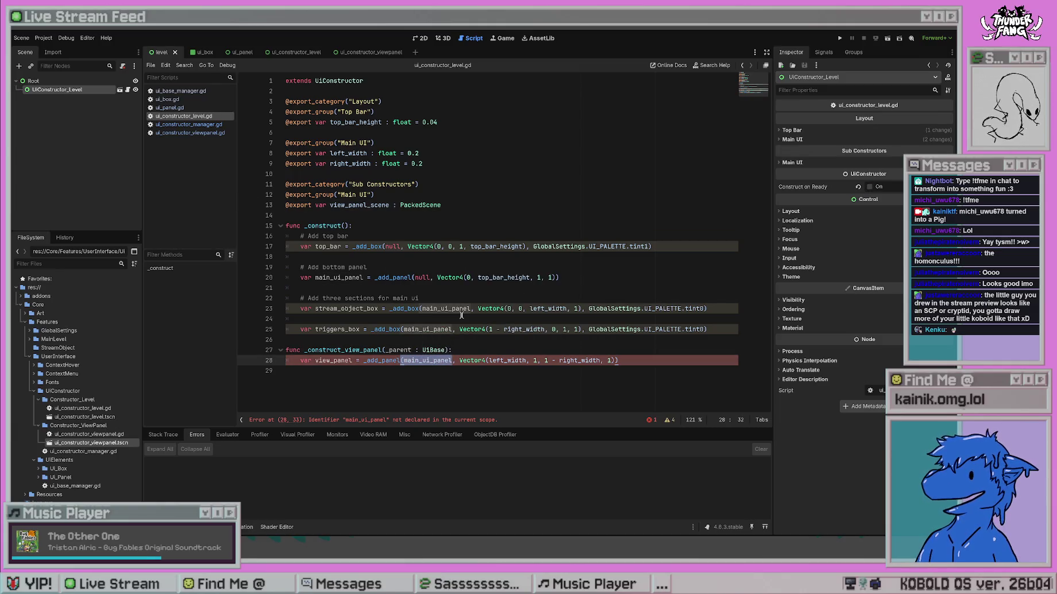
pyautogui.write('_parent')
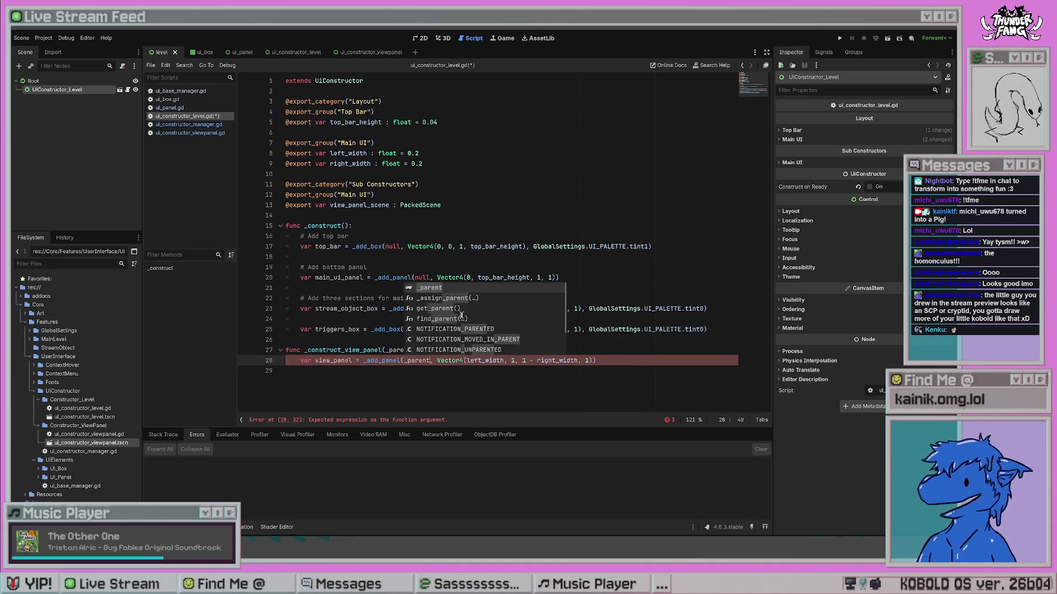
pyautogui.click(386, 319)
pyautogui.hotkey('ctrl', 's')
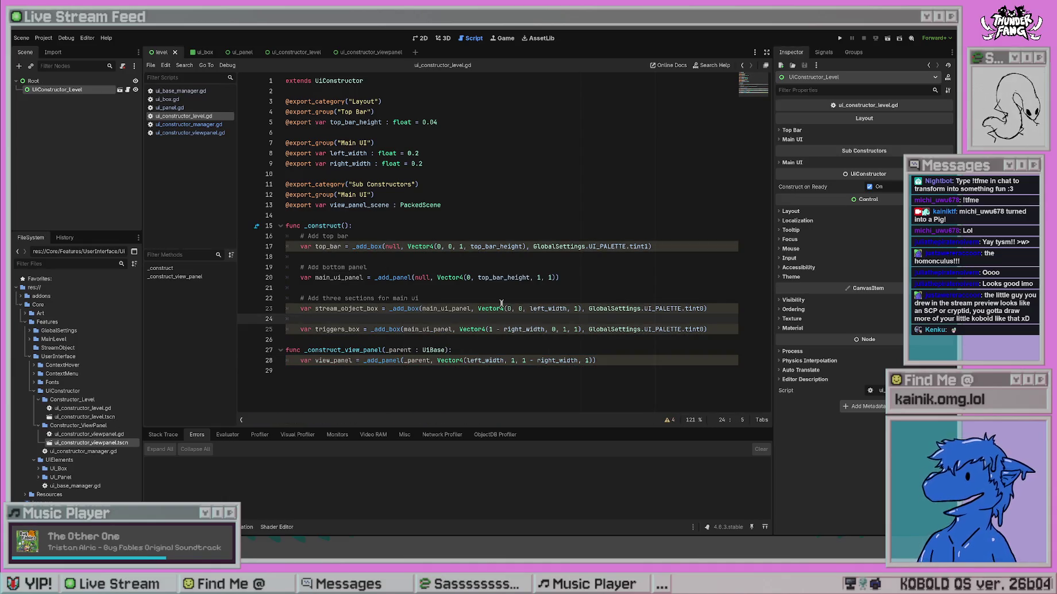
# Call _construct_view_panel(main_ui_panel) on line 24 inside _construct.
pyautogui.write('_construc')
pyautogui.press('Return')
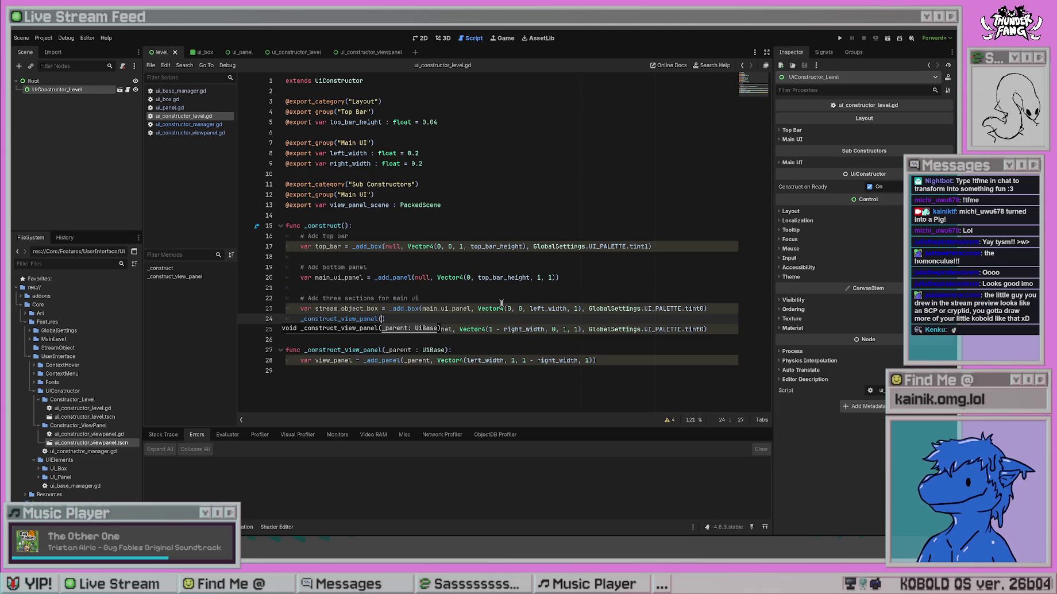
pyautogui.write('main_ui_panel')
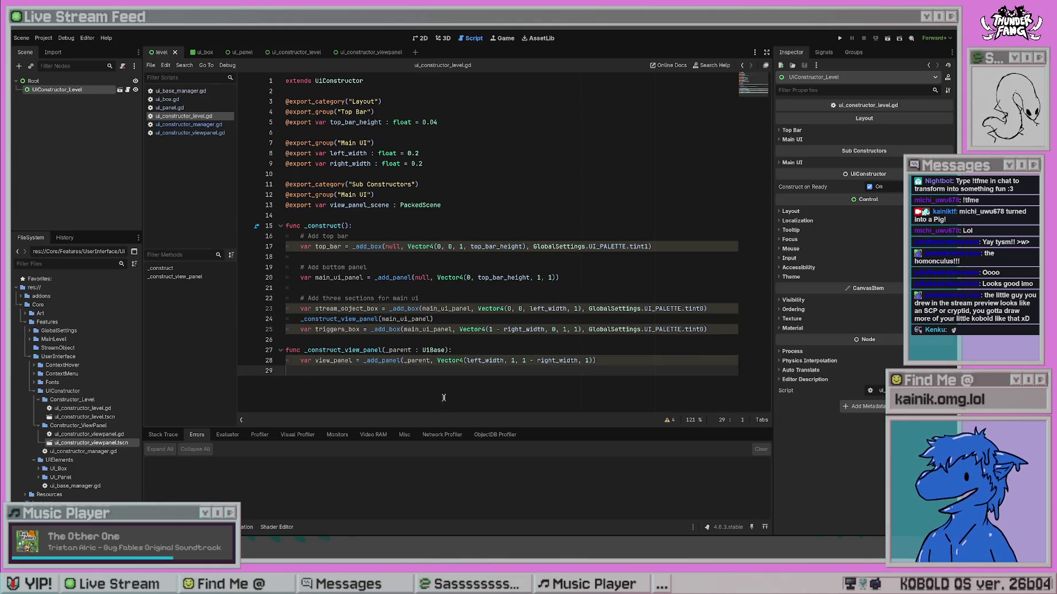
# End _construct_view_panel with _add_constructor(view_panel, view_panel_scene) and save the script.
pyautogui.click(625, 361)
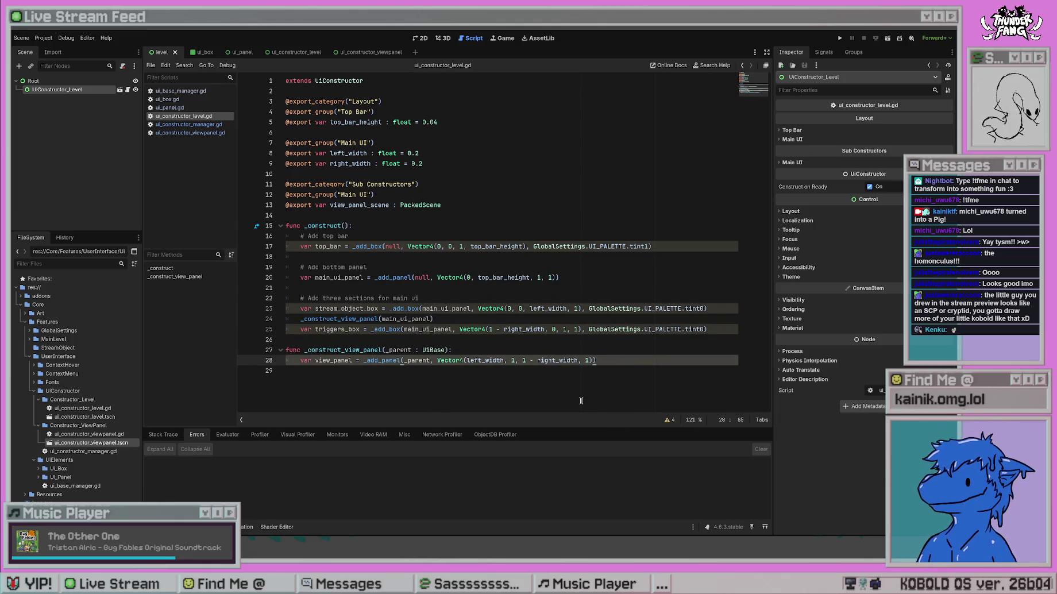
pyautogui.press('Return')
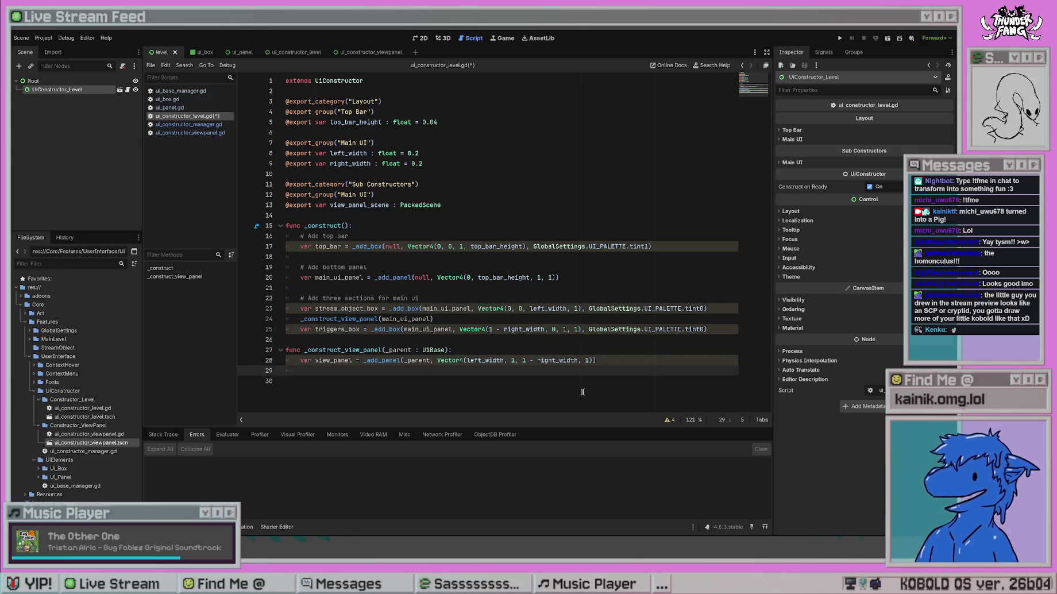
pyautogui.write('_add')
pyautogui.press('Down')
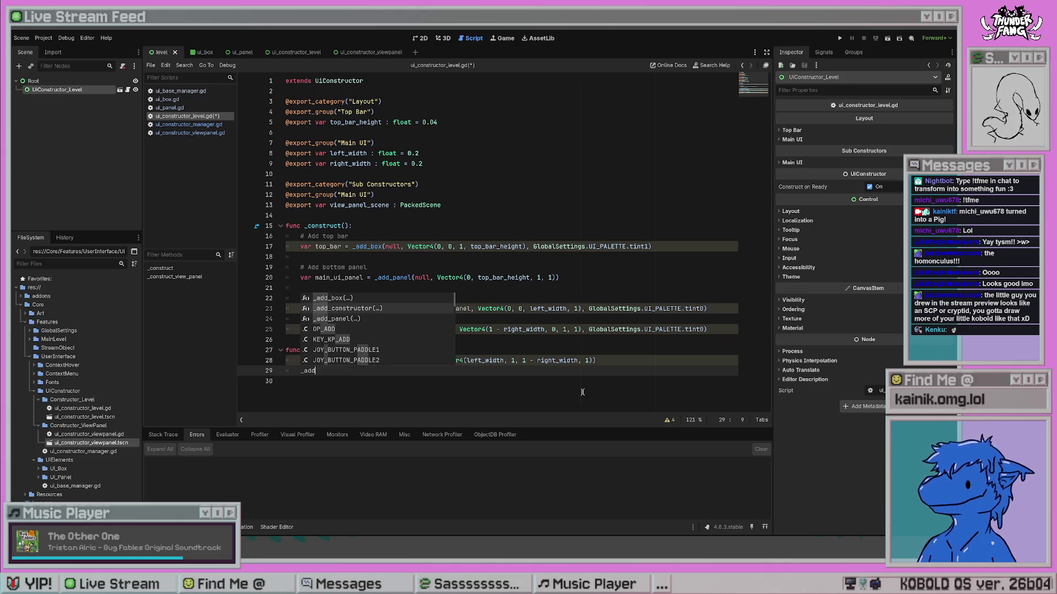
pyautogui.press('Return')
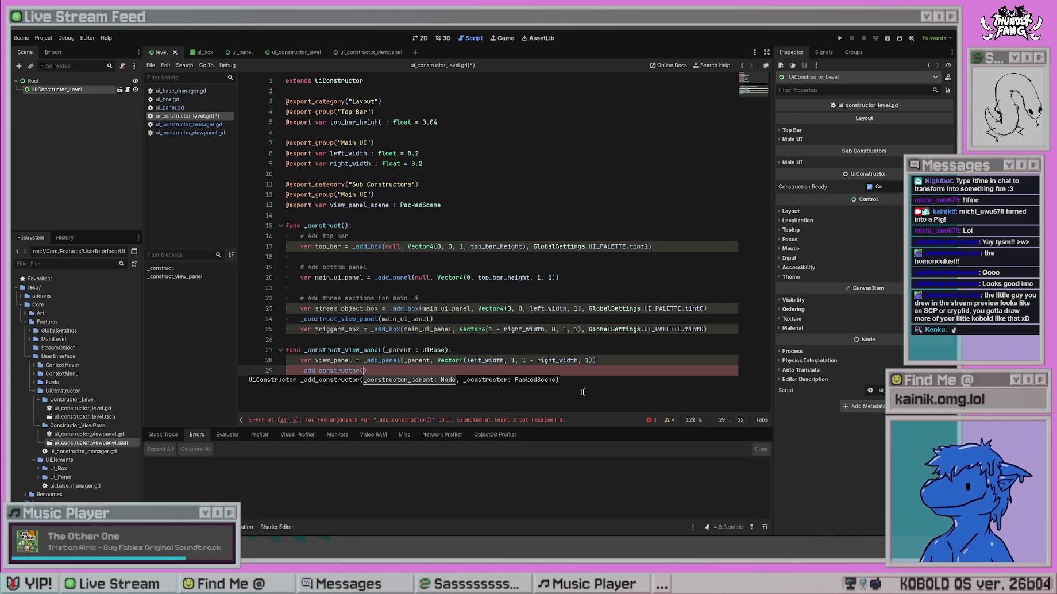
pyautogui.write('view_panel')
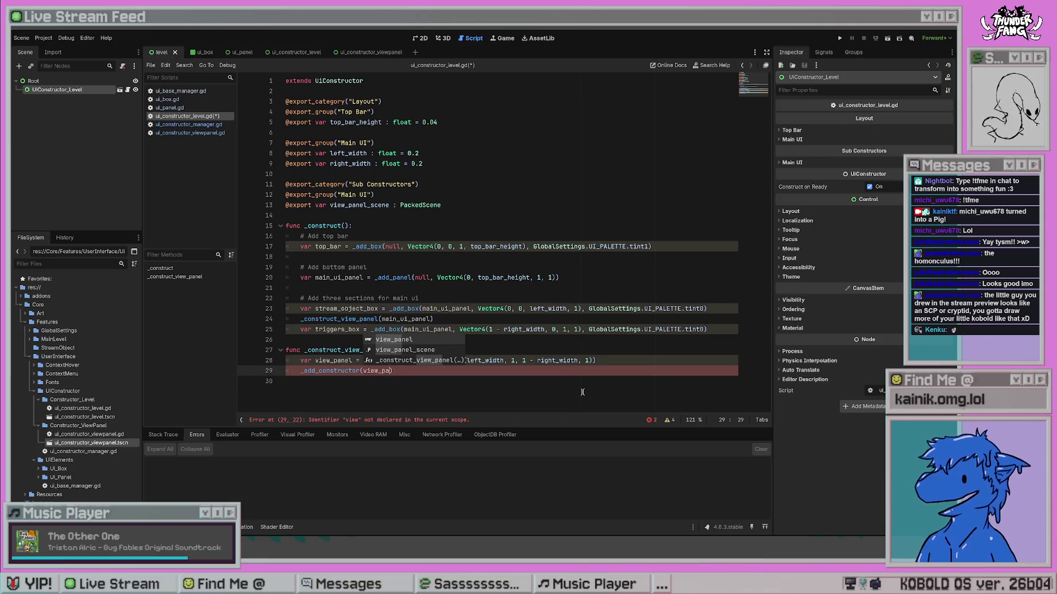
pyautogui.write(', ')
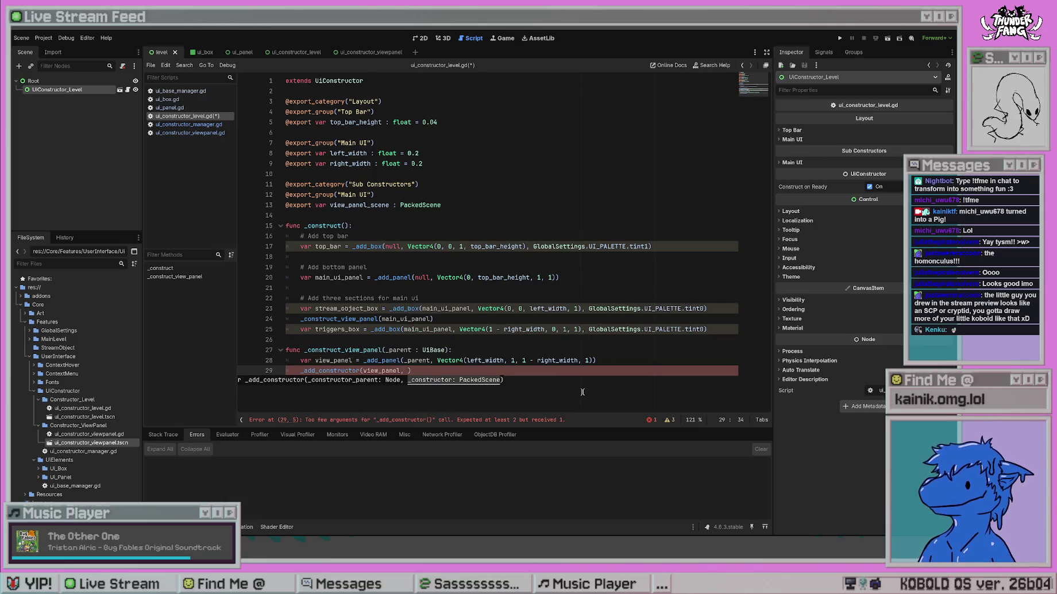
pyautogui.write('view_panel')
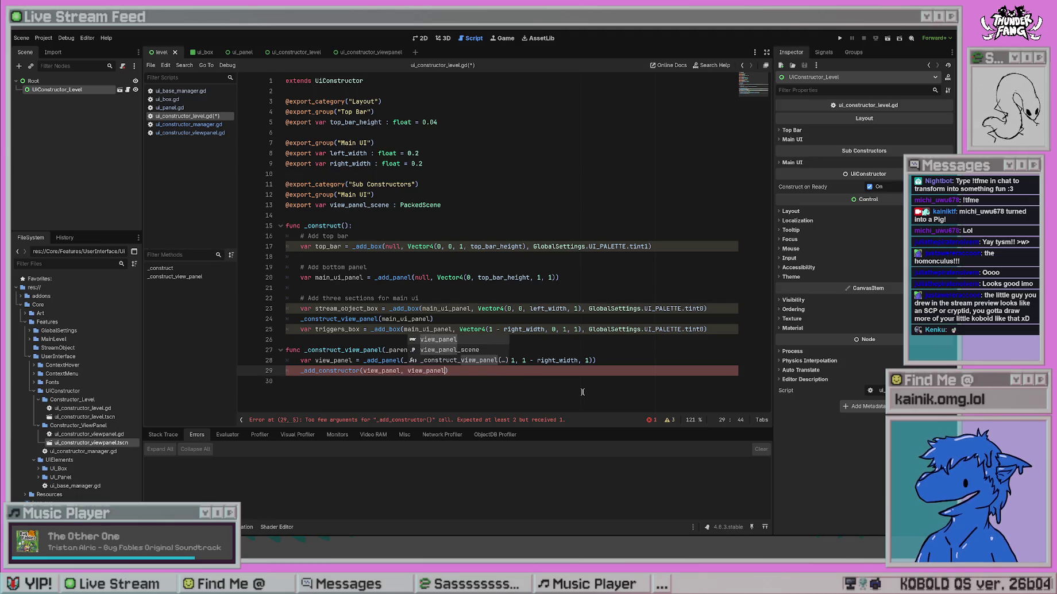
pyautogui.write('_scene')
pyautogui.hotkey('ctrl', 's')
pyautogui.press('Down')
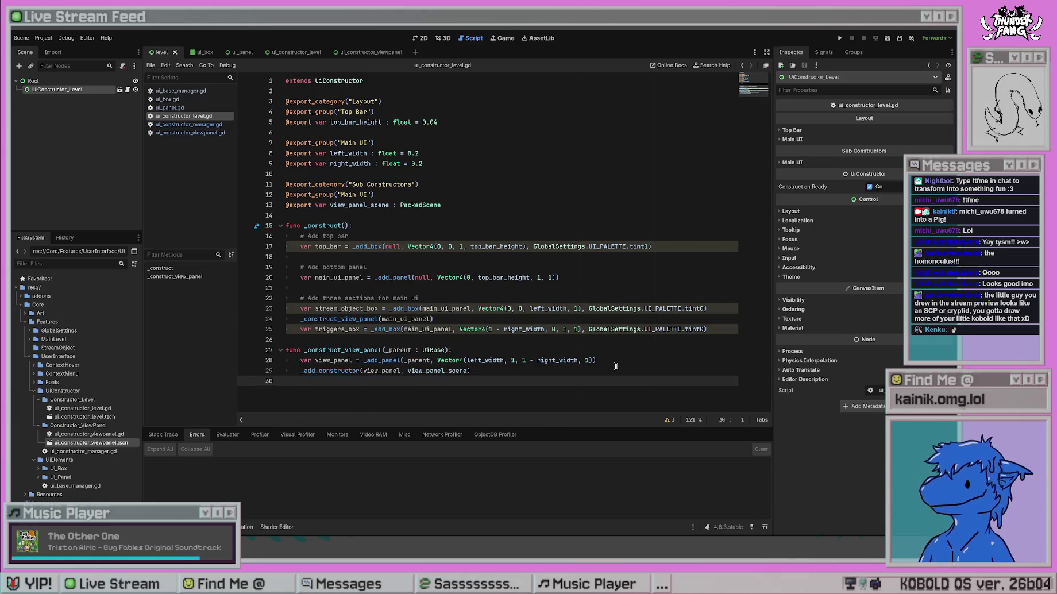
pyautogui.click(616, 367)
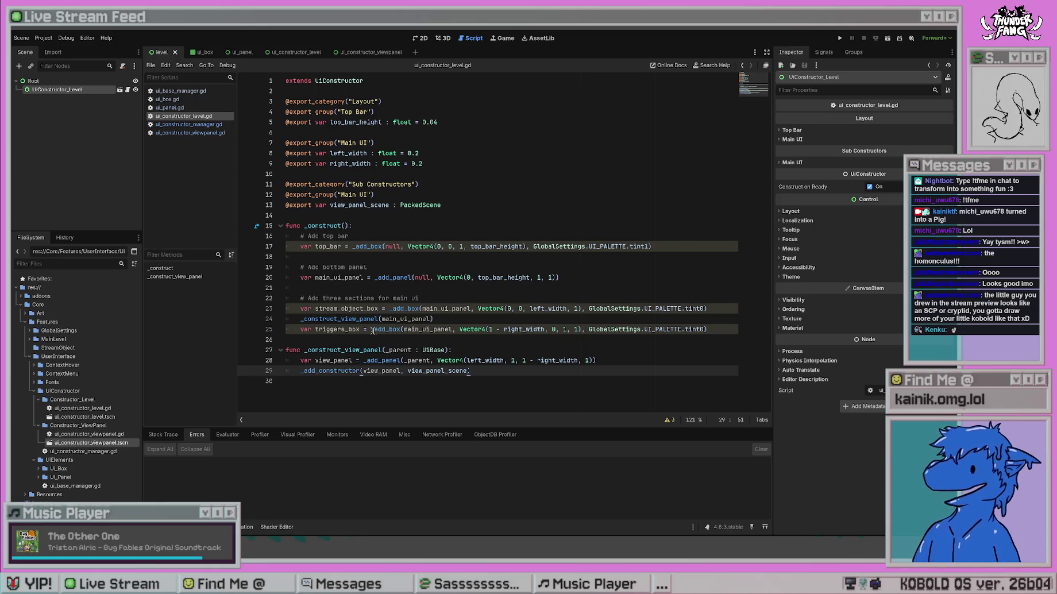
# Add a '# Main Construction Thread' comment above the _construct function.
pyautogui.moveTo(301, 318); pyautogui.dragTo(473, 318)
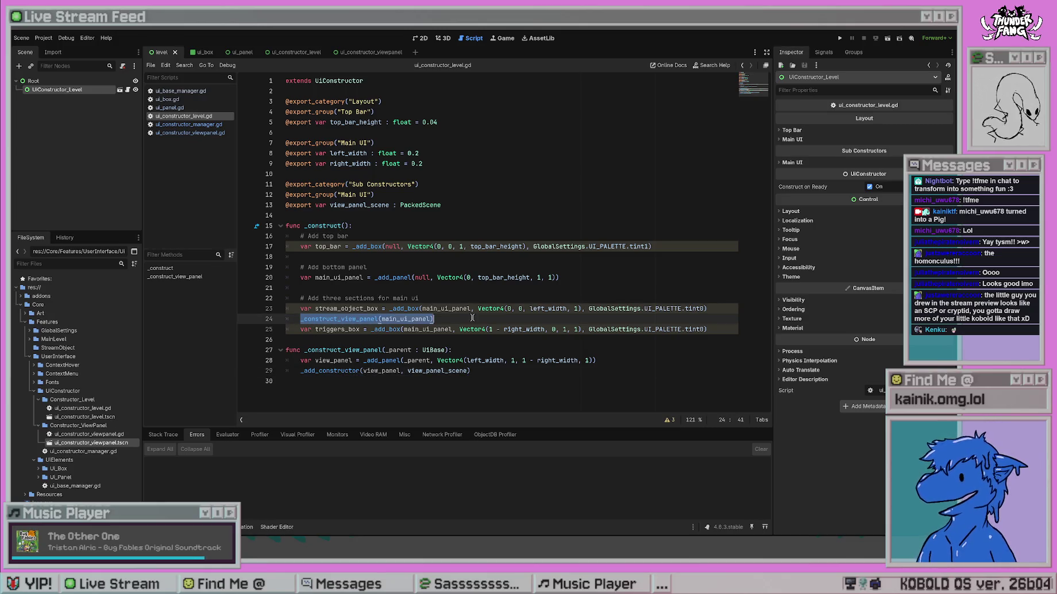
pyautogui.click(348, 216)
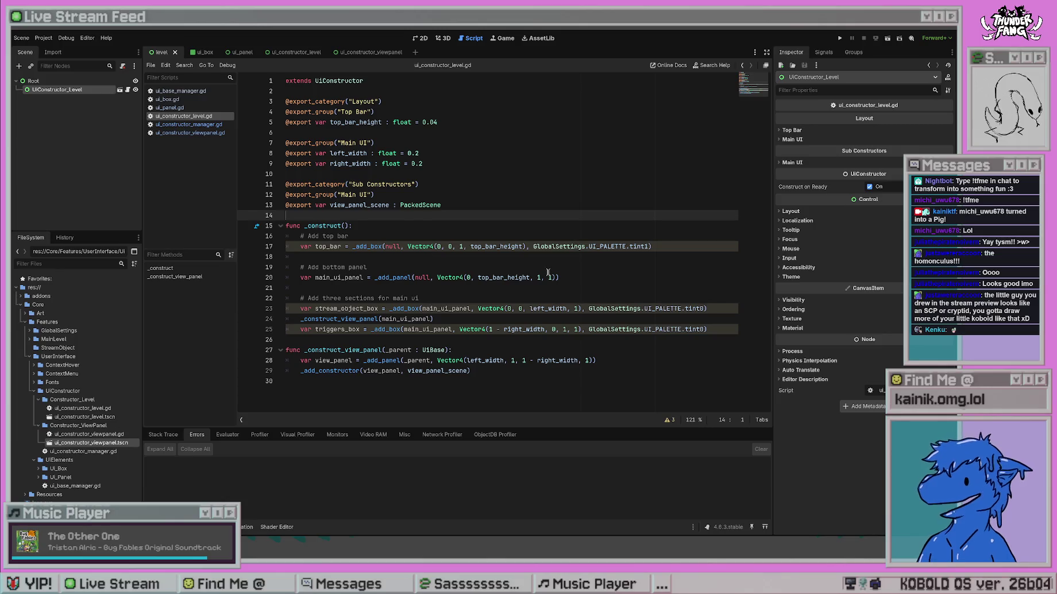
pyautogui.press('Return')
pyautogui.write('# Main Co')
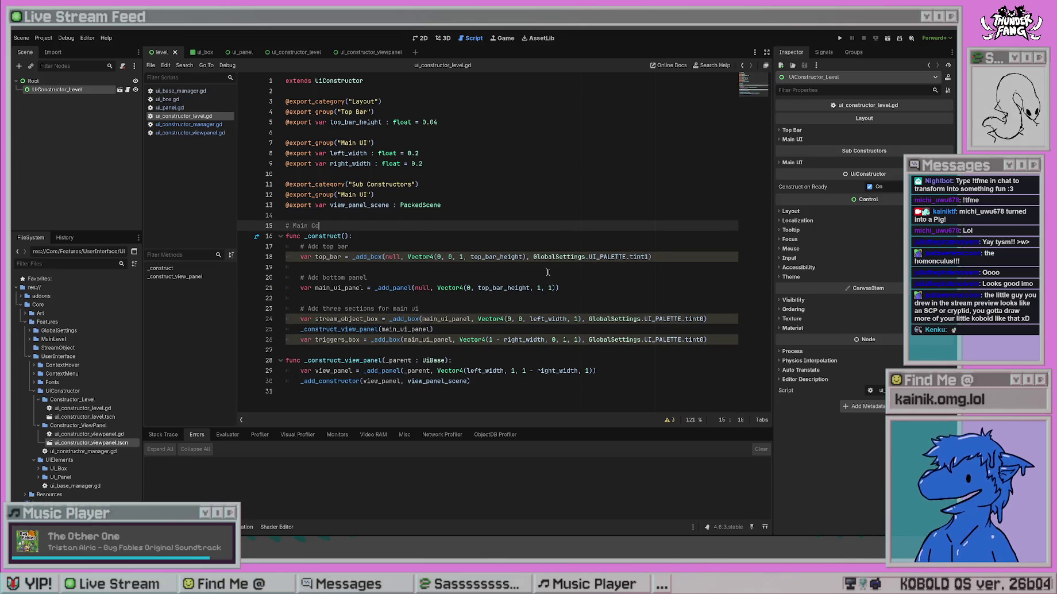
pyautogui.write('nstruction Thread')
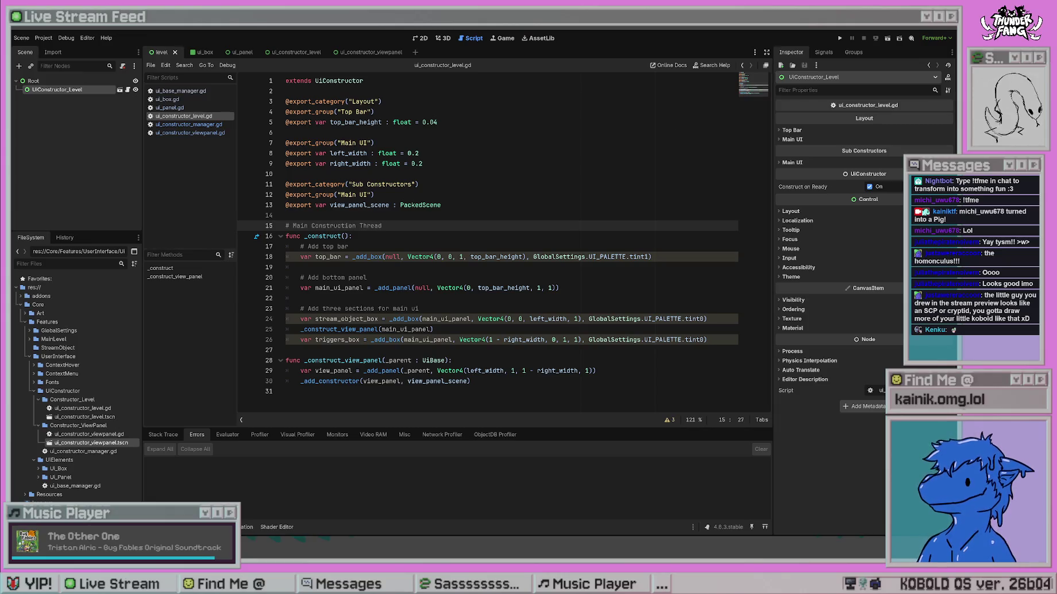
# Label _construct_view_panel with a '# Sub-Threads' comment, save, and open ui_constructor_manager.gd.
pyautogui.click(318, 350)
pyautogui.press('Return')
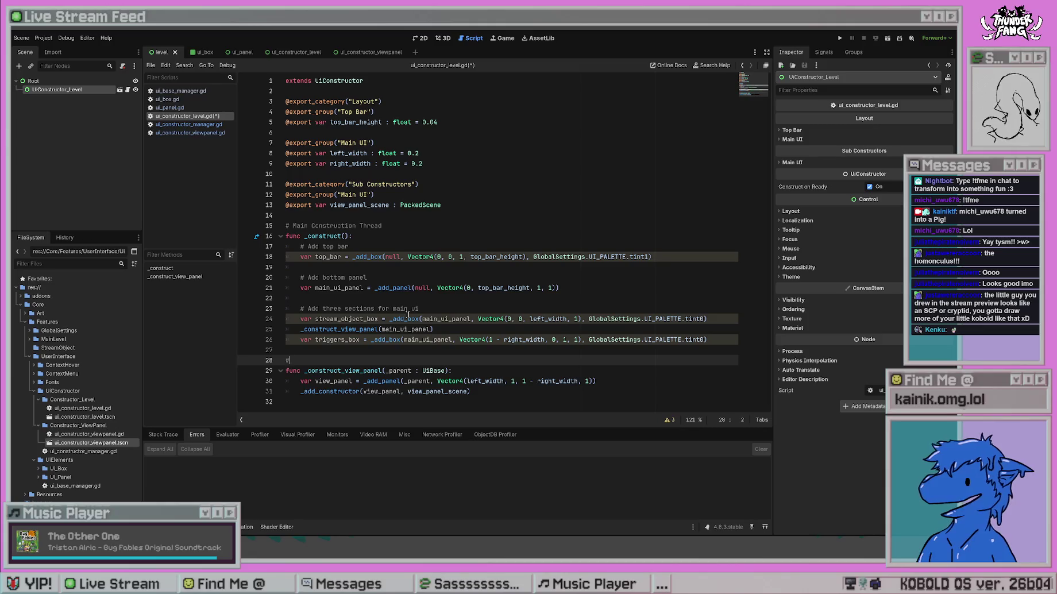
pyautogui.write(' Sub')
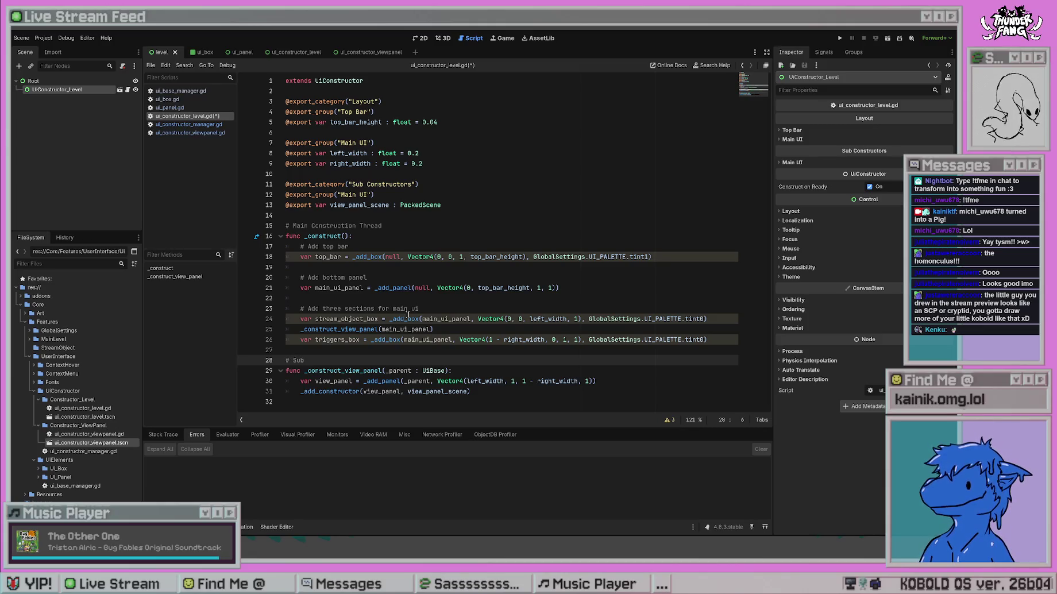
pyautogui.write('--Threads')
pyautogui.click(415, 269)
pyautogui.click(476, 144)
pyautogui.click(418, 370)
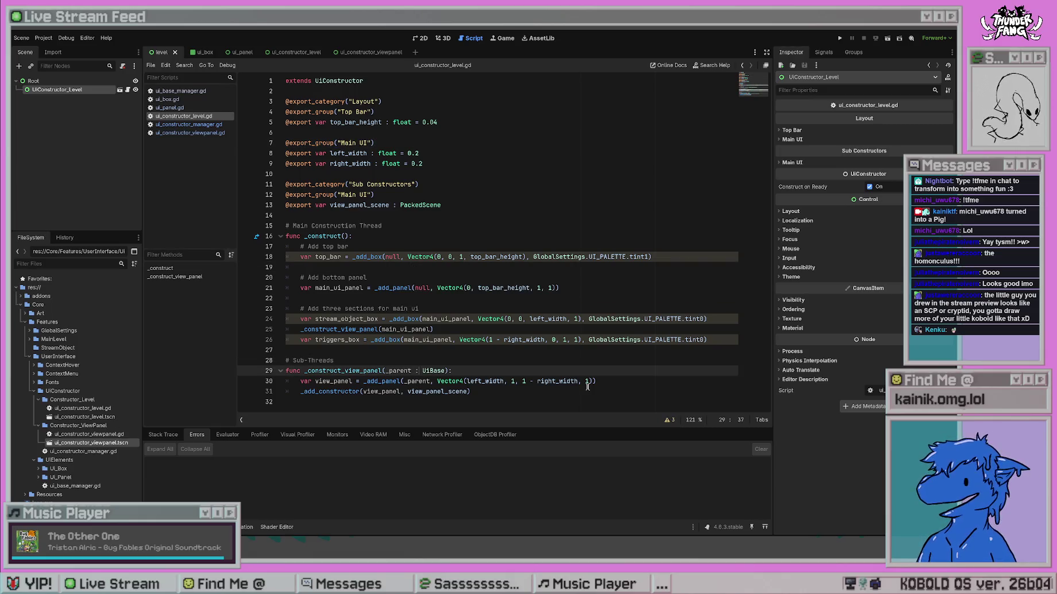
pyautogui.hotkey('ctrl', 's')
pyautogui.click(471, 205)
pyautogui.click(193, 125)
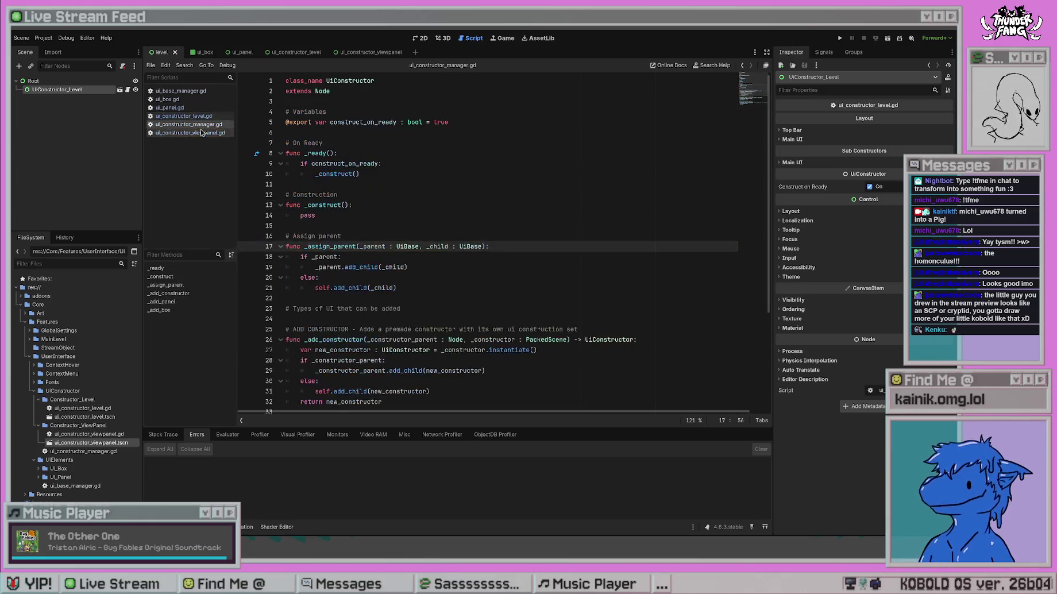
# Browse ui_constructor_viewpanel.gd, ui_panel.gd, ui_box.gd, ui_base_manager.gd and ui_constructor_manager.gd, then return to ui_constructor_level.gd.
pyautogui.click(201, 133)
pyautogui.click(191, 108)
pyautogui.click(192, 99)
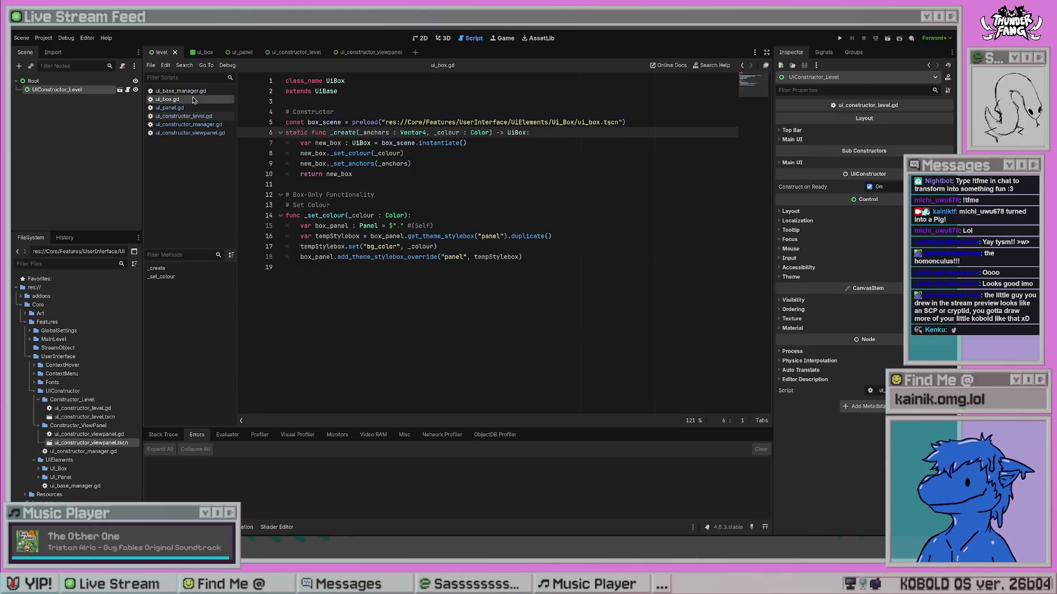
pyautogui.click(190, 91)
pyautogui.click(198, 125)
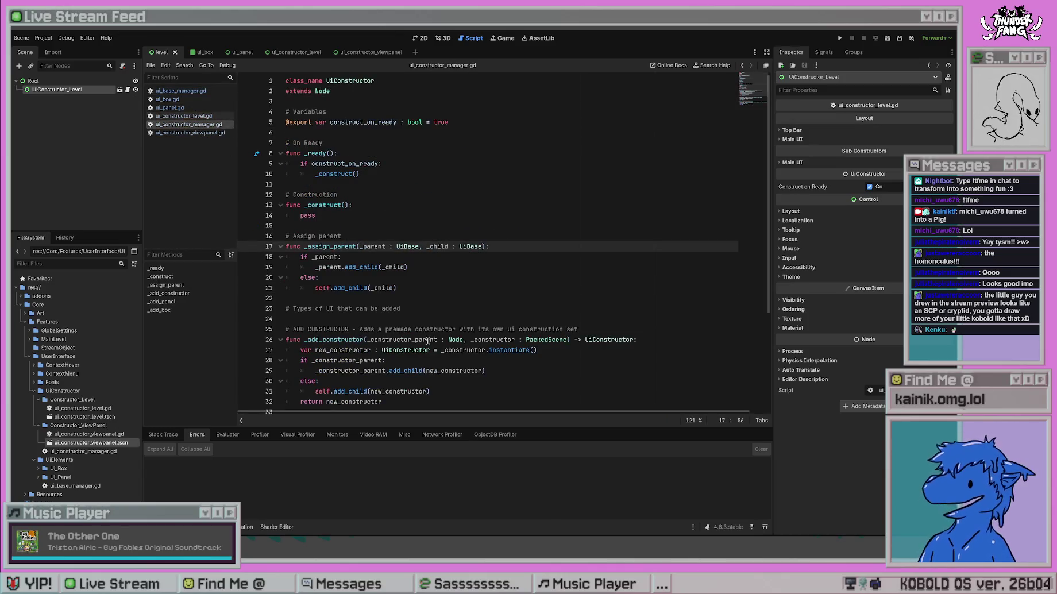
pyautogui.click(192, 133)
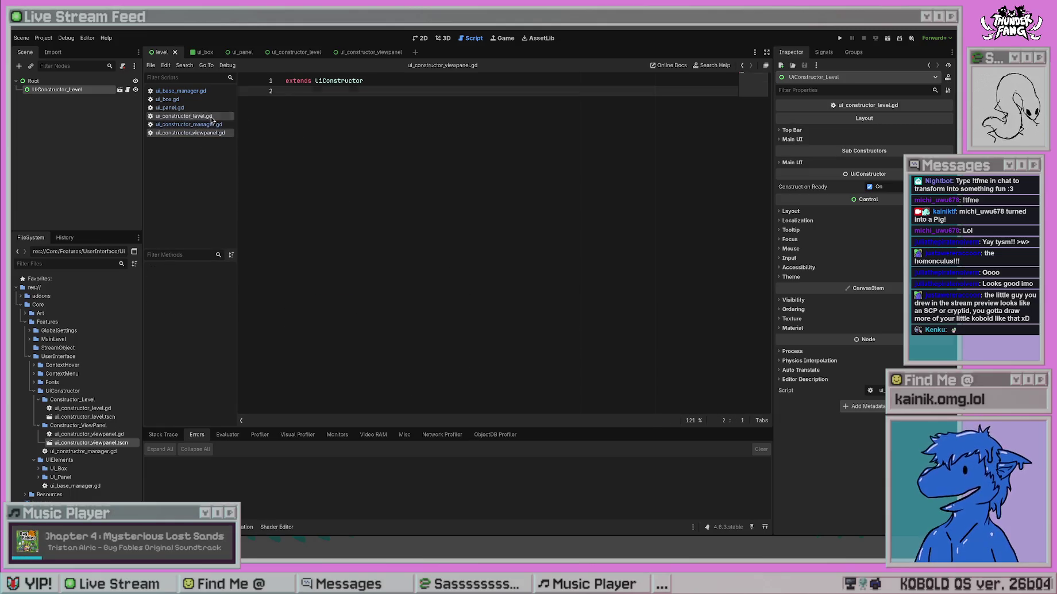
pyautogui.click(189, 116)
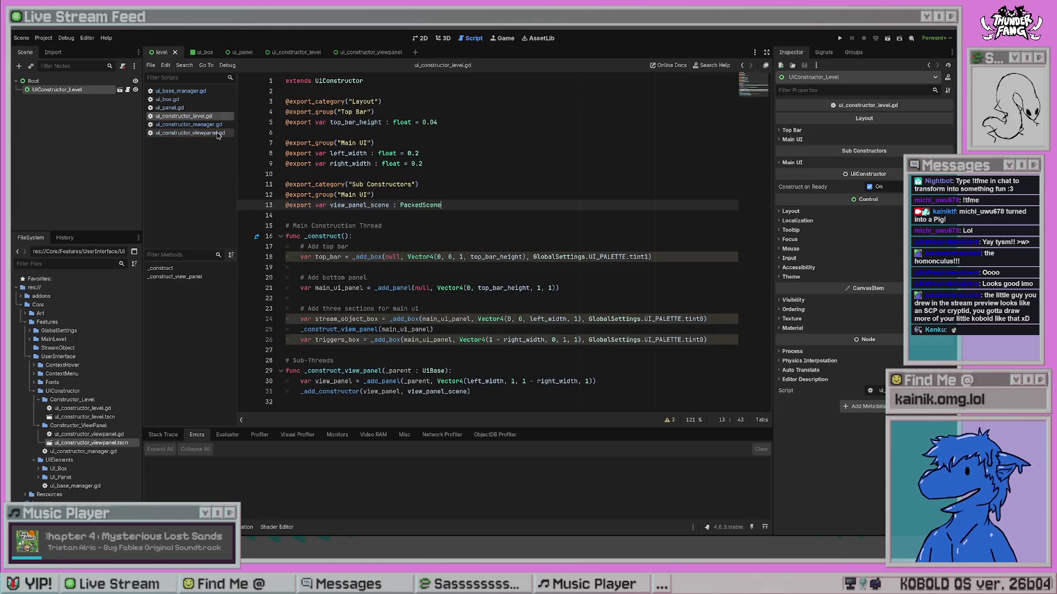
pyautogui.click(448, 298)
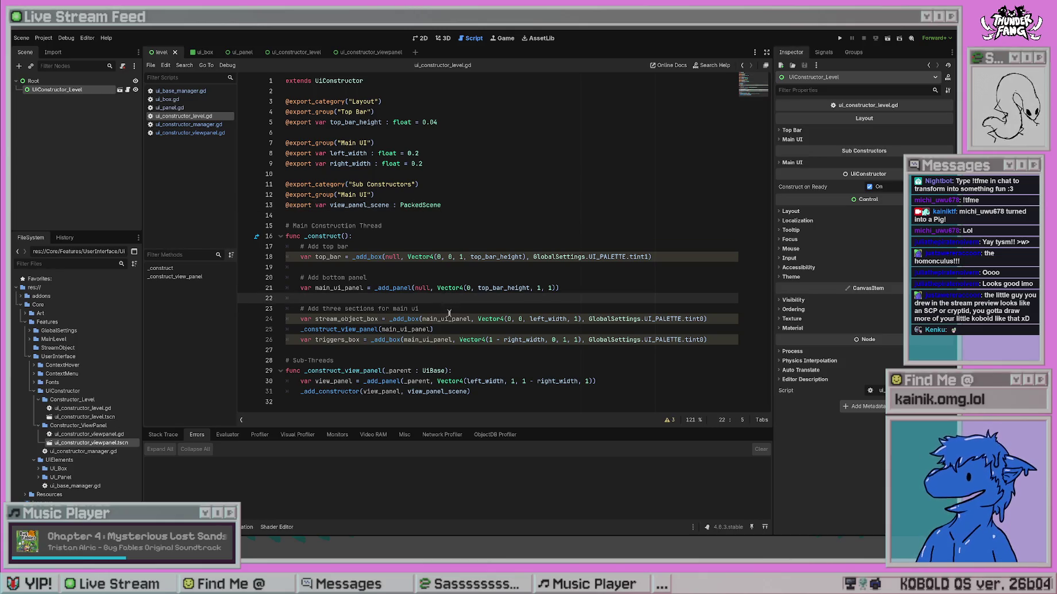
pyautogui.click(450, 340)
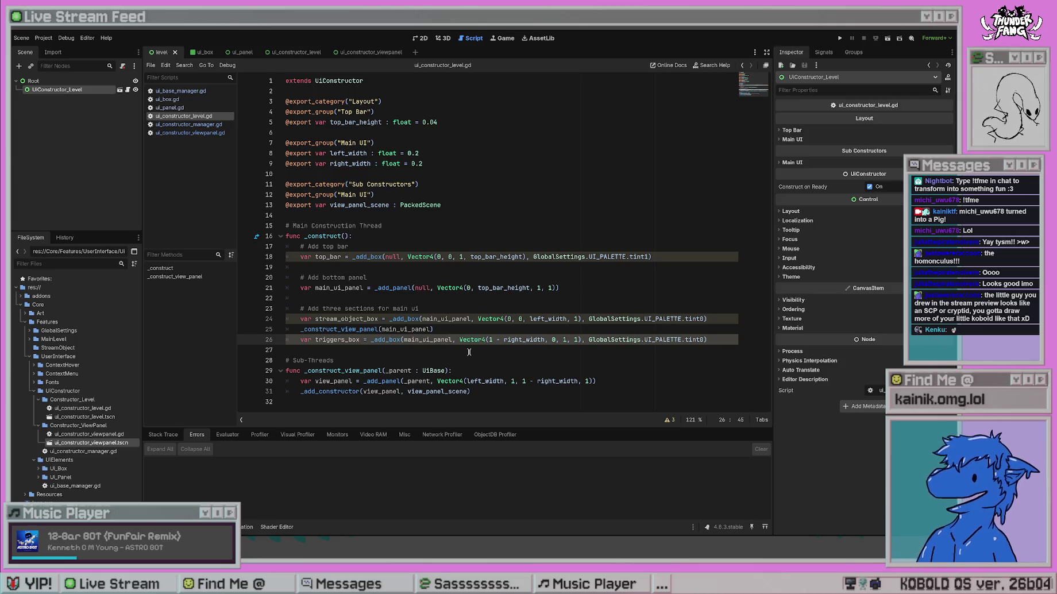
pyautogui.click(508, 279)
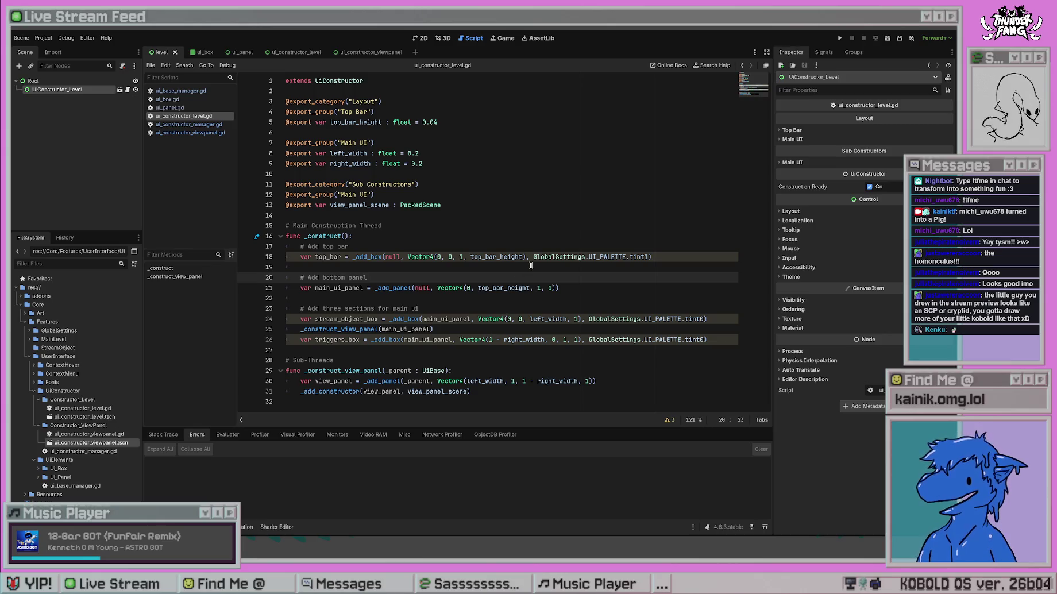
pyautogui.click(578, 300)
pyautogui.click(576, 277)
pyautogui.click(579, 299)
pyautogui.moveTo(521, 385); pyautogui.dragTo(518, 236)
pyautogui.click(568, 156)
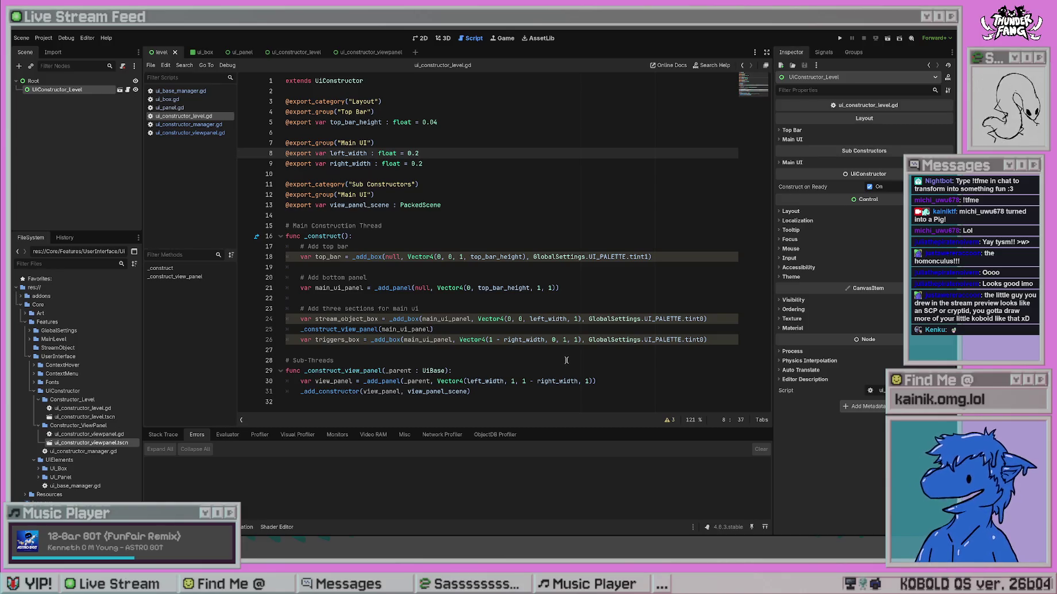
pyautogui.click(542, 393)
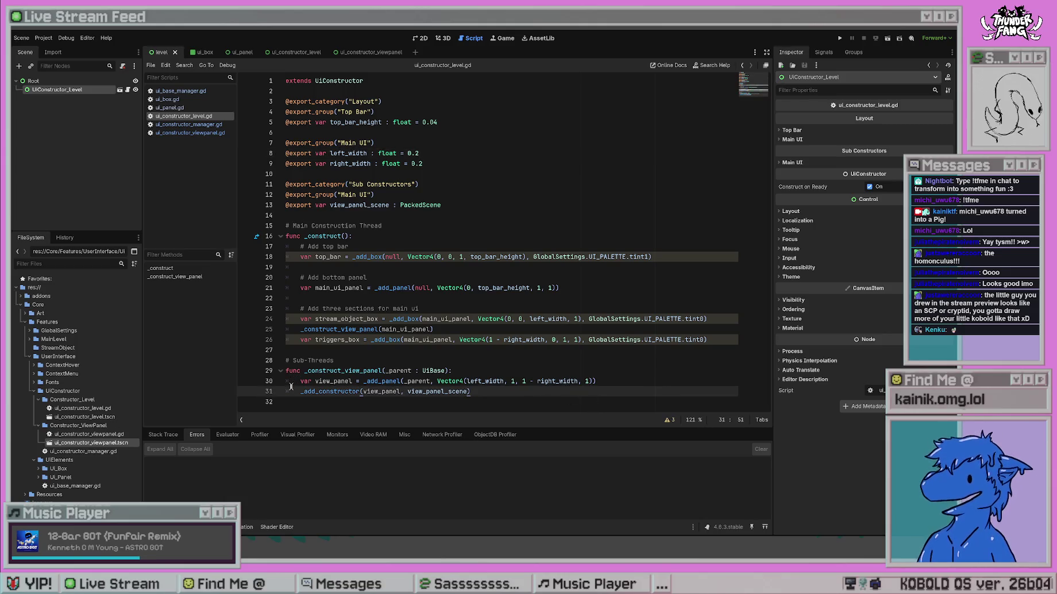
pyautogui.moveTo(299, 391); pyautogui.dragTo(494, 394)
pyautogui.click(502, 371)
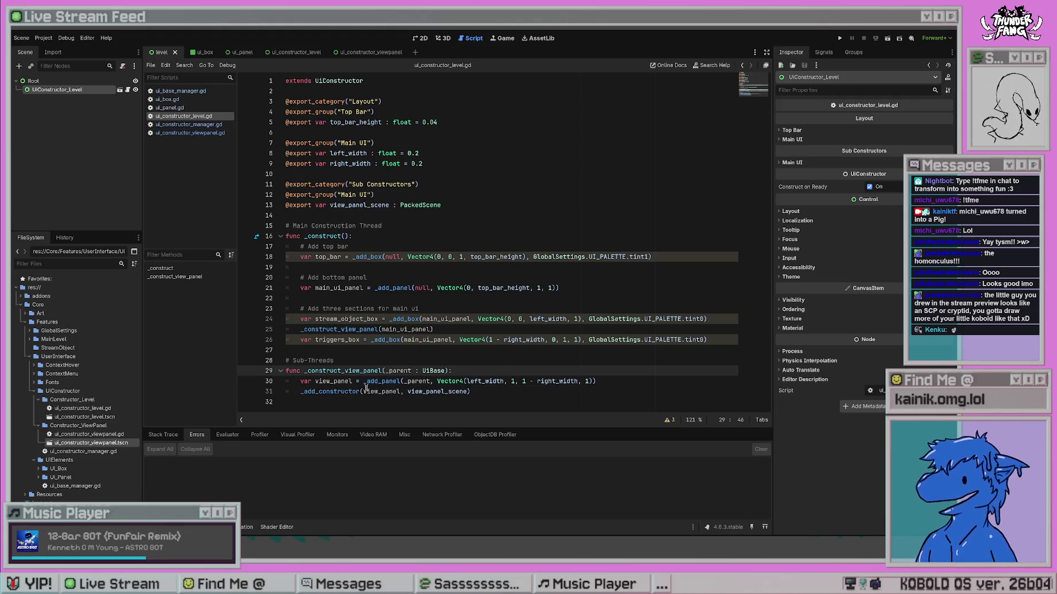
pyautogui.press('Left')
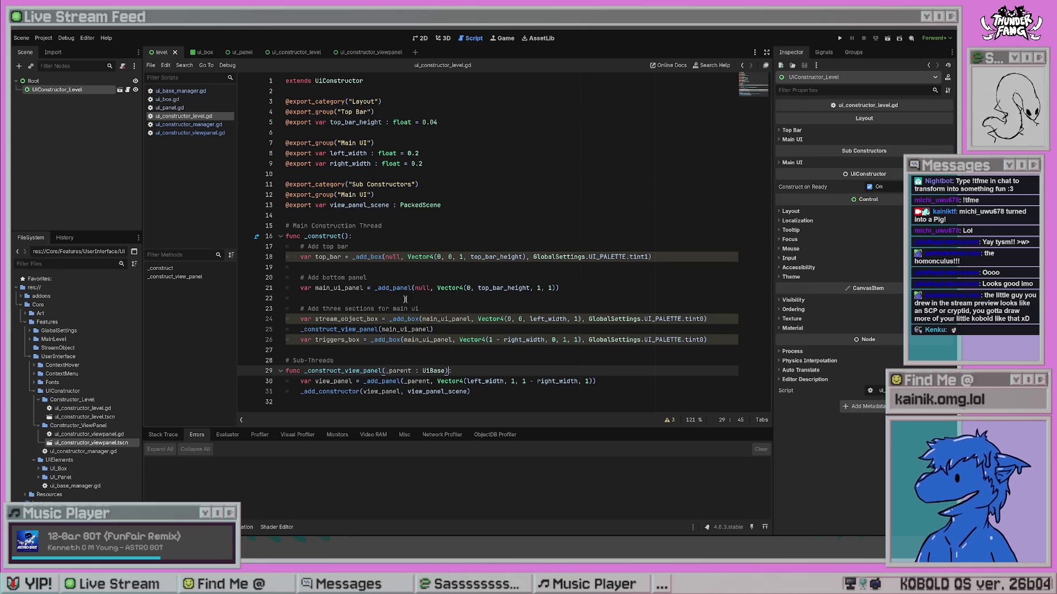
pyautogui.click(456, 278)
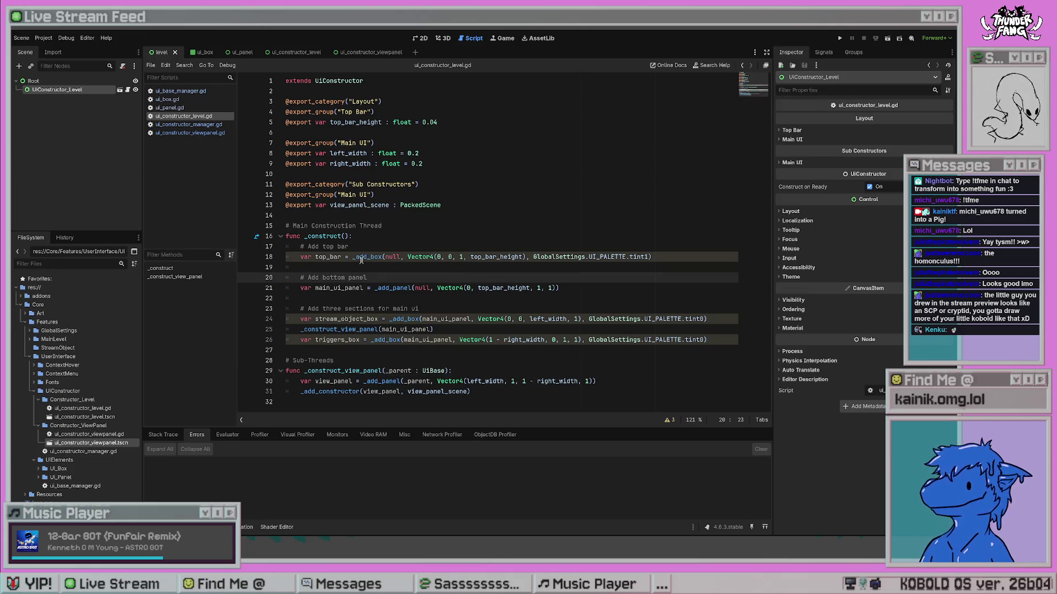
pyautogui.click(402, 227)
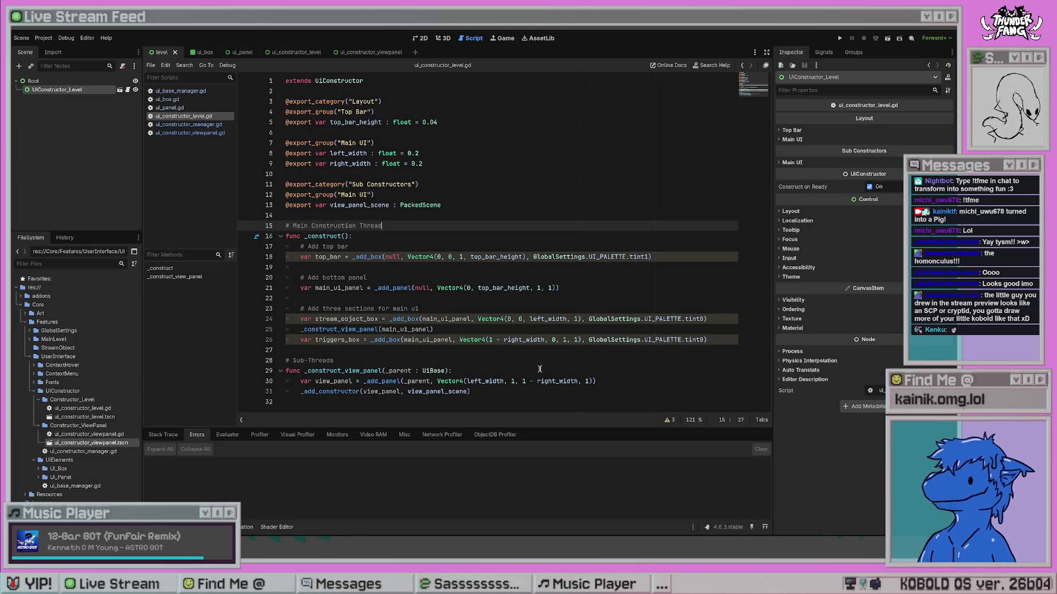
pyautogui.click(523, 392)
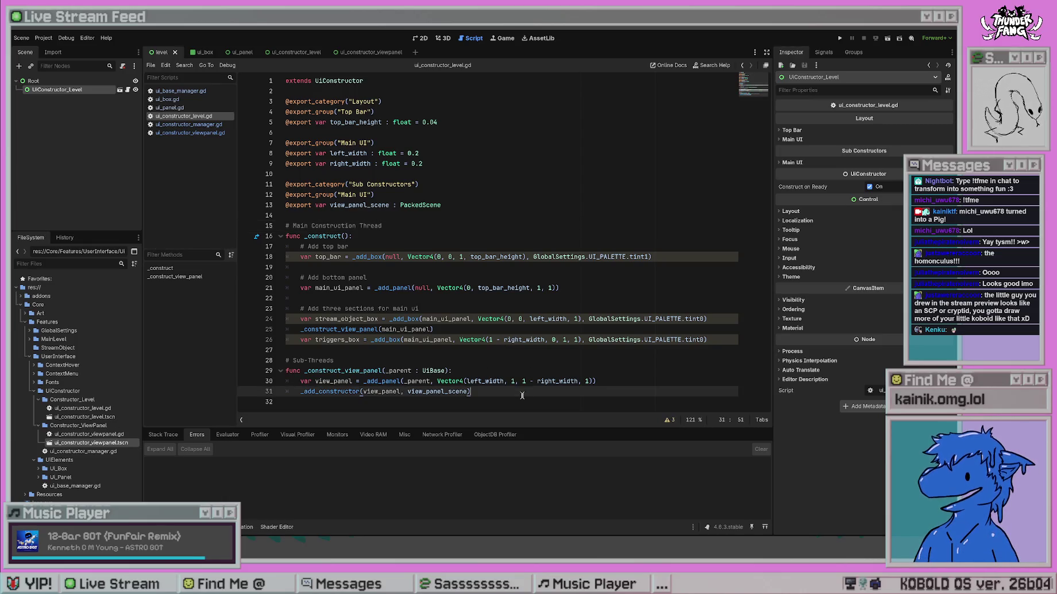
pyautogui.click(550, 371)
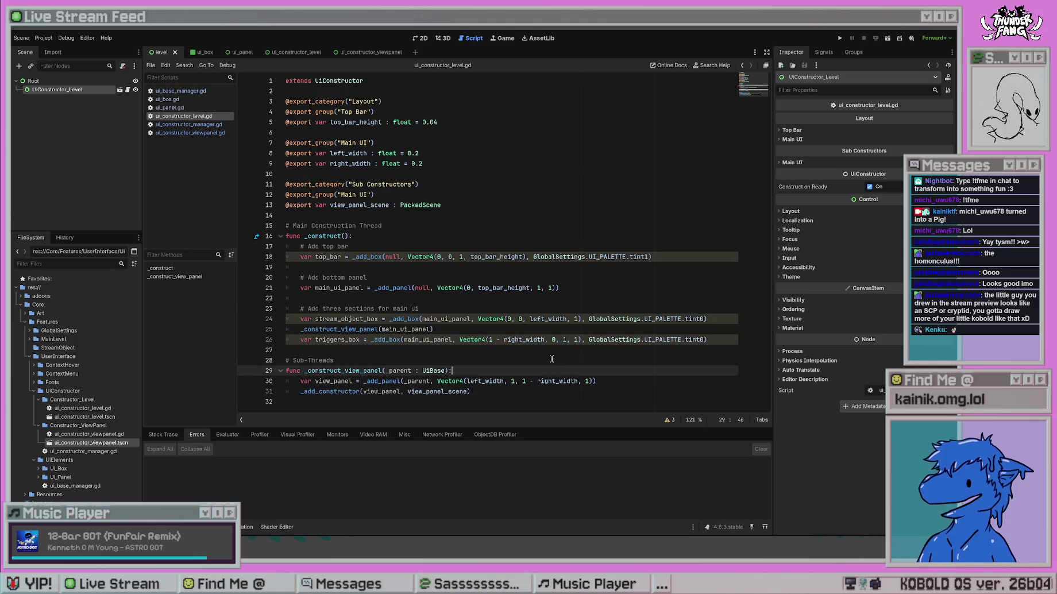
pyautogui.click(508, 386)
pyautogui.click(570, 373)
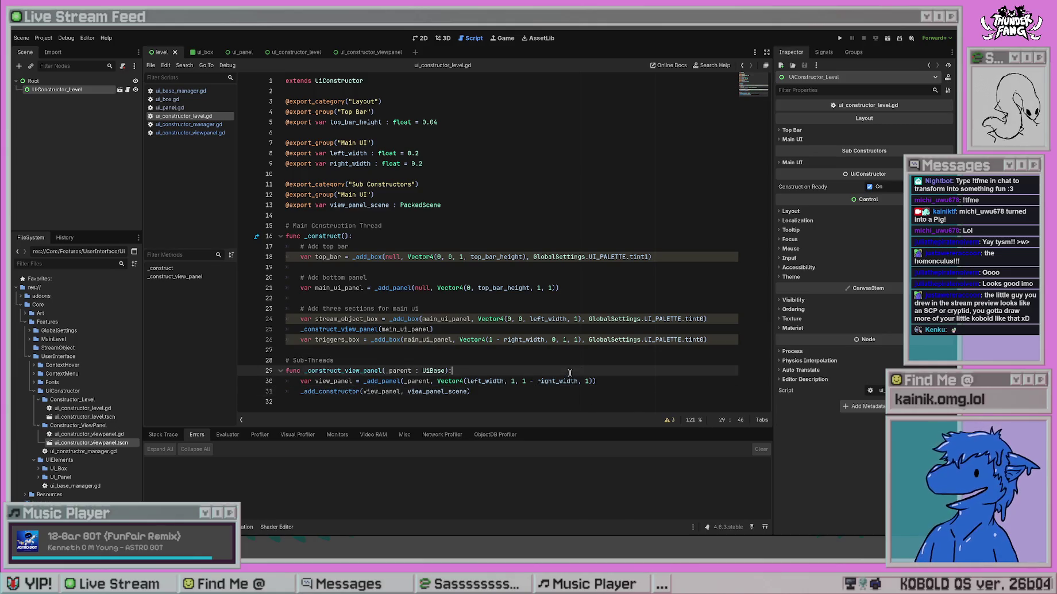
pyautogui.click(643, 384)
pyautogui.click(621, 394)
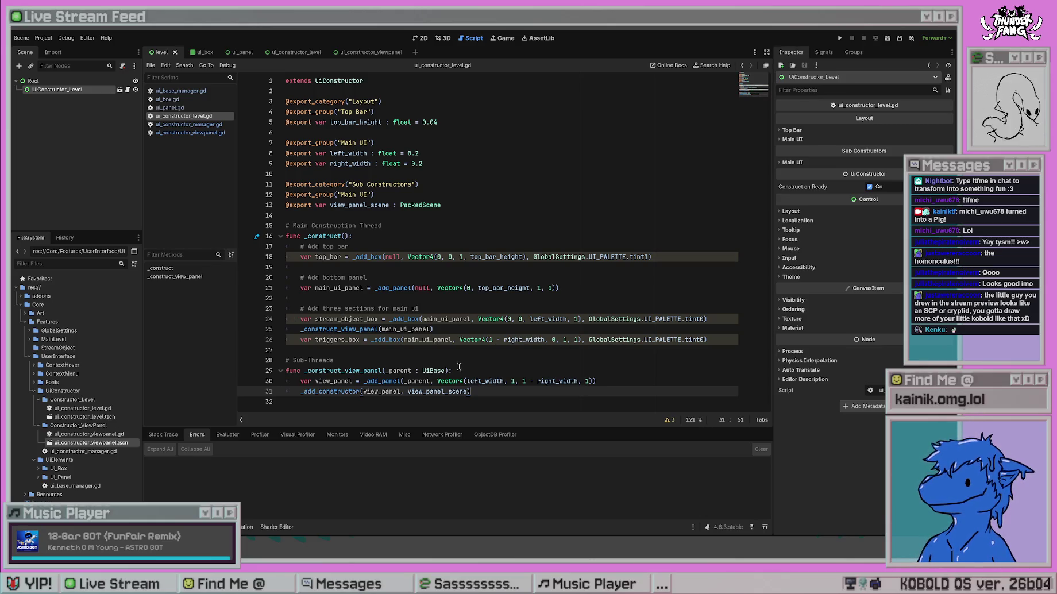
pyautogui.click(446, 351)
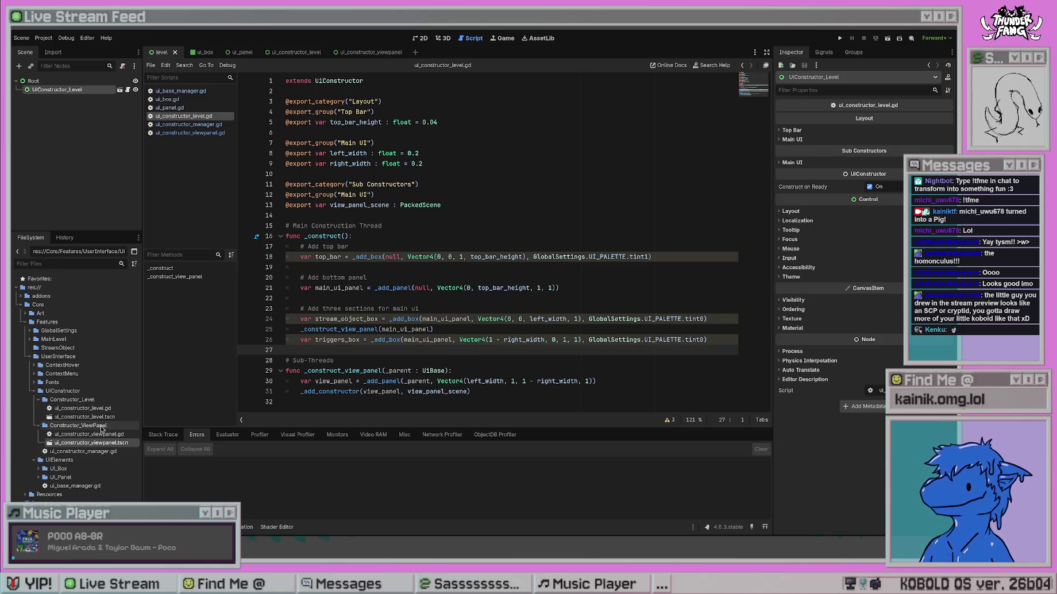
pyautogui.click(208, 133)
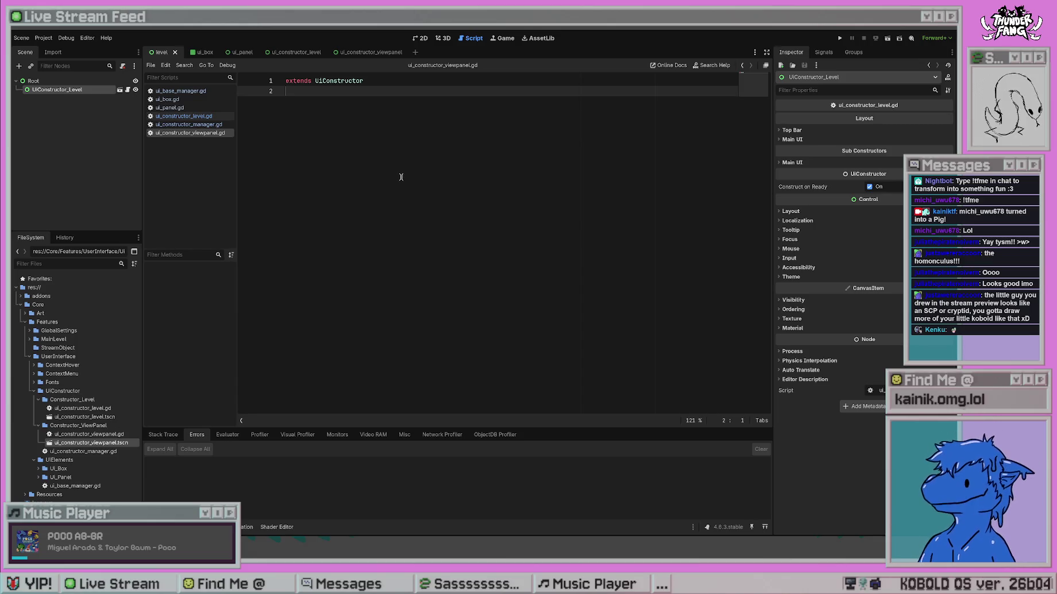
# Add a stub _construct() function containing pass to ui_constructor_viewpanel.gd and save it.
pyautogui.hotkey('alt', 'Left')
pyautogui.hotkey('alt', 'Right')
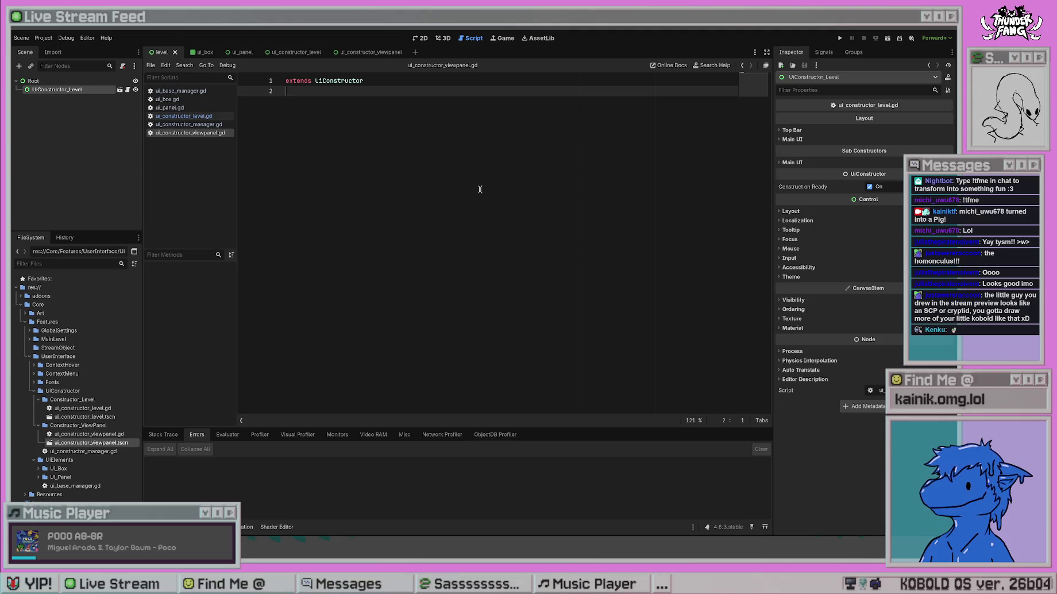
pyautogui.press('Return')
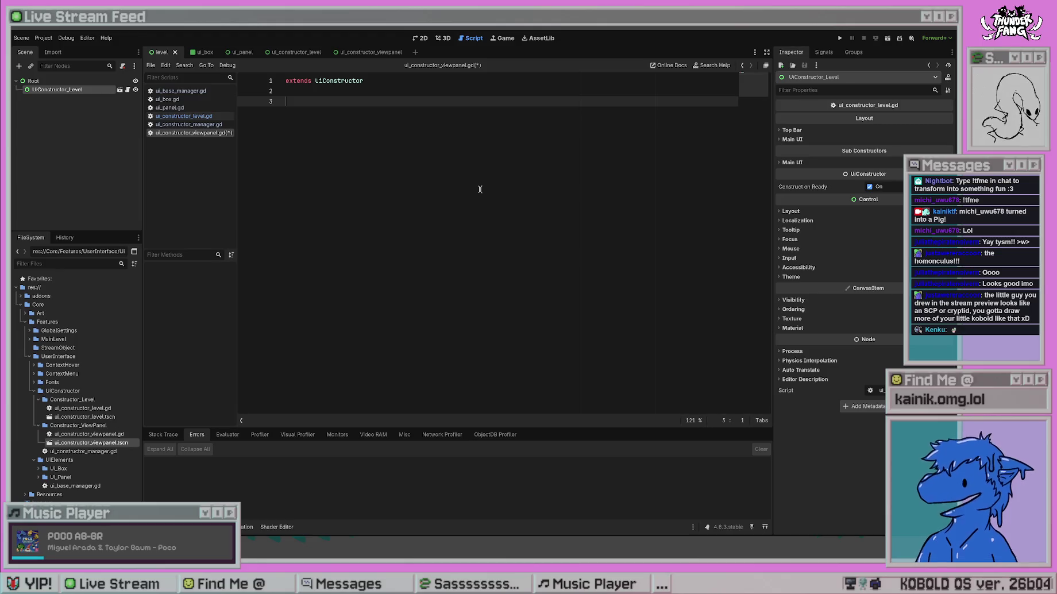
pyautogui.write('func _construct')
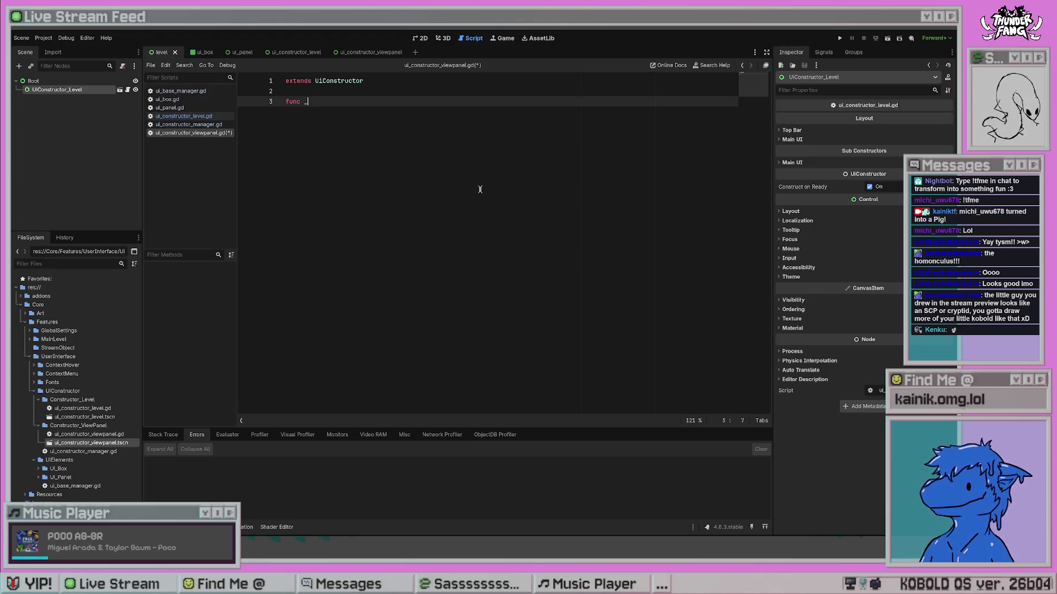
pyautogui.press('Return')
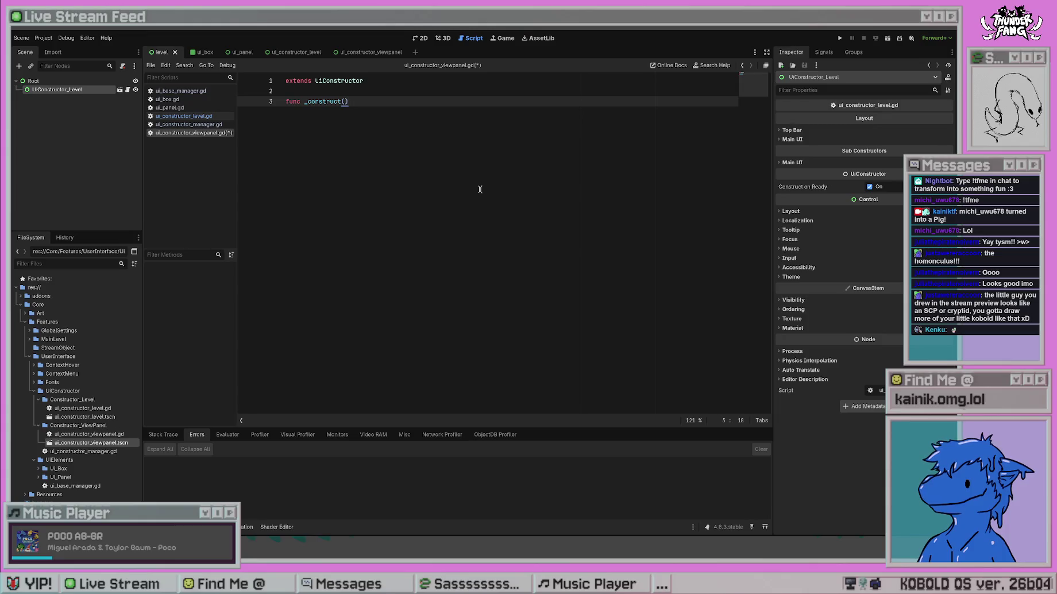
pyautogui.write(':')
pyautogui.press('Return')
pyautogui.write('pass')
pyautogui.hotkey('ctrl', 's')
pyautogui.press('Return')
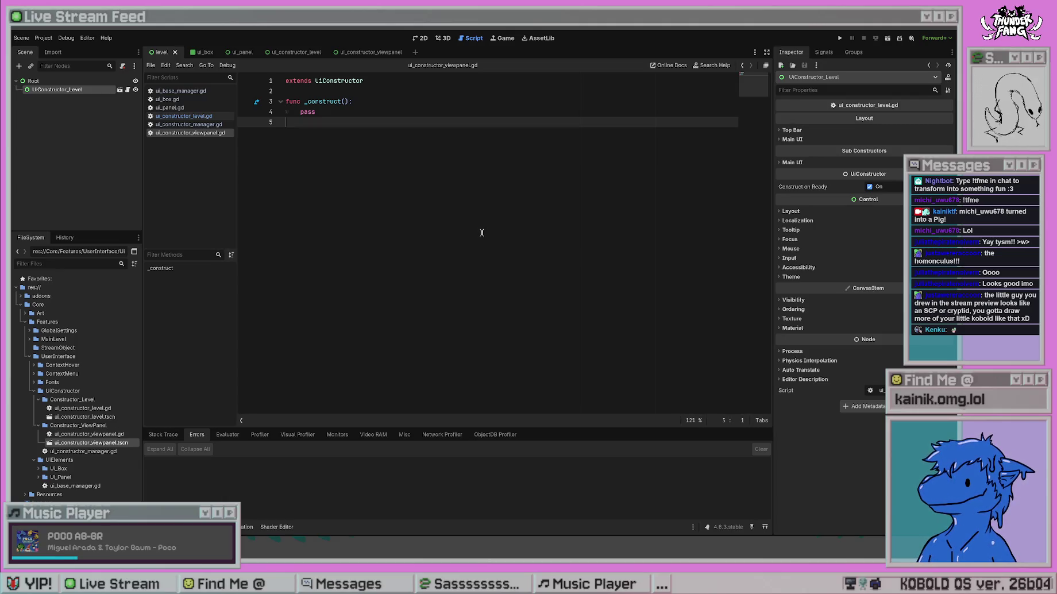
# Run the project with F5 to test the stub function.
pyautogui.click(334, 112)
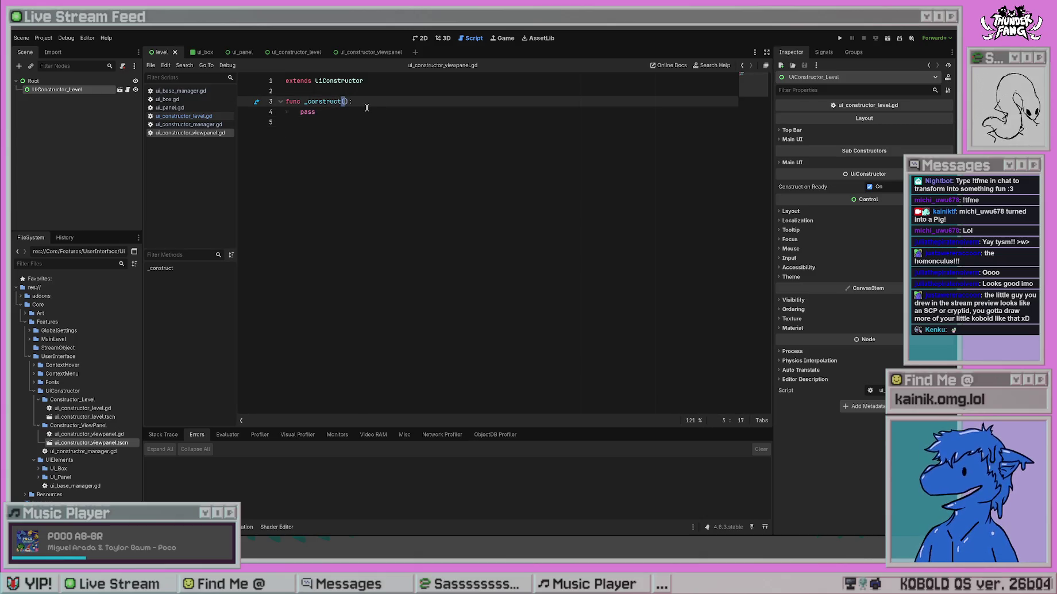
pyautogui.click(294, 101)
pyautogui.press('End')
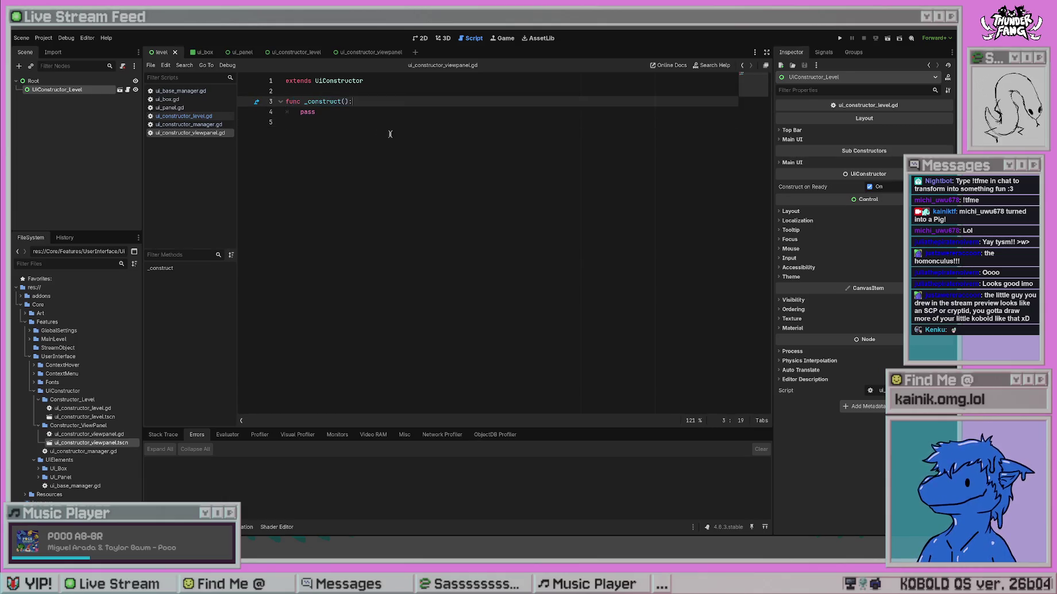
pyautogui.press('F5')
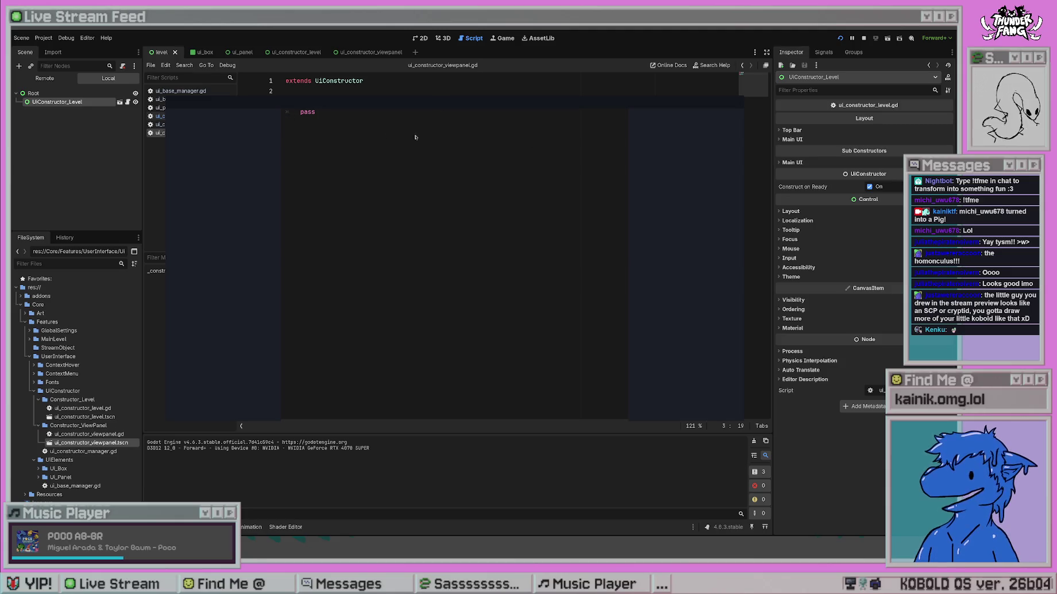
# Stop the game, select the _construct function, then switch to ui_constructor_manager.gd.
pyautogui.click(384, 171)
pyautogui.press('Up')
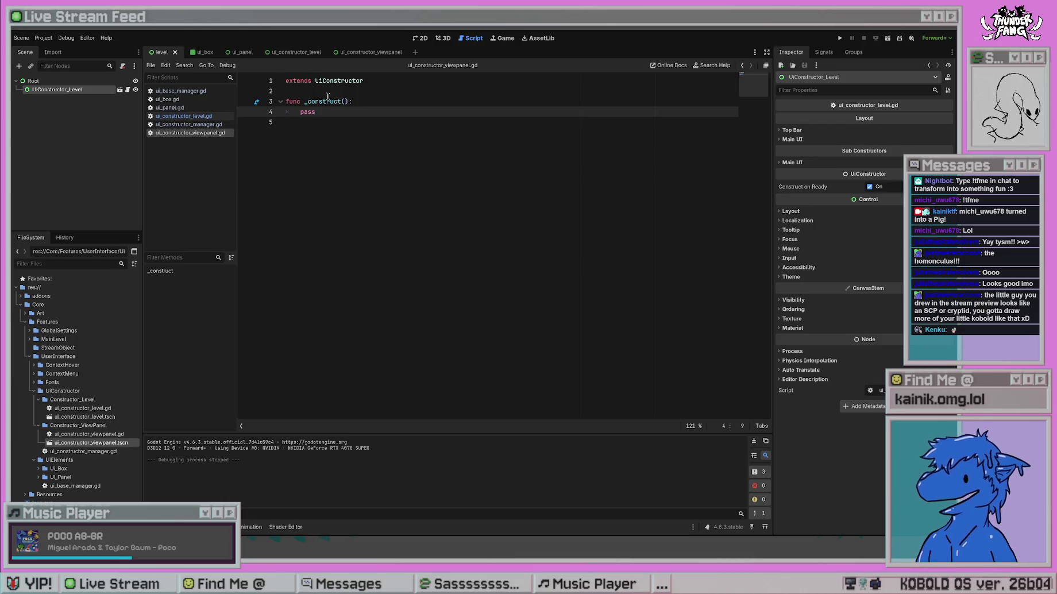
pyautogui.hotkey('ctrl', 'a')
pyautogui.moveTo(384, 126)
pyautogui.mouseDown()
pyautogui.moveTo(378, 114)
pyautogui.moveTo(281, 102)
pyautogui.mouseUp()
pyautogui.click(379, 147)
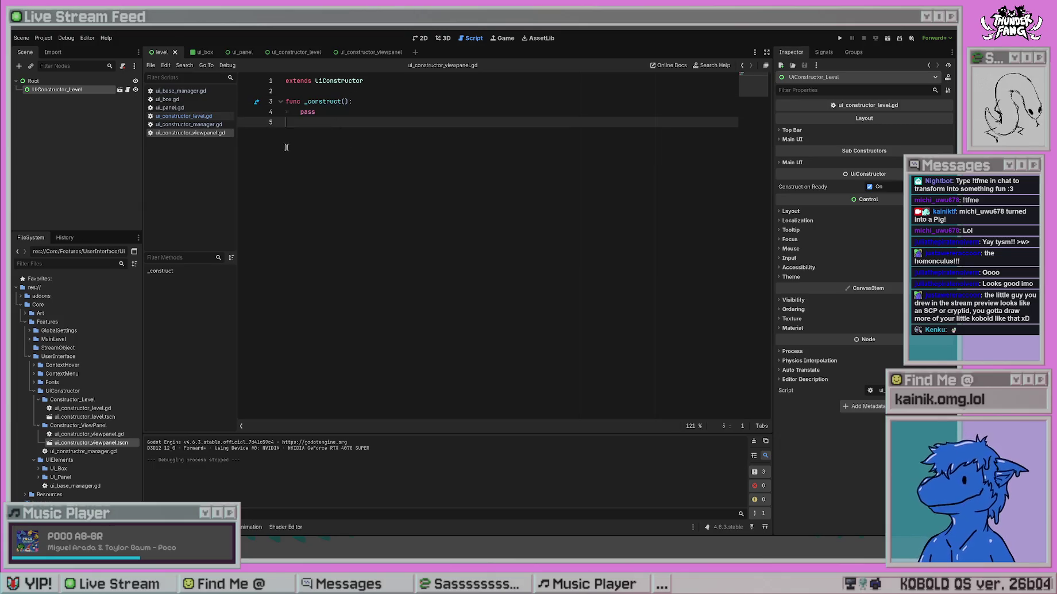
pyautogui.click(201, 125)
pyautogui.moveTo(333, 218); pyautogui.dragTo(261, 188)
pyautogui.moveTo(446, 174); pyautogui.dragTo(264, 151)
pyautogui.click(425, 183)
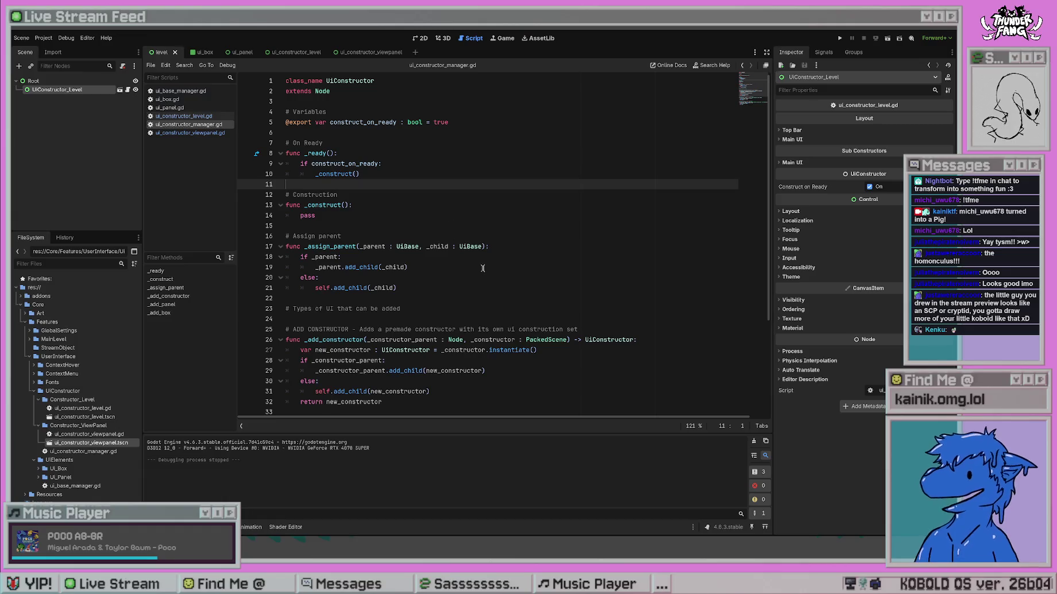
pyautogui.scroll(-4, 483, 268)
pyautogui.scroll(4, 533, 349)
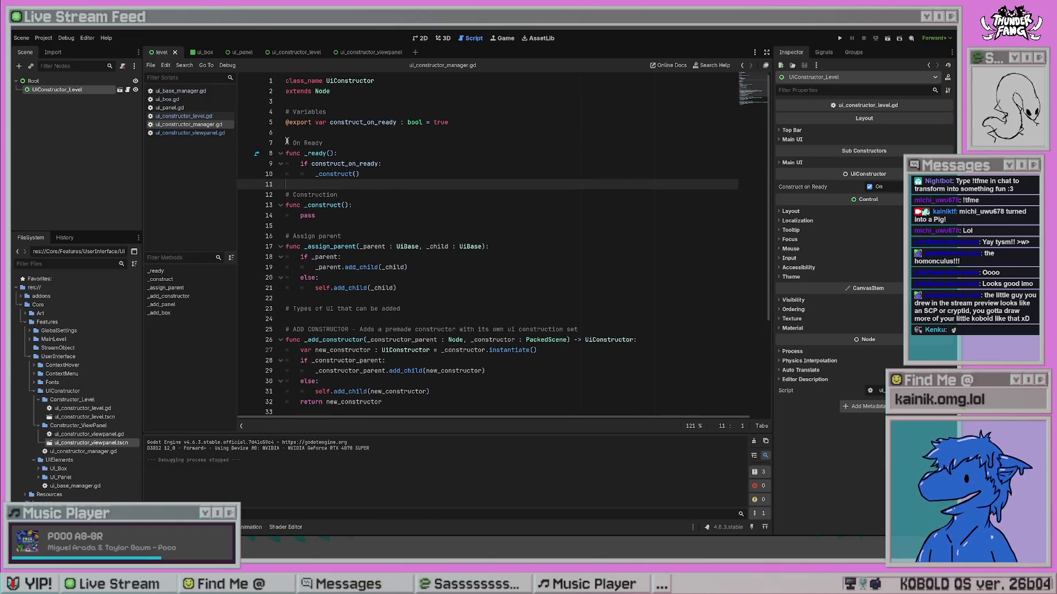
pyautogui.moveTo(286, 143); pyautogui.dragTo(363, 173)
pyautogui.click(428, 217)
pyautogui.scroll(-4, 466, 348)
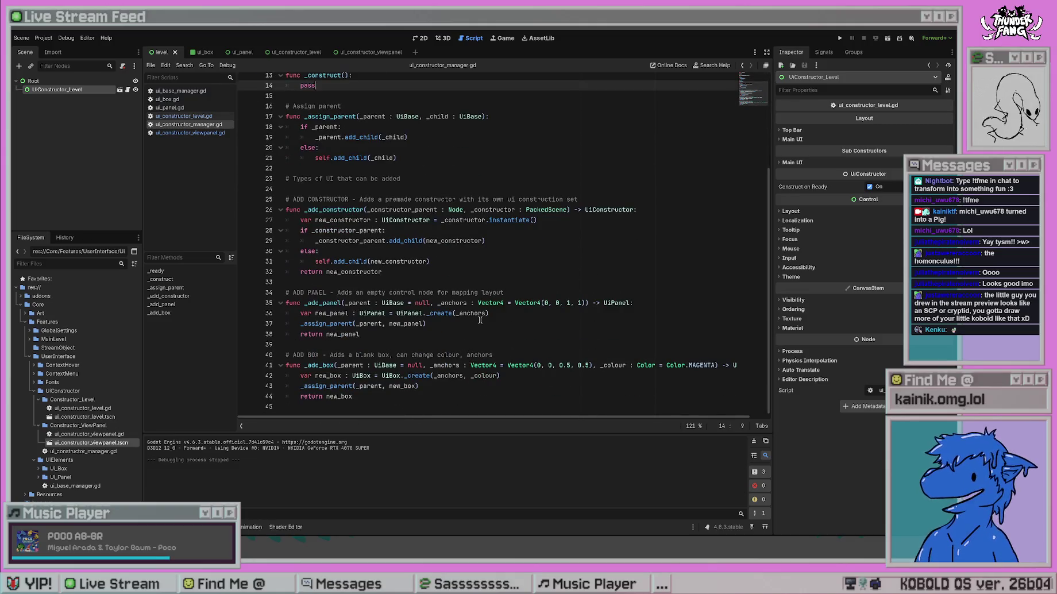
pyautogui.scroll(4, 480, 321)
pyautogui.scroll(-4, 480, 319)
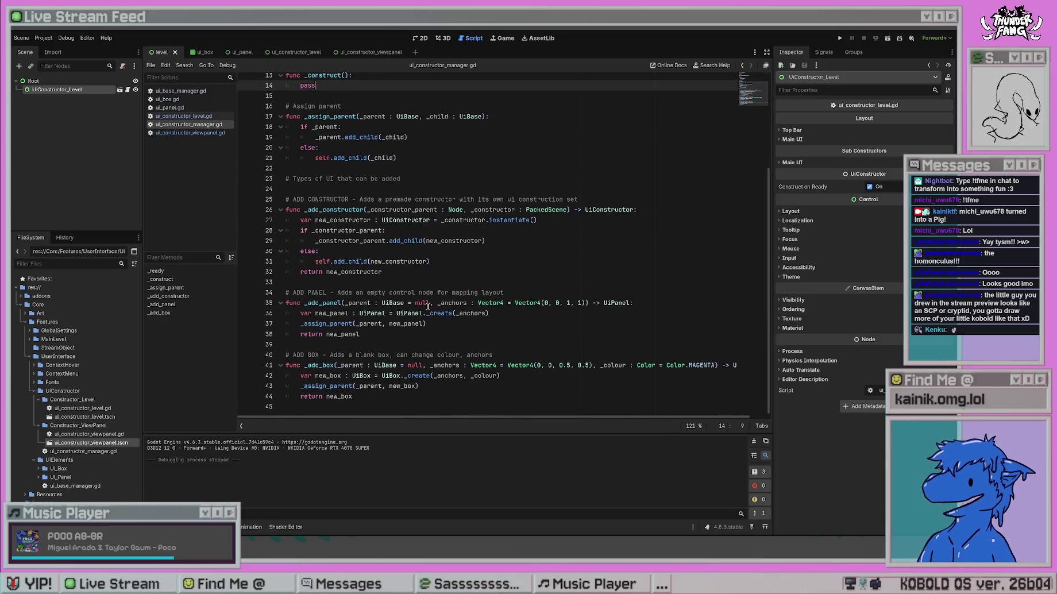
pyautogui.moveTo(298, 406); pyautogui.dragTo(234, 165)
pyautogui.click(322, 167)
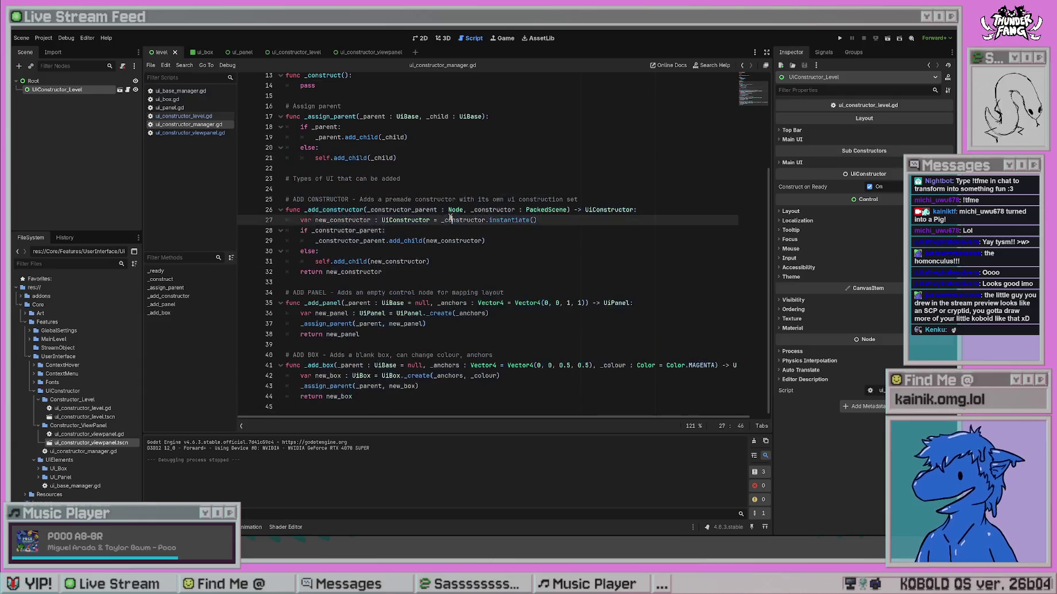
pyautogui.scroll(5, 431, 230)
pyautogui.click(472, 184)
pyautogui.hotkey('ctrl', 's')
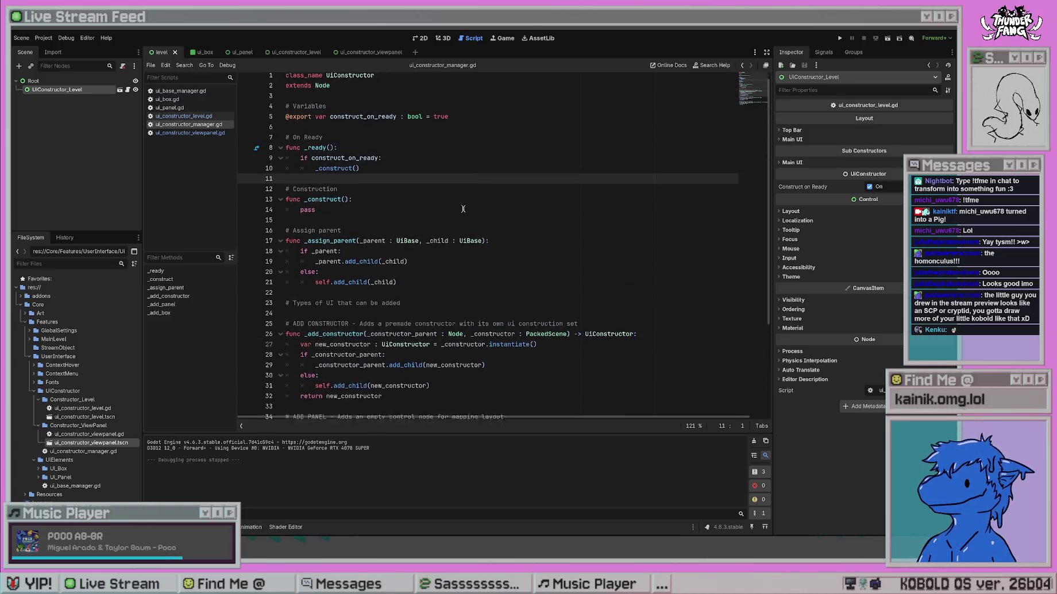
pyautogui.scroll(-4, 466, 196)
pyautogui.click(288, 246)
pyautogui.click(460, 218)
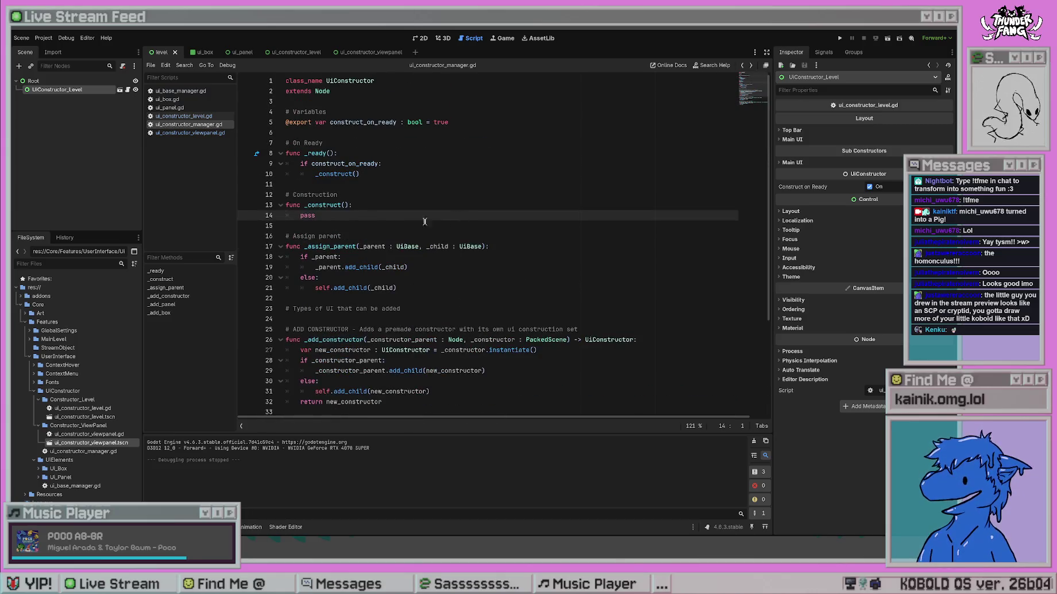
pyautogui.click(190, 133)
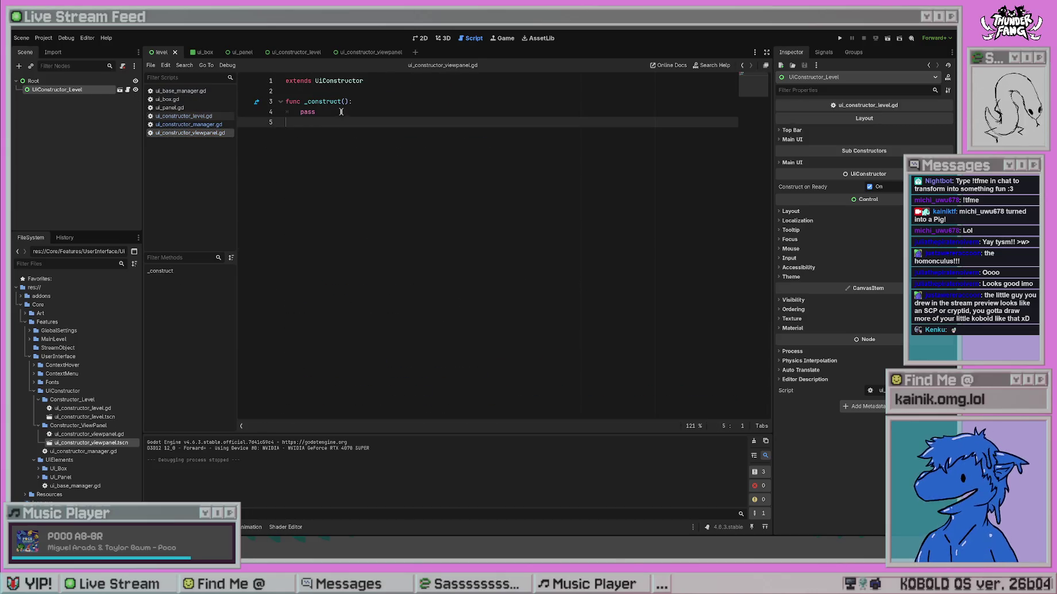
# Replace pass on line 4 of the viewpanel _construct with the start of an _add call.
pyautogui.moveTo(335, 112); pyautogui.dragTo(286, 112)
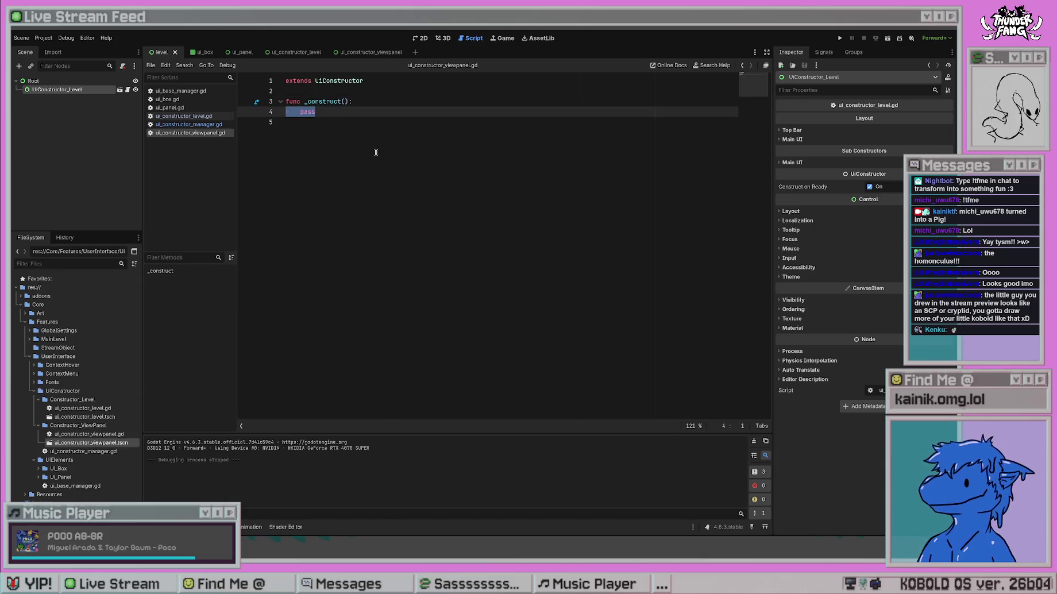
pyautogui.click(336, 110)
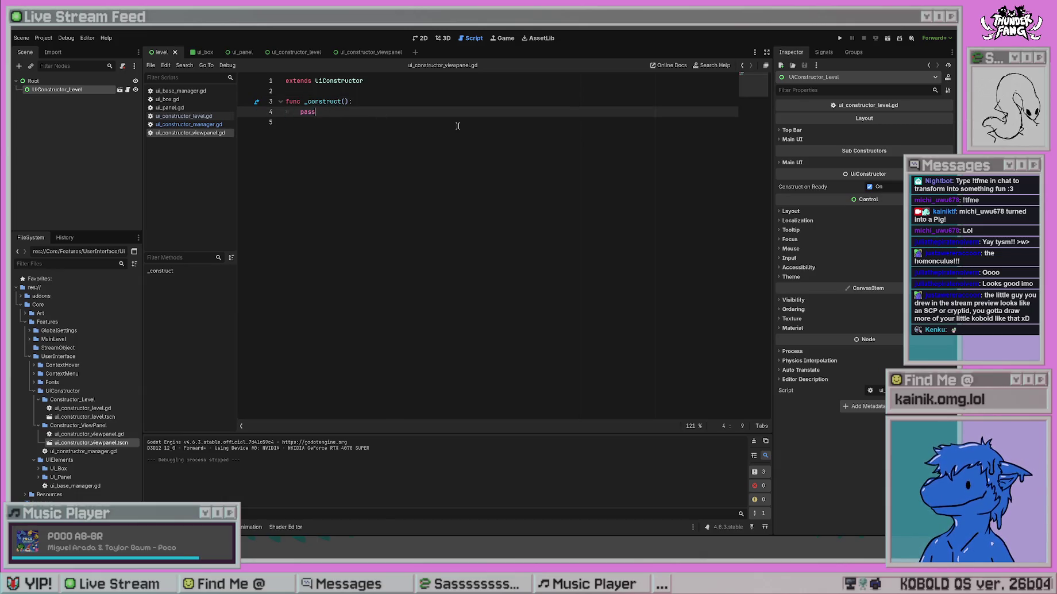
pyautogui.press('BackSpace')
pyautogui.press('BackSpace')
pyautogui.press('BackSpace')
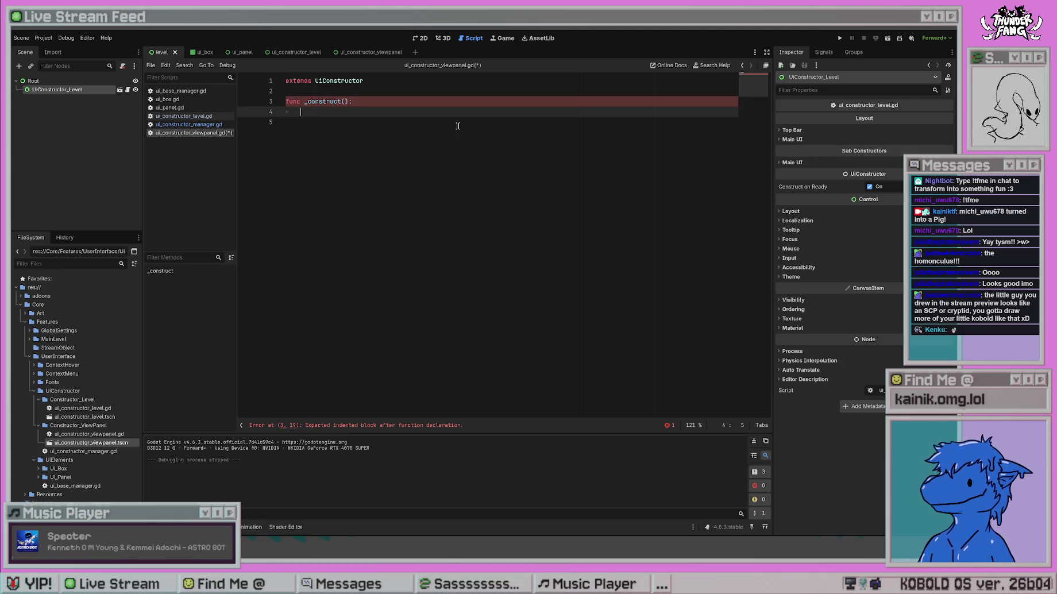
pyautogui.write('_add')
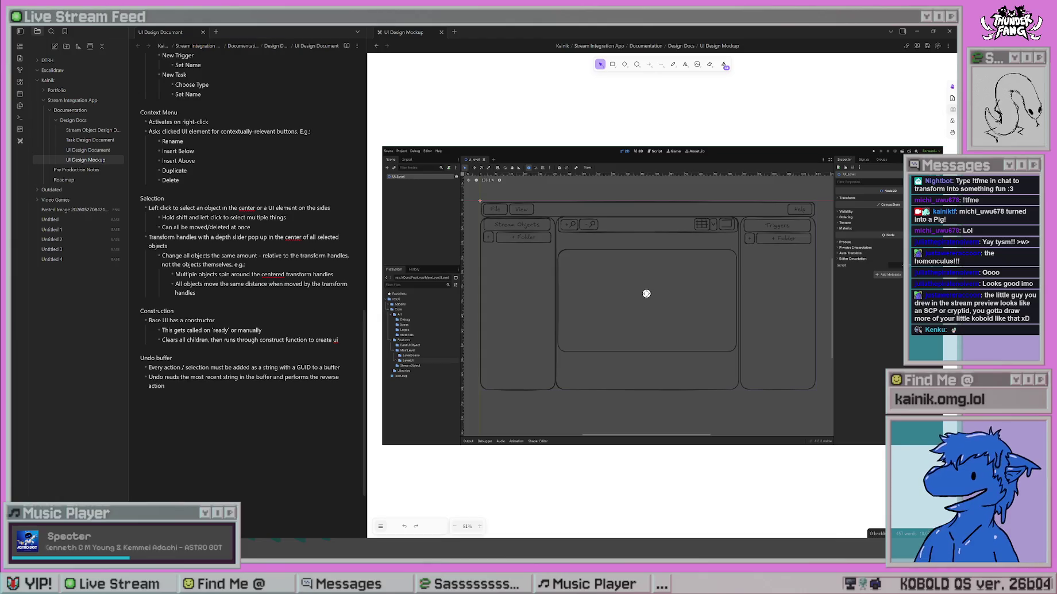
# Return from the notes app to the Godot viewpanel script and dismiss the autocomplete popup.
pyautogui.hotkey('alt', 'Tab')
pyautogui.press('Escape')
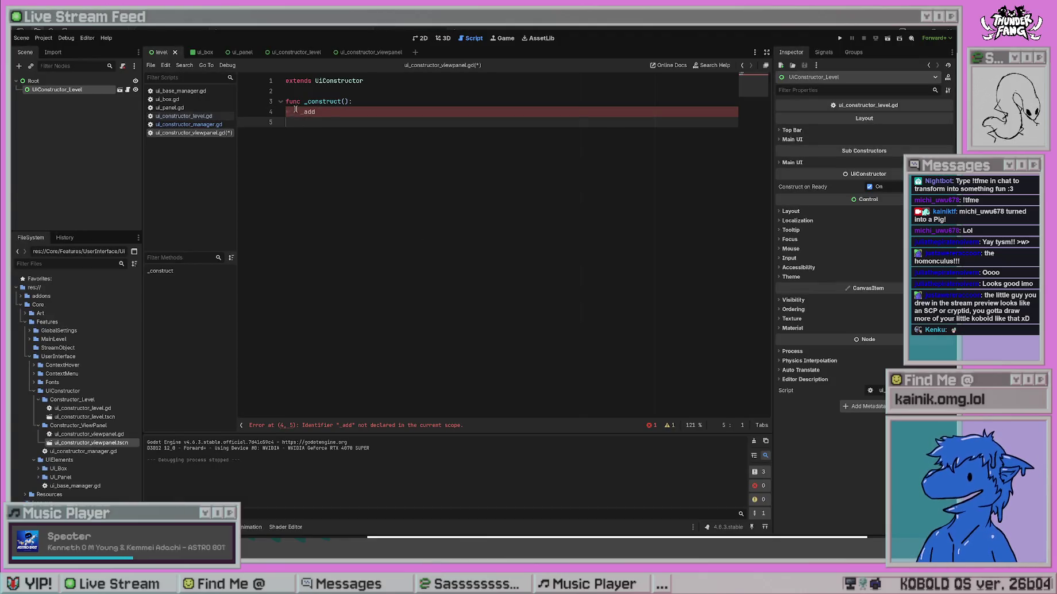
# Complete line 4 as _add_panel(null, Vector4(0, 0, 1, 0.05)).
pyautogui.click(336, 113)
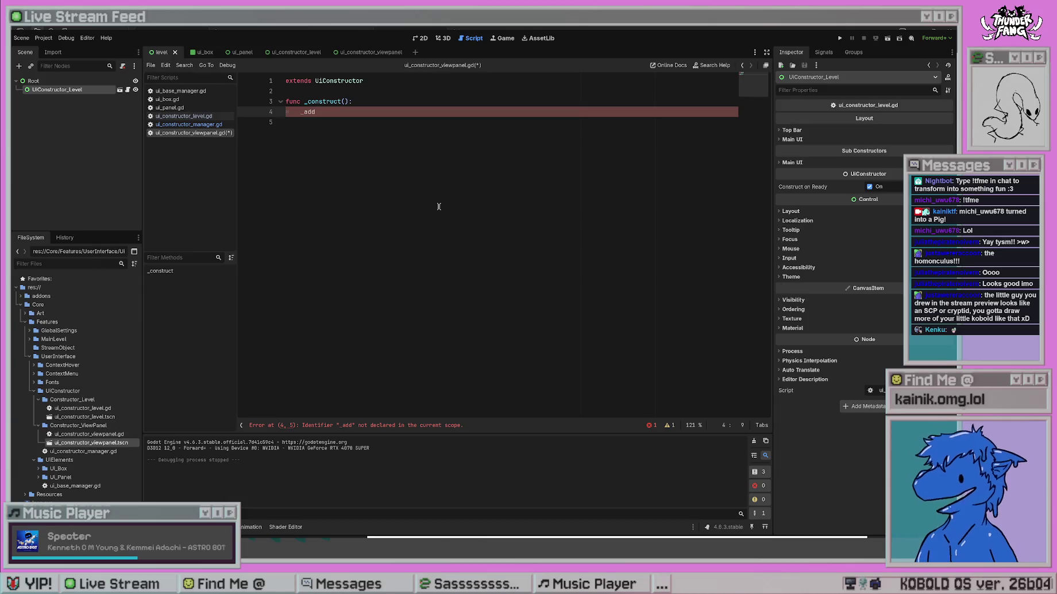
pyautogui.write('_panel')
pyautogui.press('Return')
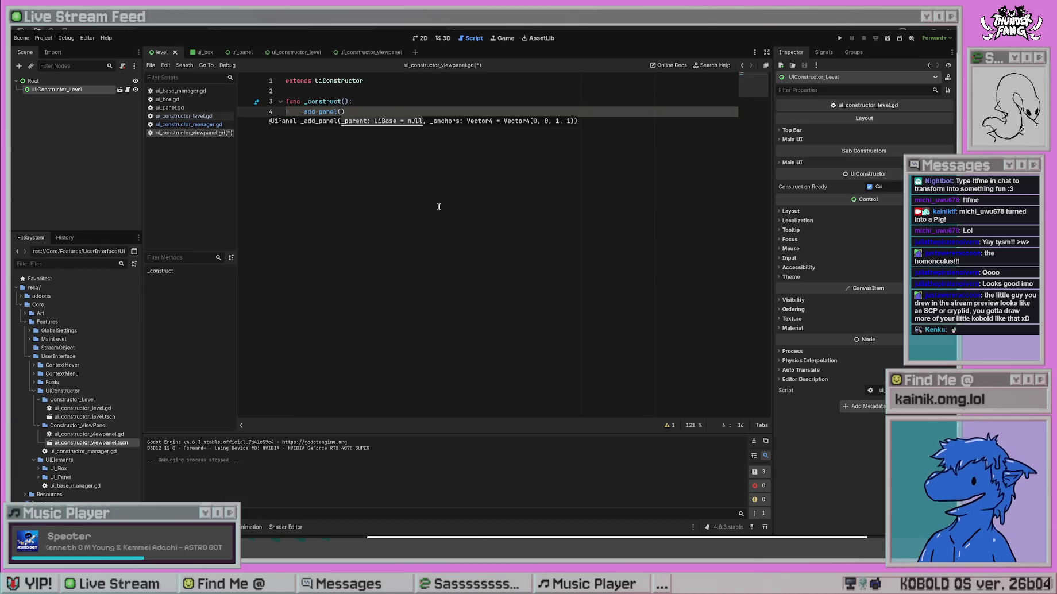
pyautogui.write('null')
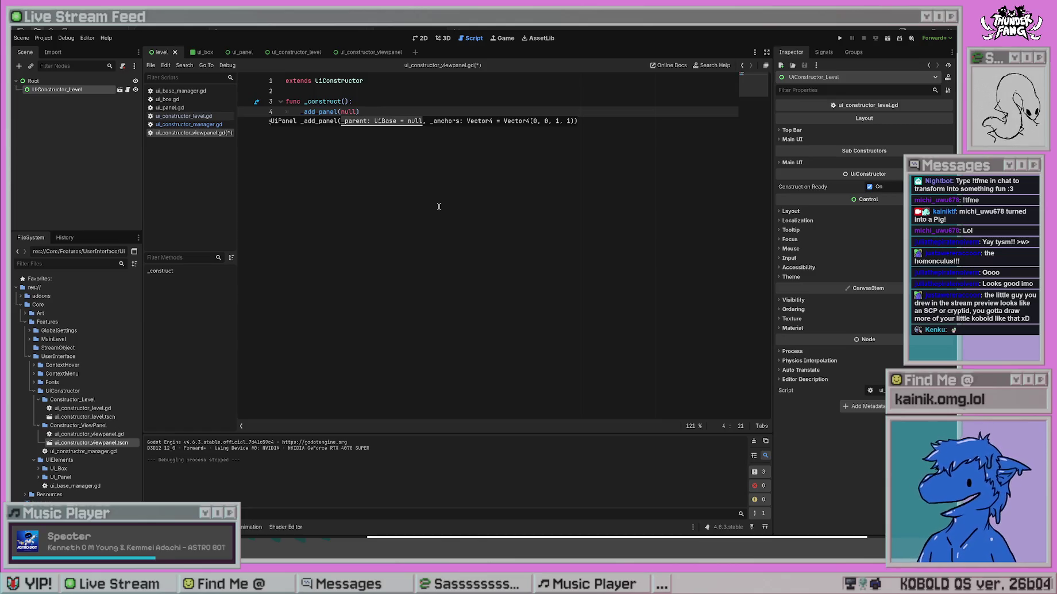
pyautogui.write(',')
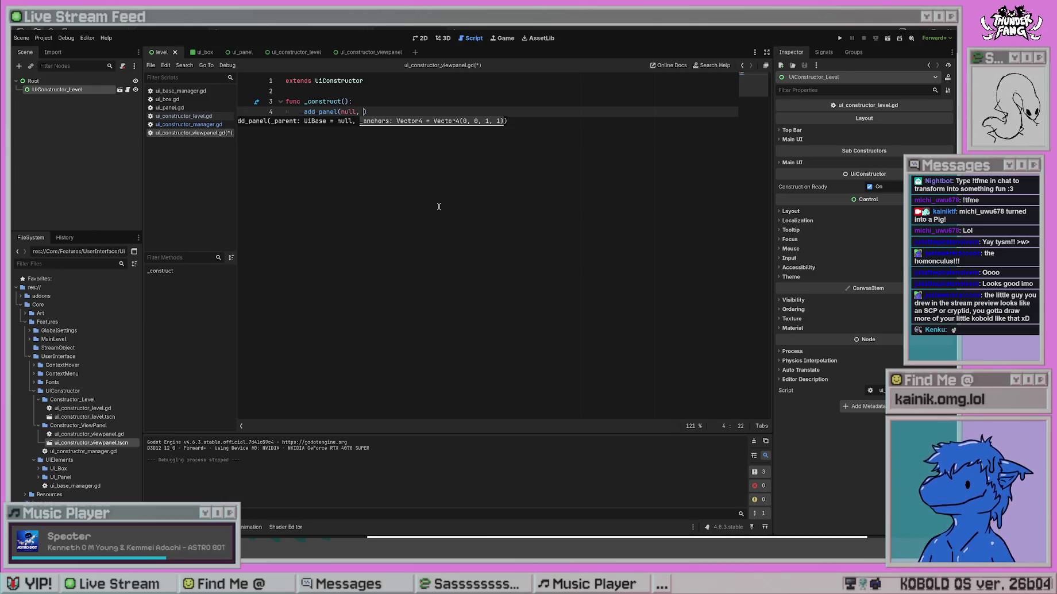
pyautogui.press('End')
pyautogui.hotkey('shift', 'Left')
pyautogui.hotkey('shift', 'Left')
pyautogui.hotkey('shift', 'Left')
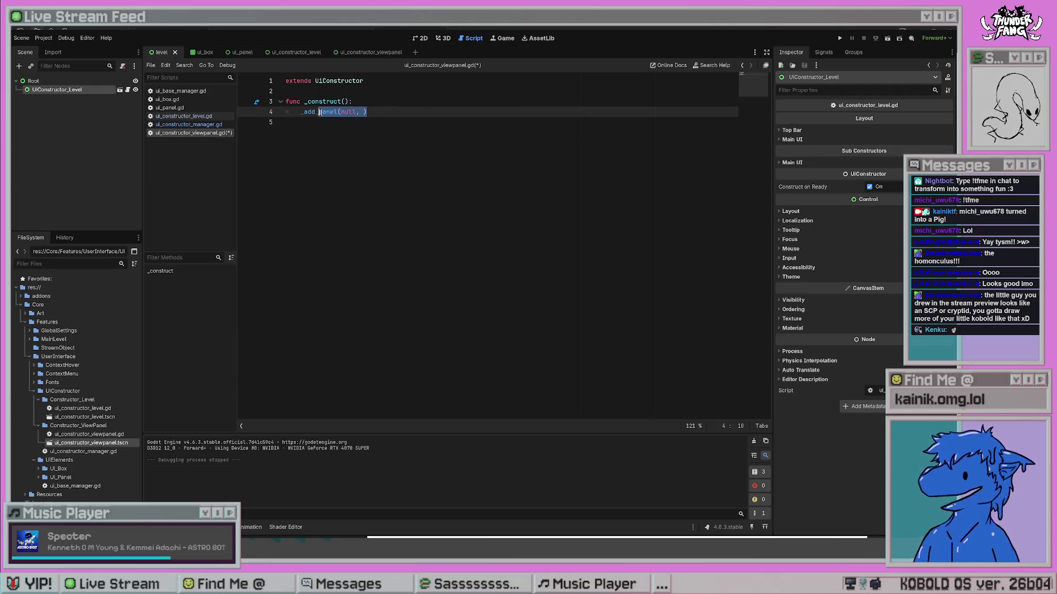
pyautogui.press('End')
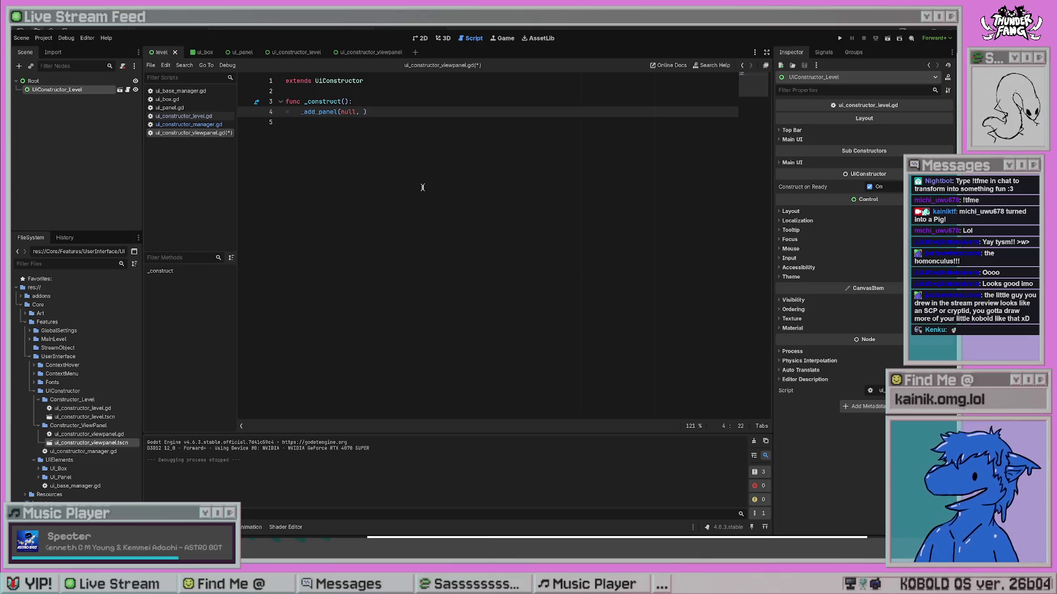
pyautogui.write('Vector4(0, ')
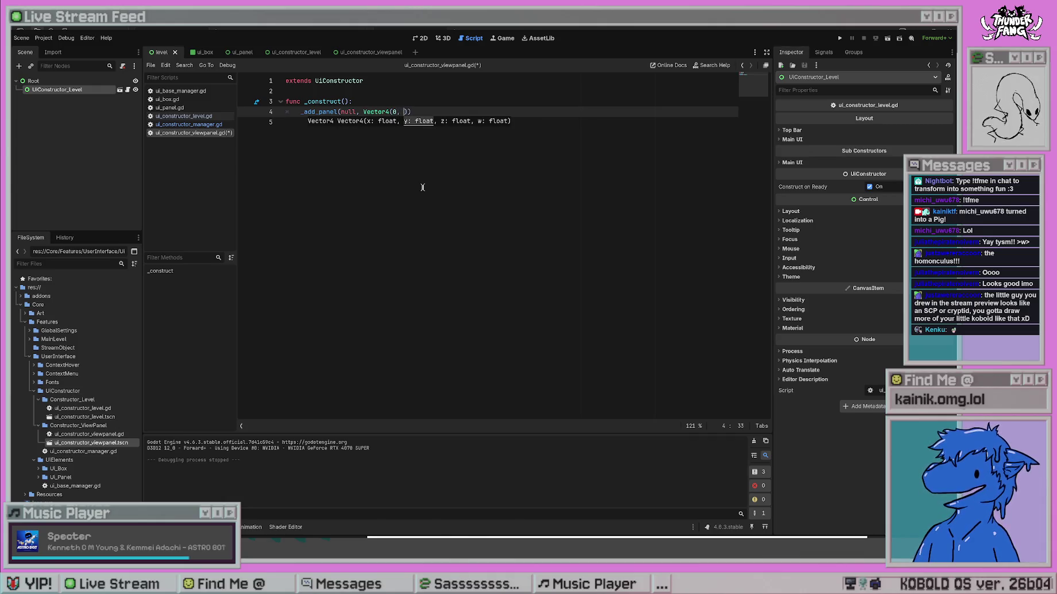
pyautogui.write('0, ')
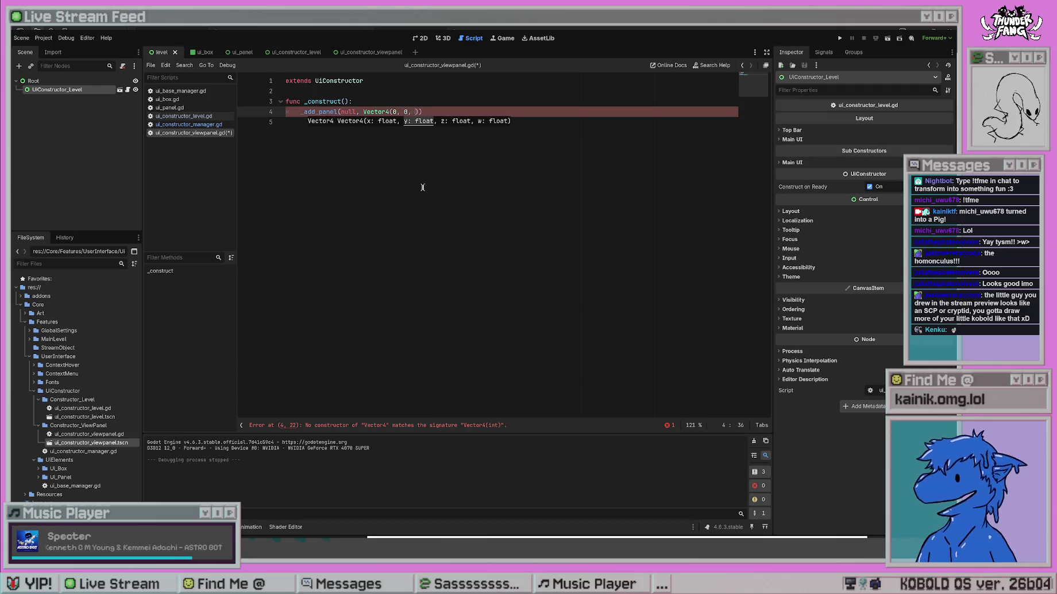
pyautogui.write('1, 0.0')
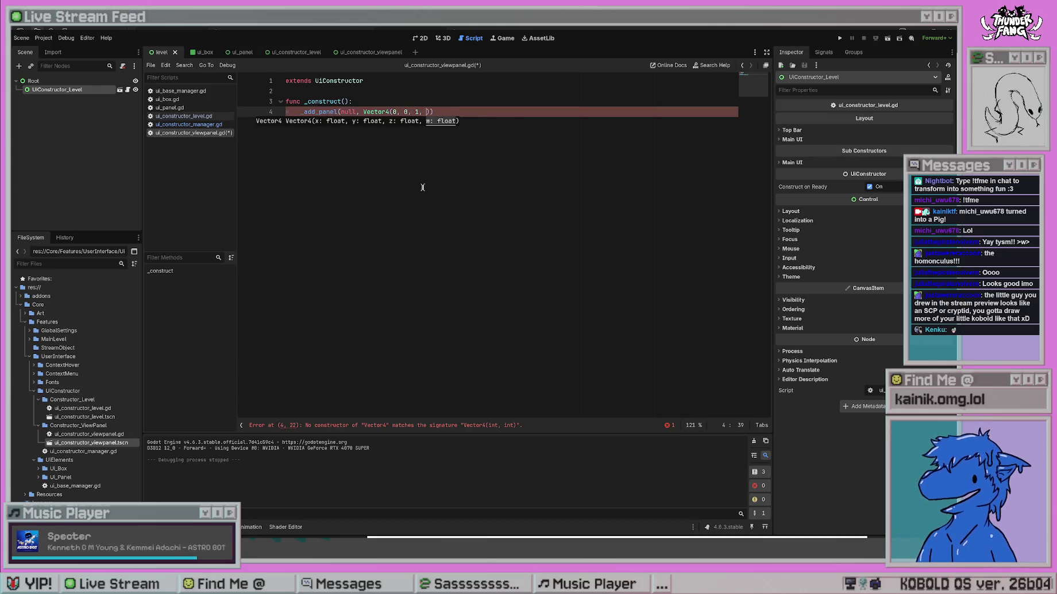
pyautogui.write('5')
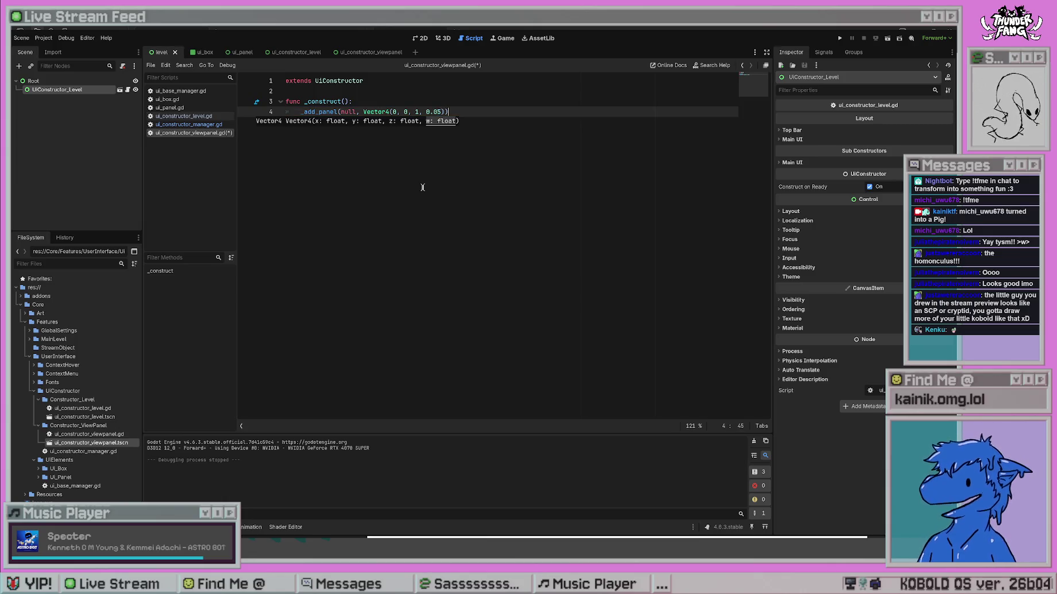
# Store the panel in a variable named control_panel and save the script.
pyautogui.press('Home')
pyautogui.write('var ')
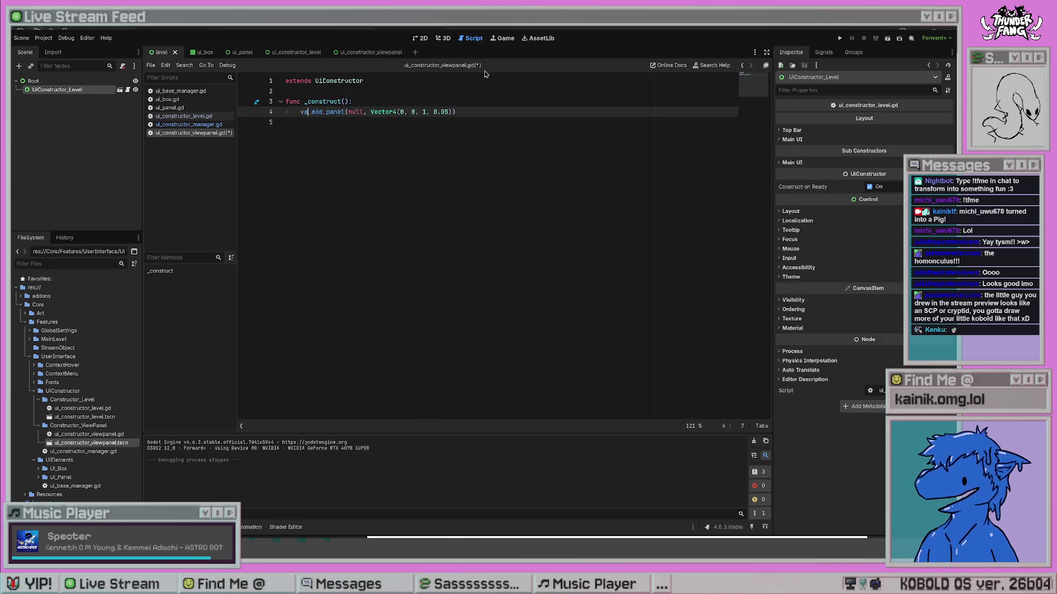
pyautogui.write('top_panel =')
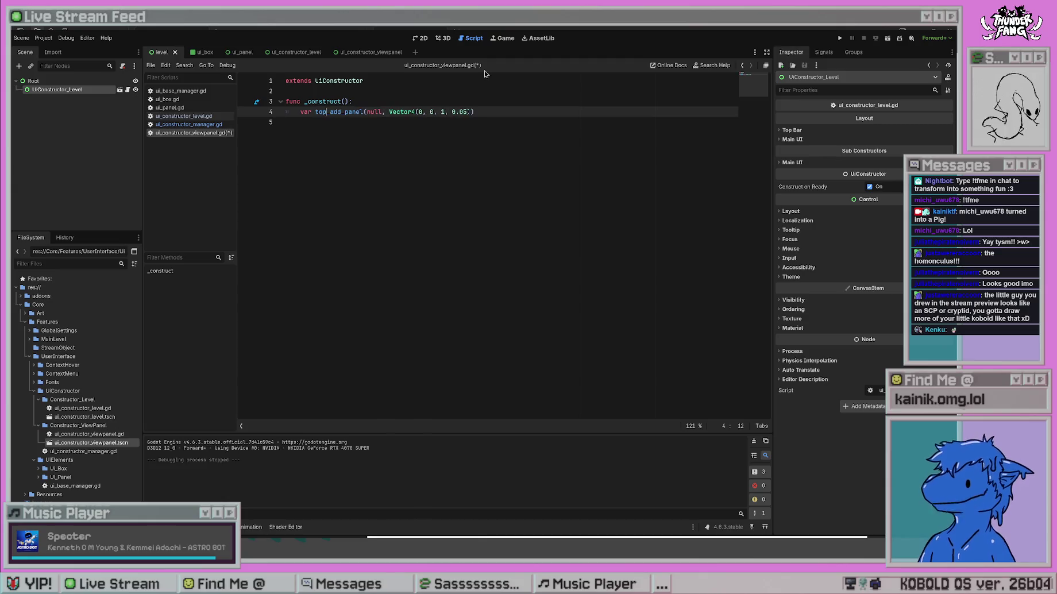
pyautogui.hotkey('ctrl', 's')
pyautogui.press('End')
pyautogui.moveTo(350, 112); pyautogui.dragTo(315, 112)
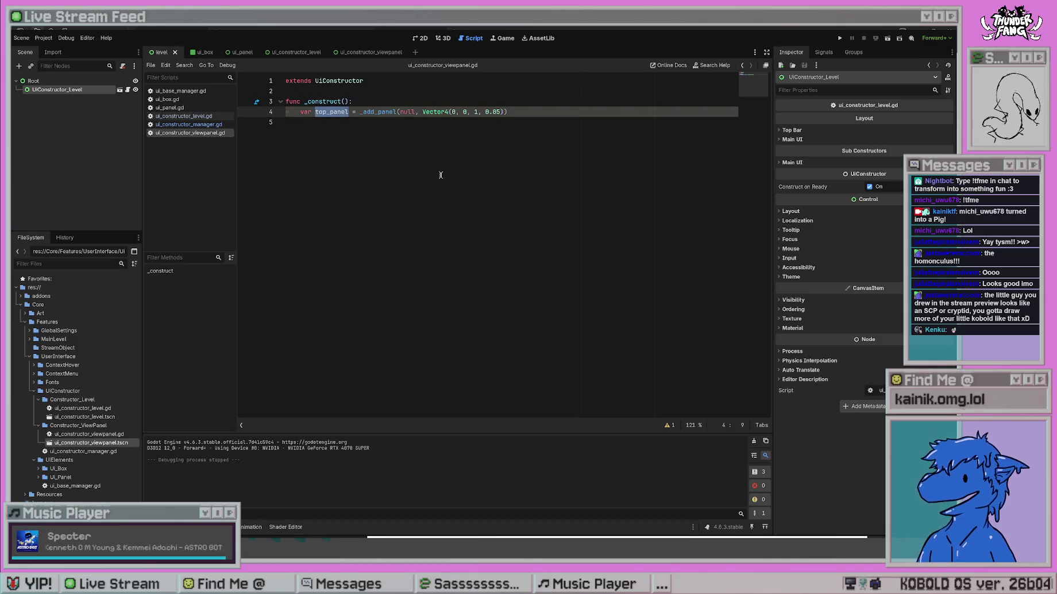
pyautogui.write('control_panel')
pyautogui.hotkey('ctrl', 's')
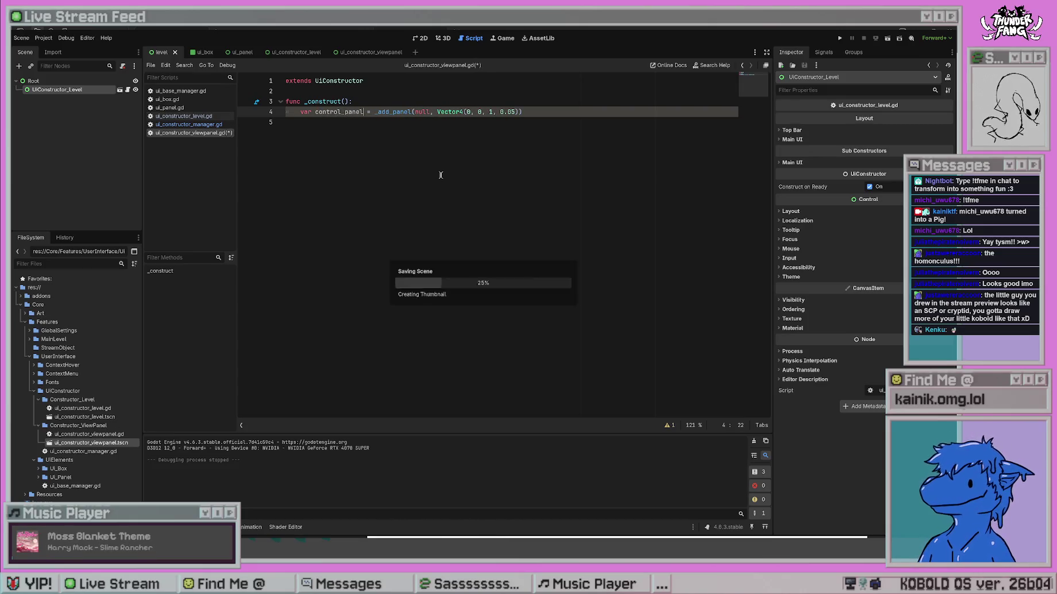
pyautogui.click(538, 111)
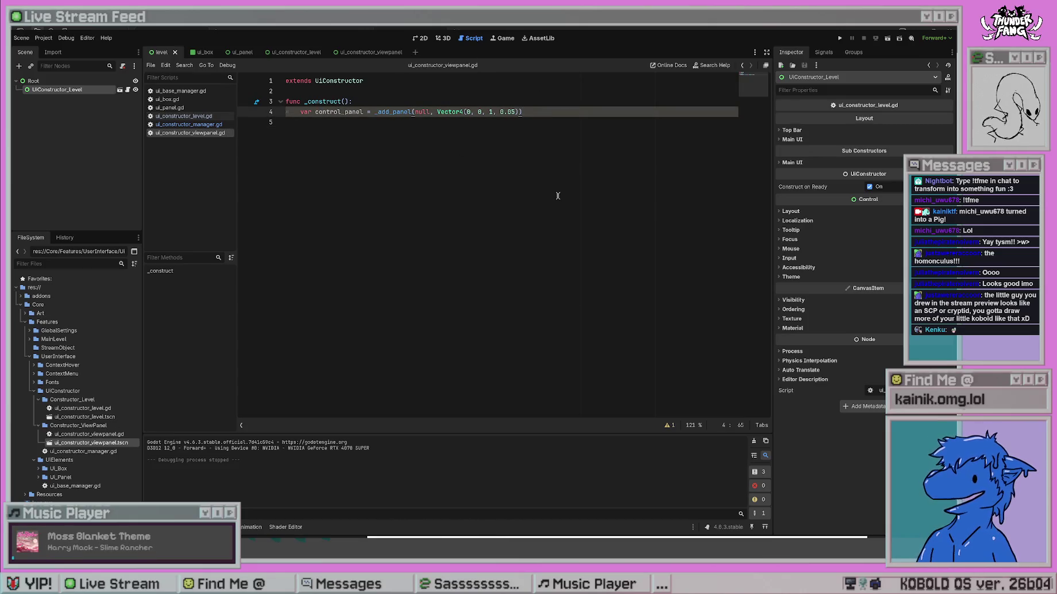
# Add _add_box(control_panel, Vector4(0, 0, 1, 1), GlobalSettings.UI_PALETTE.highlight0) on a new line.
pyautogui.press('Return')
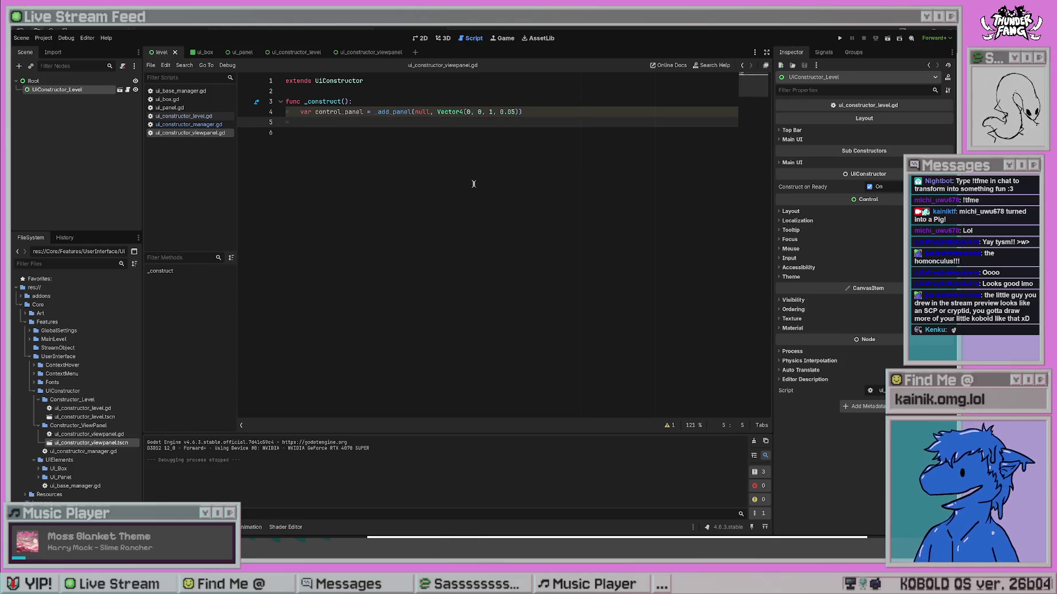
pyautogui.write('_add_box')
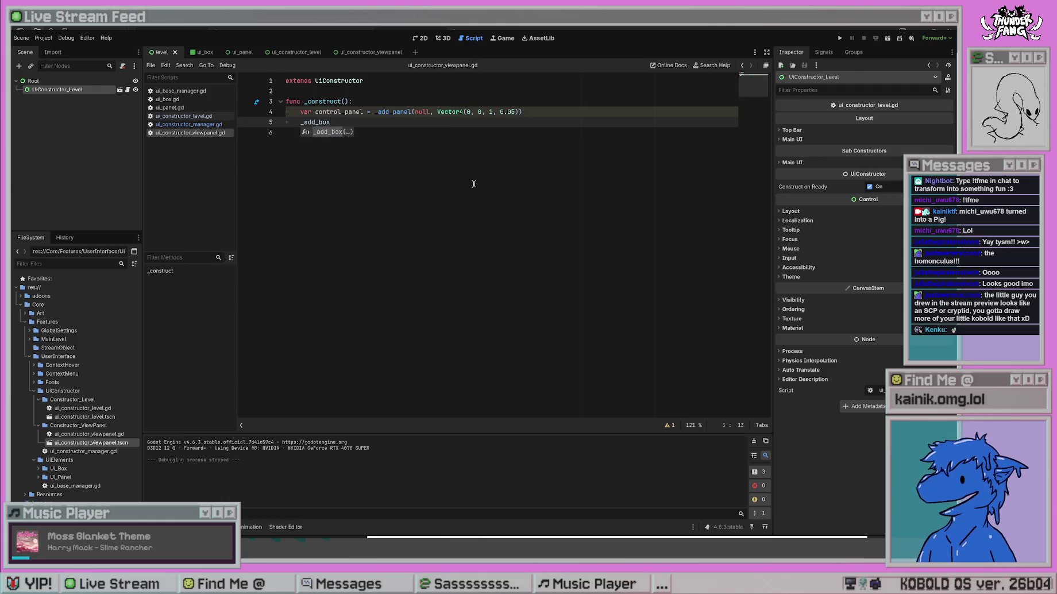
pyautogui.write('(con')
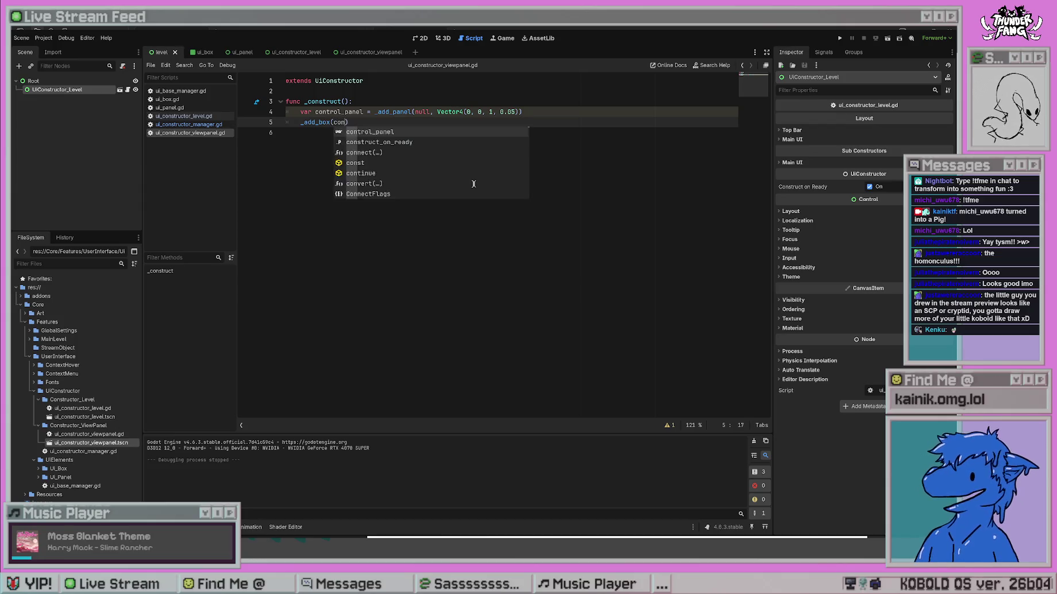
pyautogui.write('trol_panel, ')
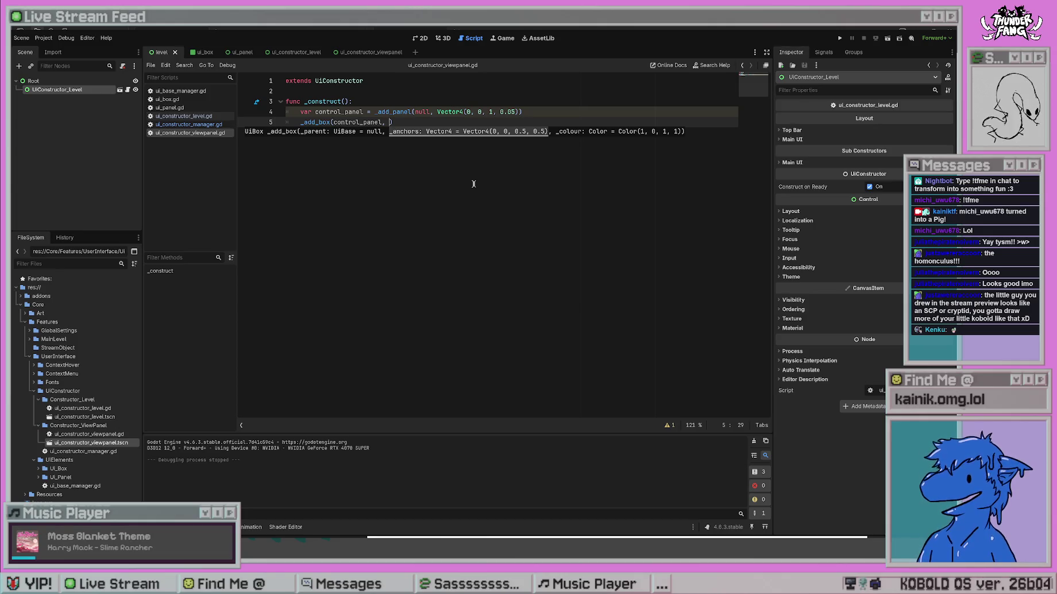
pyautogui.write('Vector4()')
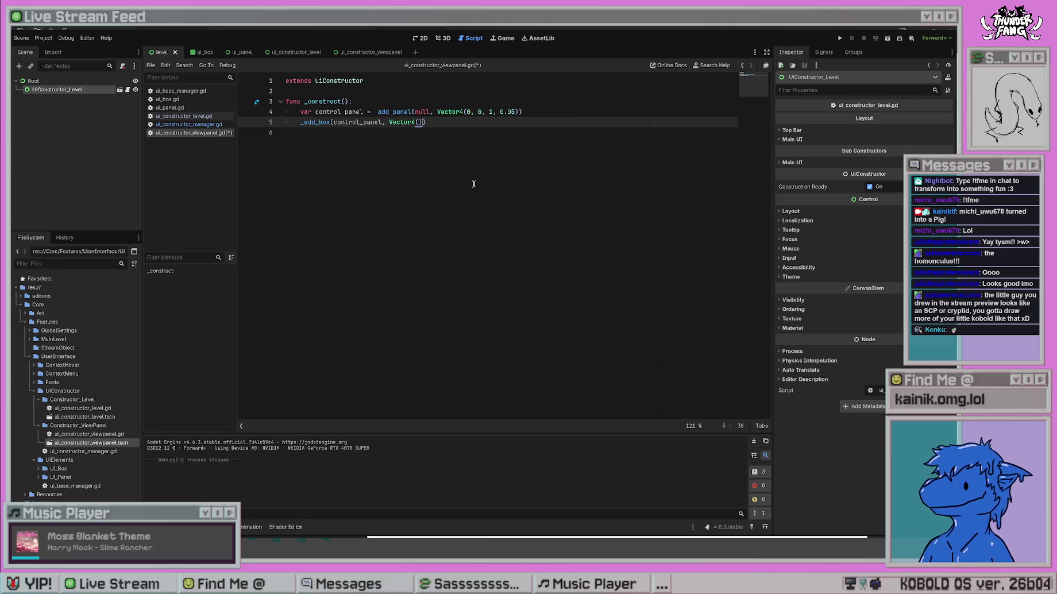
pyautogui.write('0, 0, 1, 1')
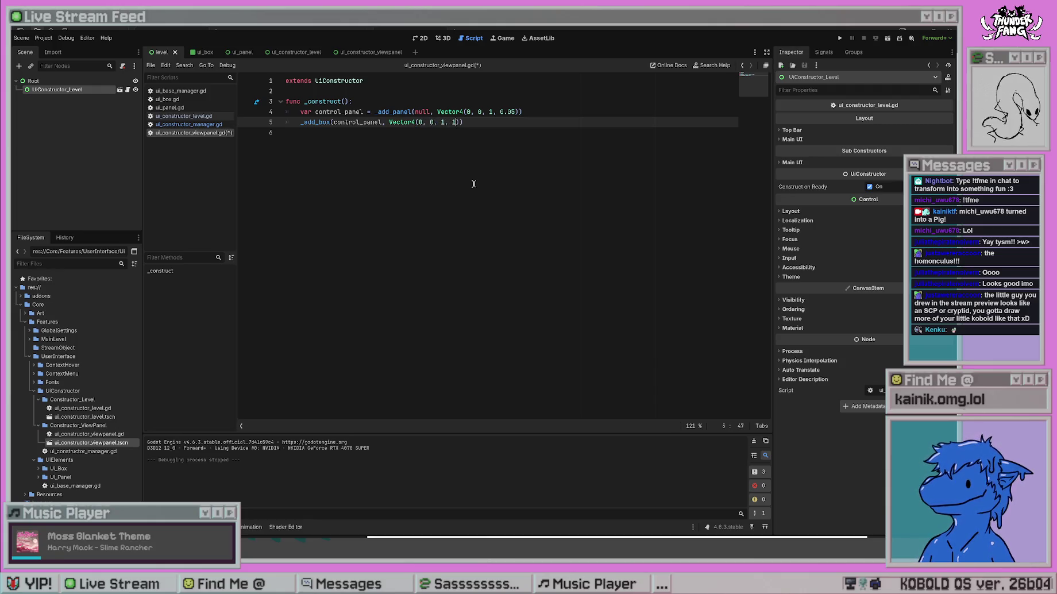
pyautogui.write('), ')
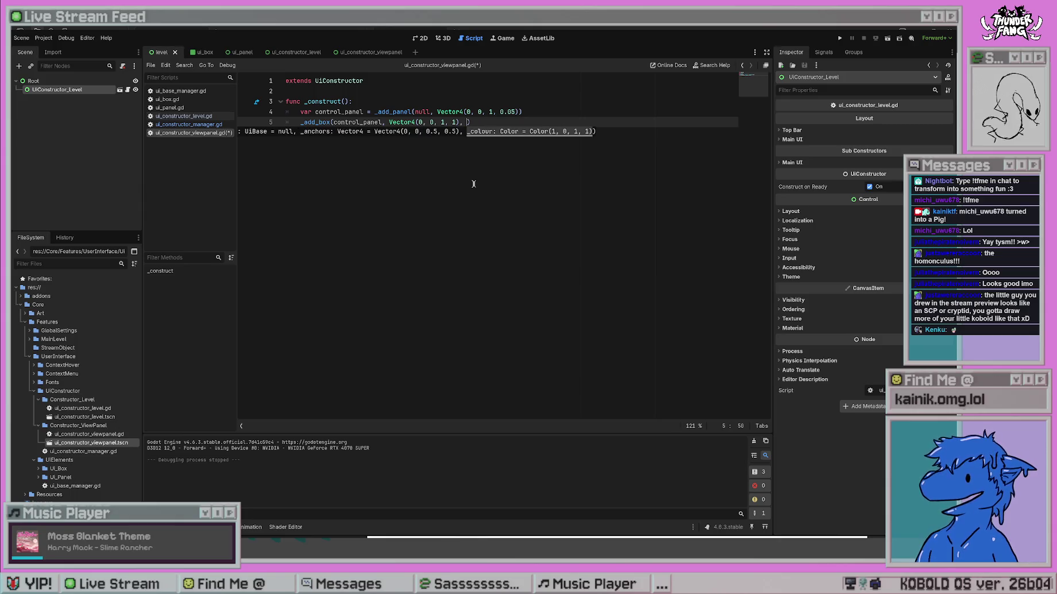
pyautogui.write('GlobalClasse')
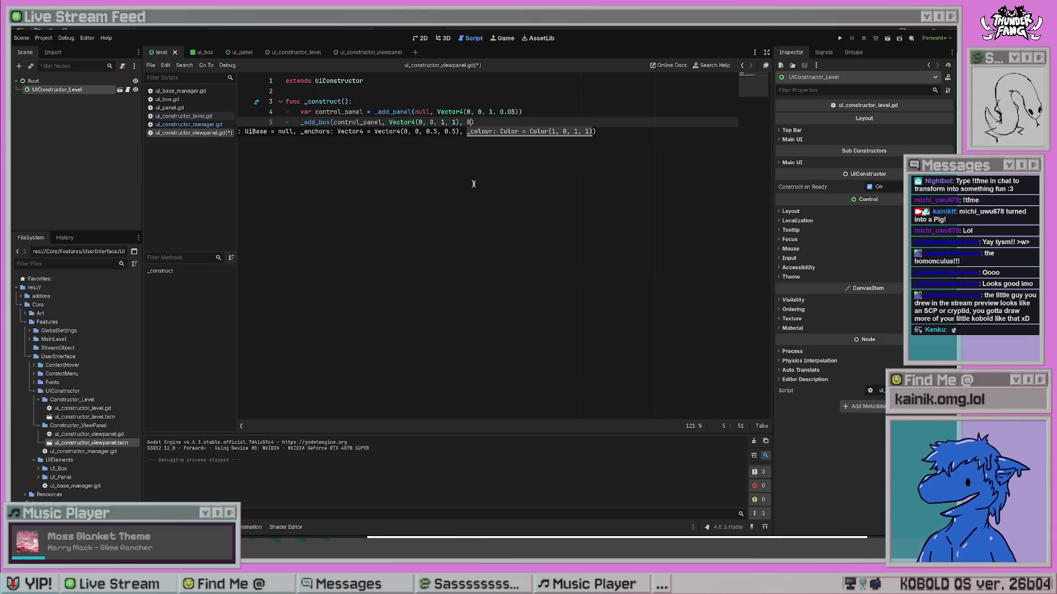
pyautogui.press('BackSpace')
pyautogui.press('BackSpace')
pyautogui.press('BackSpace')
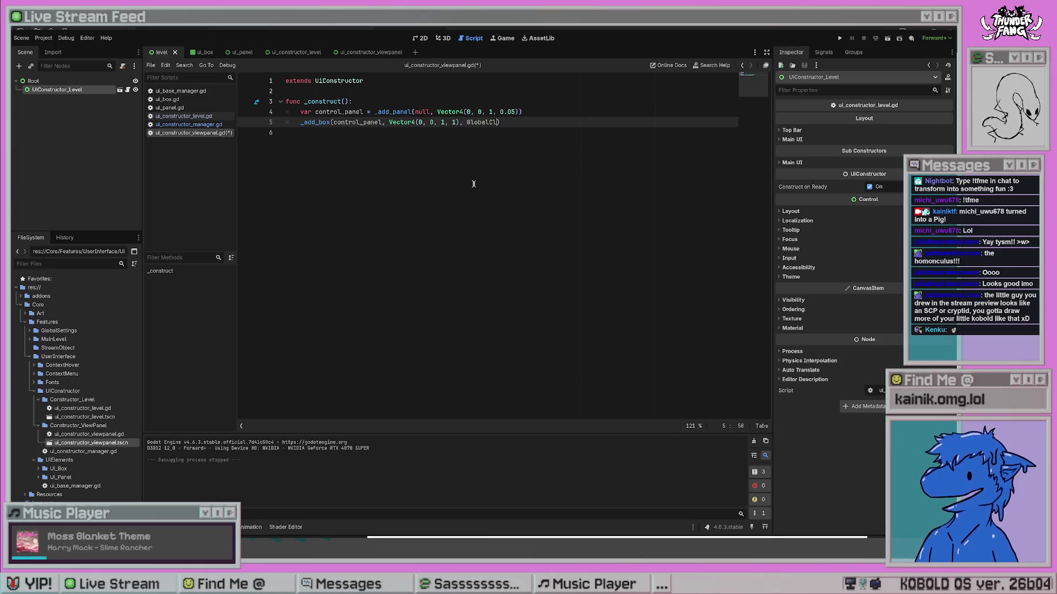
pyautogui.write('Settings.')
pyautogui.write('UI_P')
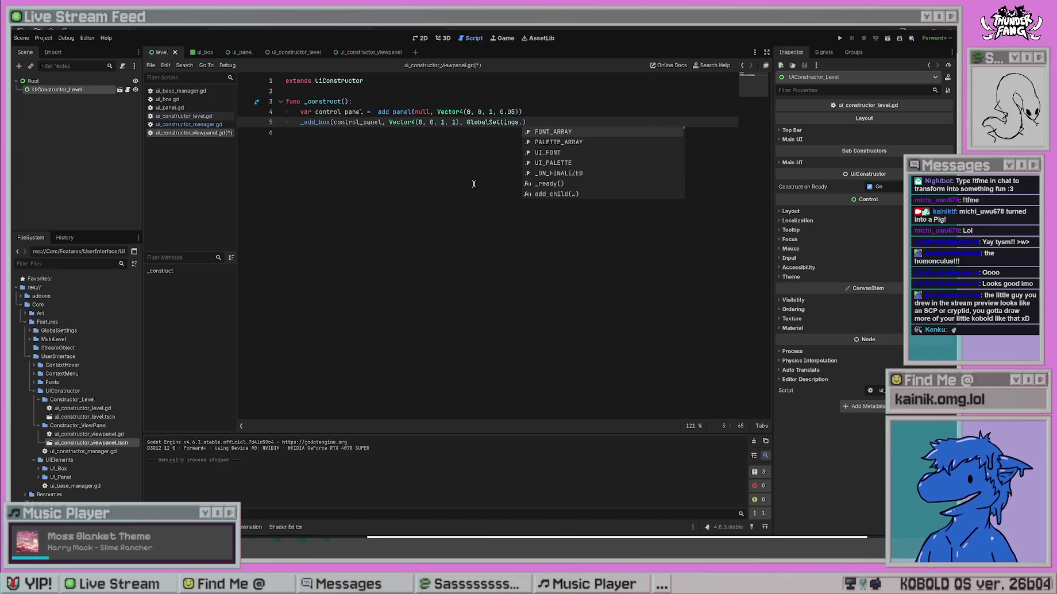
pyautogui.press('Return')
pyautogui.write('.')
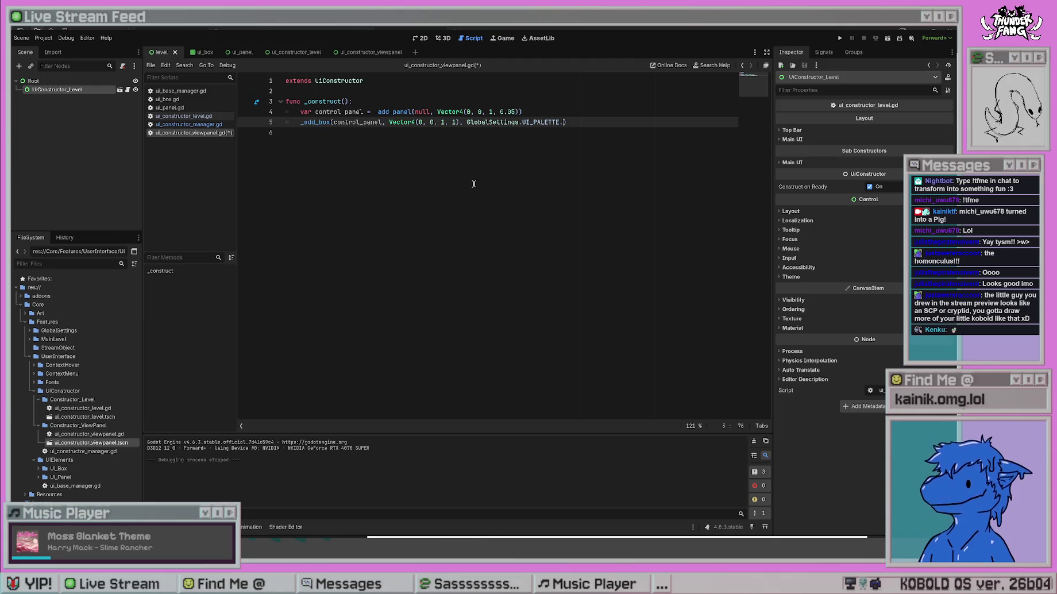
pyautogui.write('tint')
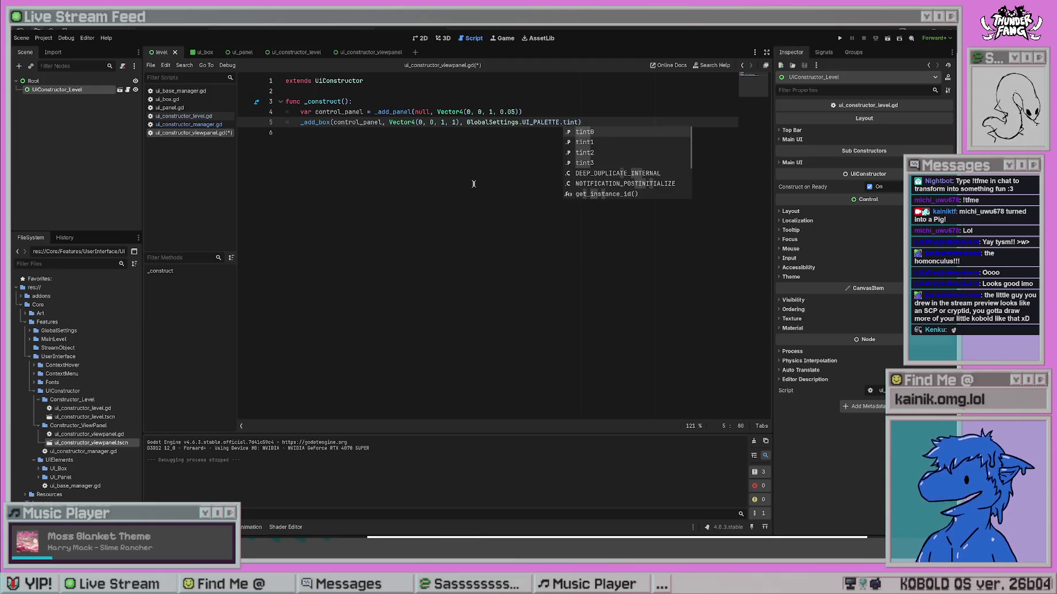
pyautogui.press('BackSpace')
pyautogui.press('BackSpace')
pyautogui.press('BackSpace')
pyautogui.write('high')
pyautogui.press('Return')
# Save the viewpanel script and run the project.
pyautogui.click(473, 184)
pyautogui.hotkey('ctrl', 's')
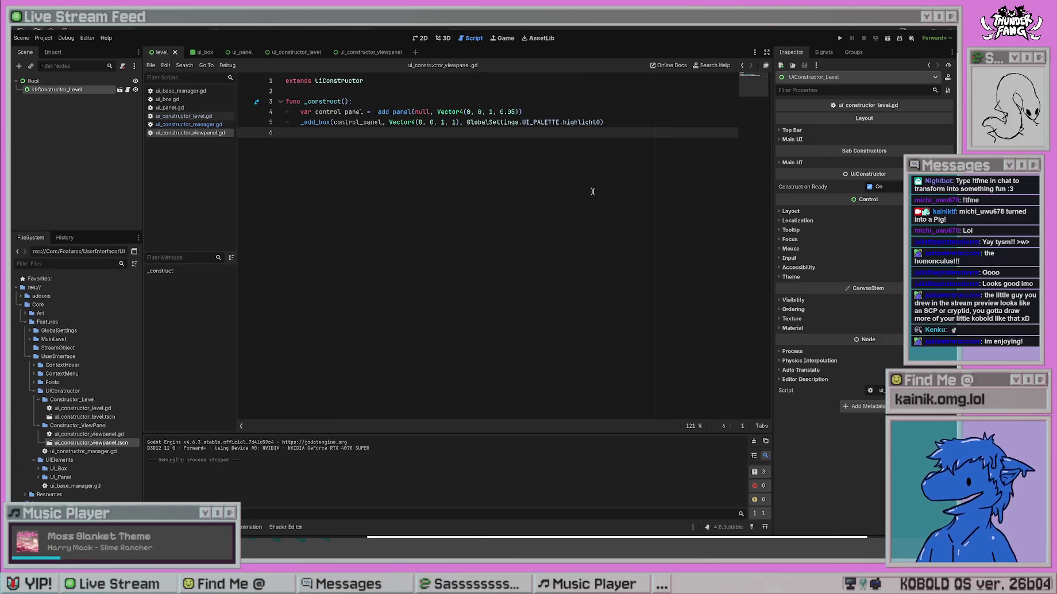
pyautogui.press('F5')
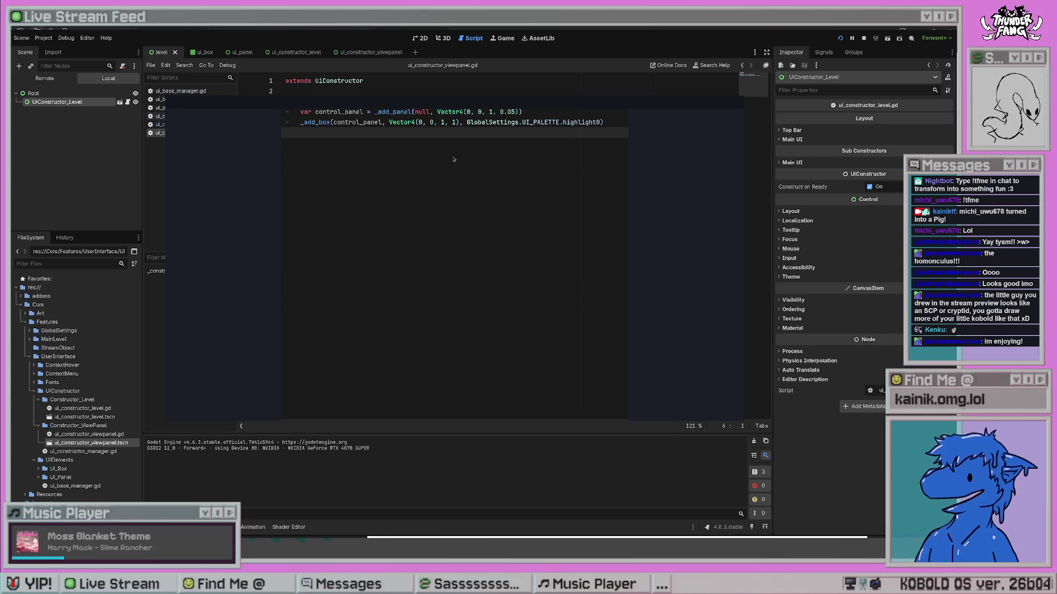
# Stop the game, add print("view panel constructing") at the top of _construct, and confirm it in Output.
pyautogui.press('F8')
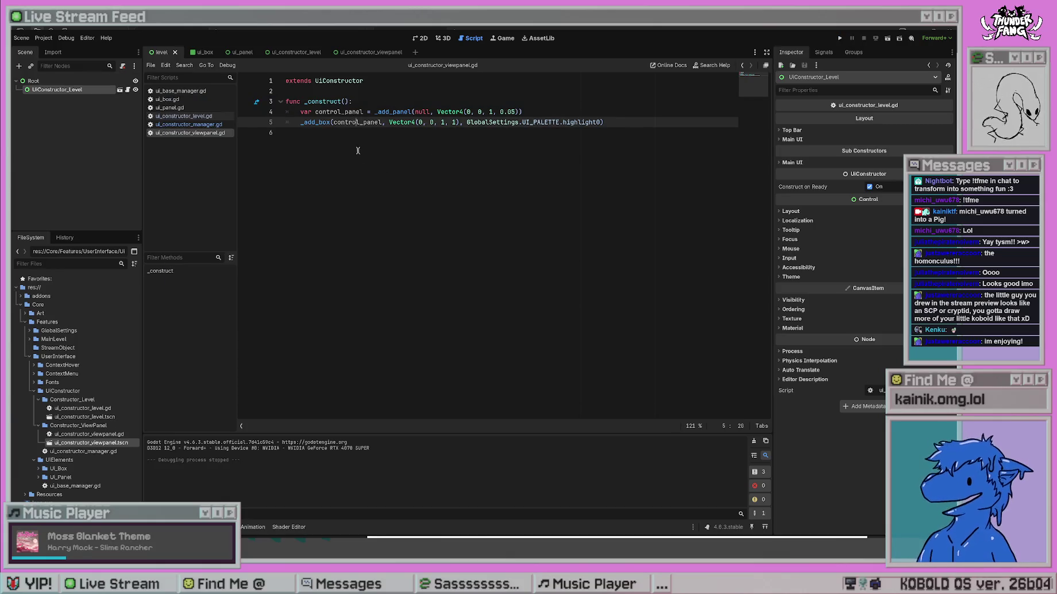
pyautogui.click(301, 99)
pyautogui.press('End')
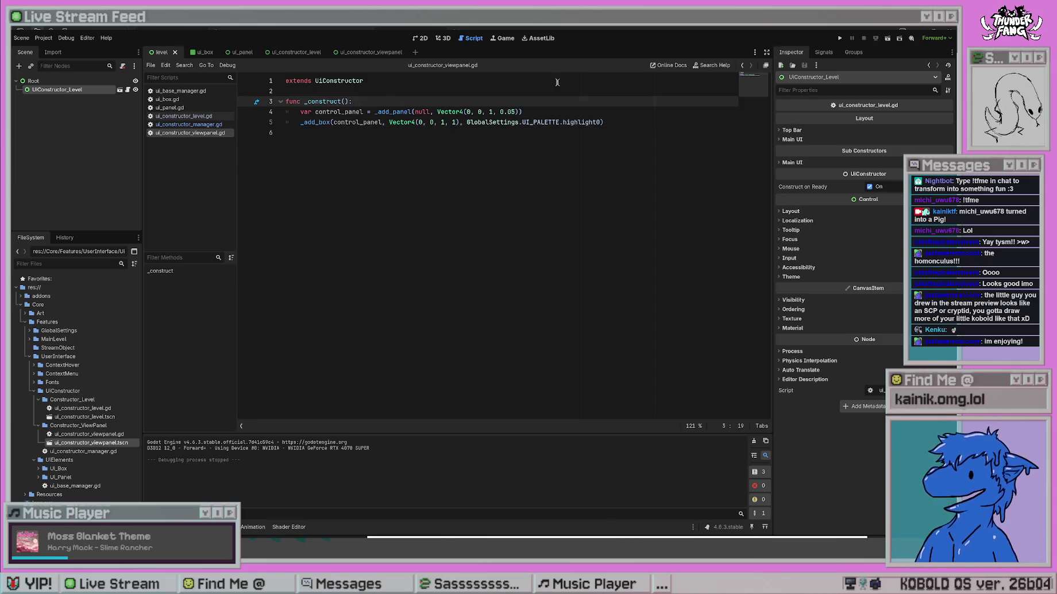
pyautogui.press('Return')
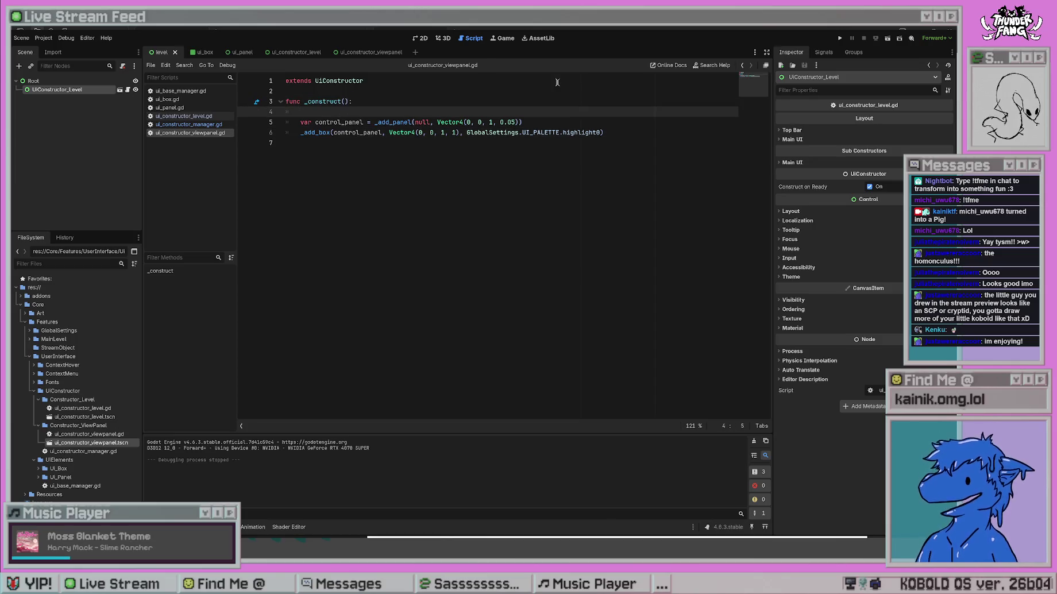
pyautogui.write('print("view panel constructing')
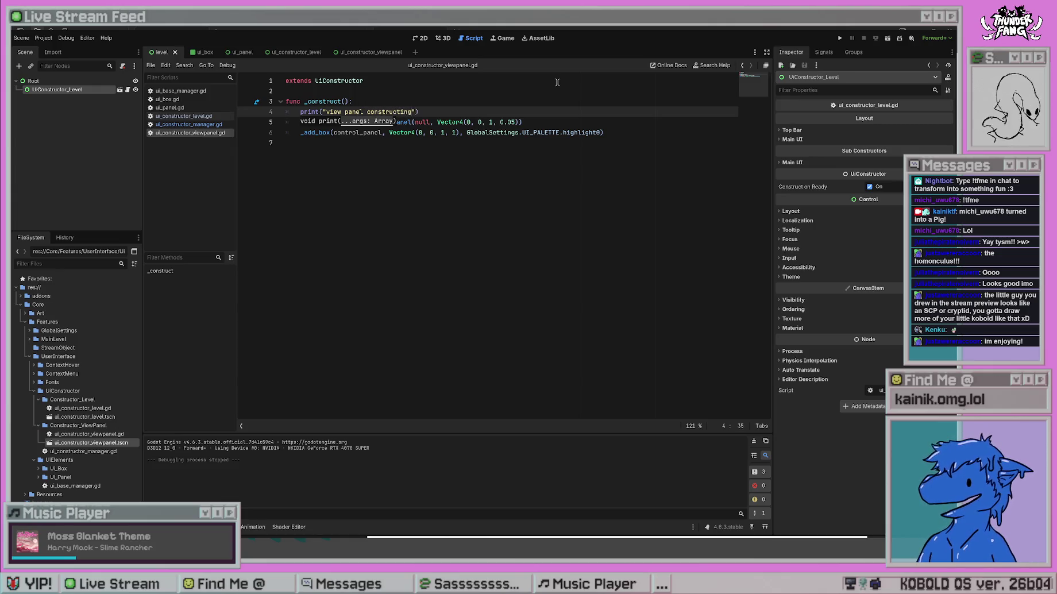
pyautogui.click(840, 38)
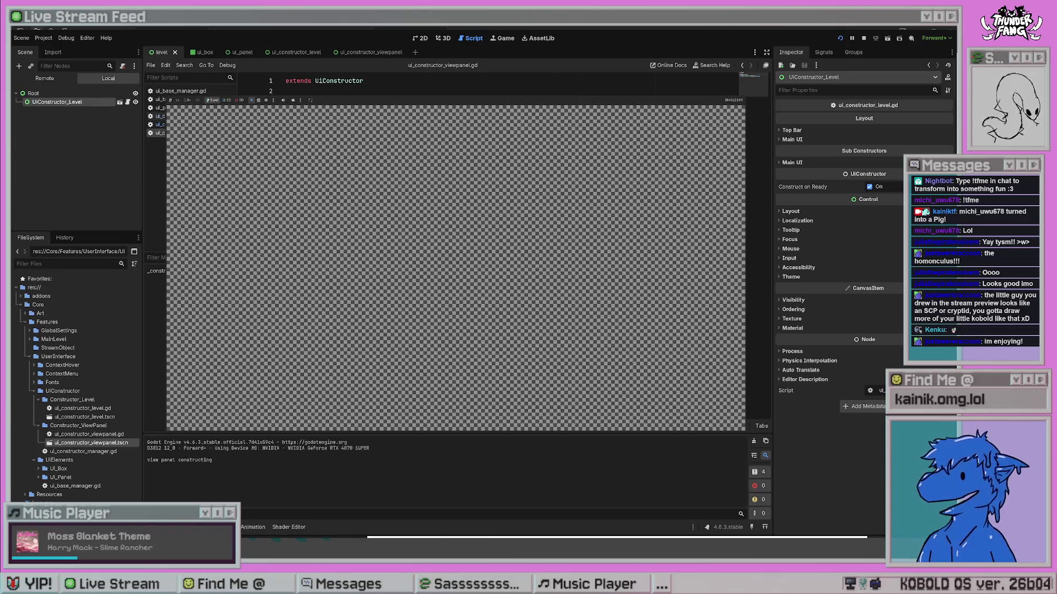
pyautogui.press('F8')
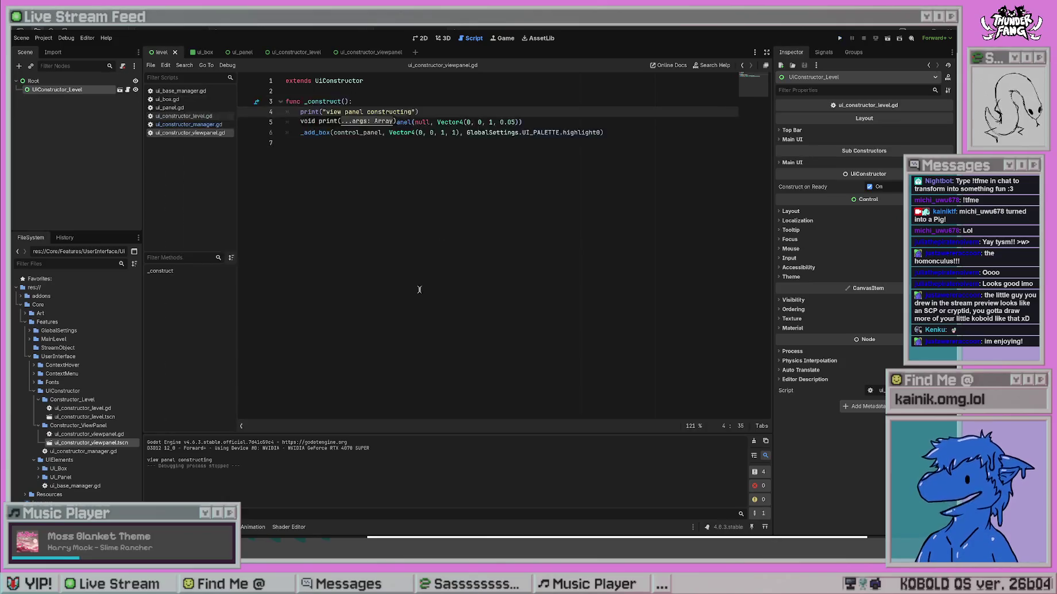
pyautogui.moveTo(145, 462); pyautogui.dragTo(212, 461)
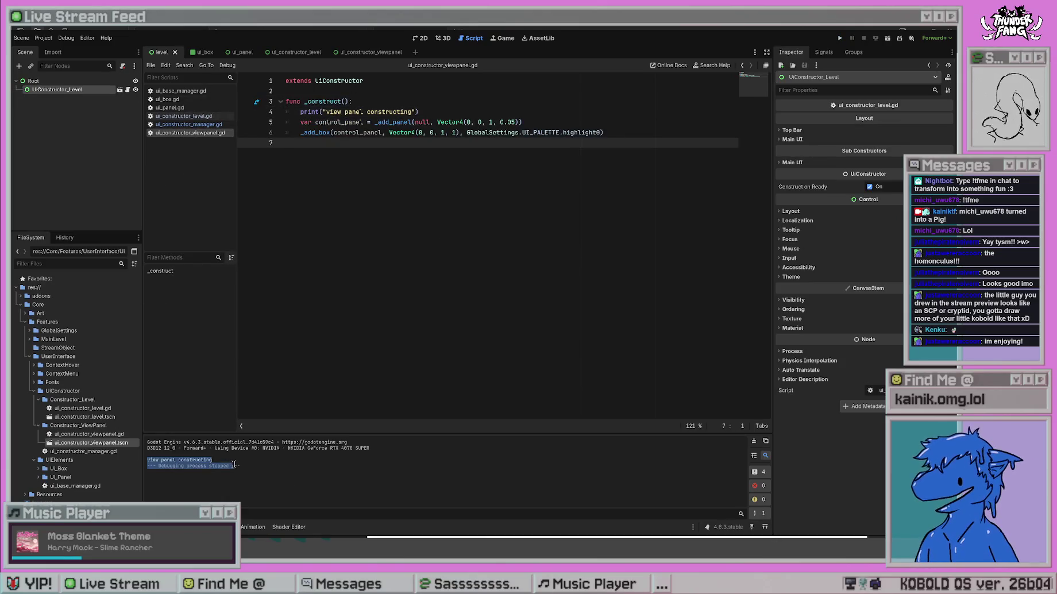
# Review the _add_panel and _add_box calls, leaving the 0.05 anchor value unchanged.
pyautogui.click(374, 122)
pyautogui.click(448, 119)
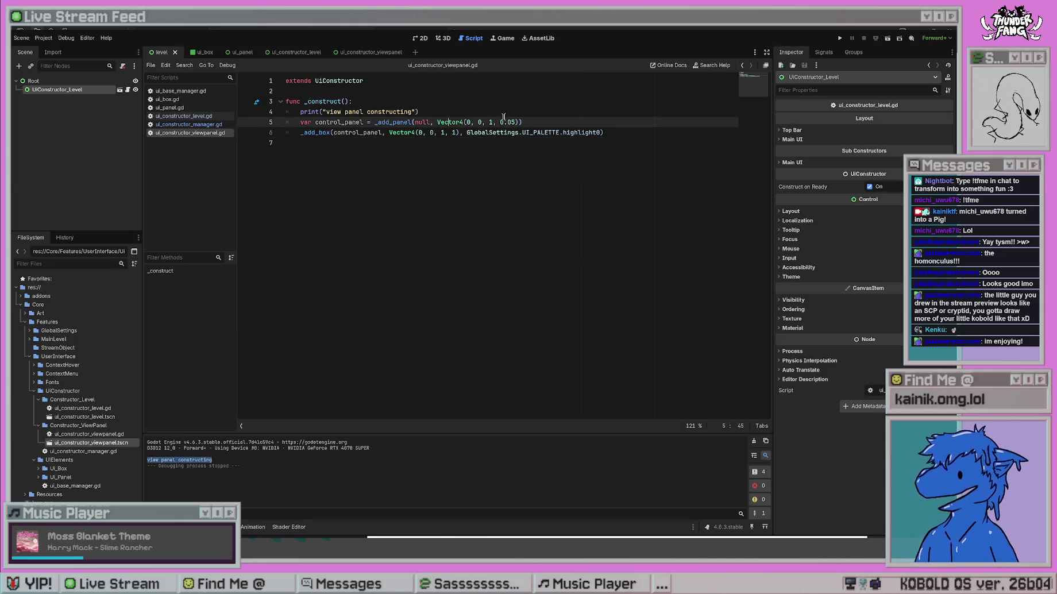
pyautogui.moveTo(376, 122); pyautogui.dragTo(528, 122)
pyautogui.click(510, 121)
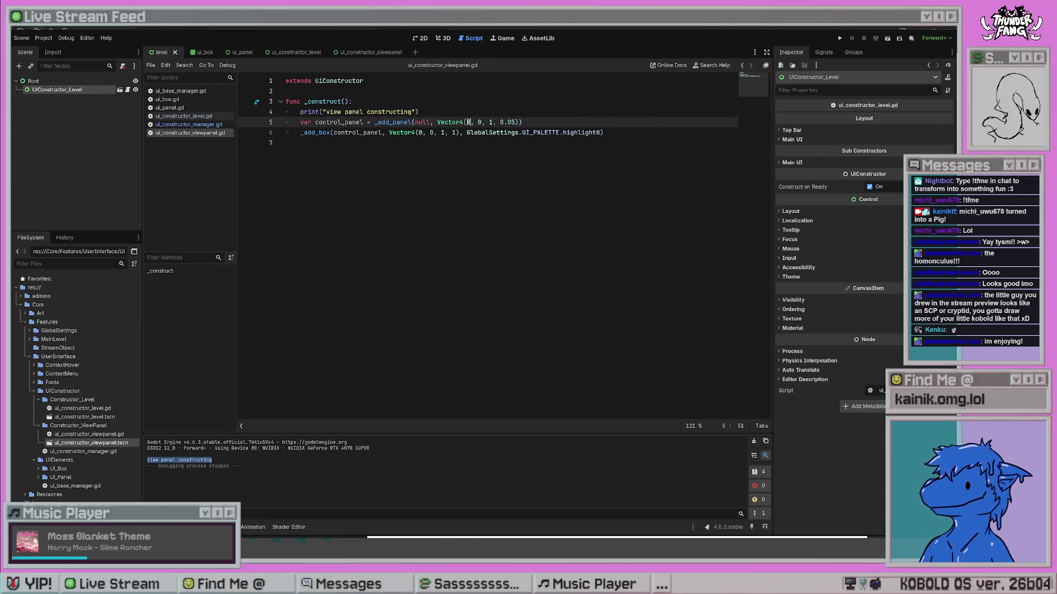
pyautogui.click(499, 122)
pyautogui.click(521, 122)
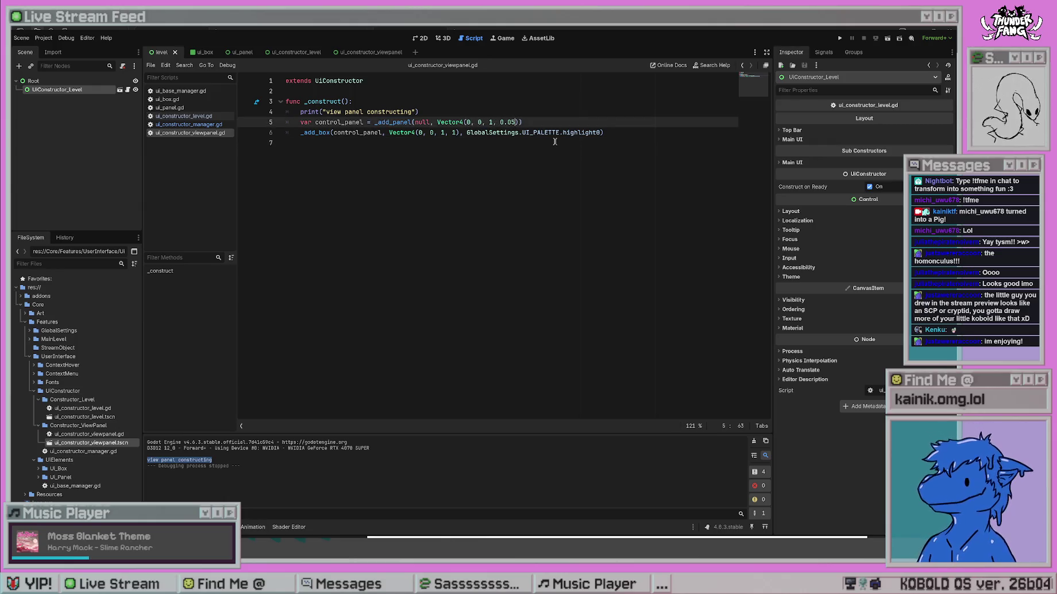
pyautogui.press('BackSpace')
pyautogui.write('3')
pyautogui.press('BackSpace')
pyautogui.write('5')
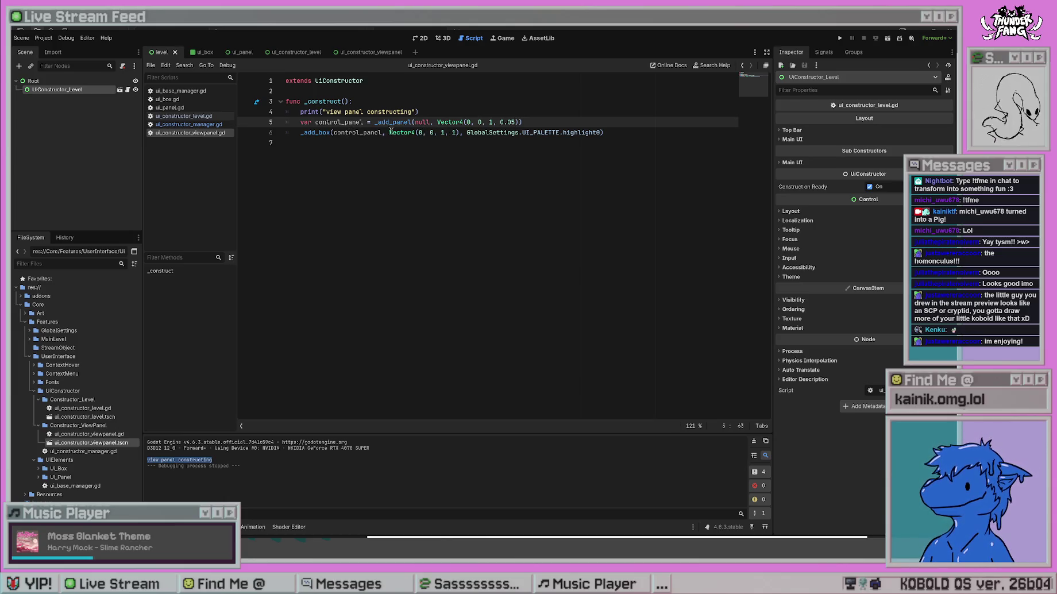
pyautogui.click(409, 144)
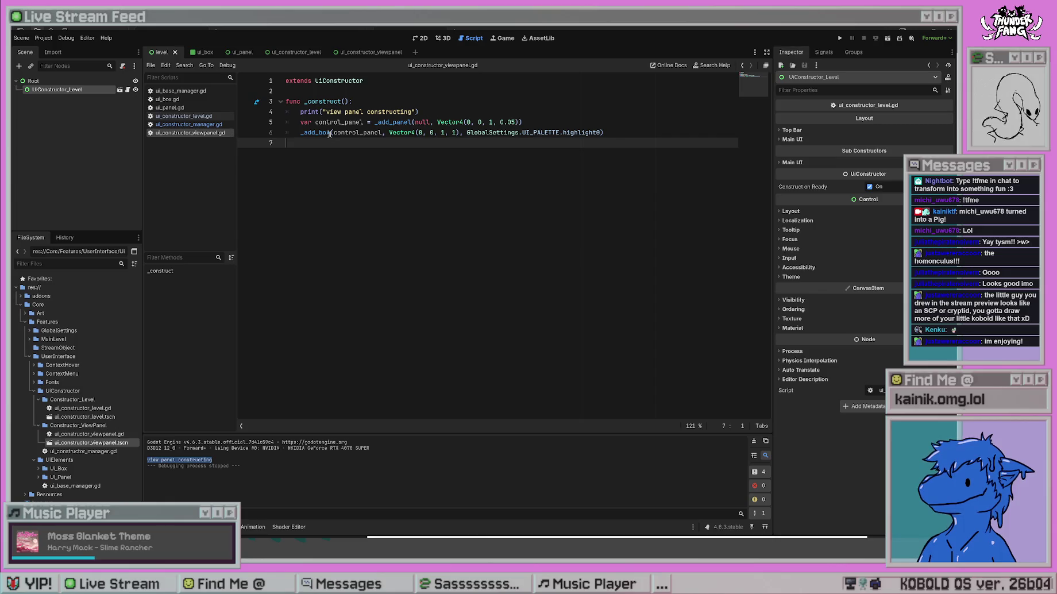
pyautogui.click(493, 122)
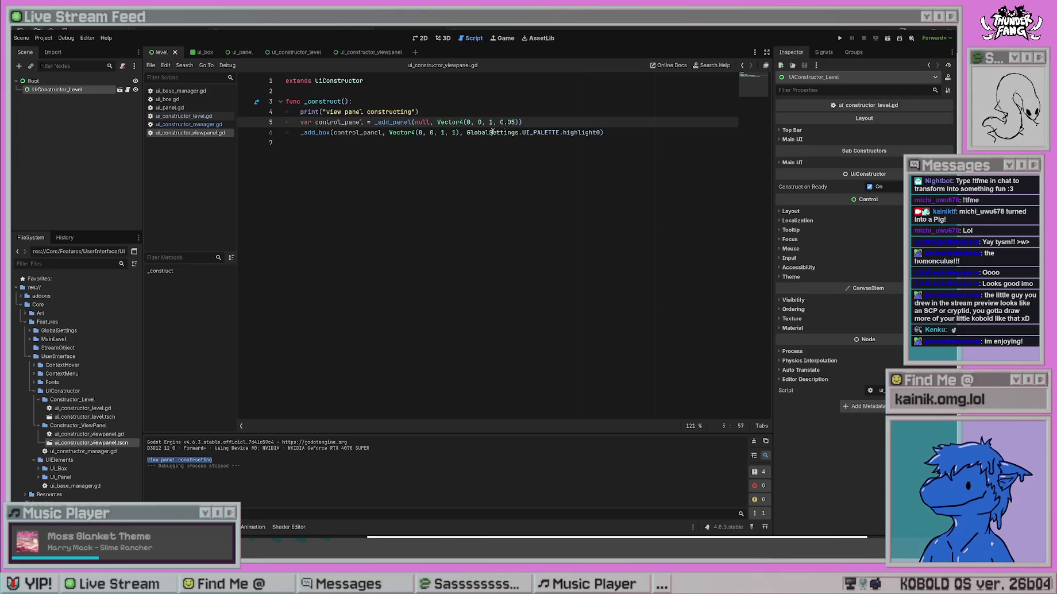
pyautogui.click(443, 142)
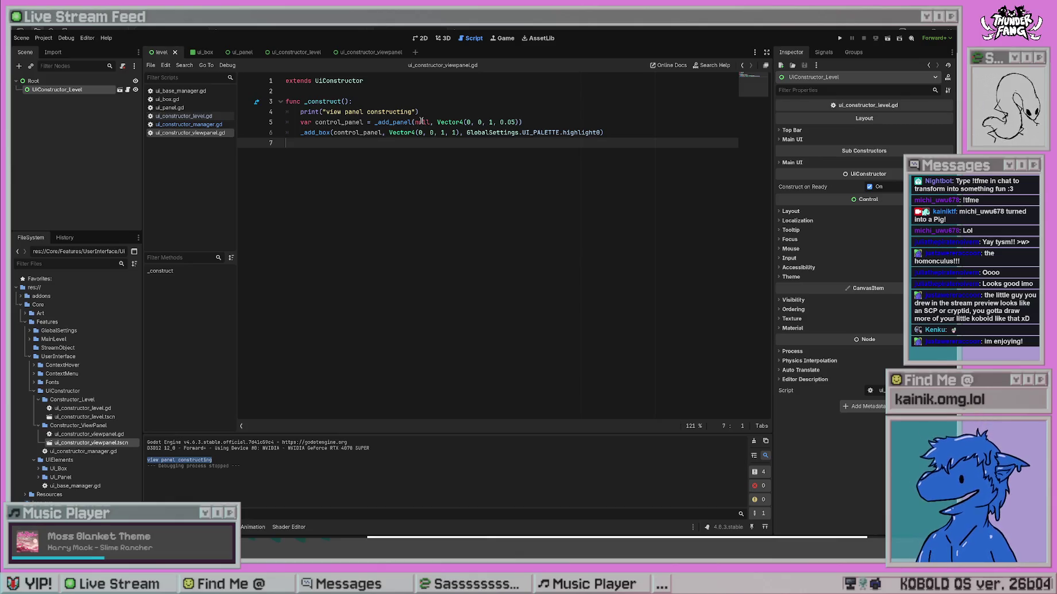
# Jump to the _add_panel definition in ui_constructor_manager.gd.
pyautogui.moveTo(314, 81); pyautogui.dragTo(377, 80)
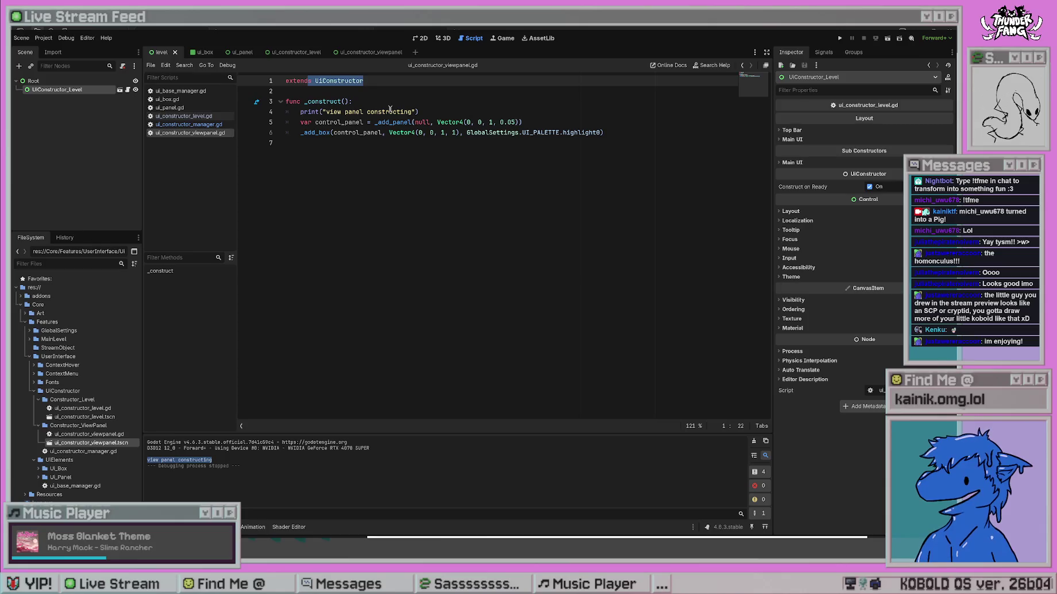
pyautogui.click(379, 102)
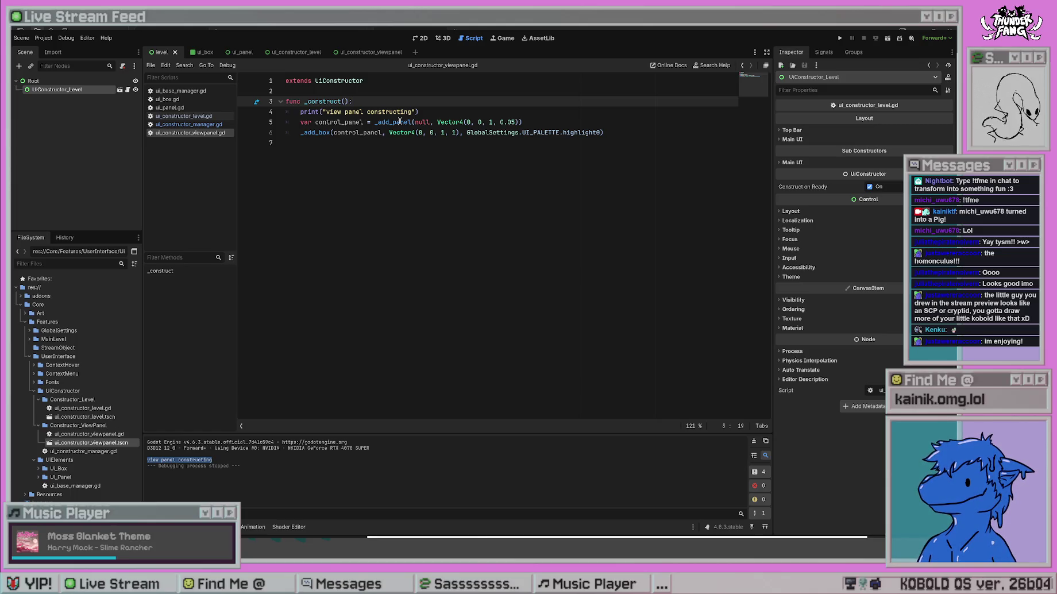
pyautogui.keyDown('ctrl'); pyautogui.click(400, 122); pyautogui.keyUp('ctrl')
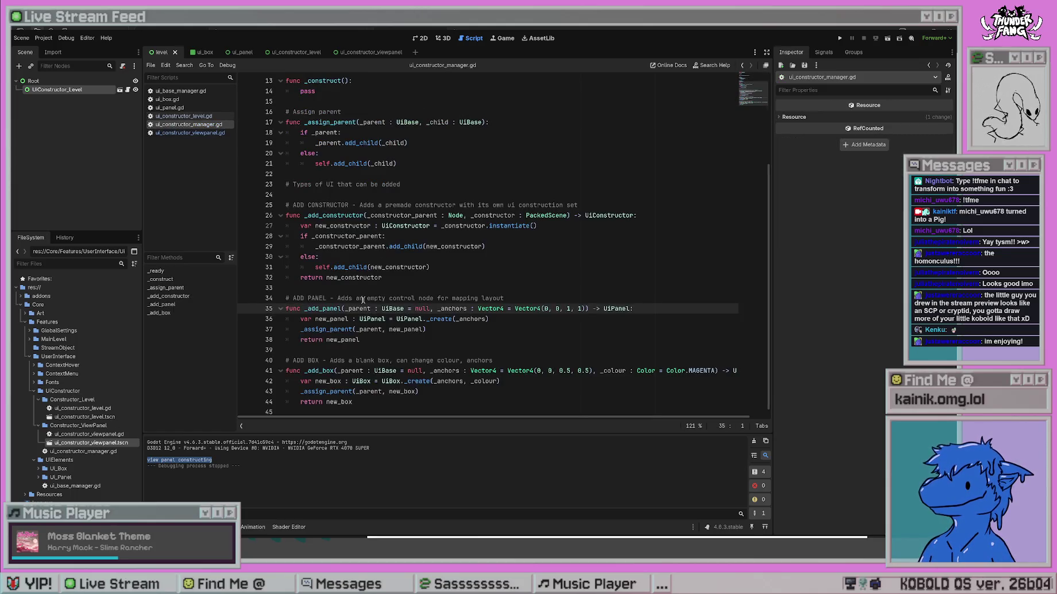
# Review the add_child line and the _add_panel and _add_box functions in the constructor manager script.
pyautogui.scroll(4, 331, 330)
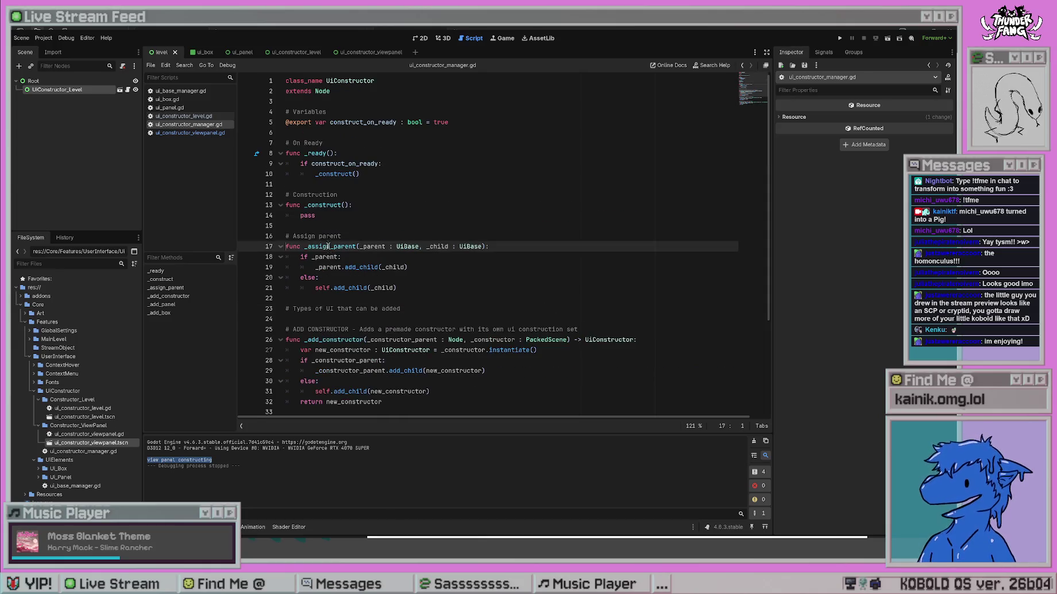
pyautogui.moveTo(314, 288); pyautogui.dragTo(388, 289)
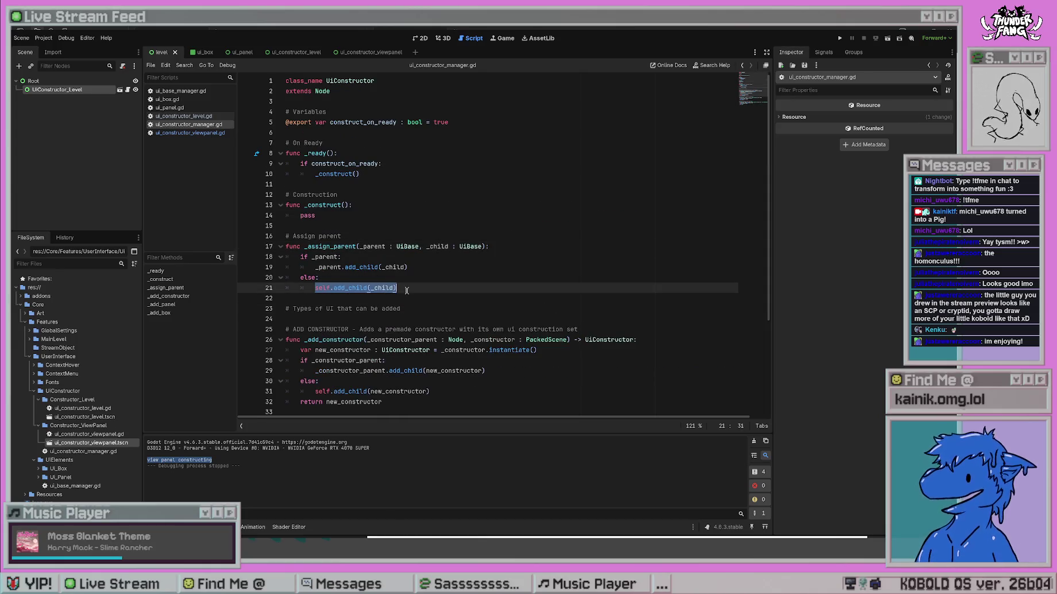
pyautogui.click(428, 267)
pyautogui.hotkey('ctrl', 'z')
pyautogui.hotkey('ctrl', 'z')
pyautogui.hotkey('ctrl', 'z')
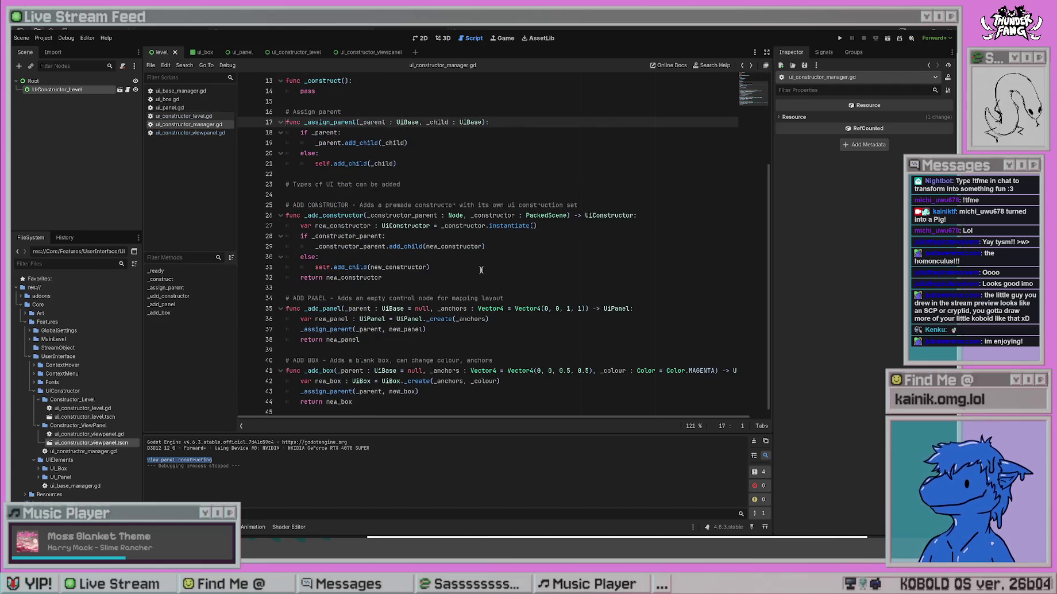
pyautogui.hotkey('ctrl', 'z')
# In ui_constructor_viewpanel.gd, change the box colour from highlight0 to tint0 and test-run the project.
pyautogui.hotkey('alt', 'Left')
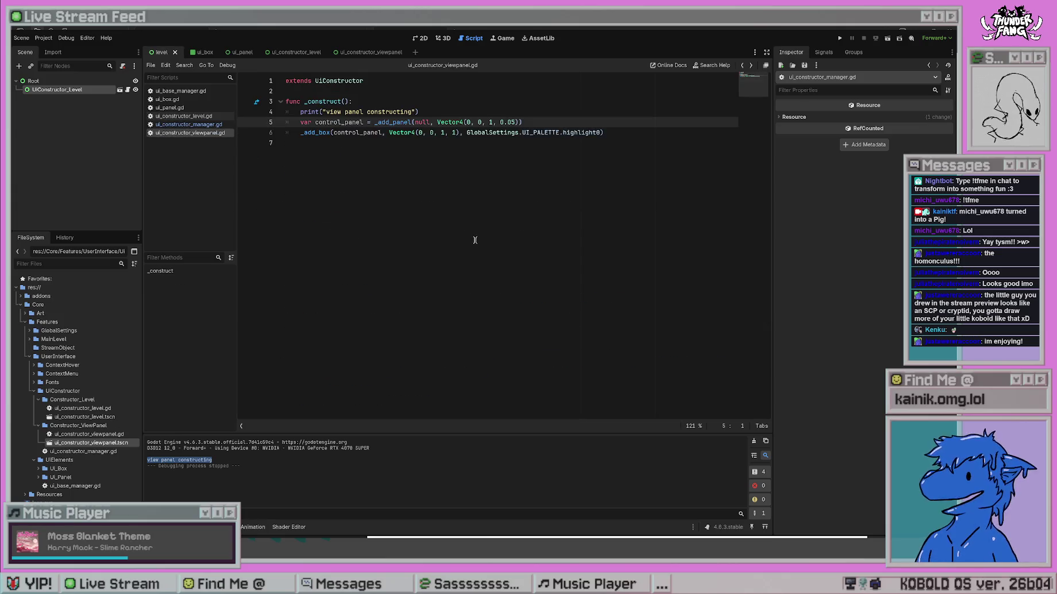
pyautogui.moveTo(601, 132); pyautogui.dragTo(562, 133)
pyautogui.write('tint0')
pyautogui.press('F5')
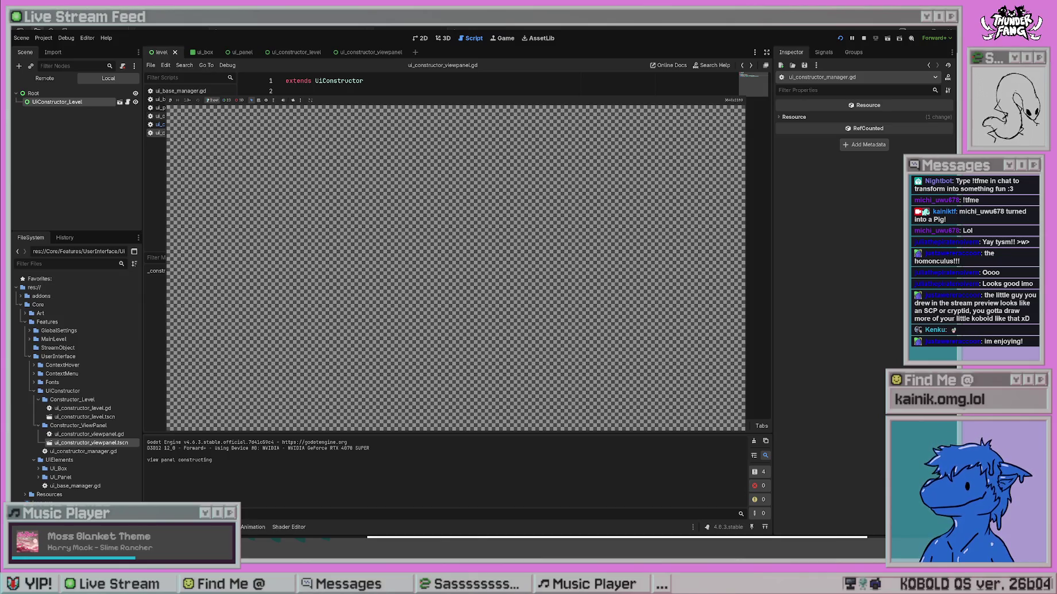
pyautogui.press('F8')
# Change the view panel box colour back to highlight0.
pyautogui.hotkey('ctrl', 'shift', 'Left')
pyautogui.write('highlight0')
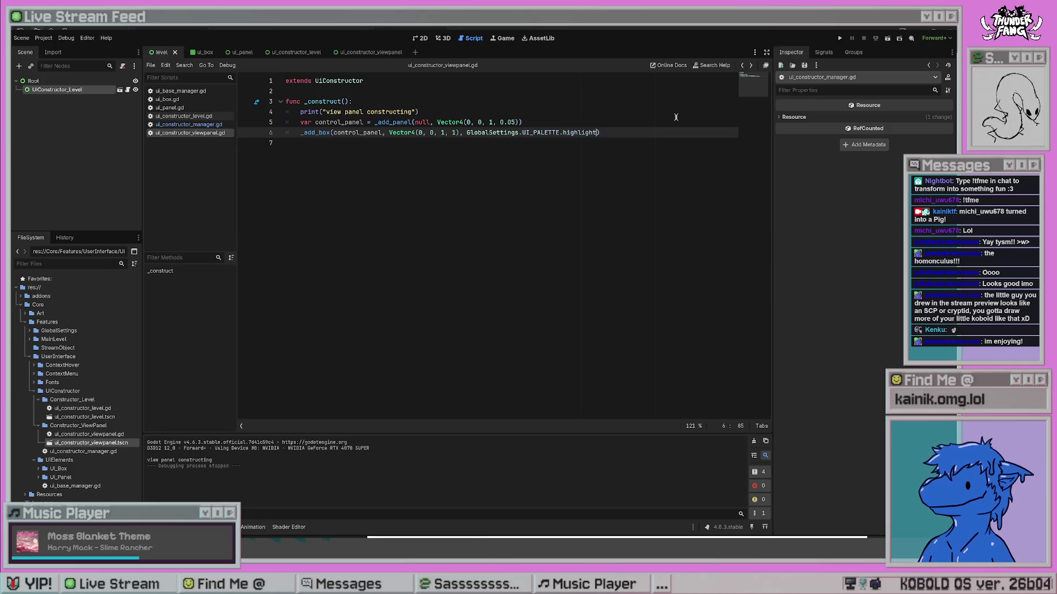
pyautogui.click(676, 117)
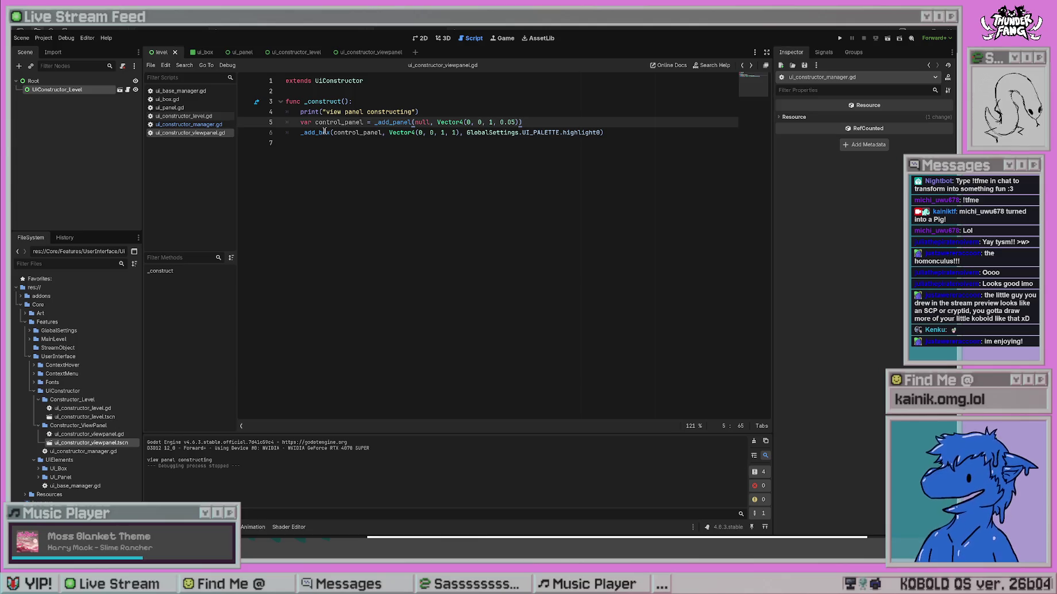
pyautogui.click(381, 132)
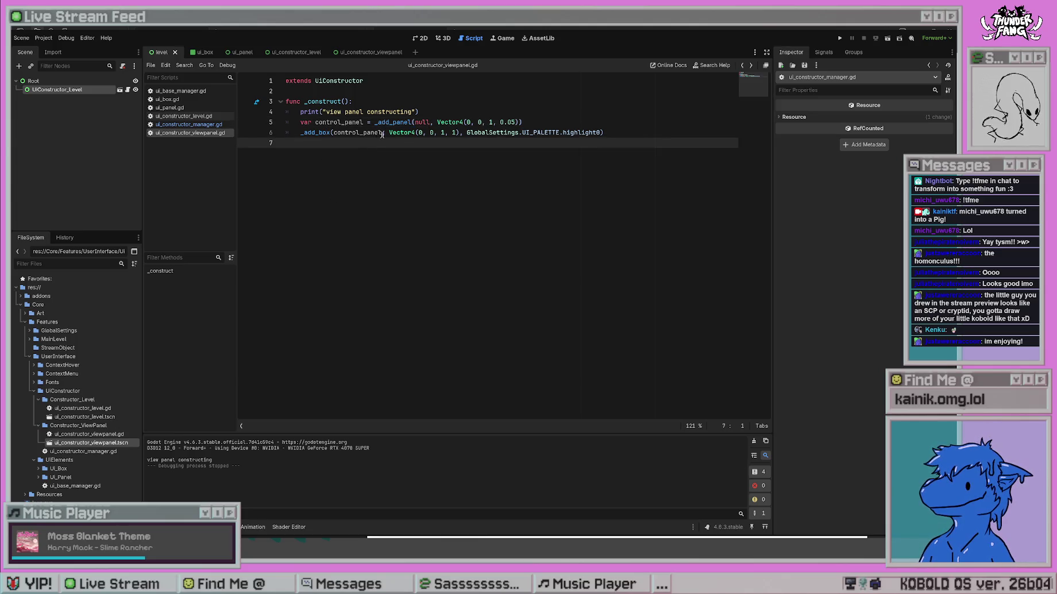
# Replace the box's control_panel parent with null and test-run the project.
pyautogui.hotkey('ctrl', 'shift', 'Left')
pyautogui.write('null')
pyautogui.click(439, 222)
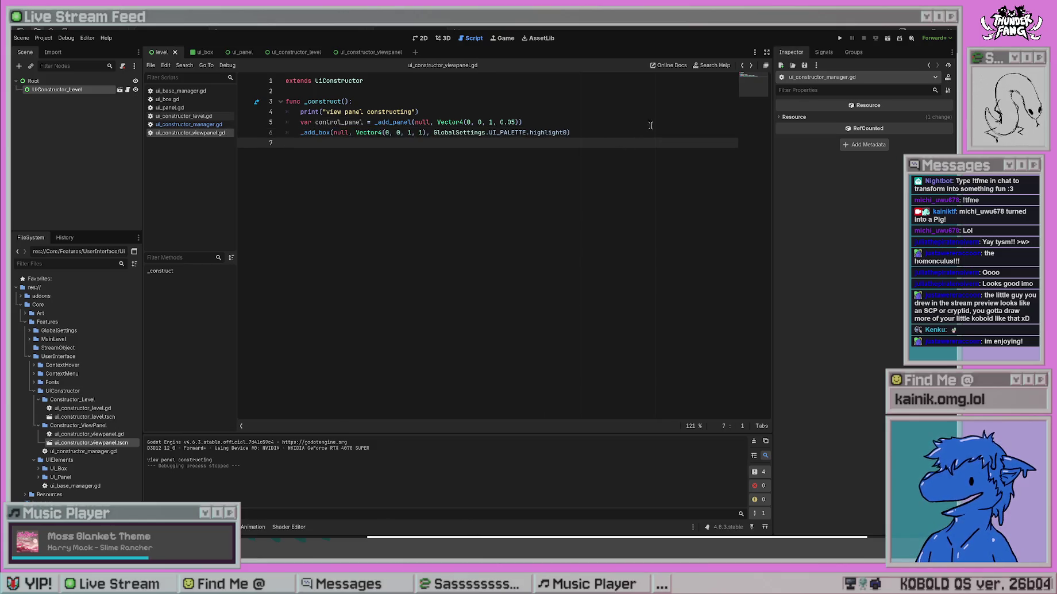
pyautogui.click(840, 38)
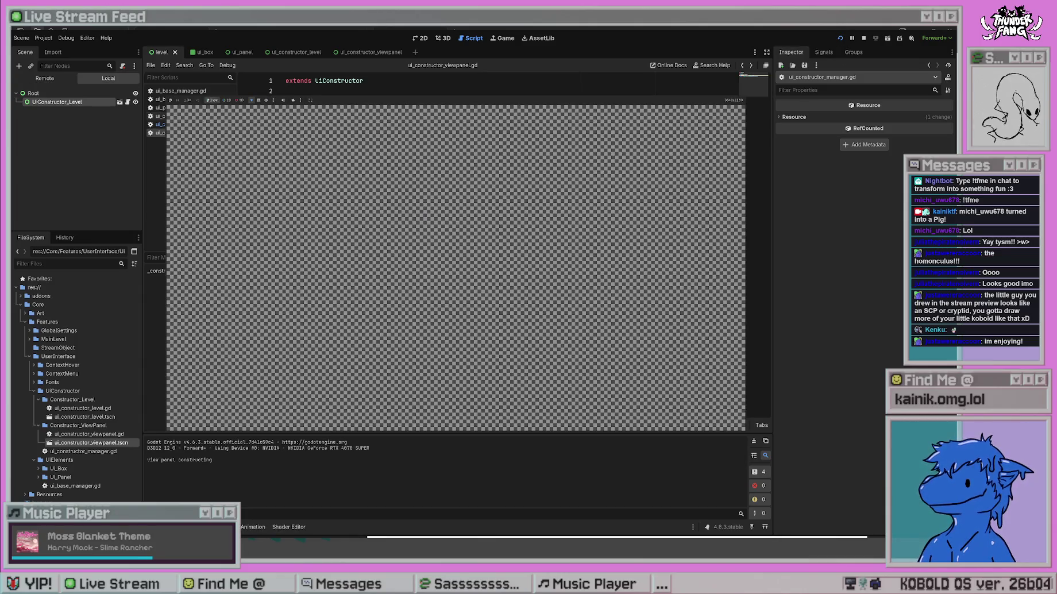
pyautogui.press('F8')
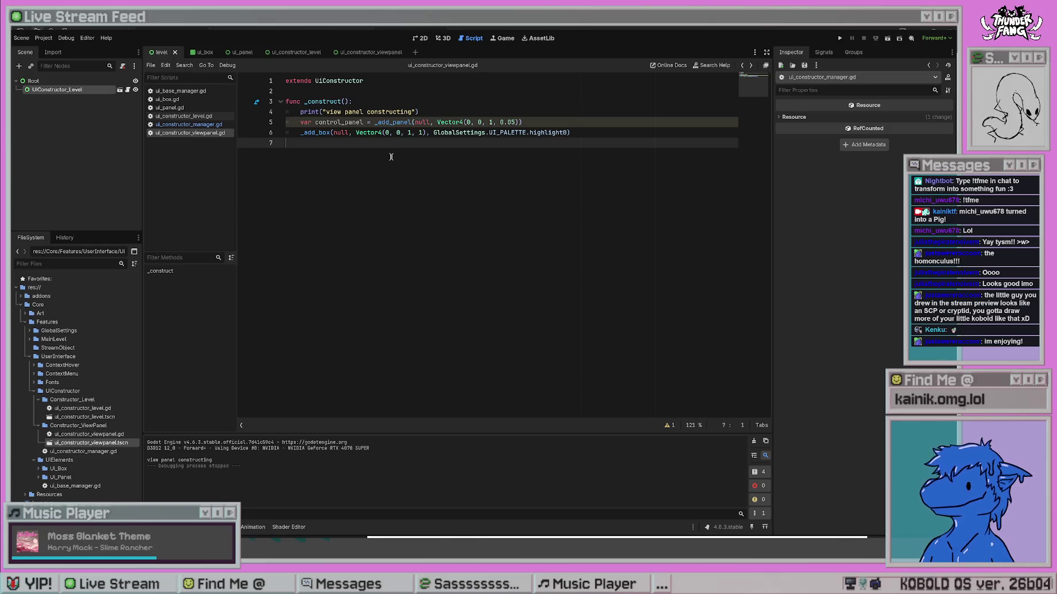
# Settle on ui_constructor_level.gd and run again to bring up the debugger's error list.
pyautogui.hotkey('alt', 'Left')
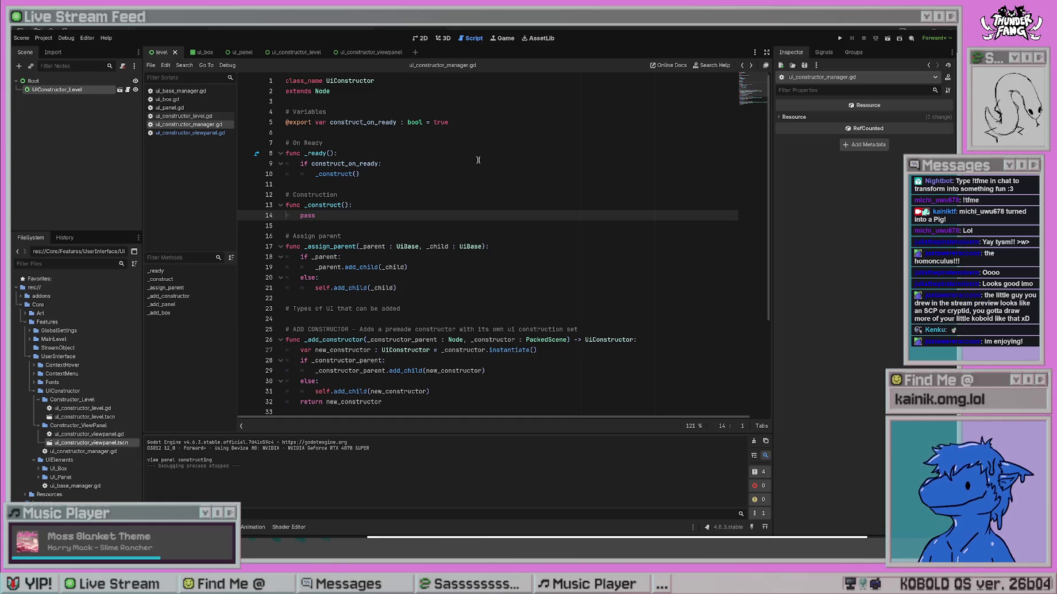
pyautogui.hotkey('alt', 'Left')
pyautogui.hotkey('alt', 'Left')
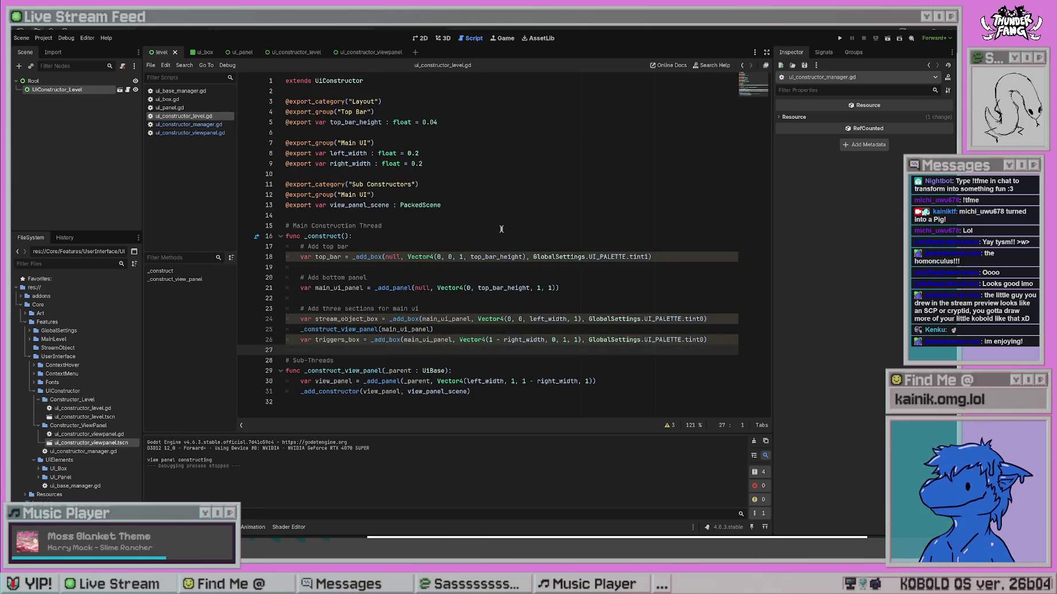
pyautogui.hotkey('alt', 'Right')
pyautogui.hotkey('alt', 'Left')
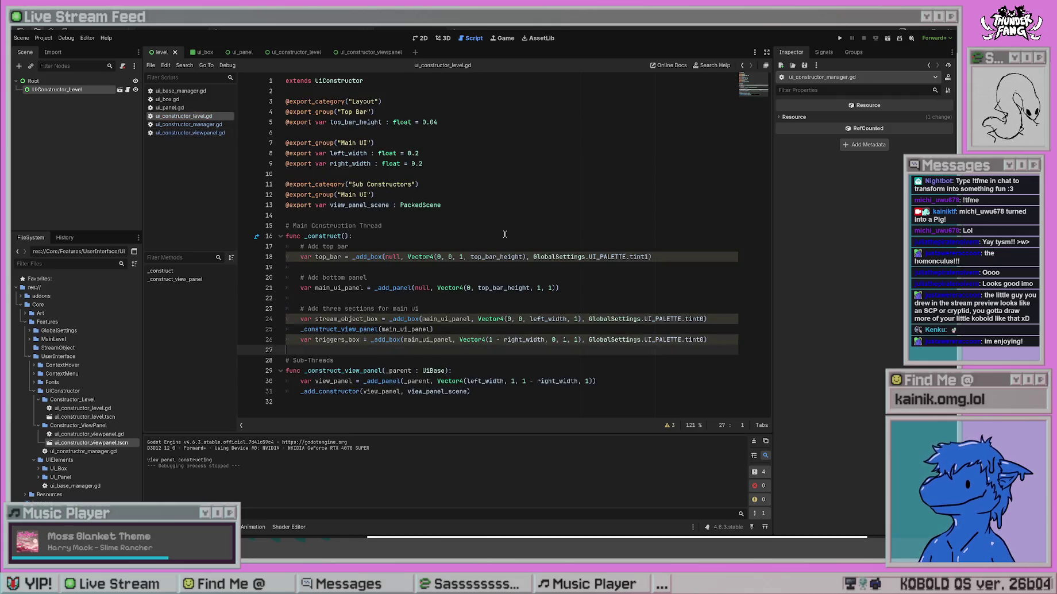
pyautogui.hotkey('alt', 'Right')
pyautogui.hotkey('alt', 'Left')
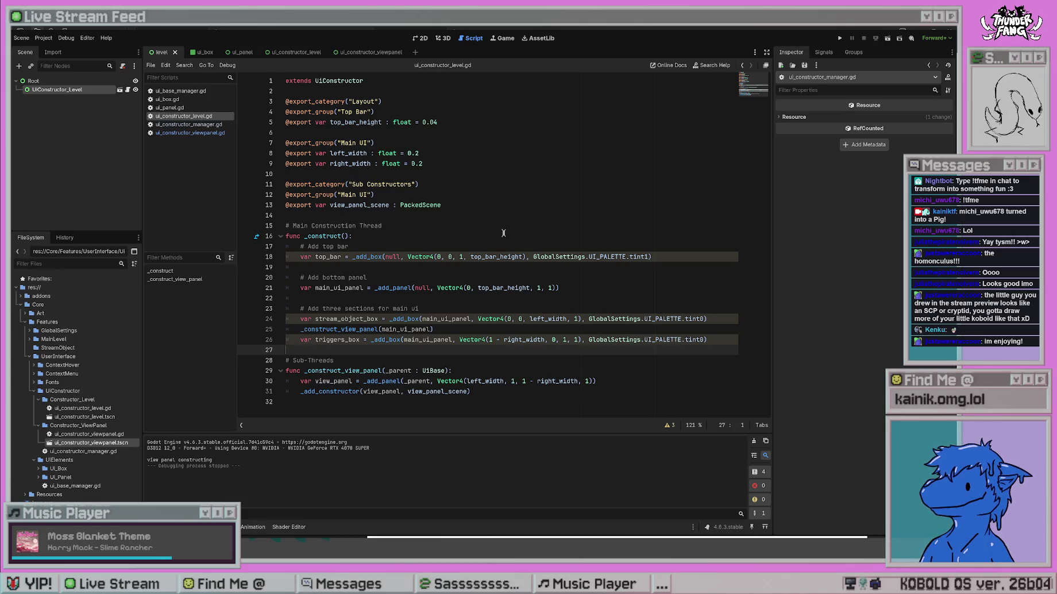
pyautogui.hotkey('alt', 'Right')
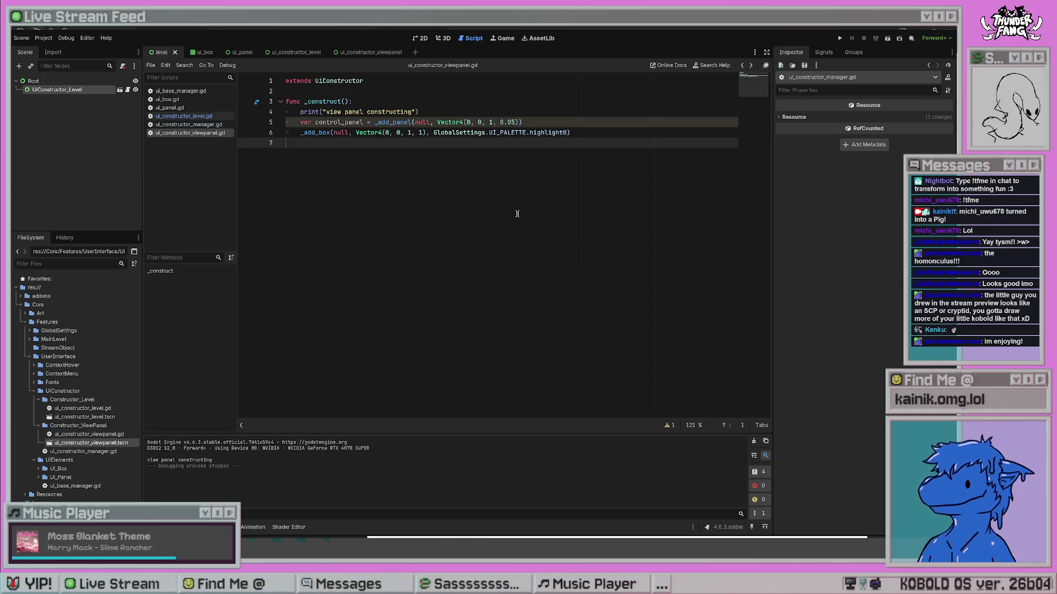
pyautogui.hotkey('alt', 'Left')
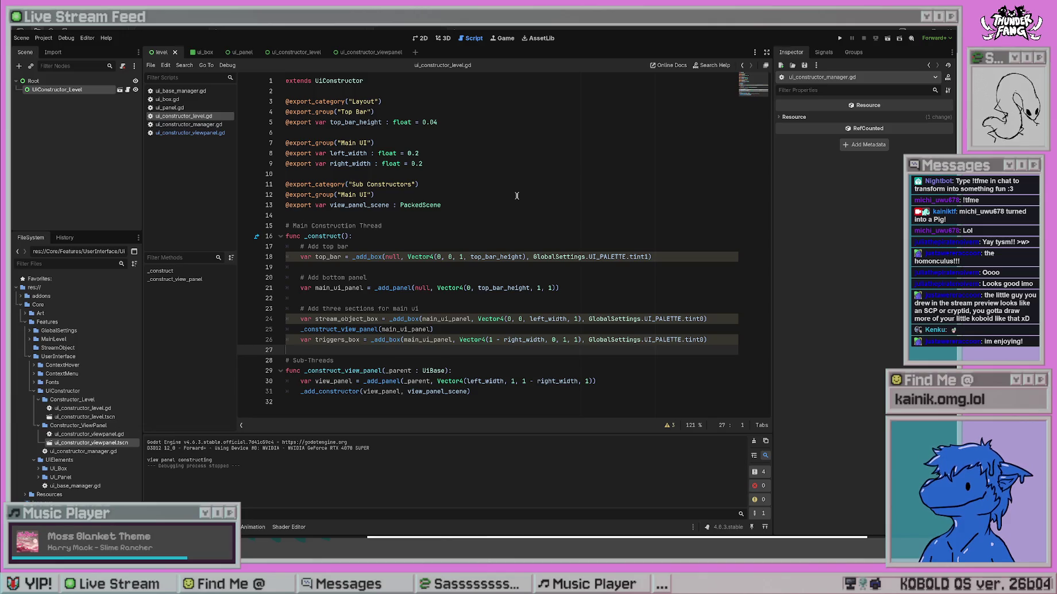
pyautogui.press('F5')
# Open the ui_base_manager.gd:17 'Parameter obj is null' error and expand its stack trace.
pyautogui.scroll(-3, 387, 471)
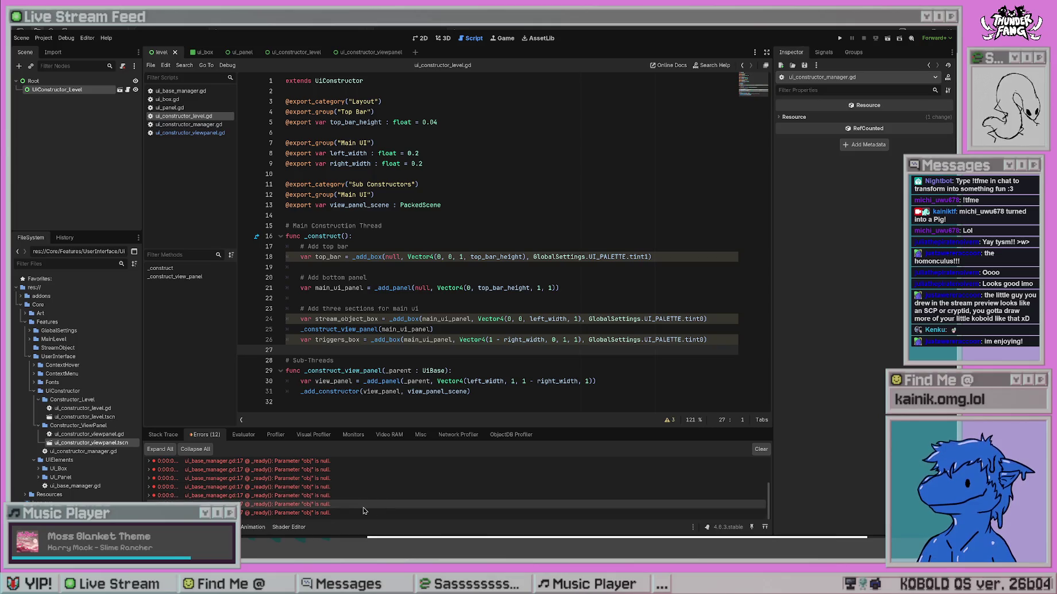
pyautogui.doubleClick(365, 500)
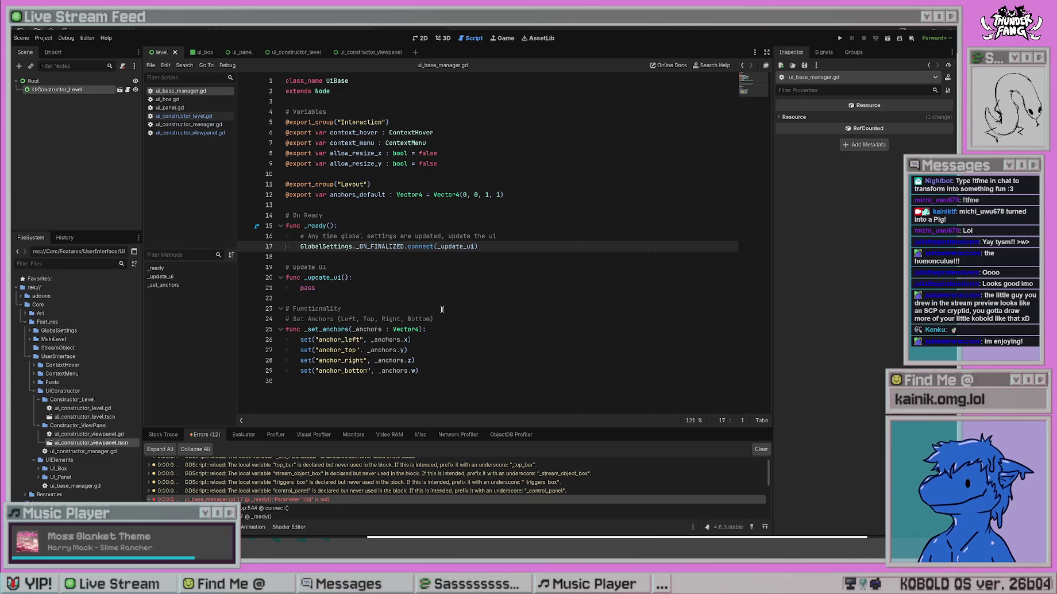
pyautogui.scroll(-2, 325, 496)
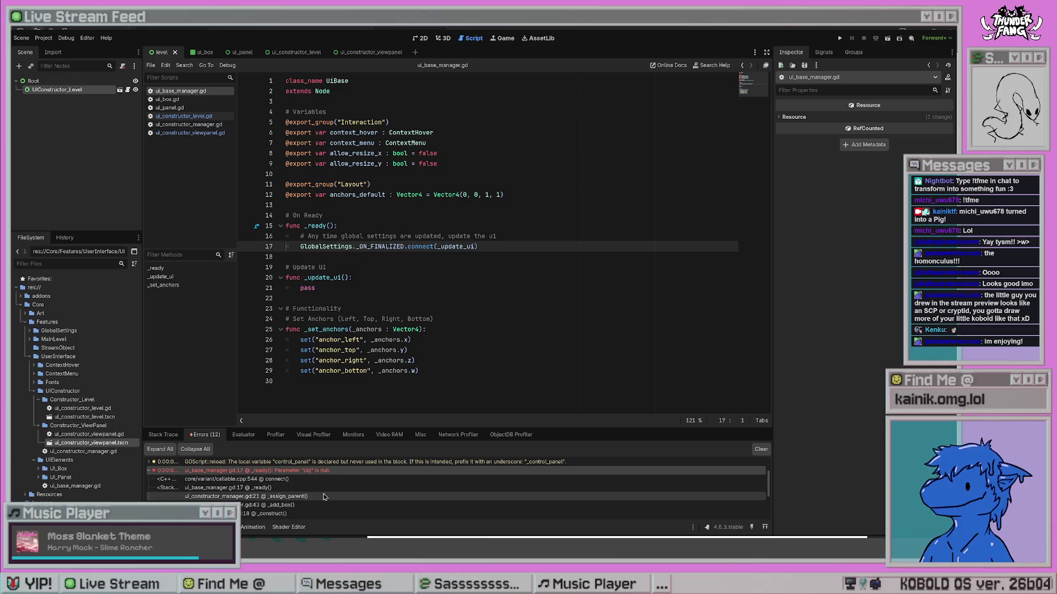
pyautogui.scroll(1, 325, 496)
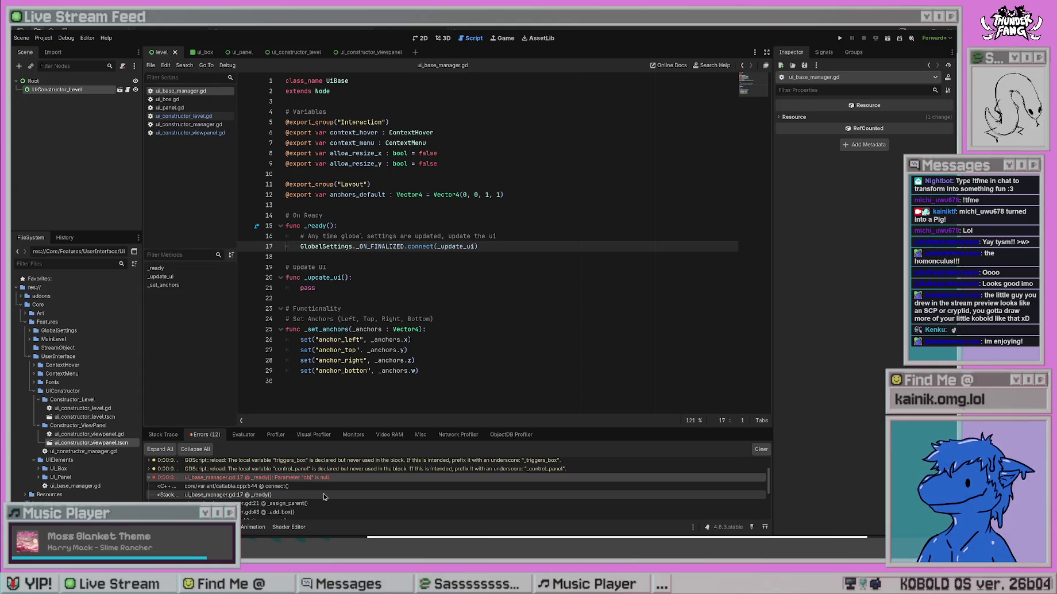
pyautogui.scroll(-5, 325, 497)
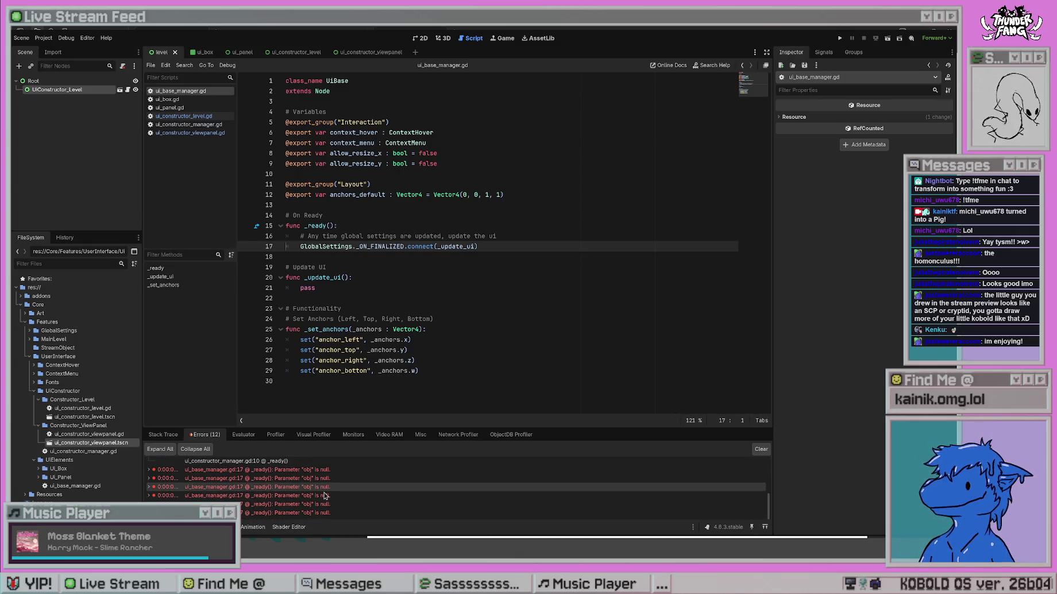
pyautogui.click(350, 507)
pyautogui.scroll(3, 345, 499)
pyautogui.scroll(2, 346, 499)
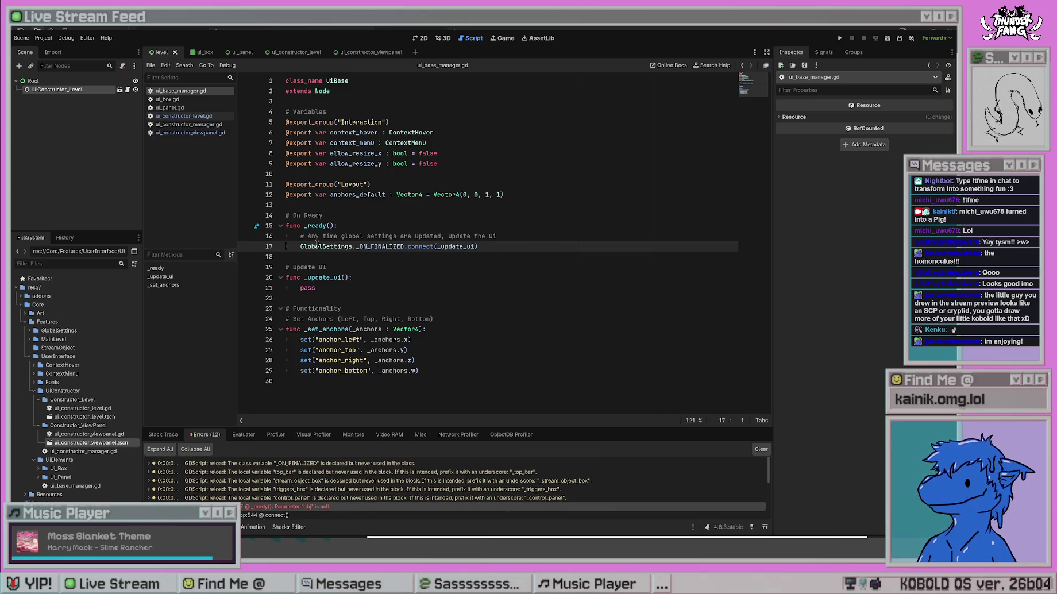
# Follow the trace to the _ON_FINALIZED definition, then return to ui_constructor_level.gd.
pyautogui.click(376, 258)
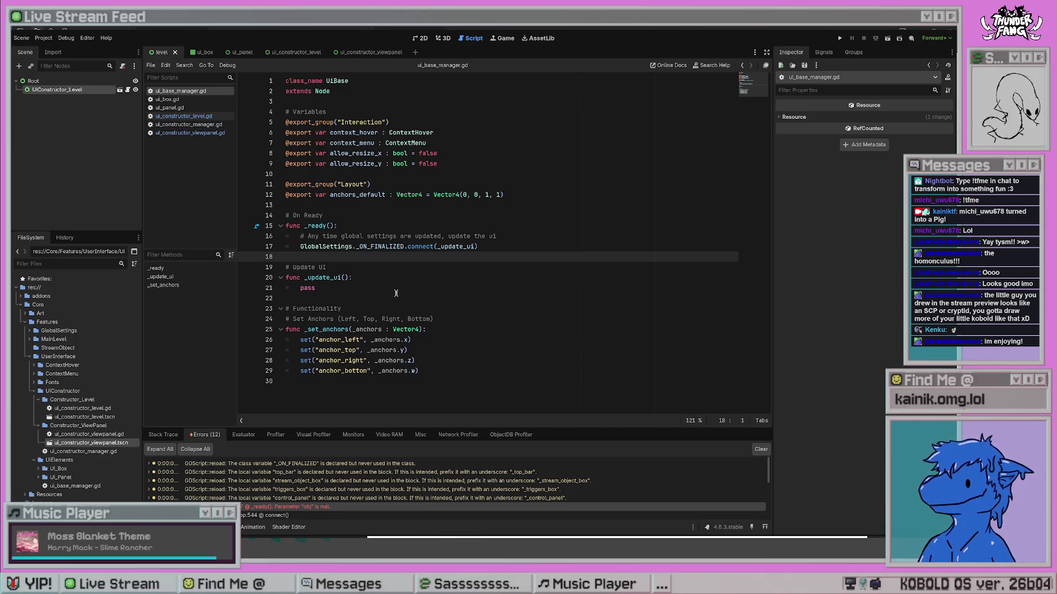
pyautogui.click(409, 297)
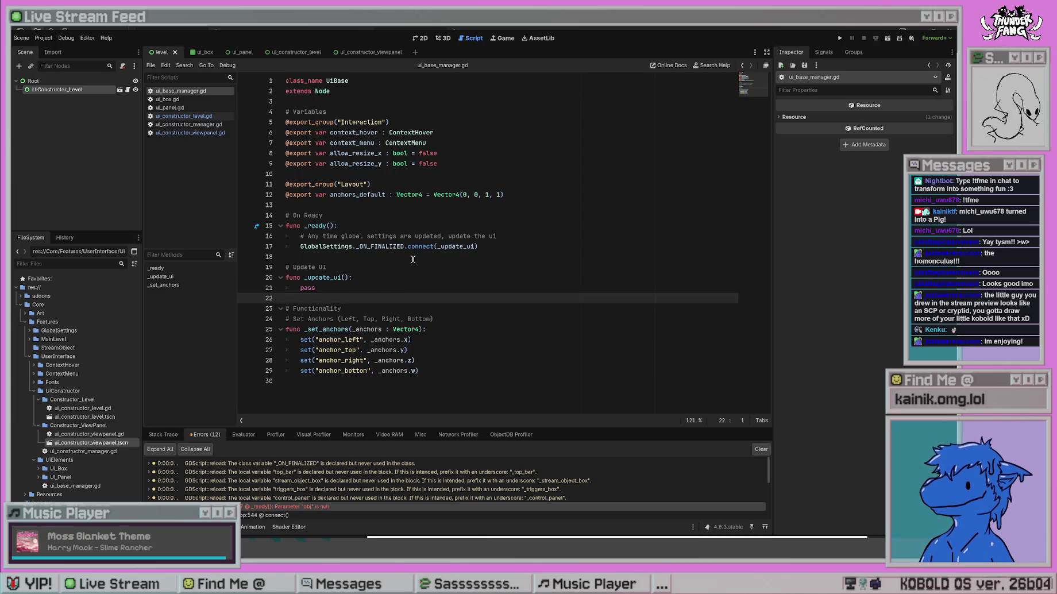
pyautogui.keyDown('ctrl'); pyautogui.click(392, 247); pyautogui.keyUp('ctrl')
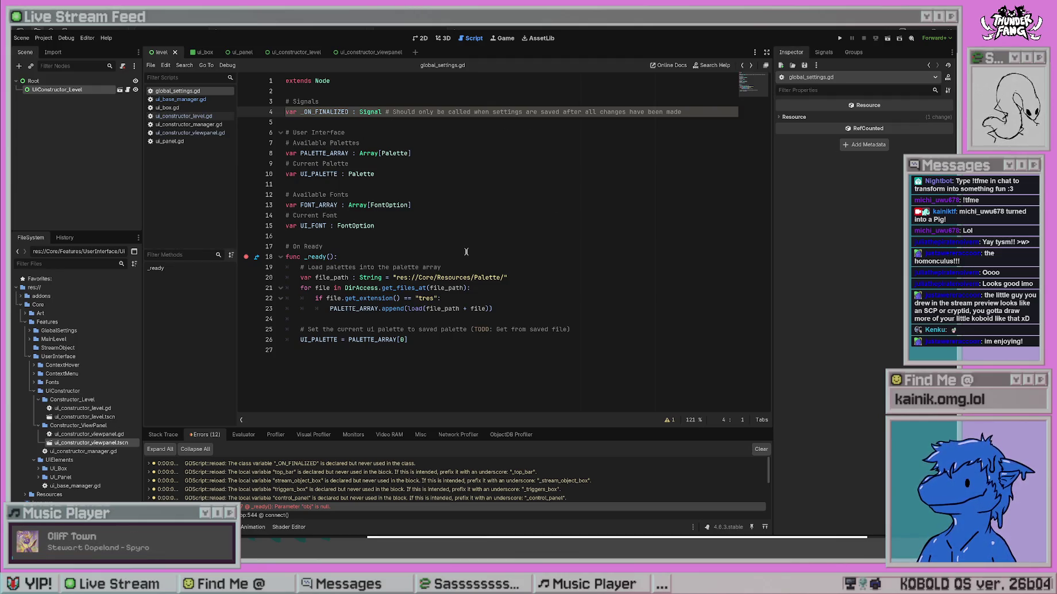
pyautogui.hotkey('ctrl', 'shift', '.')
pyautogui.click(406, 269)
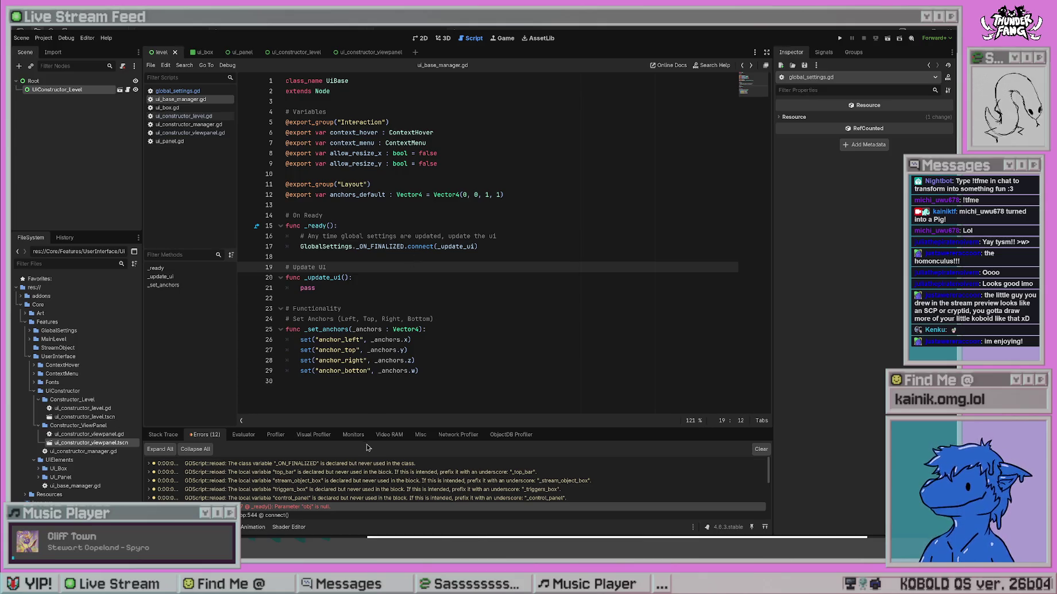
pyautogui.scroll(-2, 255, 478)
pyautogui.scroll(-3, 290, 483)
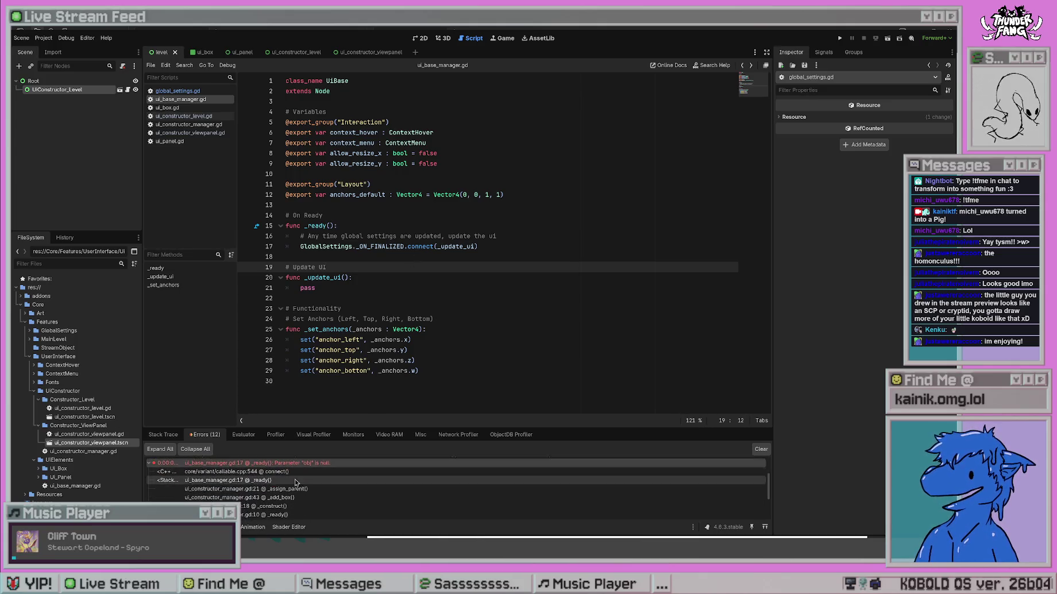
pyautogui.scroll(3, 306, 489)
pyautogui.click(623, 276)
pyautogui.hotkey('alt', 'Left')
pyautogui.hotkey('alt', 'Left')
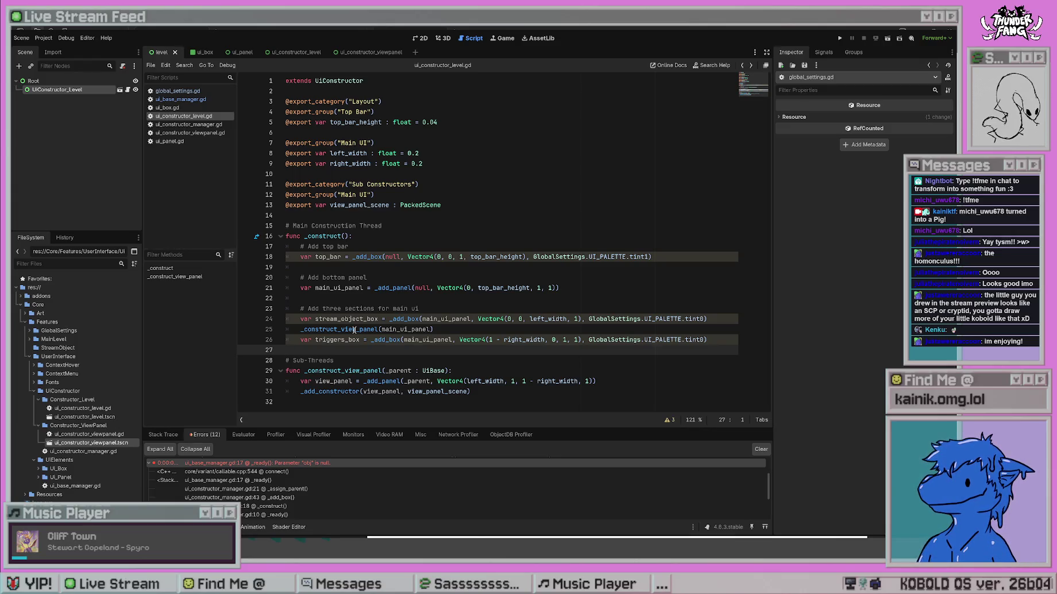
# Select the UiConstructor_Level node, collapse its Layout section, and put the caret at line 25's end.
pyautogui.click(447, 236)
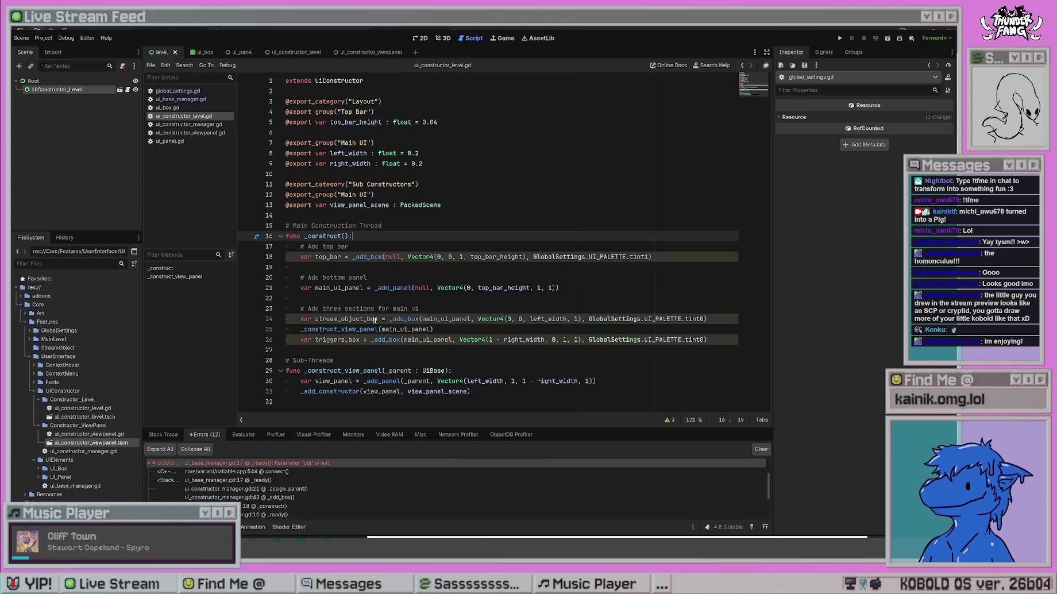
pyautogui.click(79, 90)
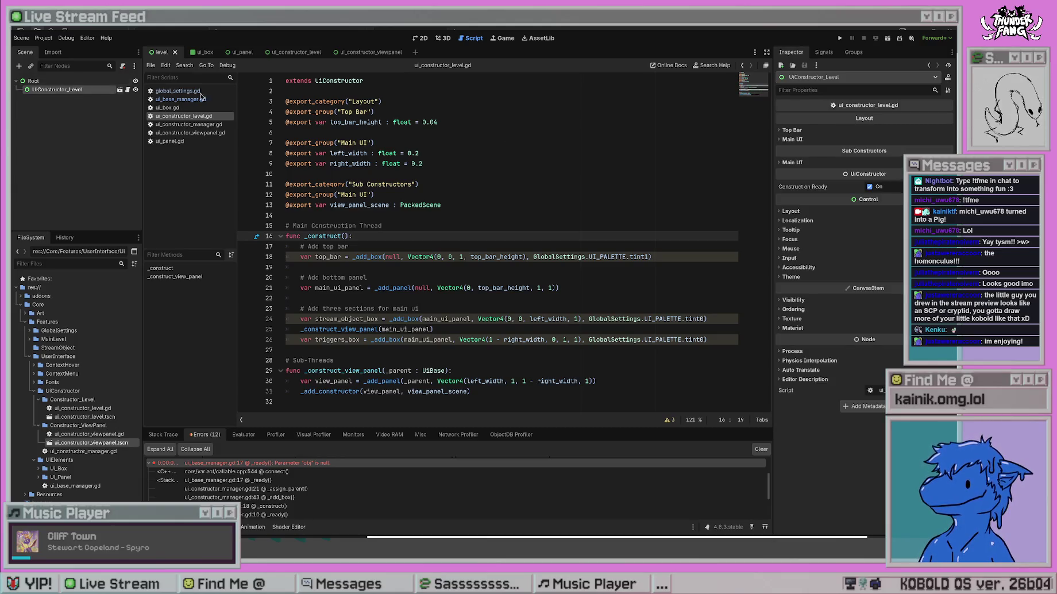
pyautogui.click(789, 212)
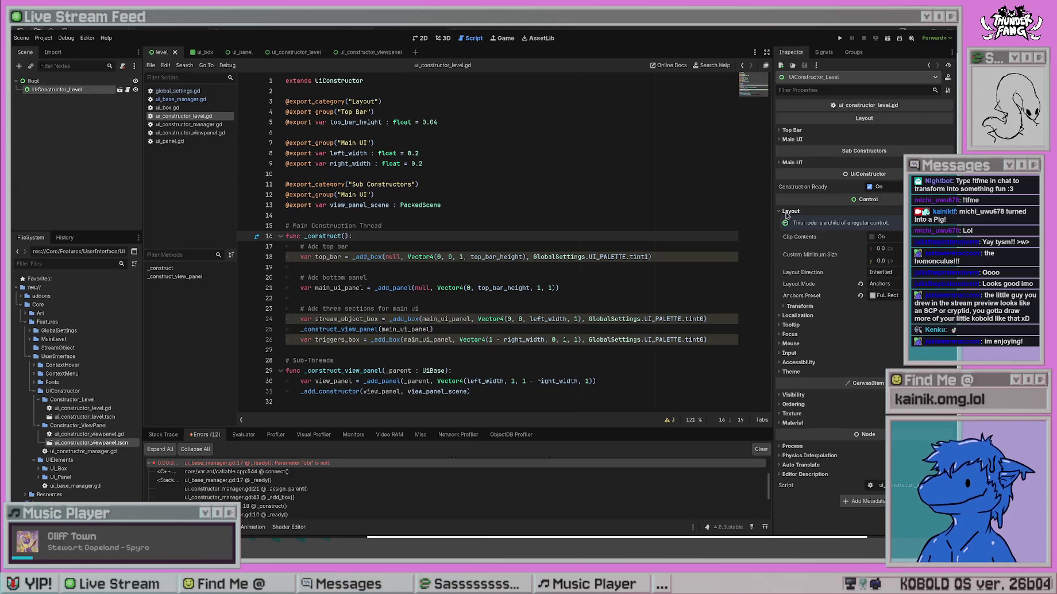
pyautogui.click(788, 212)
pyautogui.click(436, 329)
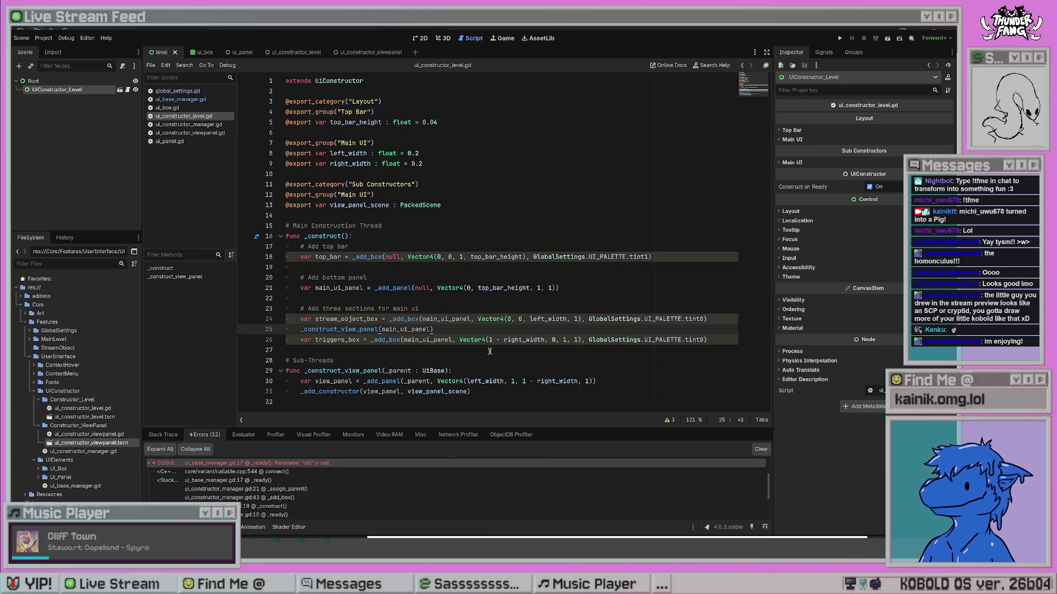
# Trace the _add_panel, _assign_parent and UiPanel._create definitions from the level script.
pyautogui.click(514, 351)
pyautogui.keyDown('ctrl'); pyautogui.click(387, 381); pyautogui.keyUp('ctrl')
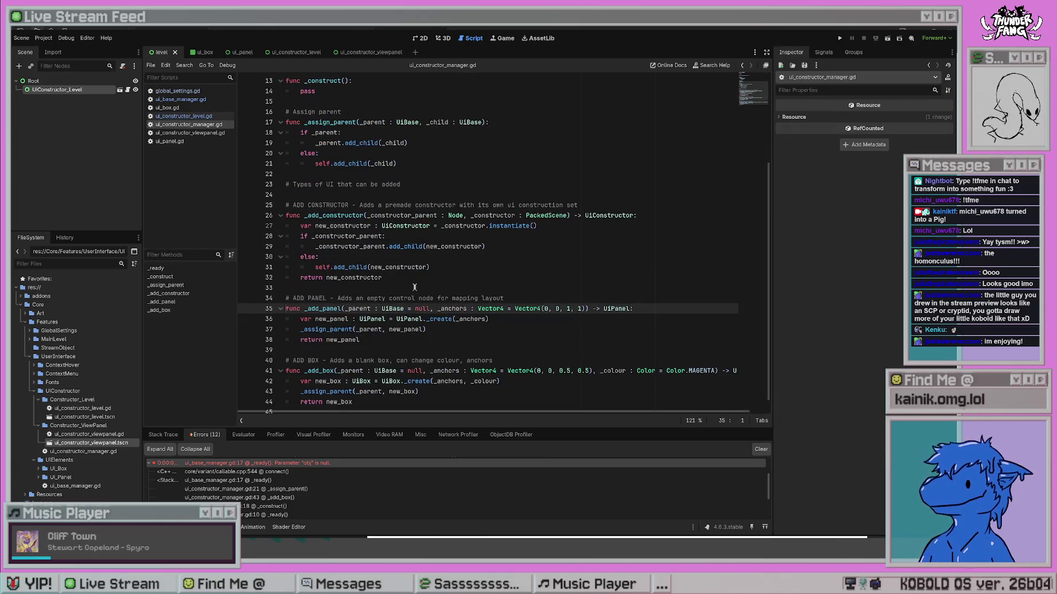
pyautogui.click(334, 309)
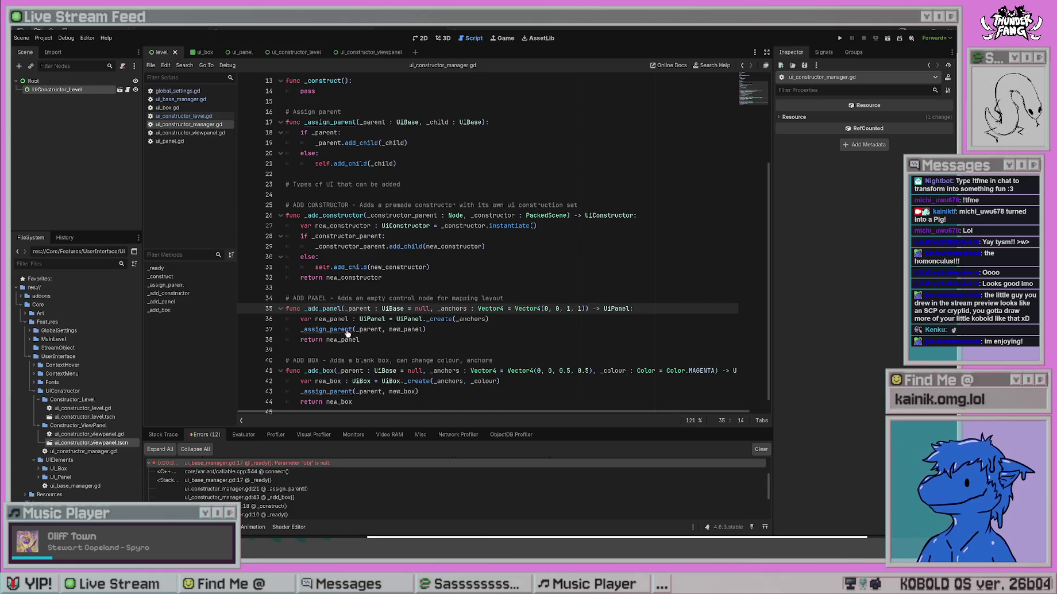
pyautogui.keyDown('ctrl'); pyautogui.click(347, 334); pyautogui.keyUp('ctrl')
pyautogui.hotkey('alt', 'Left')
pyautogui.click(441, 310)
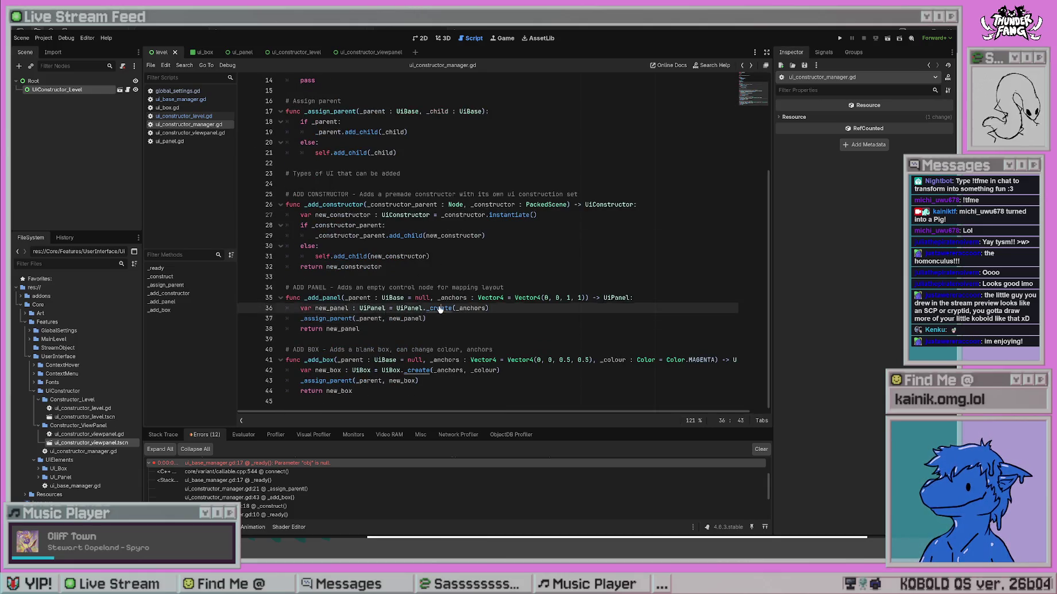
pyautogui.keyDown('ctrl'); pyautogui.click(440, 309); pyautogui.keyUp('ctrl')
pyautogui.hotkey('alt', 'Left')
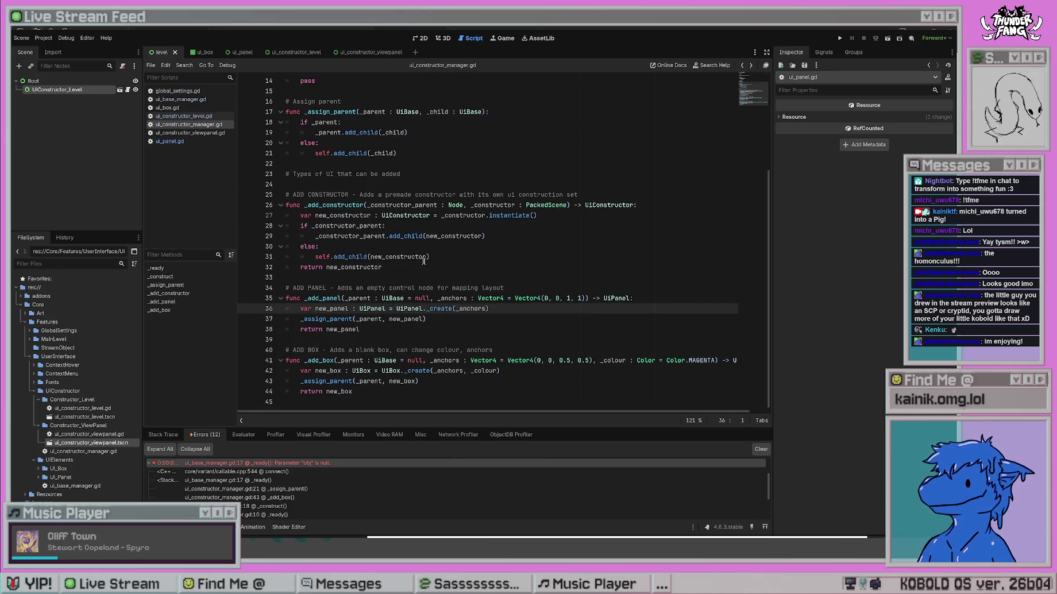
pyautogui.hotkey('alt', 'Left')
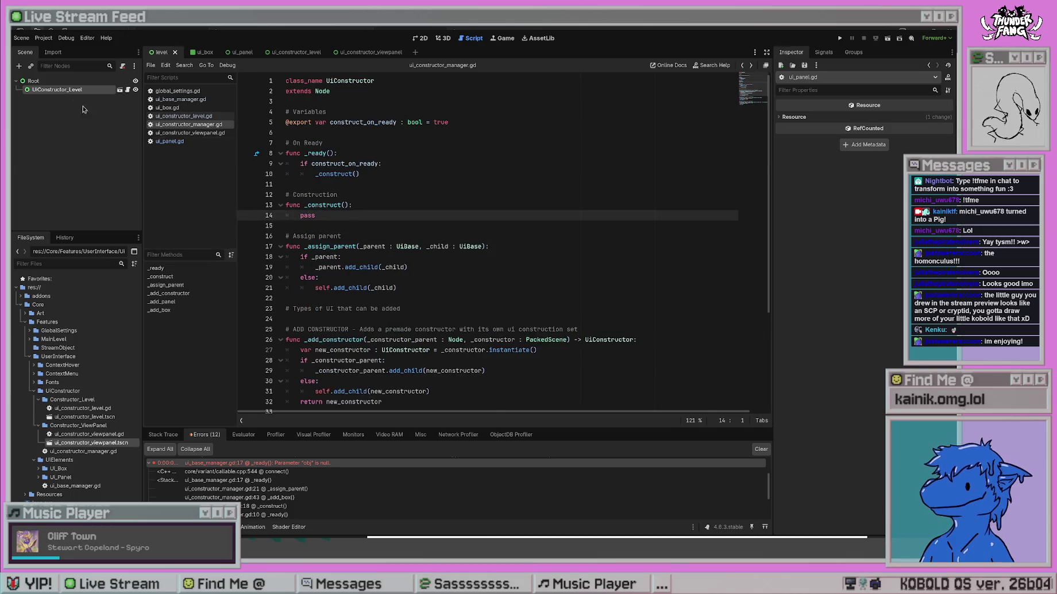
# Inspect the UiConstructor_Level node and review the level script's 1 - right_width argument on line 30.
pyautogui.click(69, 91)
pyautogui.click(458, 329)
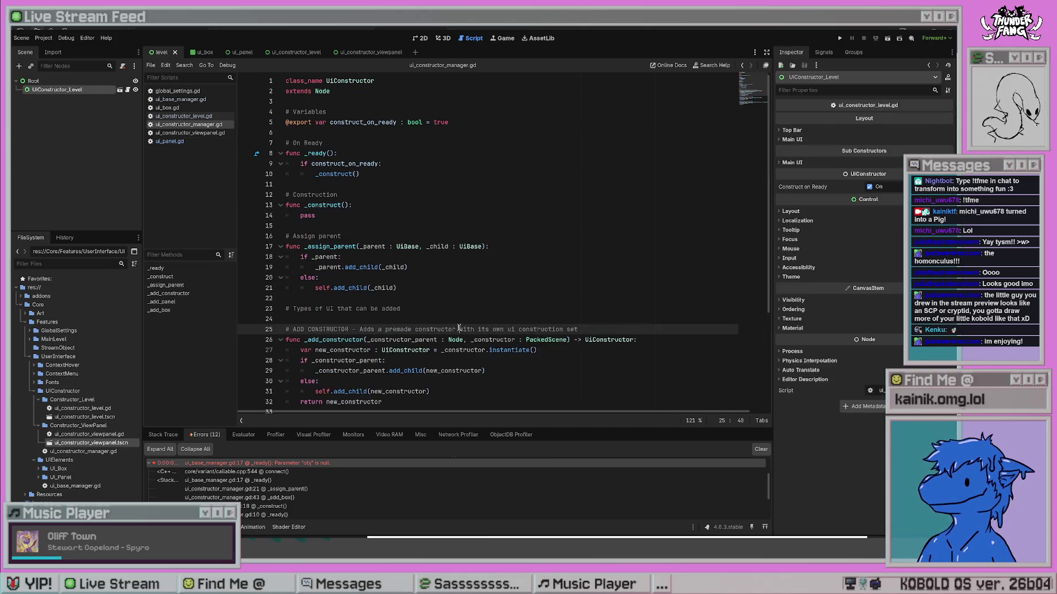
pyautogui.scroll(-4, 512, 291)
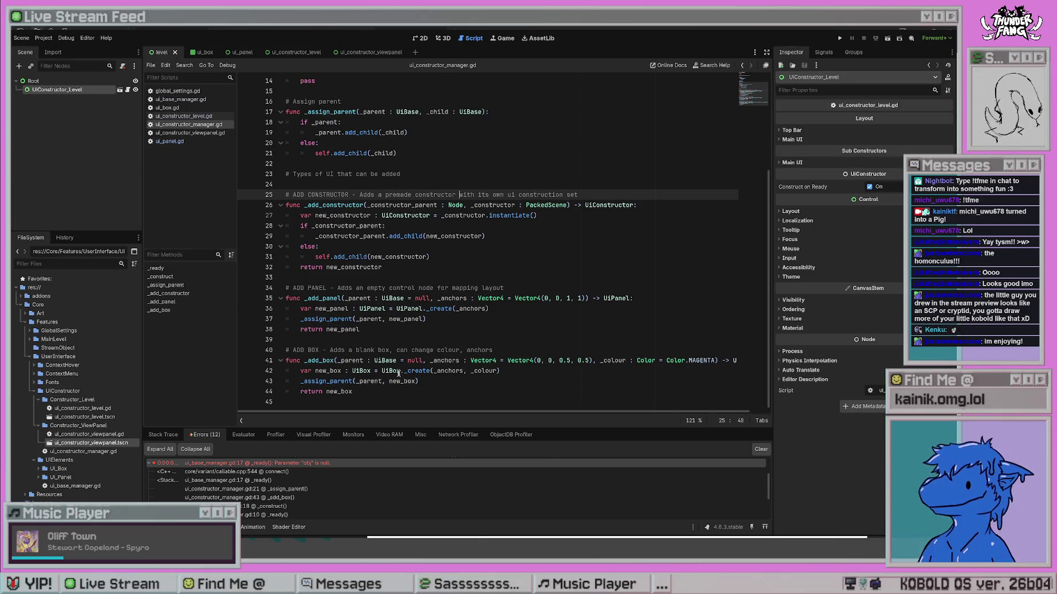
pyautogui.scroll(5, 503, 281)
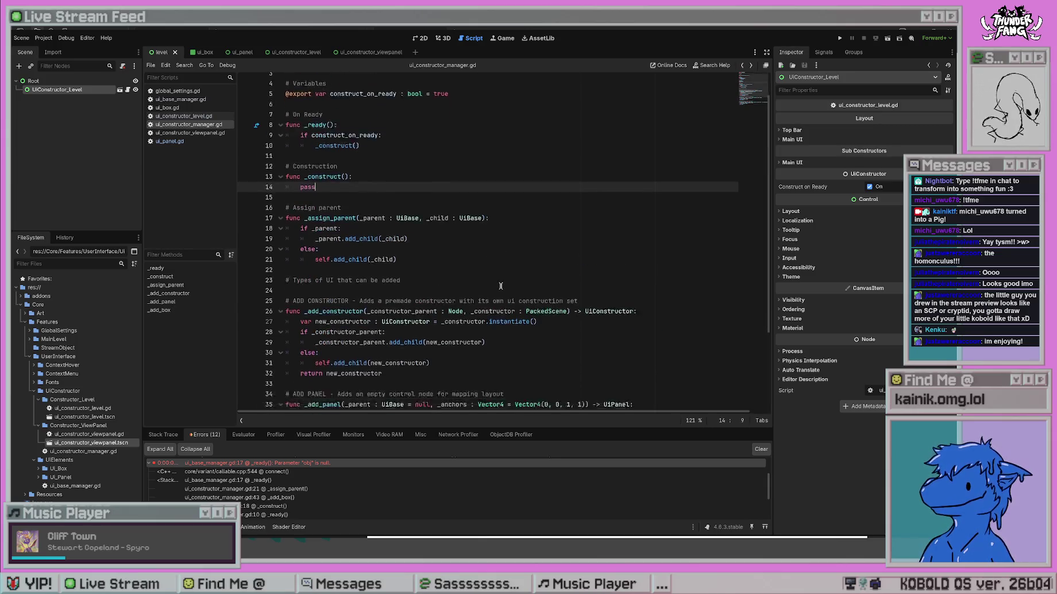
pyautogui.hotkey('alt', 'Left')
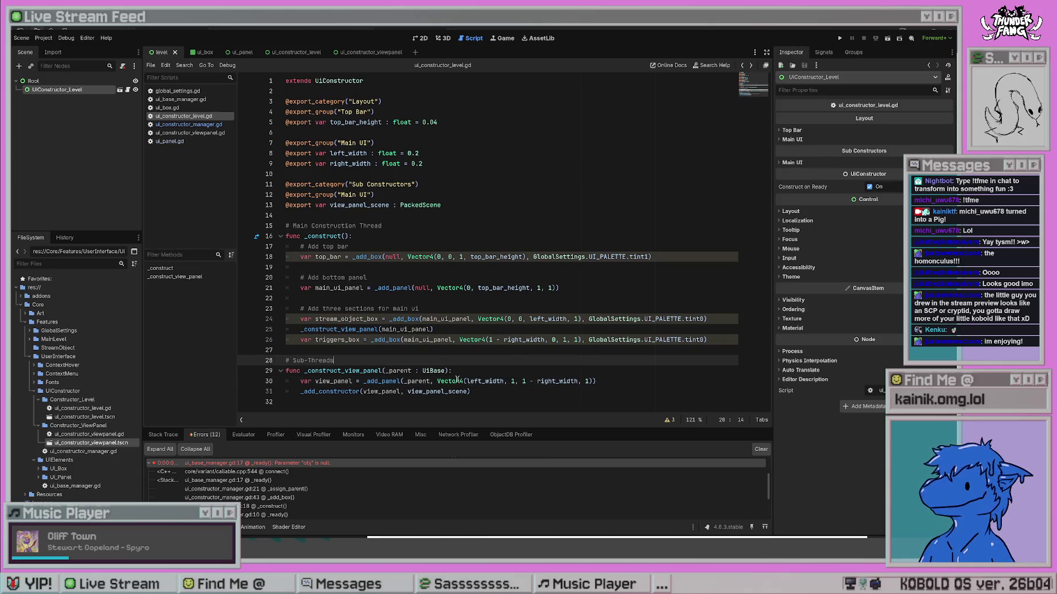
pyautogui.moveTo(522, 381); pyautogui.dragTo(578, 381)
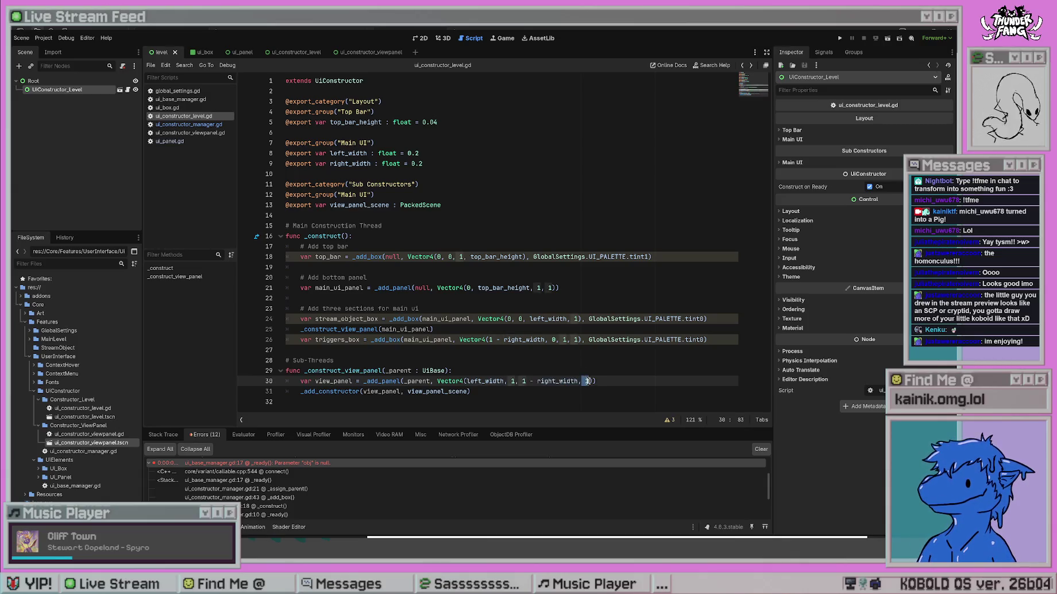
pyautogui.click(517, 349)
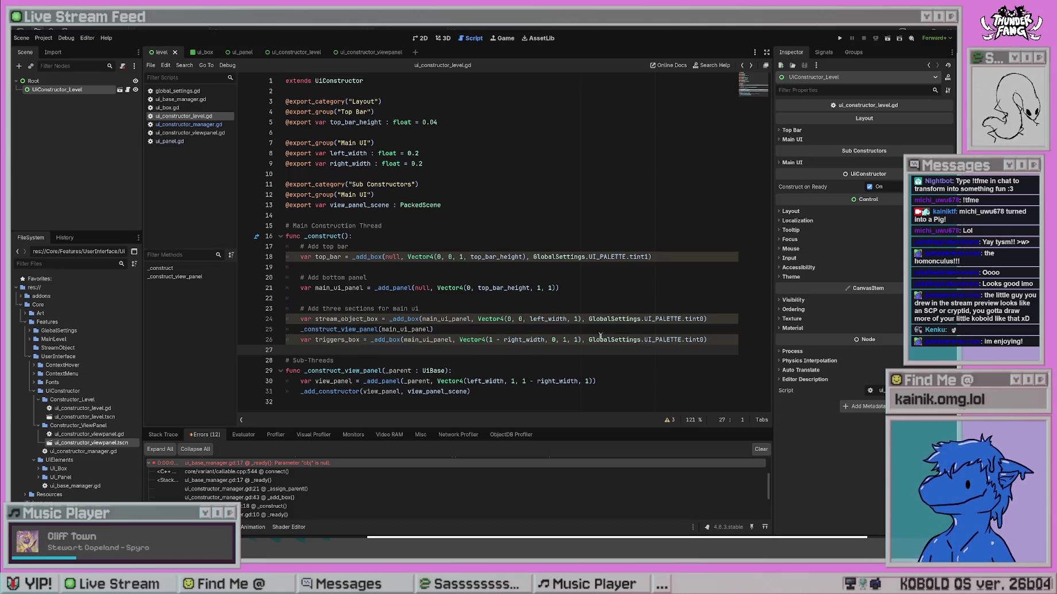
# Try a Custom anchors preset in the node's Layout properties, then undo it.
pyautogui.click(792, 211)
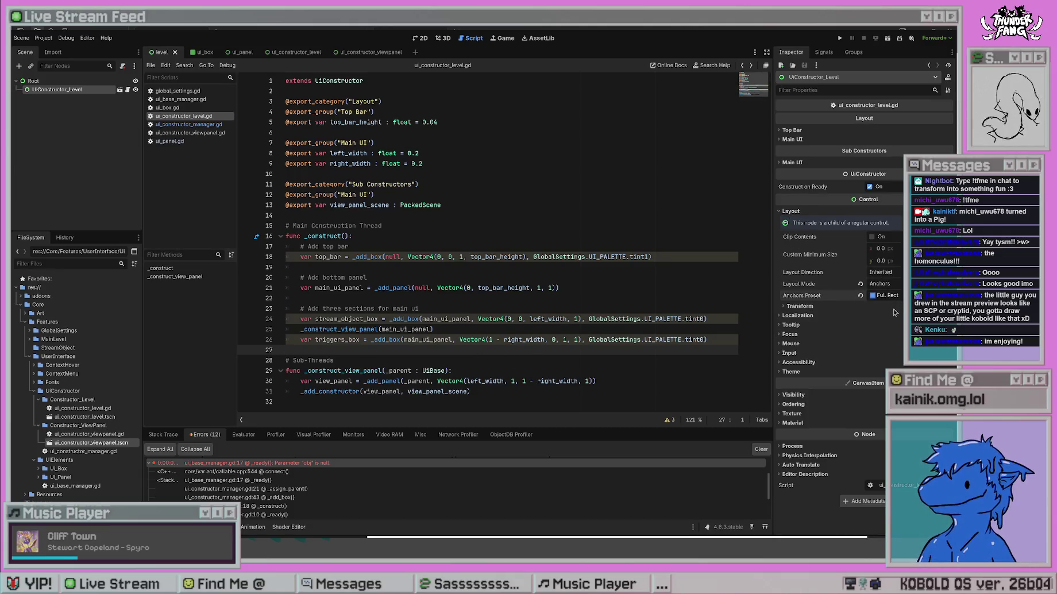
pyautogui.click(887, 295)
pyautogui.click(804, 306)
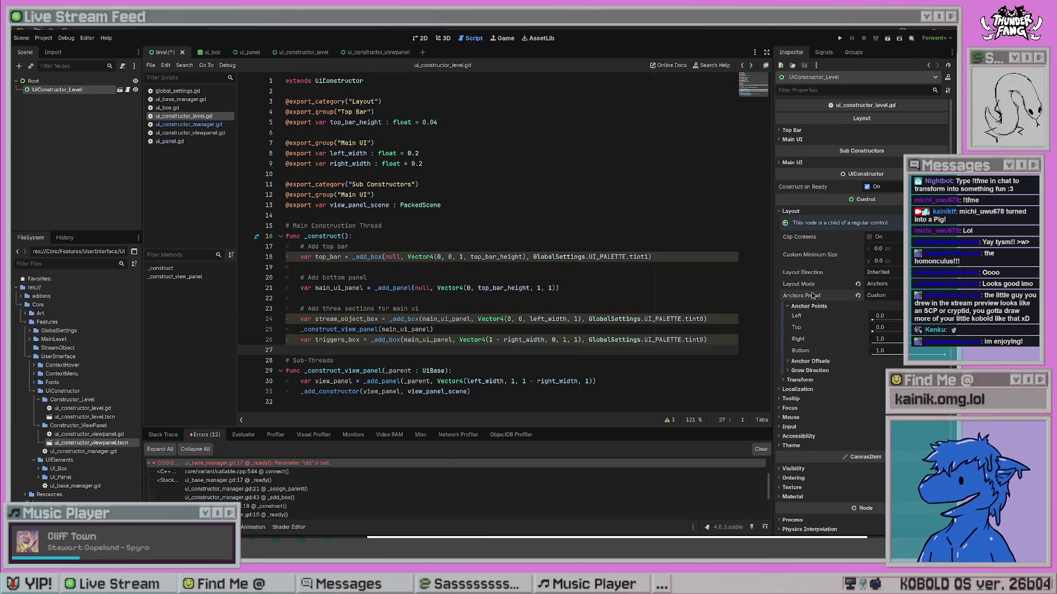
pyautogui.hotkey('ctrl', 'z')
pyautogui.click(409, 185)
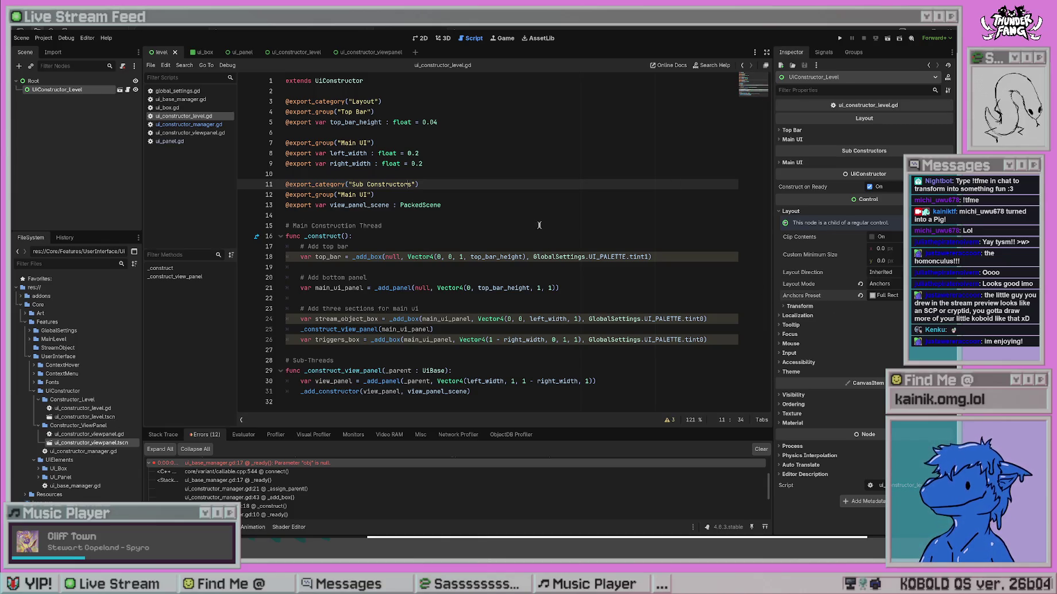
pyautogui.click(345, 360)
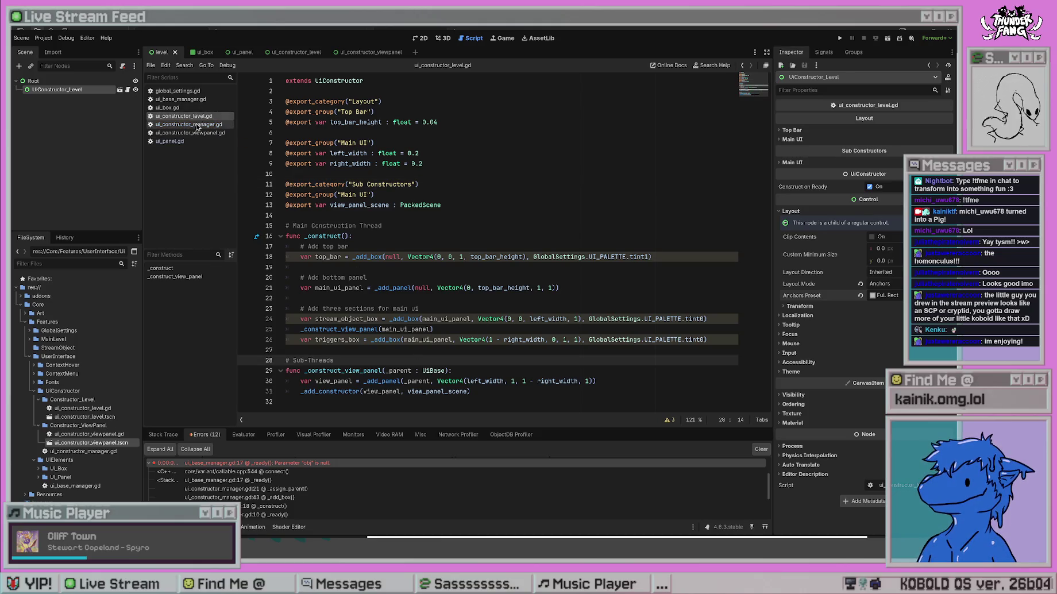
# Move ui_constructor_manager.gd above ui_constructor_level.gd in the script list and reopen the level script.
pyautogui.click(196, 125)
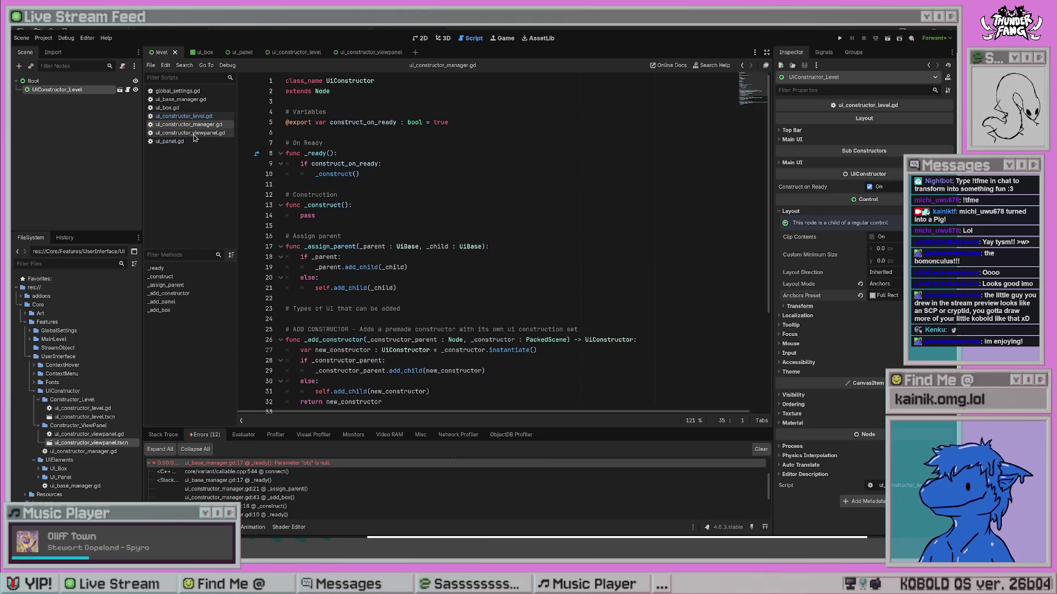
pyautogui.moveTo(200, 133); pyautogui.dragTo(189, 116)
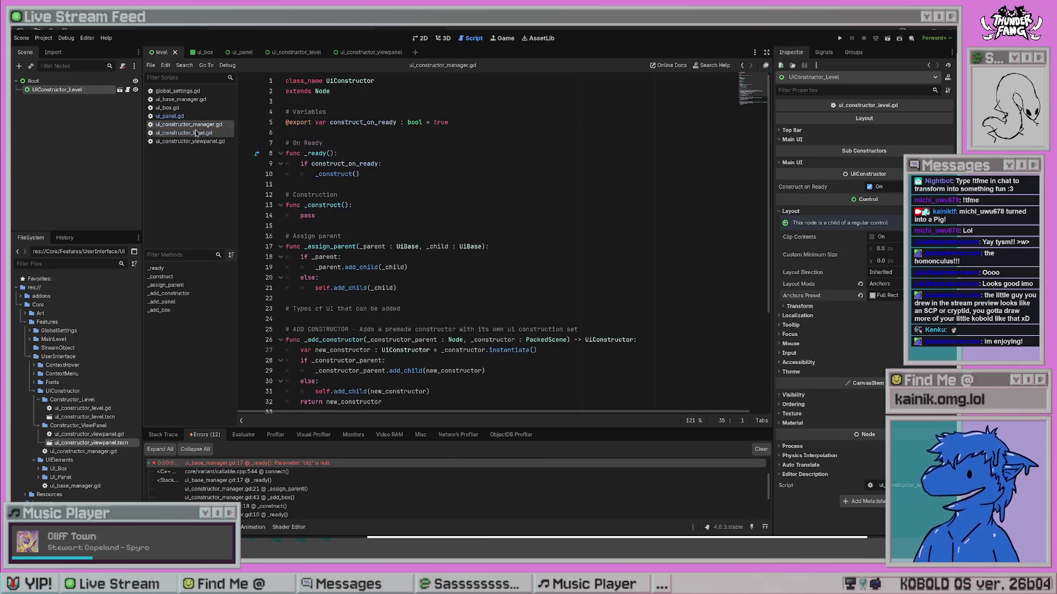
pyautogui.click(197, 133)
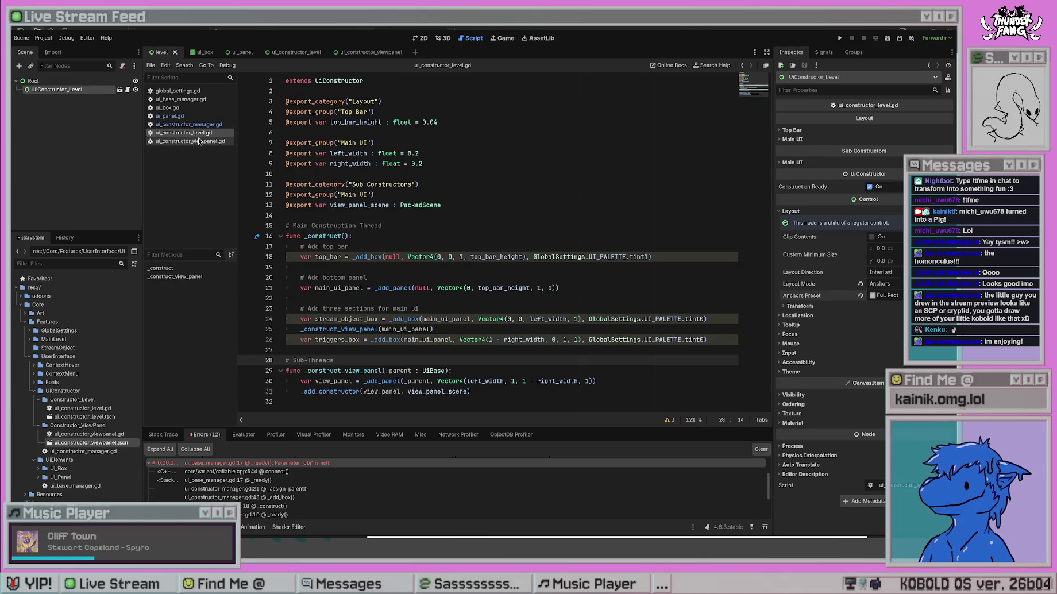
# Open ui_constructor_viewpanel.gd and look up the manager's _add_panel definition.
pyautogui.click(201, 142)
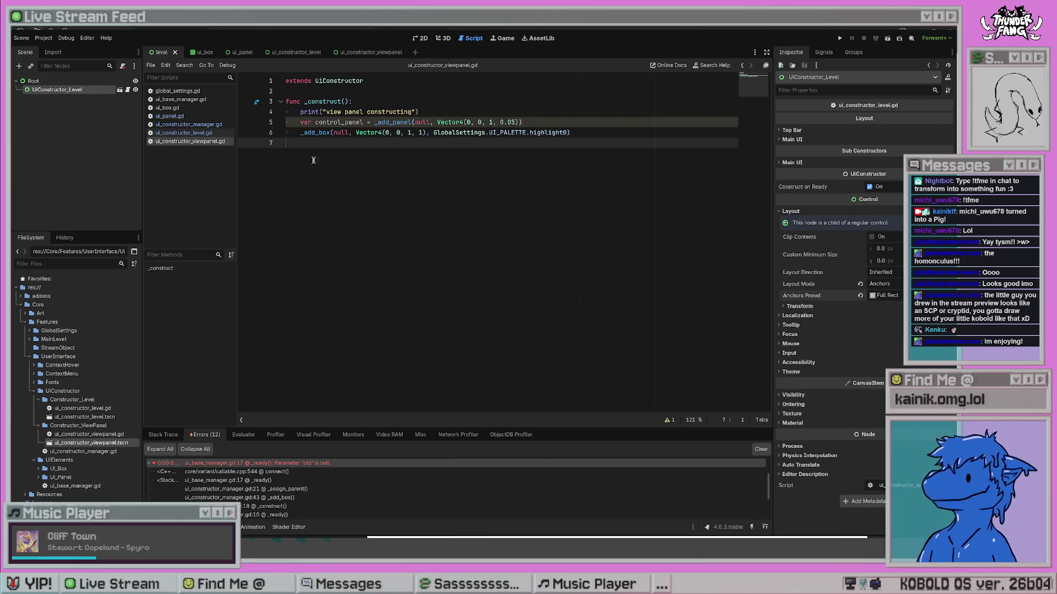
pyautogui.moveTo(431, 111); pyautogui.dragTo(278, 110)
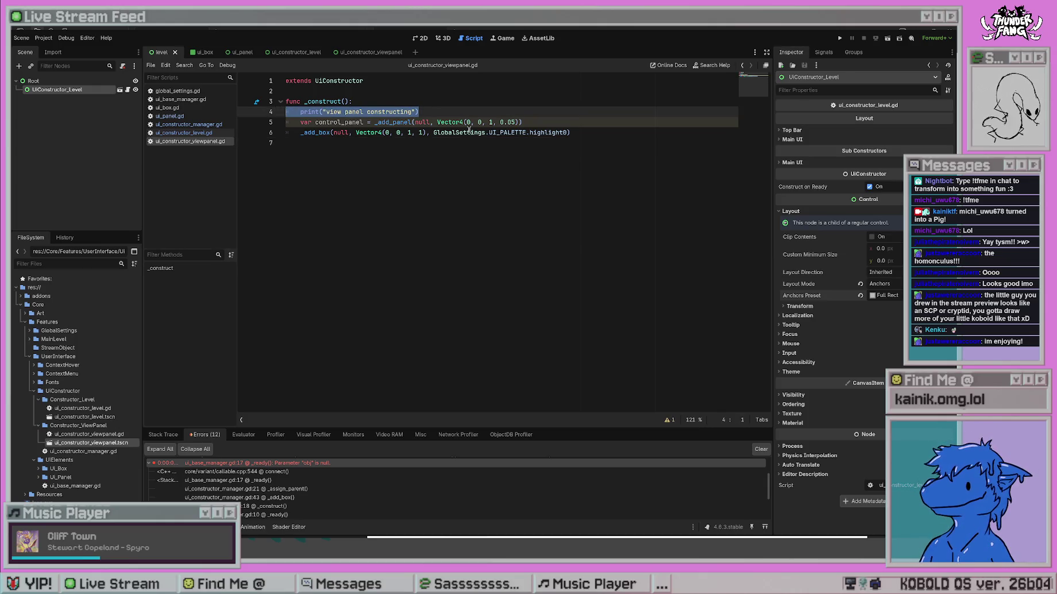
pyautogui.click(500, 157)
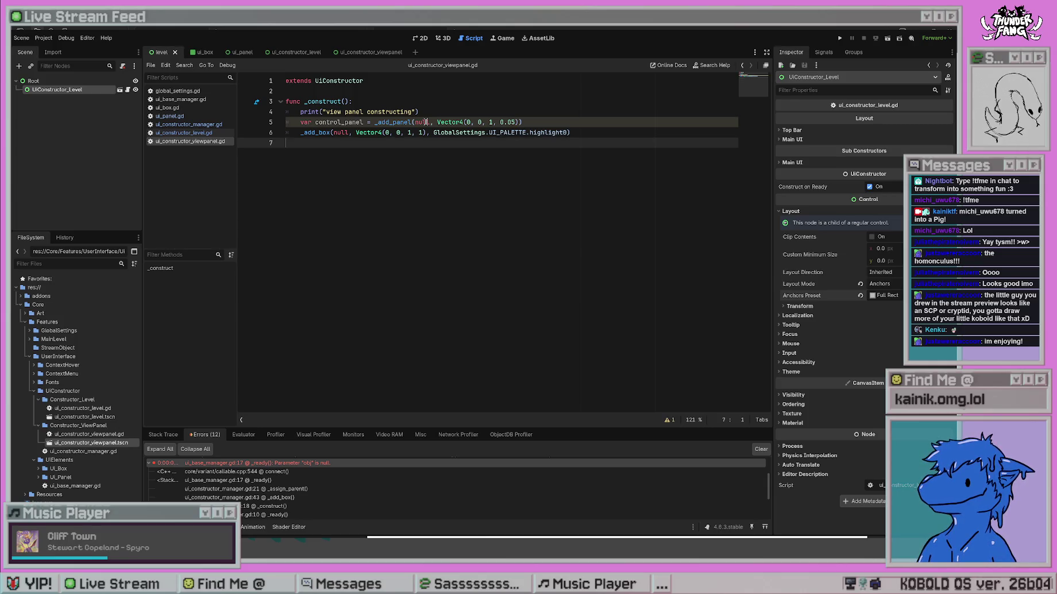
pyautogui.click(409, 122)
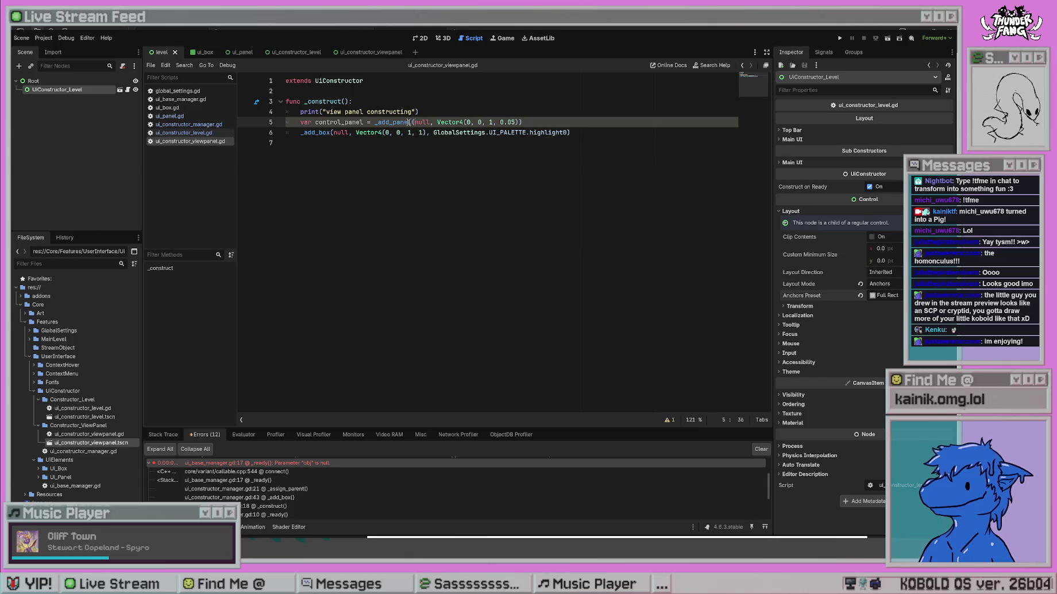
pyautogui.keyDown('ctrl'); pyautogui.click(408, 124); pyautogui.keyUp('ctrl')
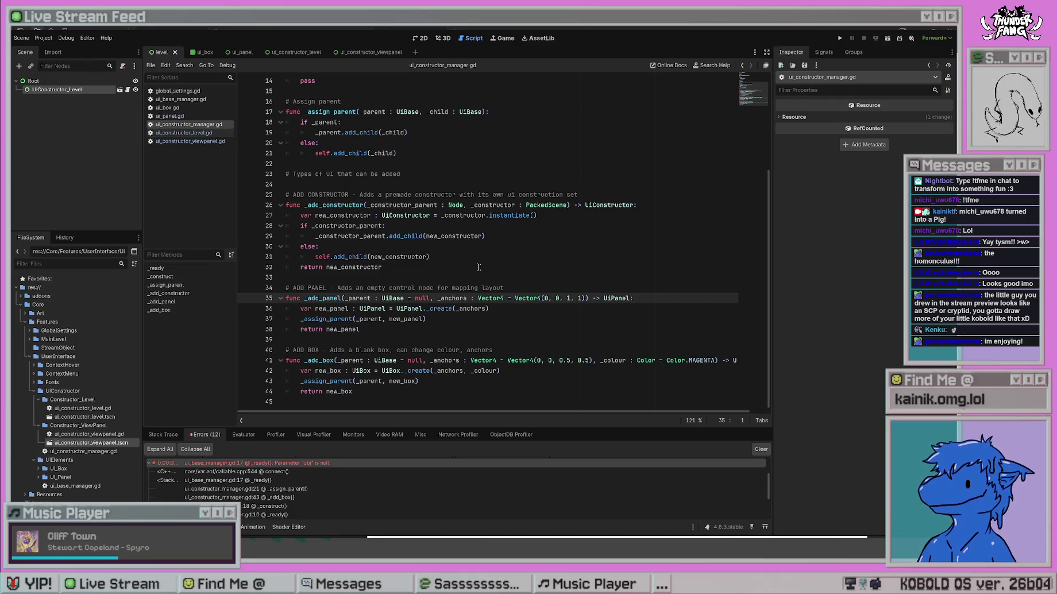
pyautogui.scroll(3, 480, 266)
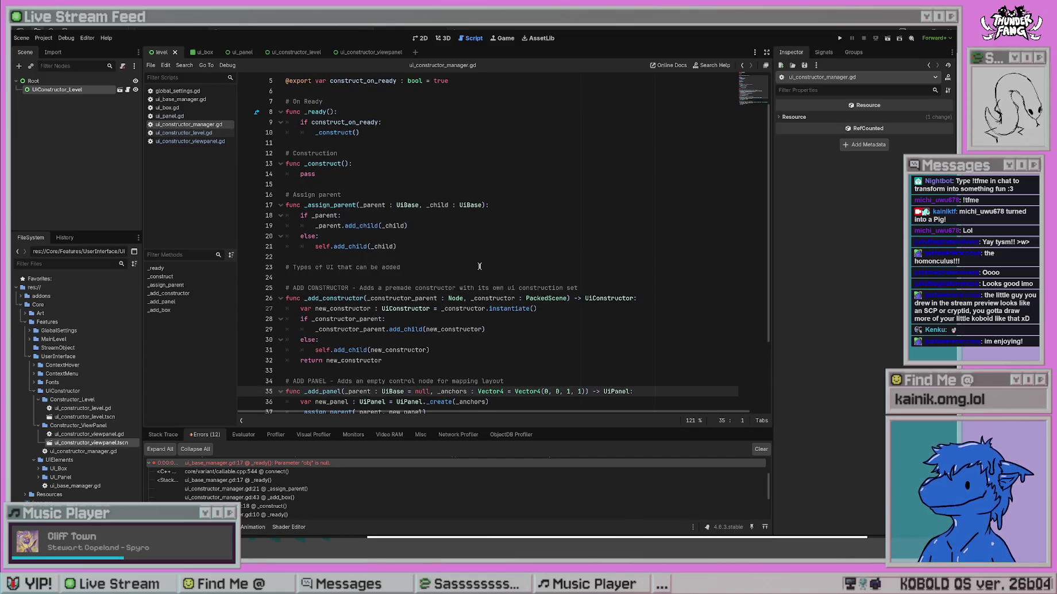
pyautogui.scroll(2, 480, 267)
pyautogui.scroll(-4, 480, 266)
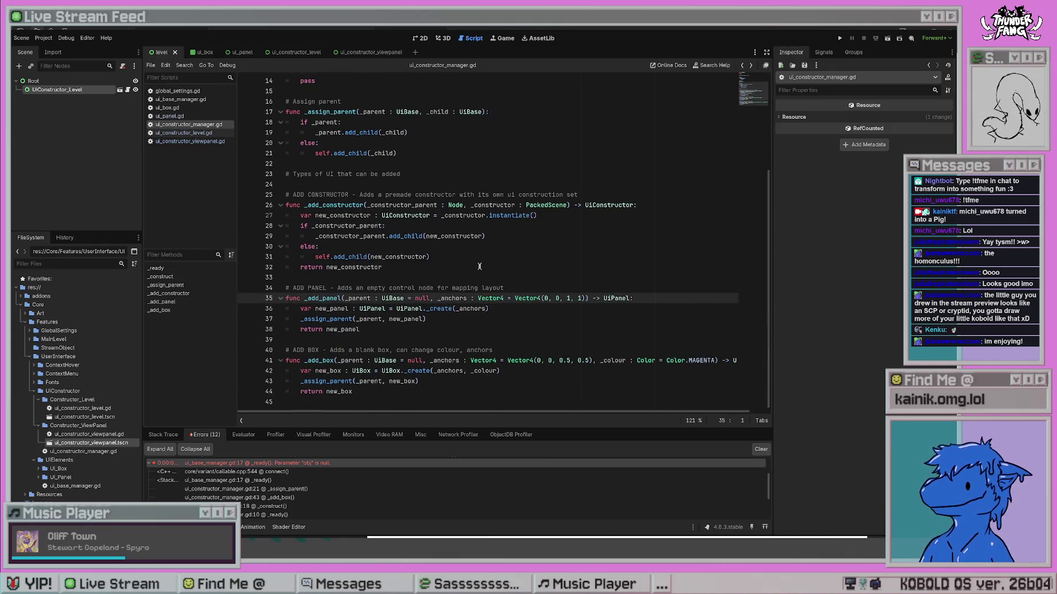
pyautogui.hotkey('alt', 'Left')
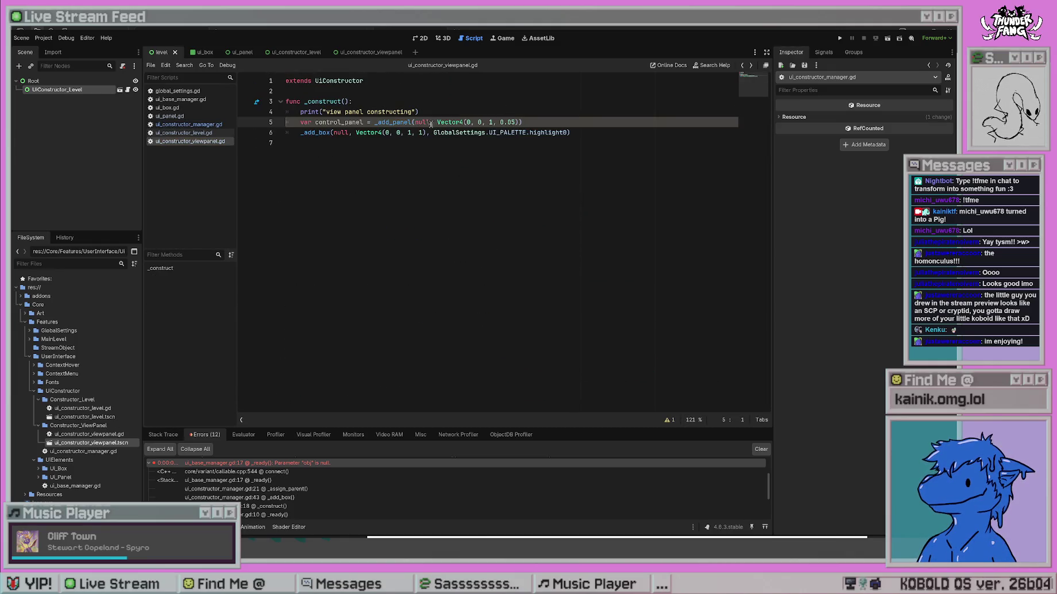
# Change the panel's anchor value 0.05 to 0.5, test-run the project, and clear the Output.
pyautogui.doubleClick(509, 122)
pyautogui.click(468, 122)
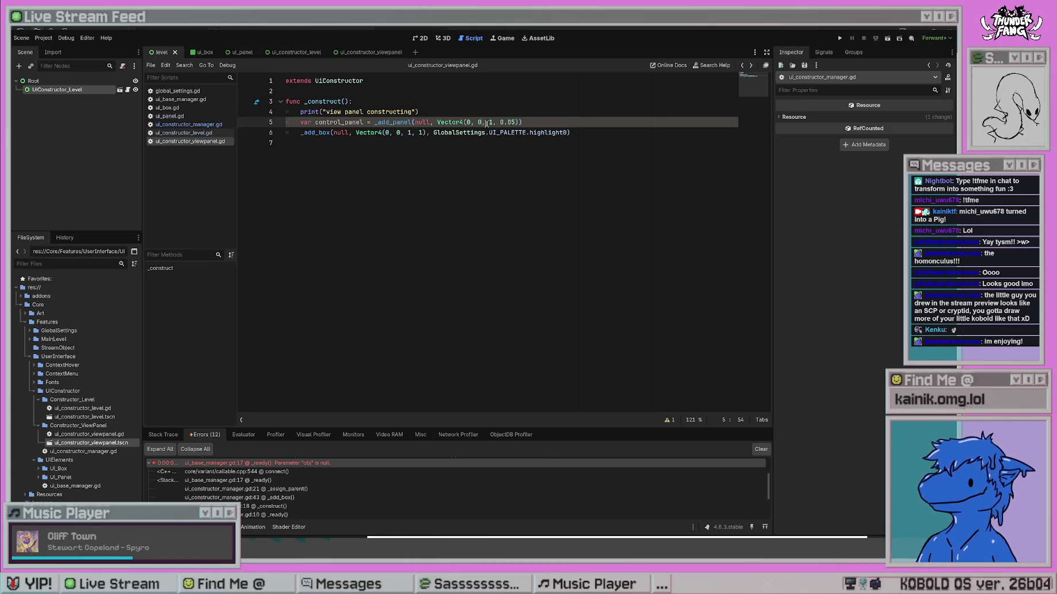
pyautogui.write('1')
pyautogui.moveTo(514, 122); pyautogui.dragTo(500, 122)
pyautogui.write('0.5')
pyautogui.press('F5')
pyautogui.click(578, 133)
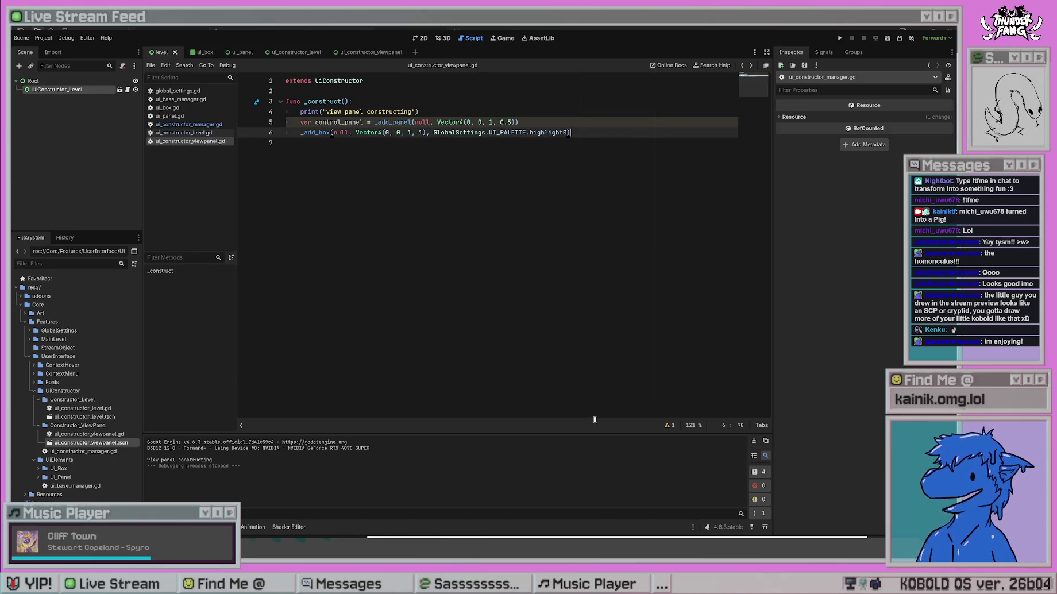
pyautogui.click(753, 441)
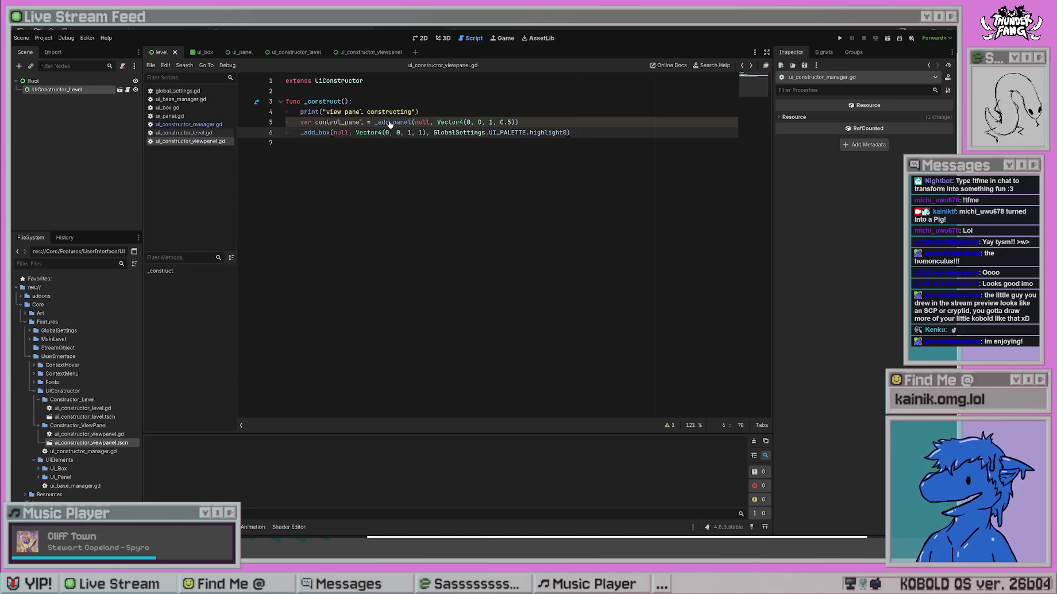
# Jump to the manager's _add_panel and start a new line at its top.
pyautogui.keyDown('ctrl'); pyautogui.click(393, 122); pyautogui.keyUp('ctrl')
pyautogui.click(646, 309)
pyautogui.press('Return')
# Add print("adding panel") to _add_panel and test-run to see it in the log.
pyautogui.write('print()"addin')
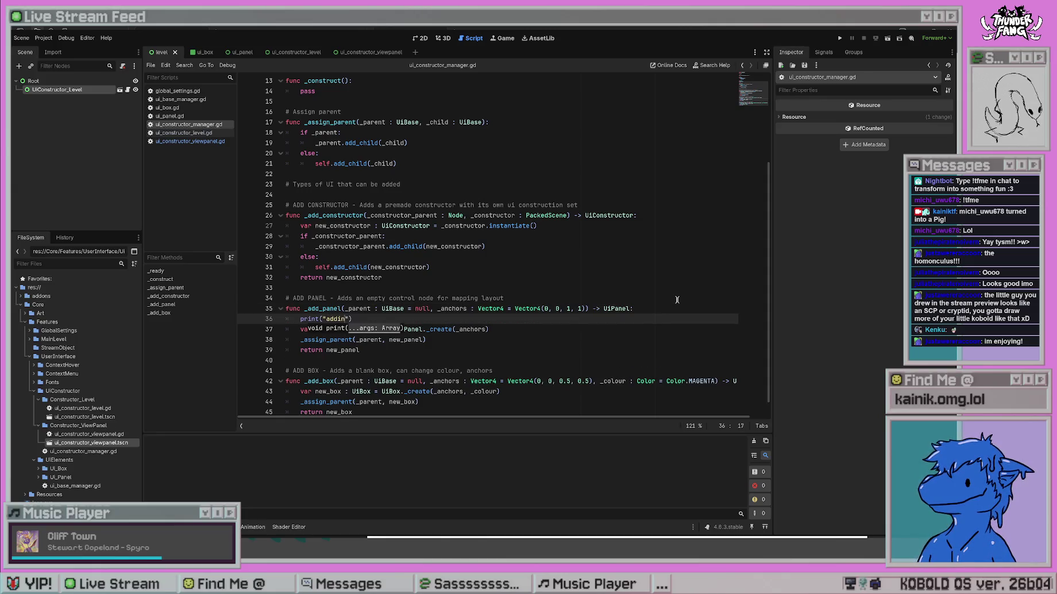
pyautogui.write('g panel')
pyautogui.click(629, 210)
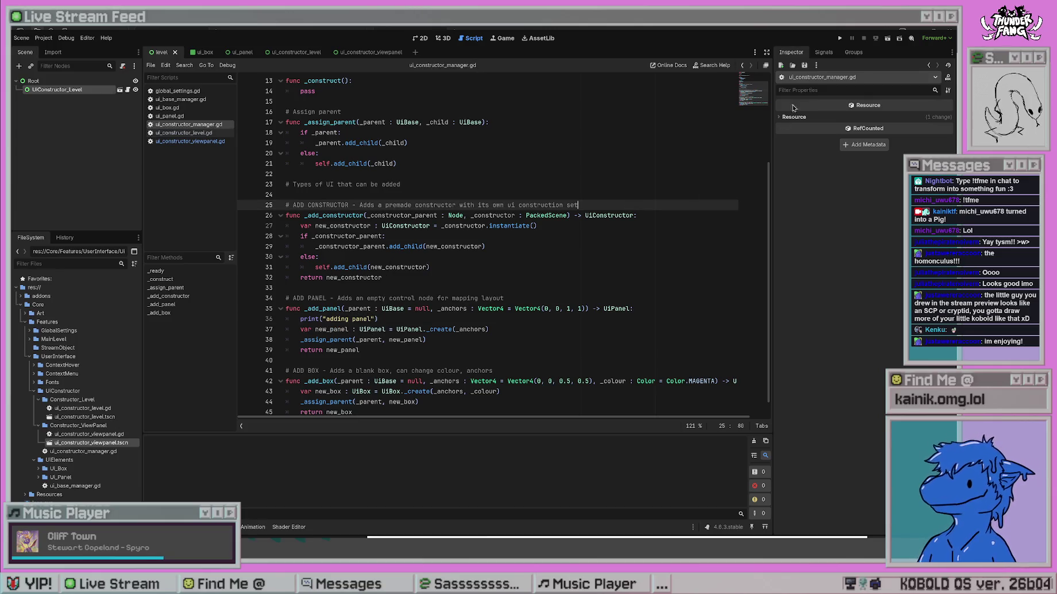
pyautogui.click(840, 38)
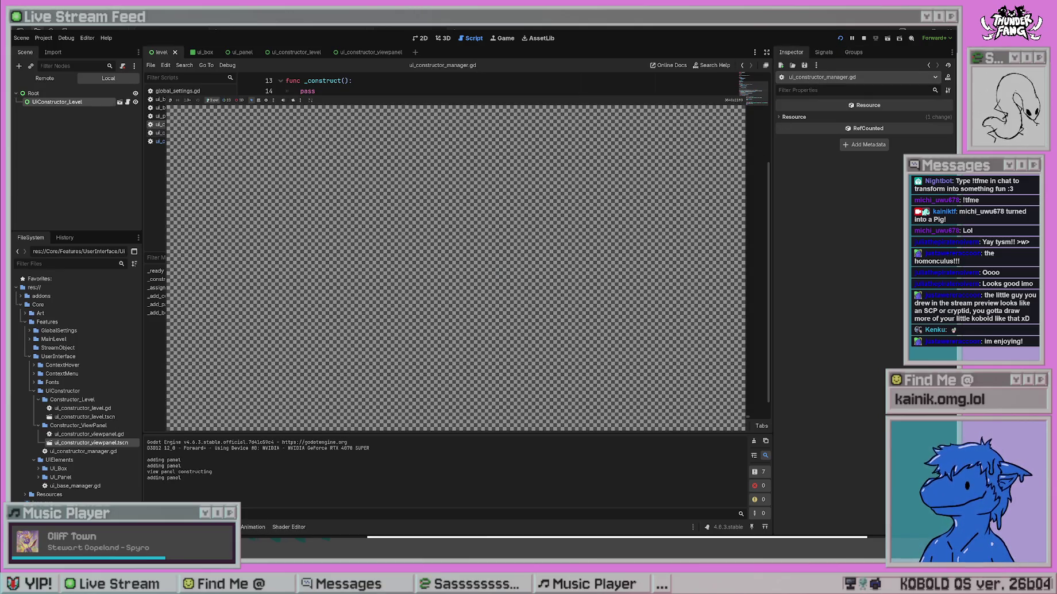
pyautogui.press('F8')
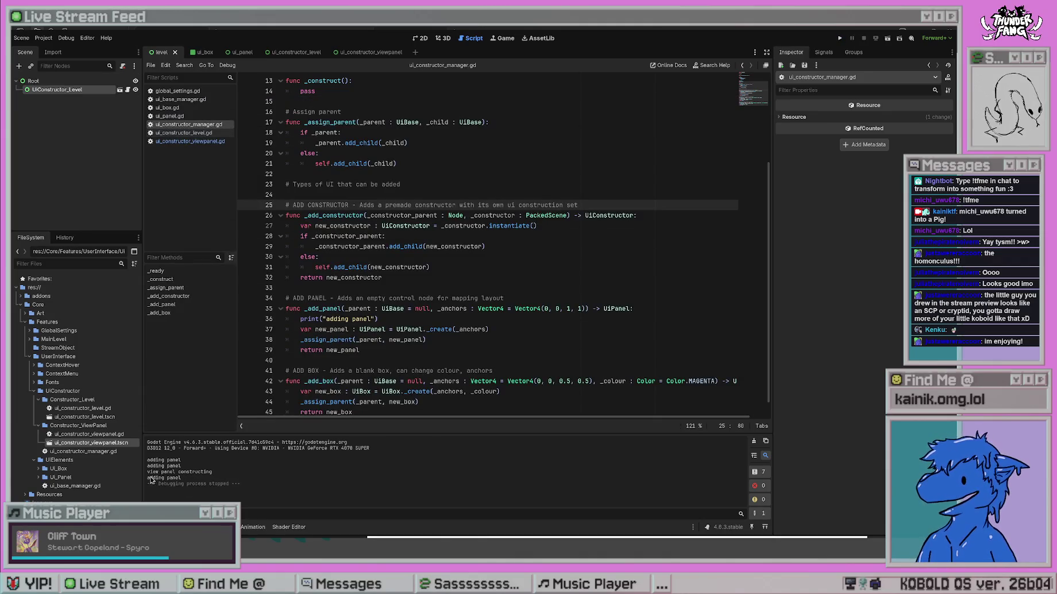
pyautogui.tripleClick(201, 477)
pyautogui.click(415, 320)
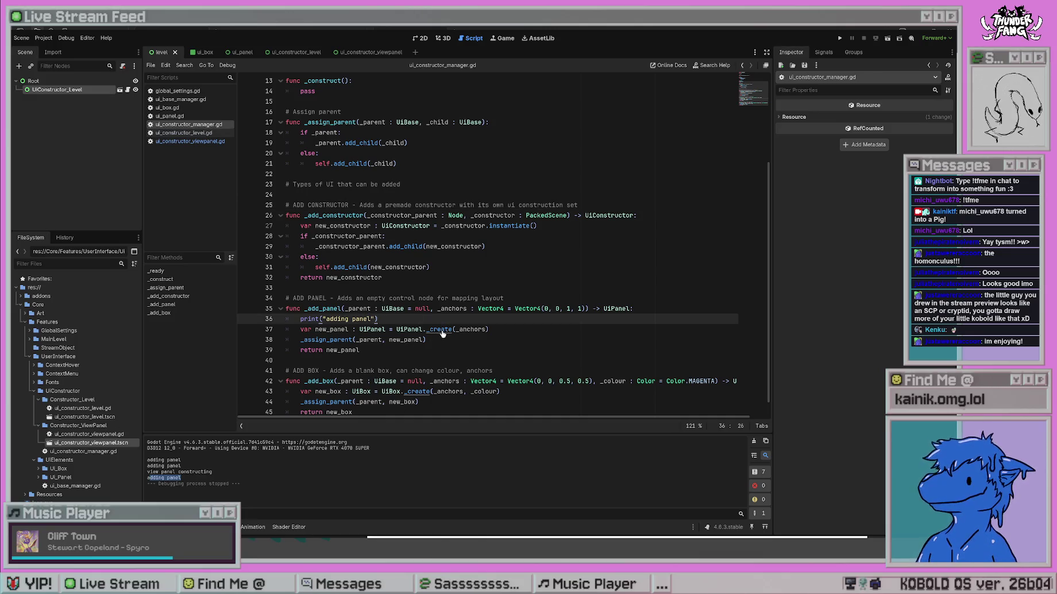
# Add print("spawning panel") to UiPanel._create in ui_panel.gd and run the project again.
pyautogui.keyDown('ctrl'); pyautogui.click(441, 330); pyautogui.keyUp('ctrl')
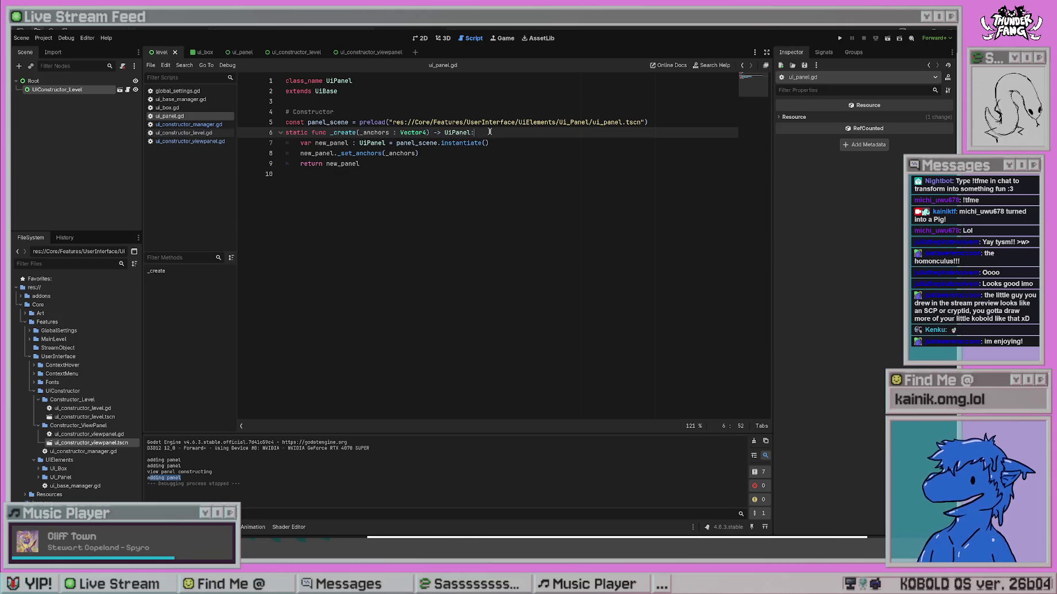
pyautogui.press('Return')
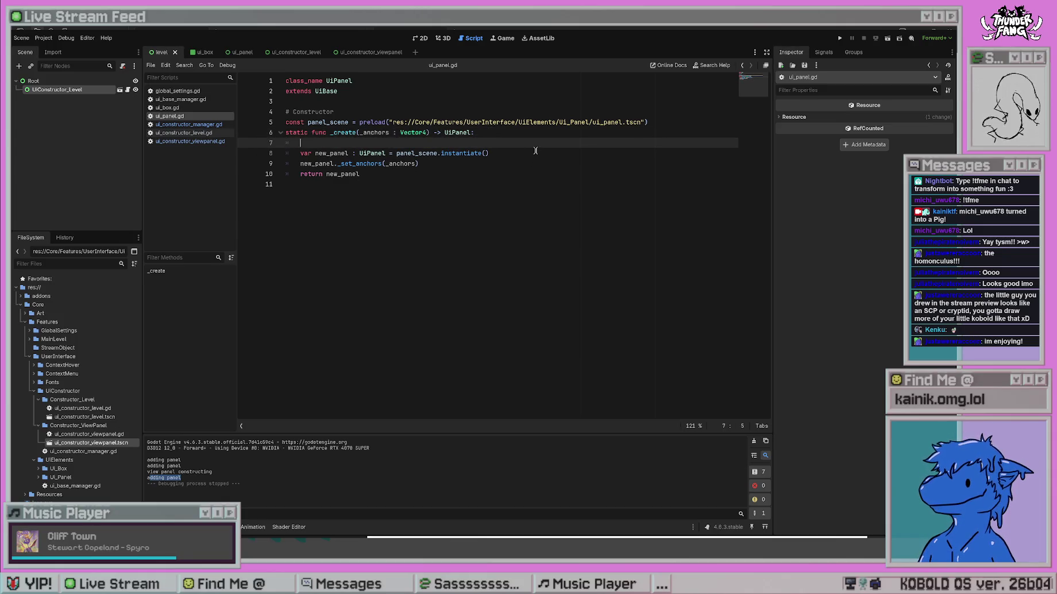
pyautogui.write('print("c')
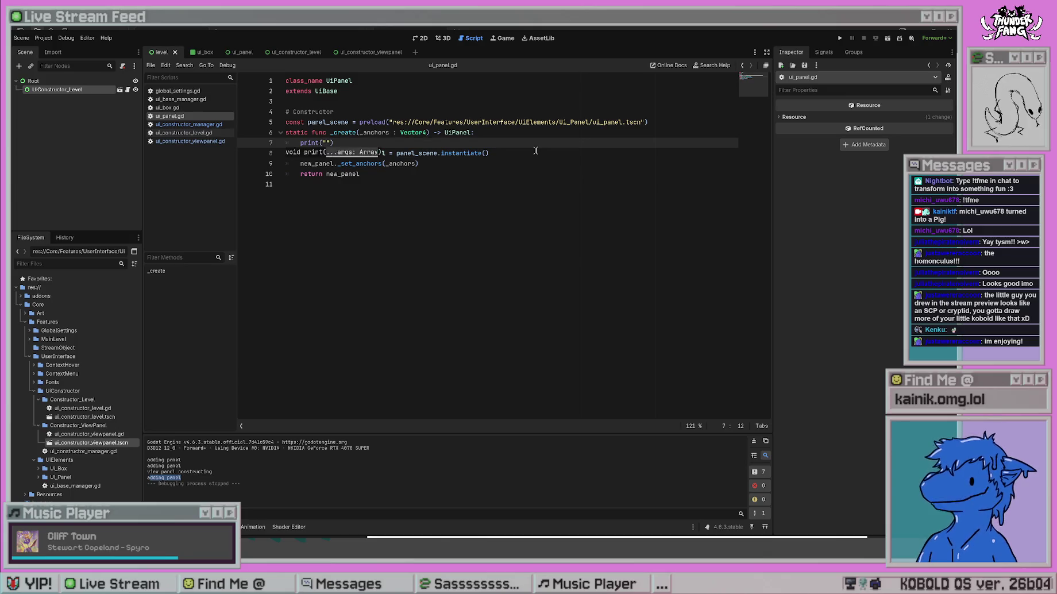
pyautogui.press('BackSpace')
pyautogui.write('spawning panelk')
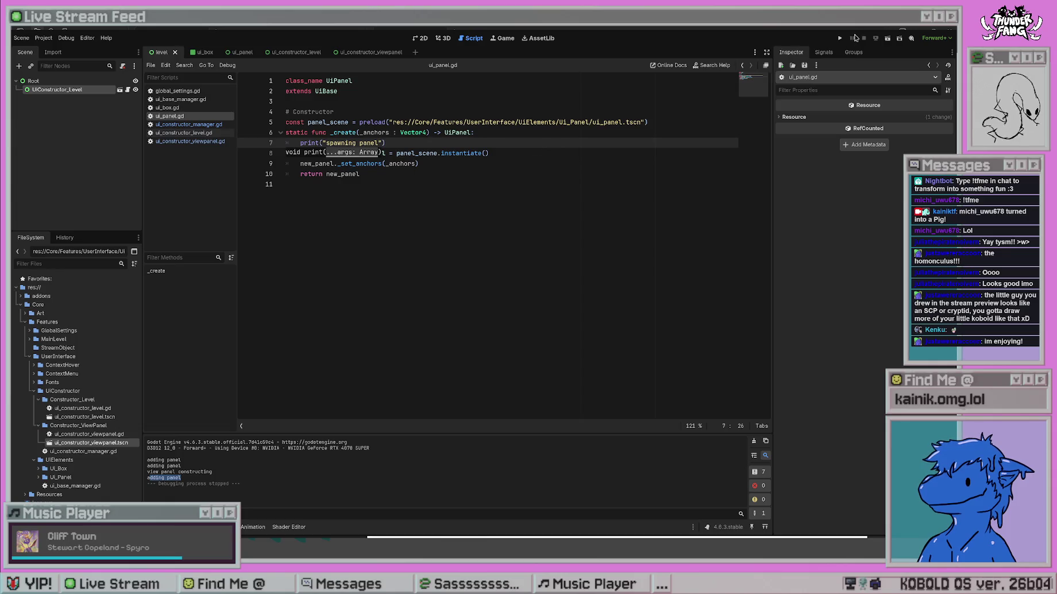
pyautogui.click(841, 39)
pyautogui.press('F8')
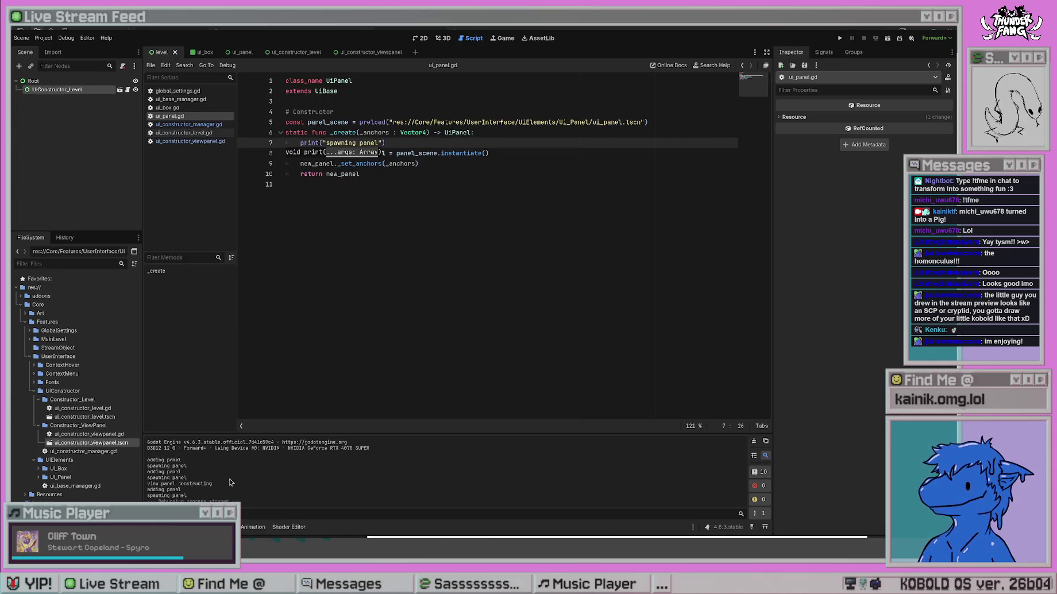
# Inspect the spawning panel and view panel constructing lines in the log, then return to ui_constructor_manager.gd.
pyautogui.moveTo(159, 495); pyautogui.dragTo(186, 495)
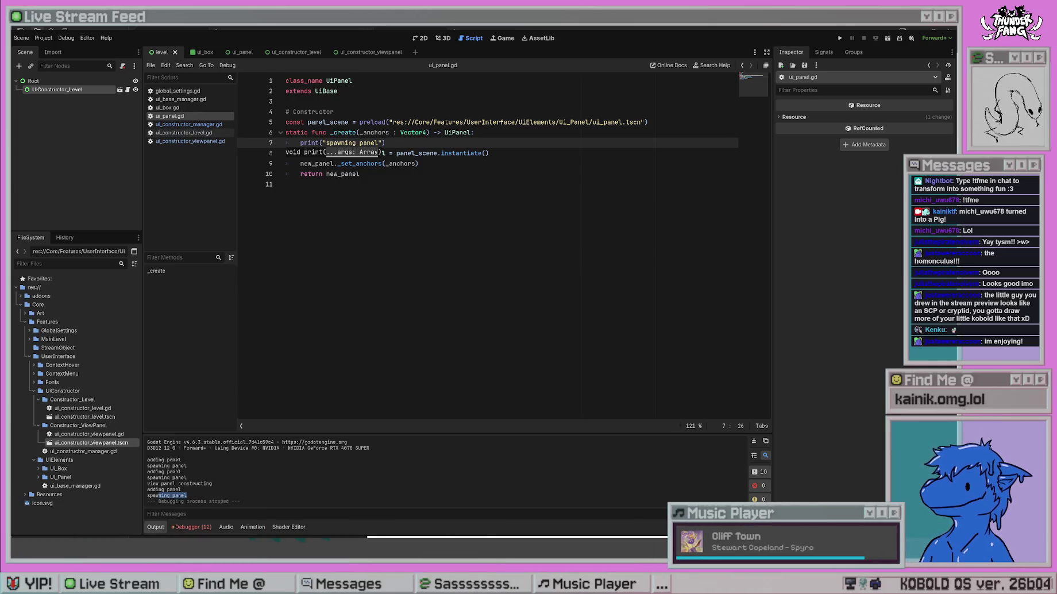
pyautogui.moveTo(168, 465)
pyautogui.mouseDown()
pyautogui.moveTo(172, 454)
pyautogui.moveTo(184, 488)
pyautogui.moveTo(260, 508)
pyautogui.moveTo(145, 484)
pyautogui.mouseUp()
pyautogui.click(261, 508)
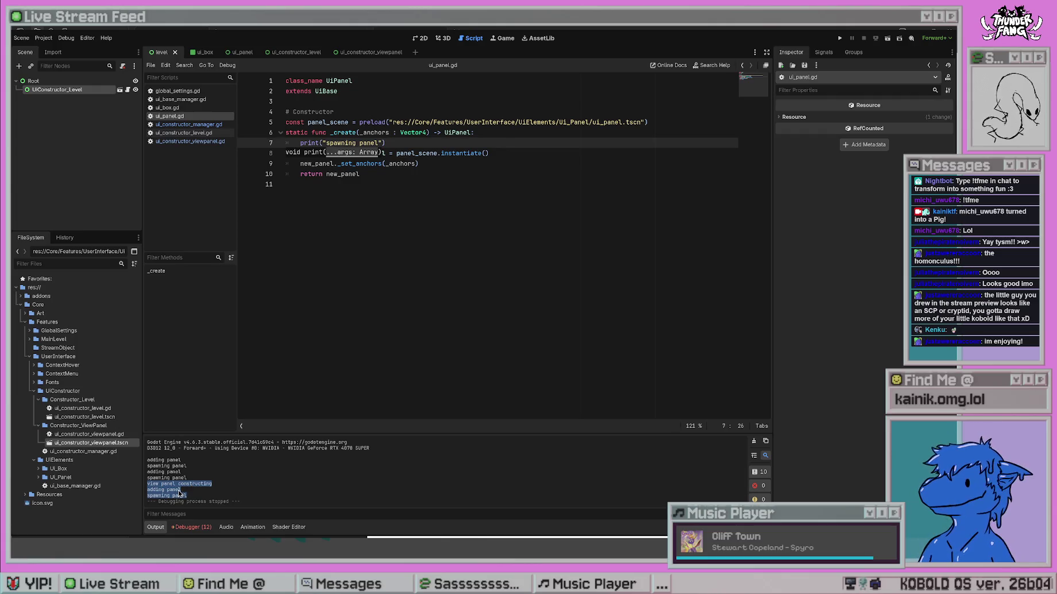
pyautogui.click(193, 497)
pyautogui.click(412, 140)
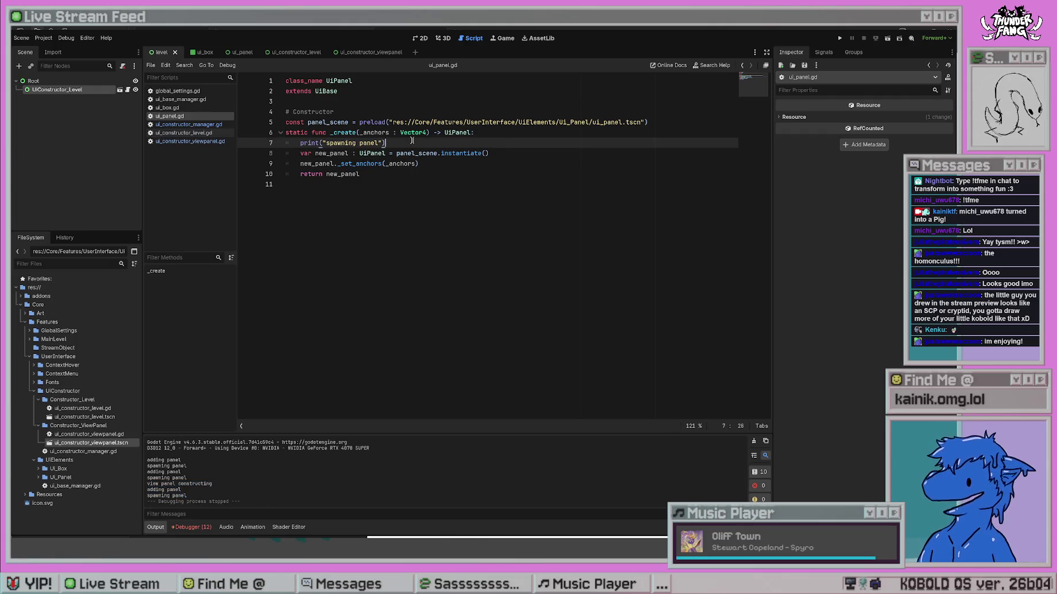
pyautogui.click(423, 164)
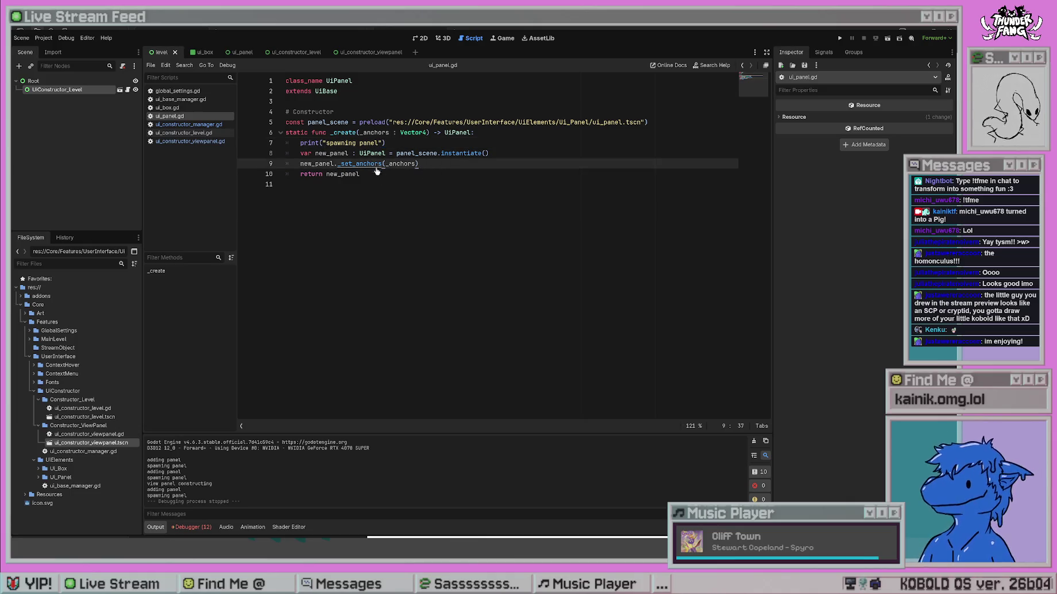
pyautogui.hotkey('alt', 'Left')
pyautogui.hotkey('alt', 'Left')
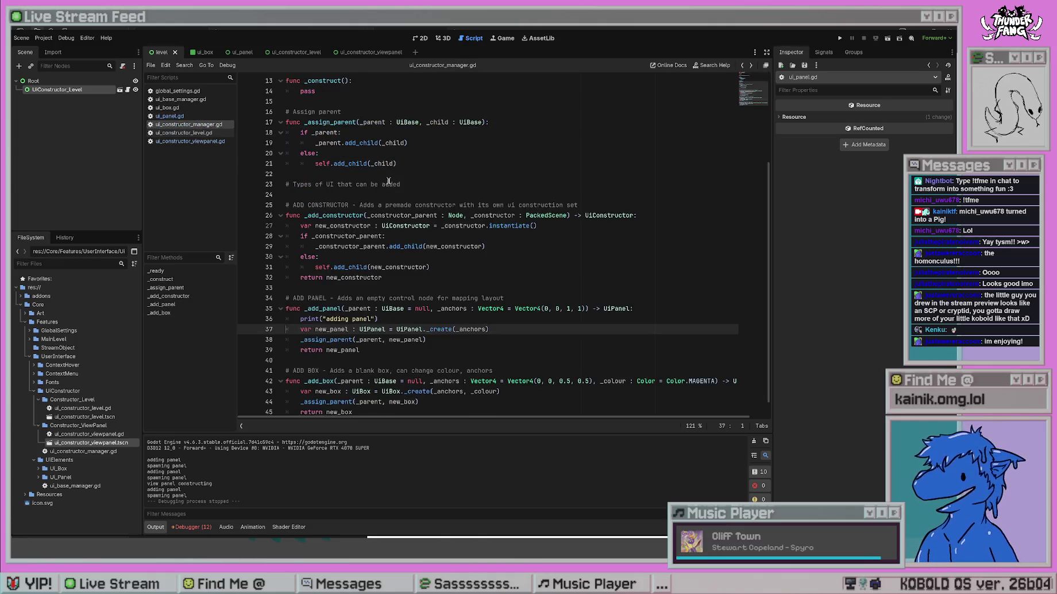
# Add print("adding as child") under the else branch of _assign_parent and test-run.
pyautogui.keyDown('ctrl'); pyautogui.click(348, 341); pyautogui.keyUp('ctrl')
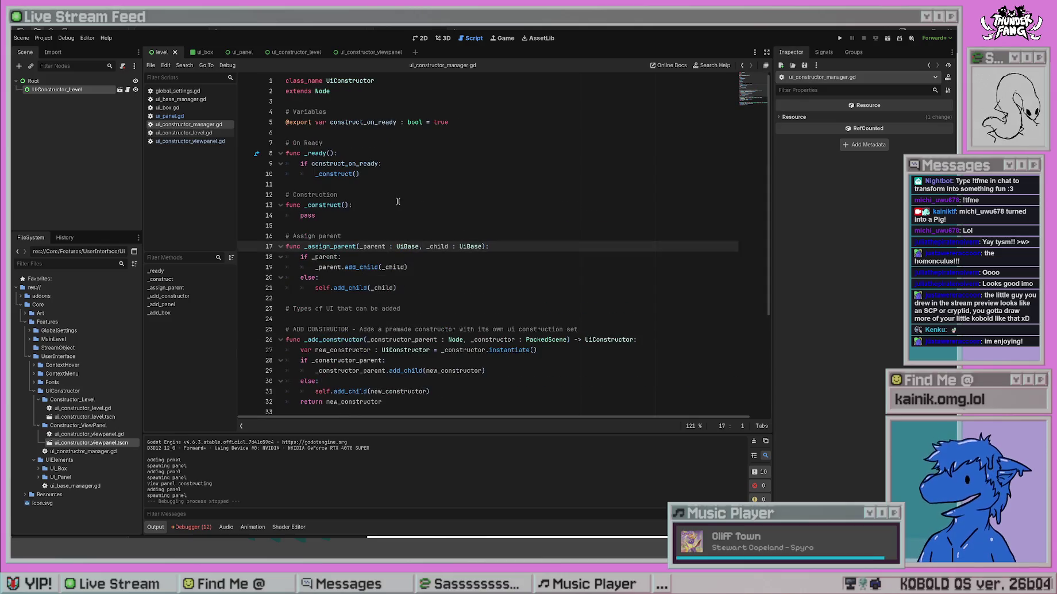
pyautogui.click(558, 246)
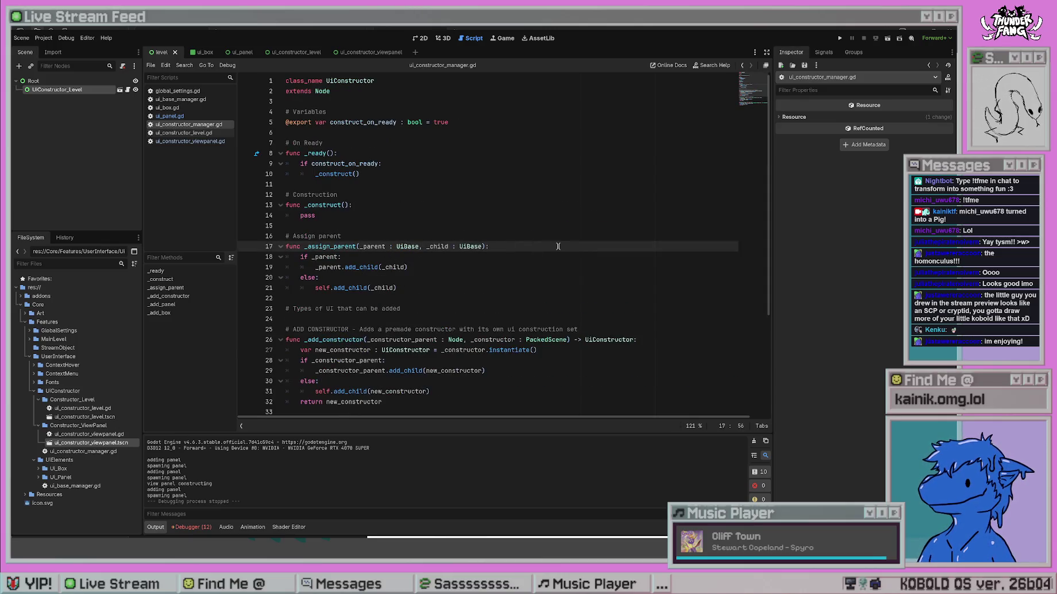
pyautogui.press('Down')
pyautogui.press('Down')
pyautogui.press('Down')
pyautogui.press('Return')
pyautogui.write('print("adding as child')
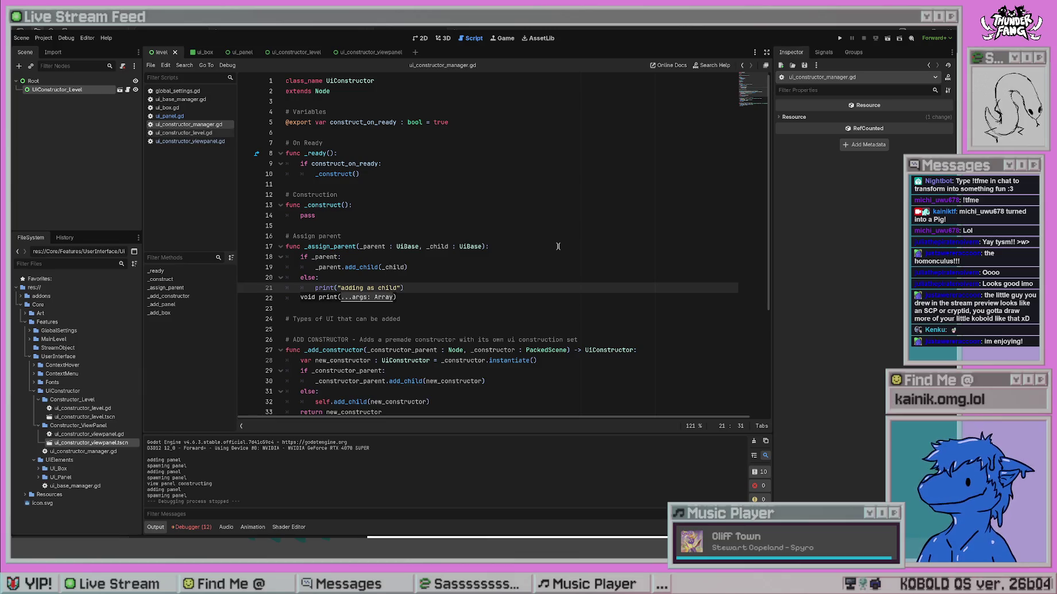
pyautogui.press('F5')
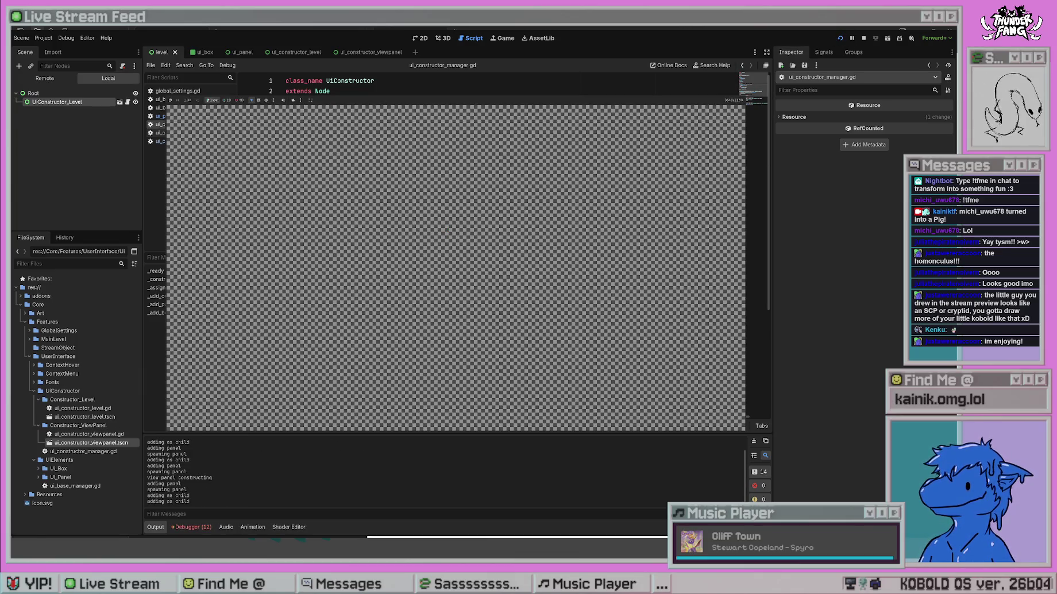
pyautogui.press('F8')
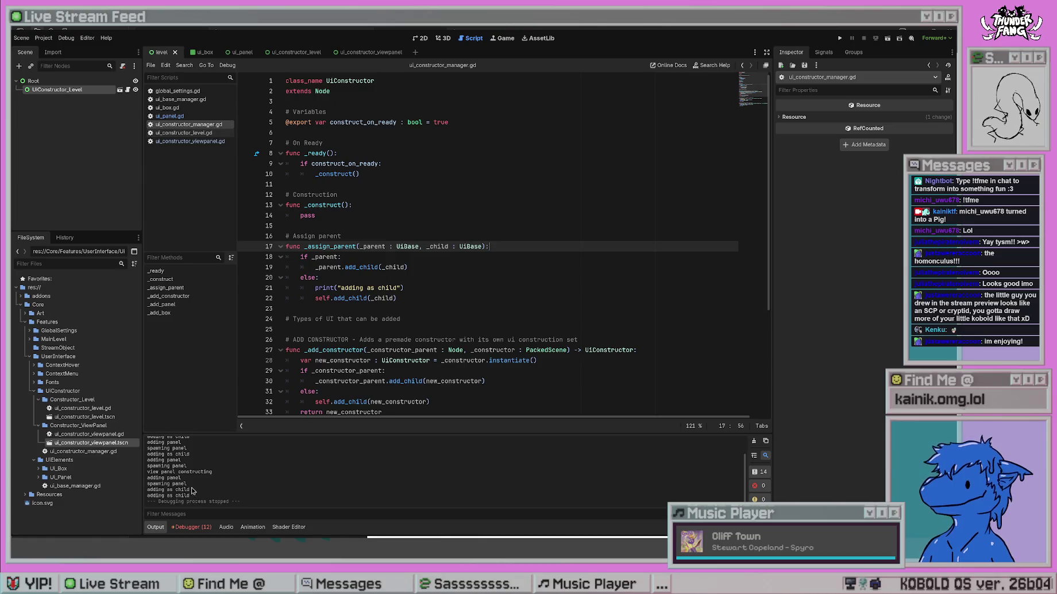
# Check the spawning lines in the log, then switch to ui_constructor_viewpanel.gd.
pyautogui.moveTo(158, 484)
pyautogui.mouseDown()
pyautogui.moveTo(170, 484)
pyautogui.moveTo(151, 488)
pyautogui.mouseUp()
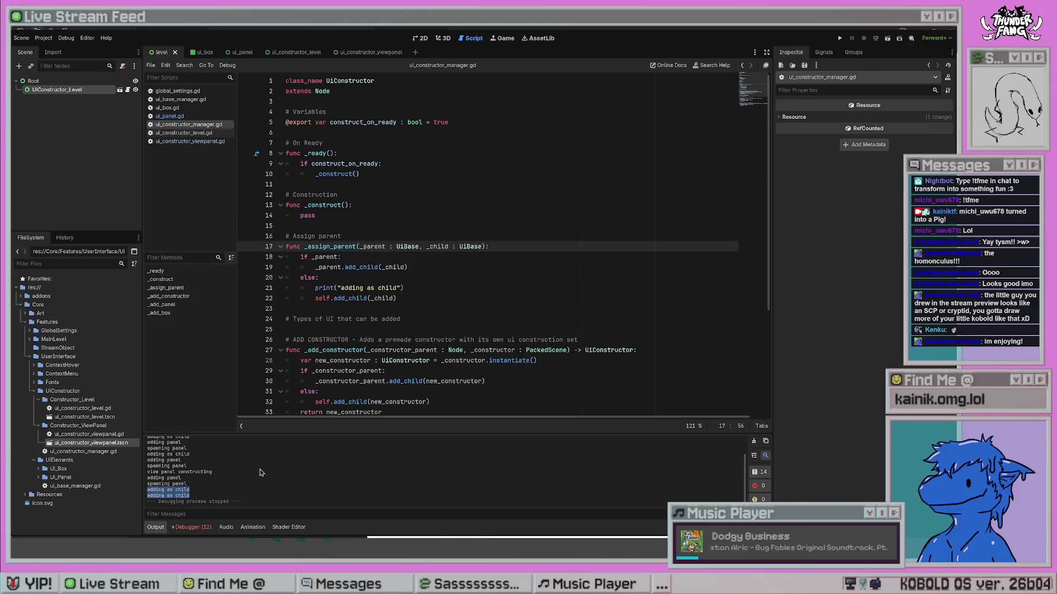
pyautogui.click(457, 278)
pyautogui.scroll(-3, 457, 278)
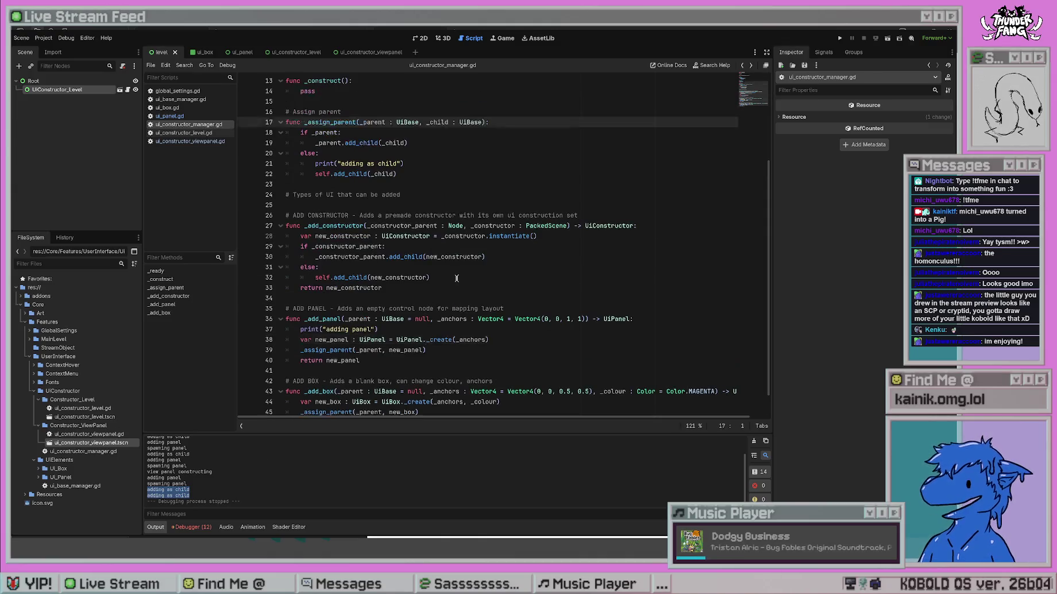
pyautogui.scroll(-3, 457, 278)
pyautogui.hotkey('alt', 'Left')
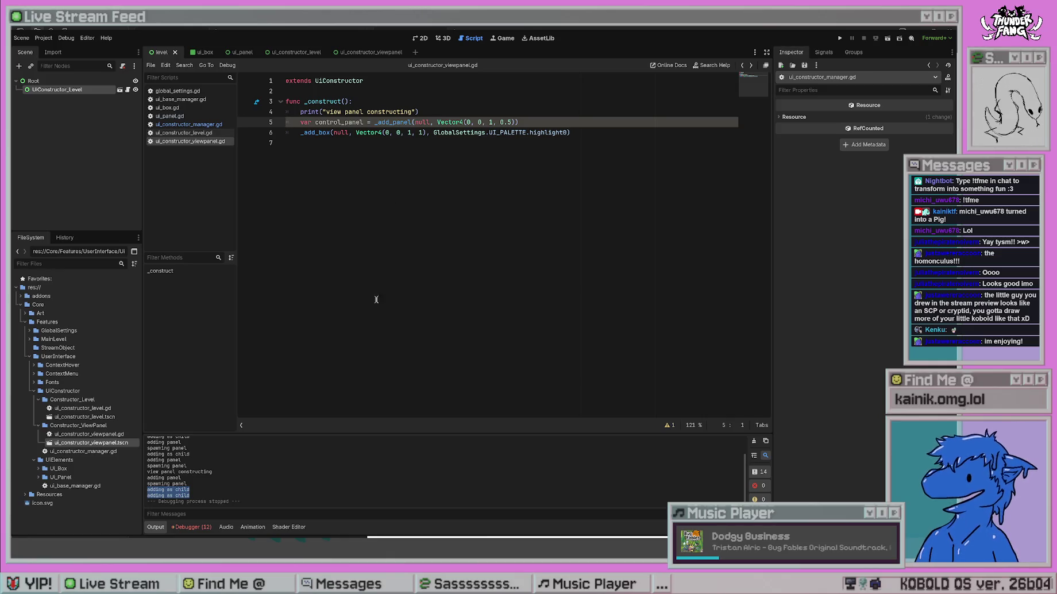
# Rerun the project from the view panel script and check the debug print order in Output.
pyautogui.click(417, 112)
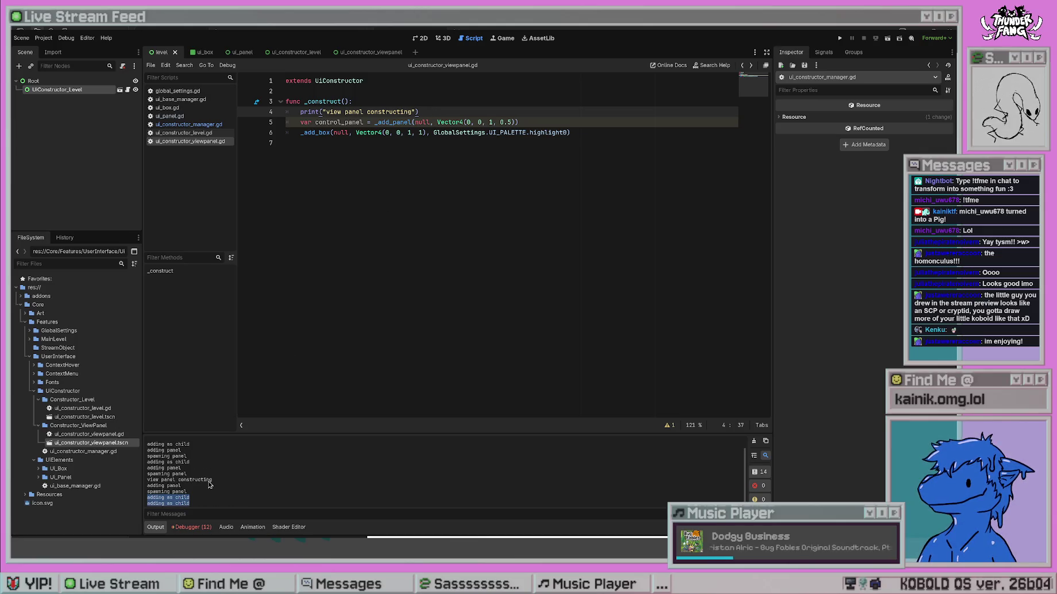
pyautogui.press('F5')
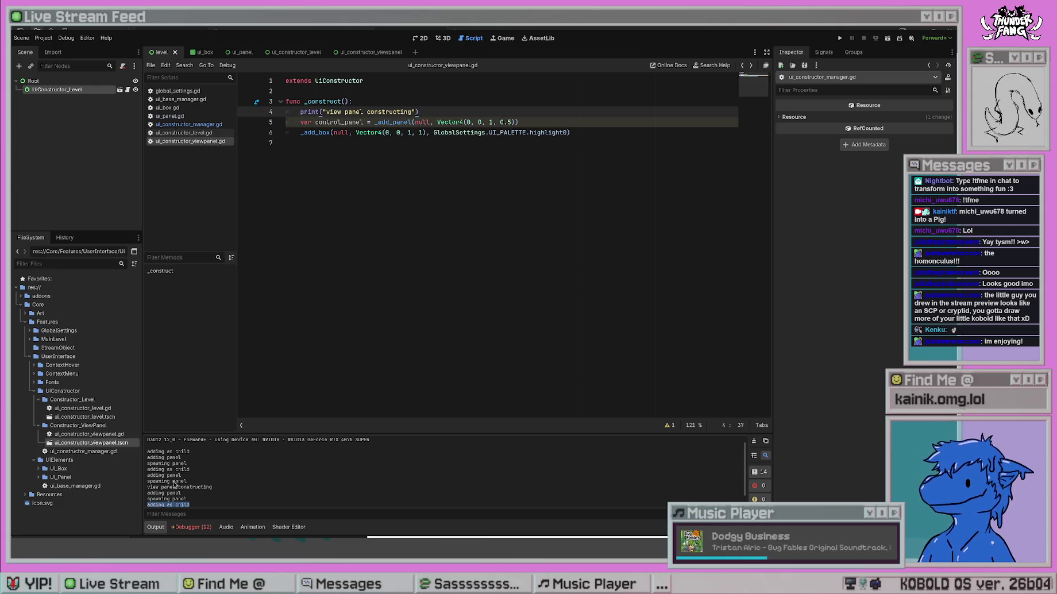
pyautogui.click(158, 485)
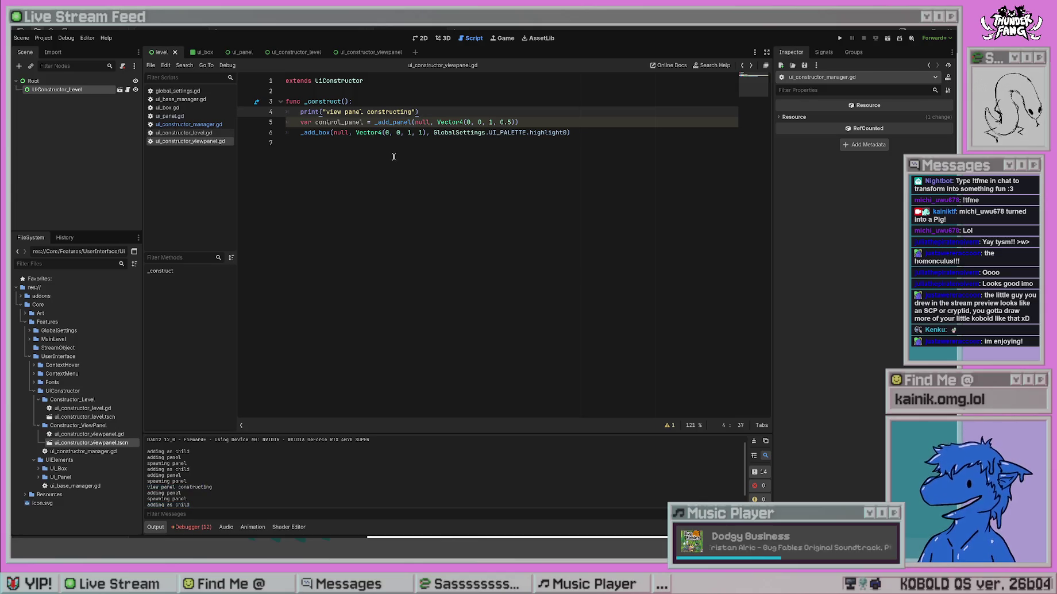
pyautogui.moveTo(319, 112); pyautogui.dragTo(441, 112)
pyautogui.click(442, 111)
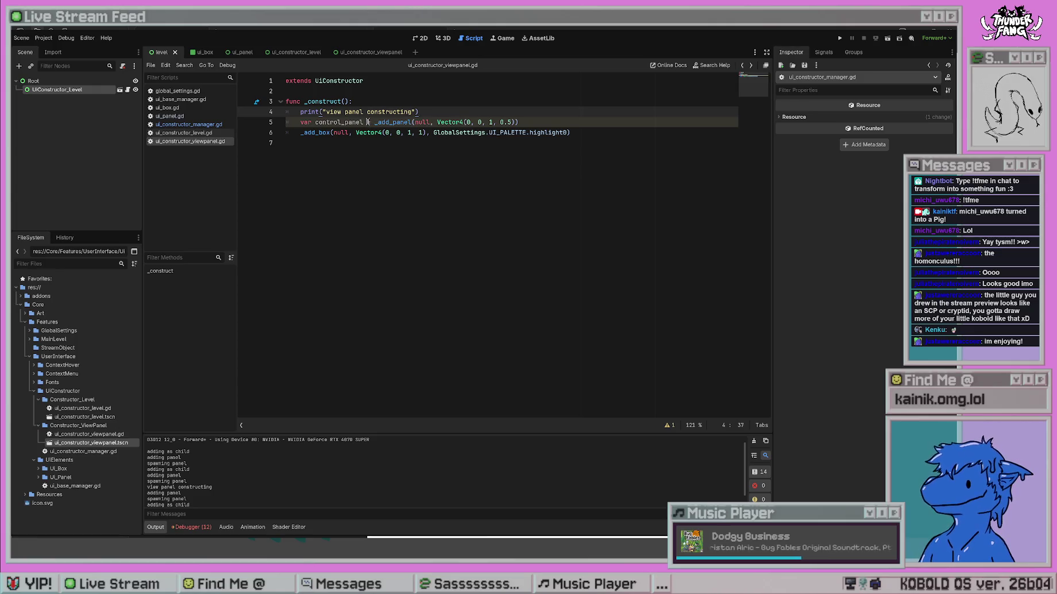
# Review the view panel's _add_panel and _add_box lines, then return to ui_constructor_manager.gd.
pyautogui.moveTo(313, 132)
pyautogui.mouseDown()
pyautogui.moveTo(431, 121)
pyautogui.moveTo(315, 122)
pyautogui.mouseUp()
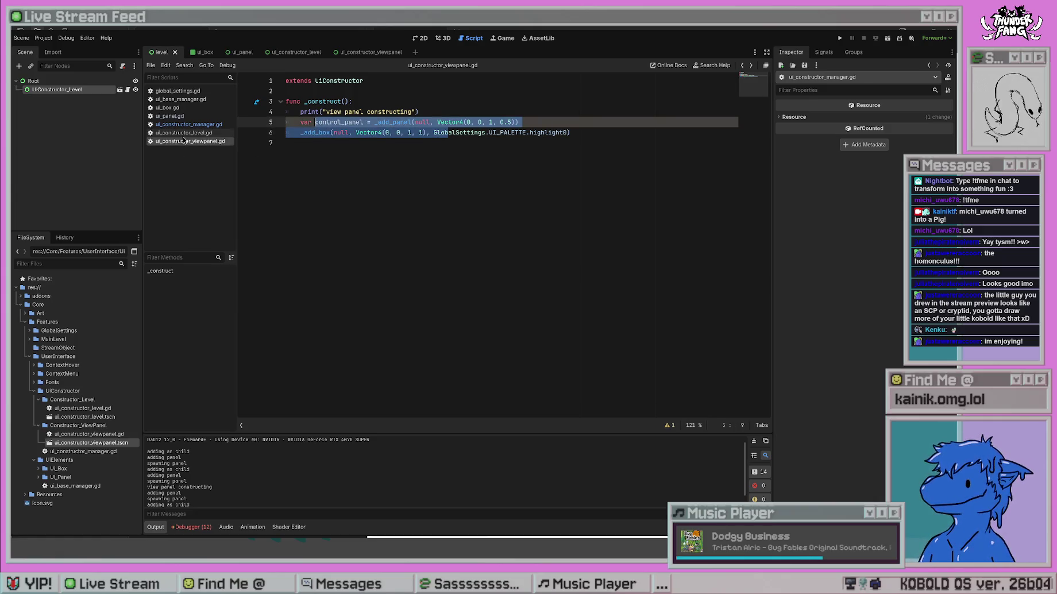
pyautogui.click(351, 101)
pyautogui.click(185, 133)
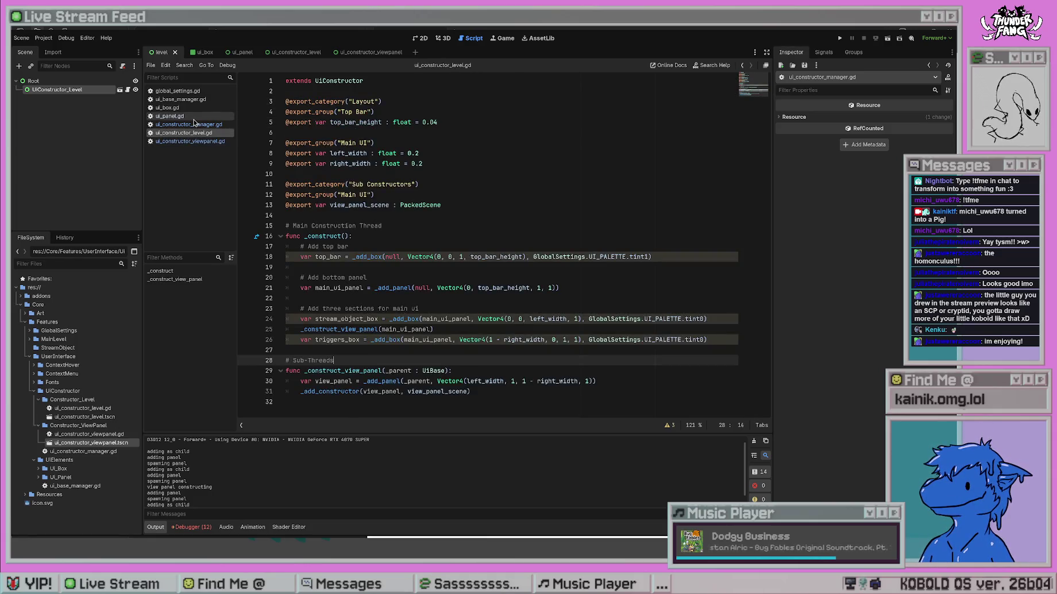
pyautogui.click(194, 124)
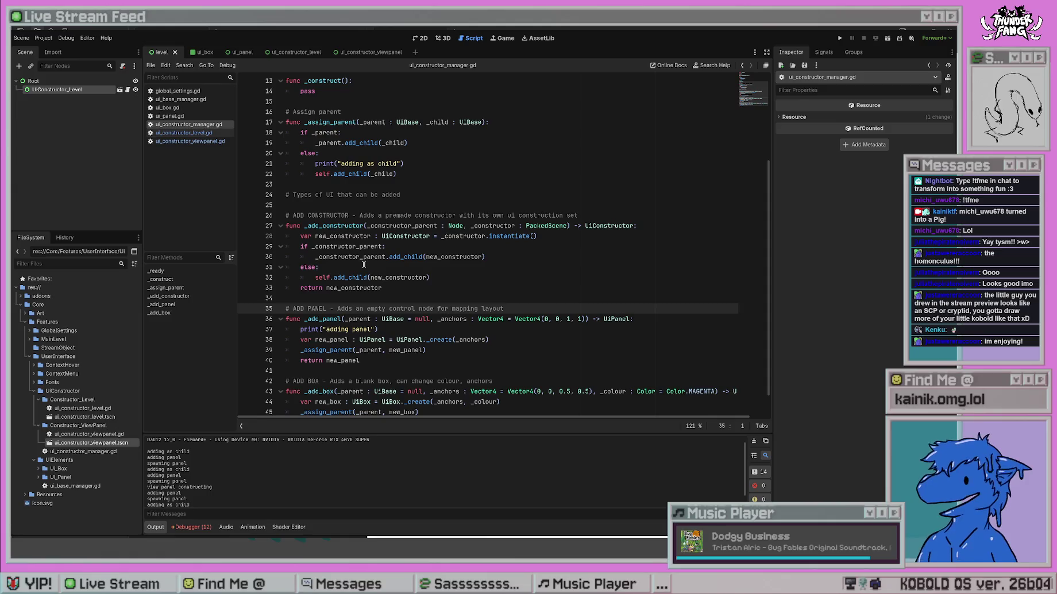
# Add print("adding constructor as child") below the instantiate line in _add_constructor.
pyautogui.click(364, 264)
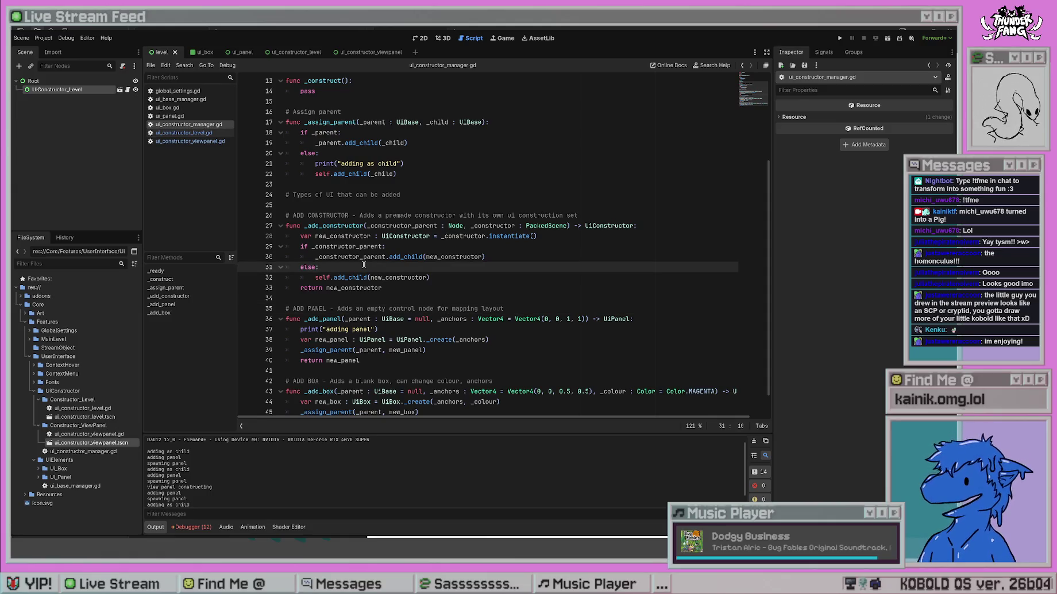
pyautogui.moveTo(315, 236); pyautogui.dragTo(431, 278)
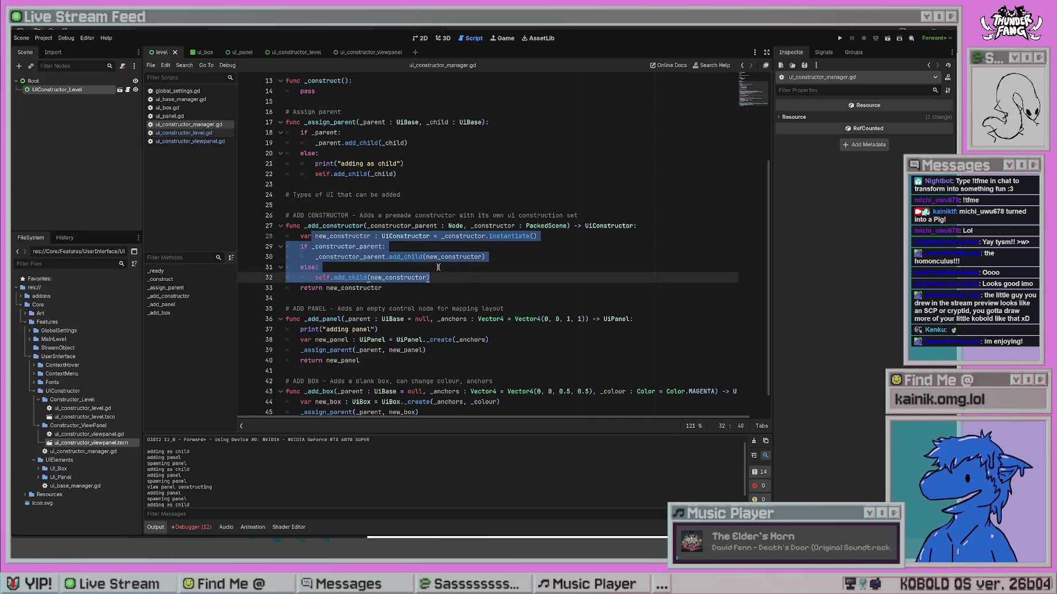
pyautogui.click(439, 267)
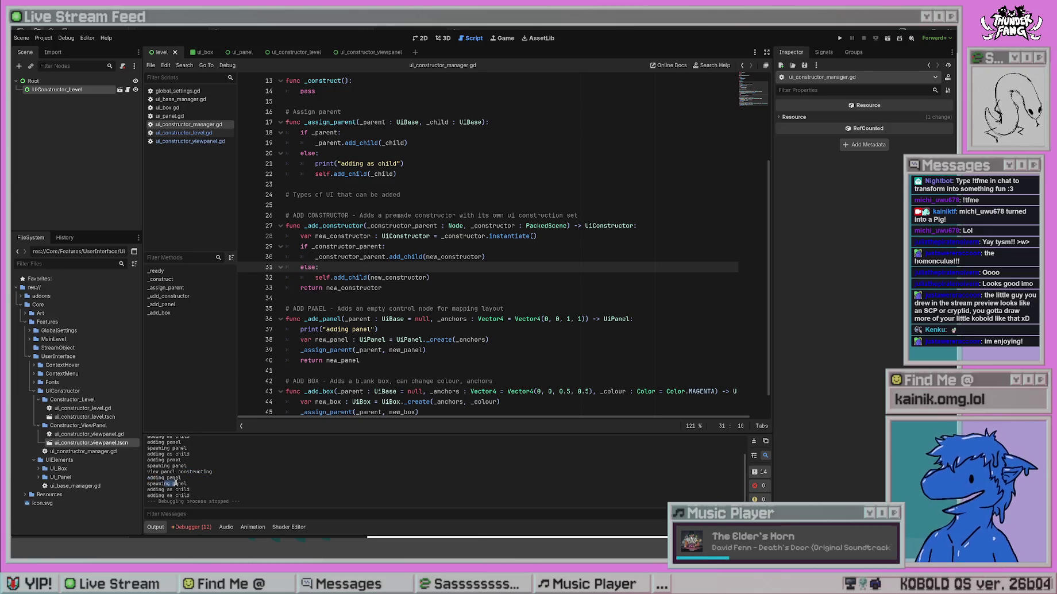
pyautogui.moveTo(155, 490); pyautogui.dragTo(191, 494)
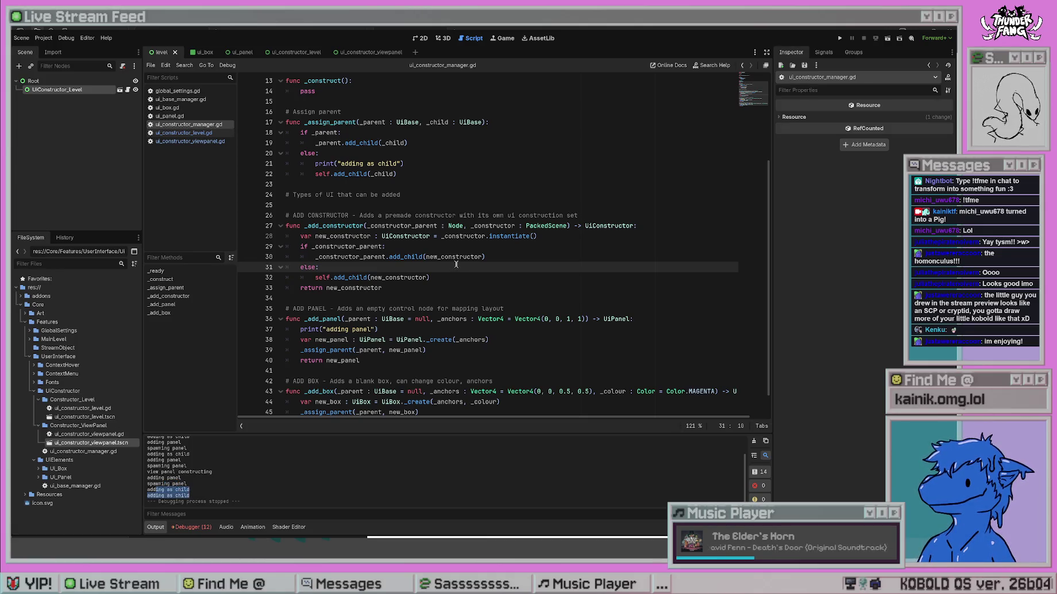
pyautogui.click(545, 236)
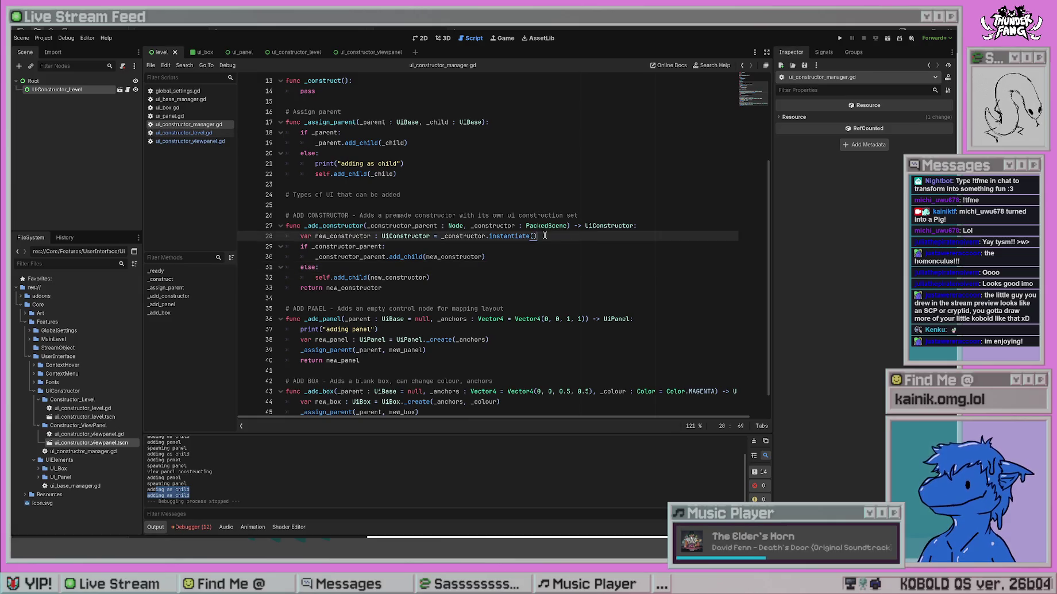
pyautogui.press('Down')
pyautogui.press('Down')
pyautogui.press('Down')
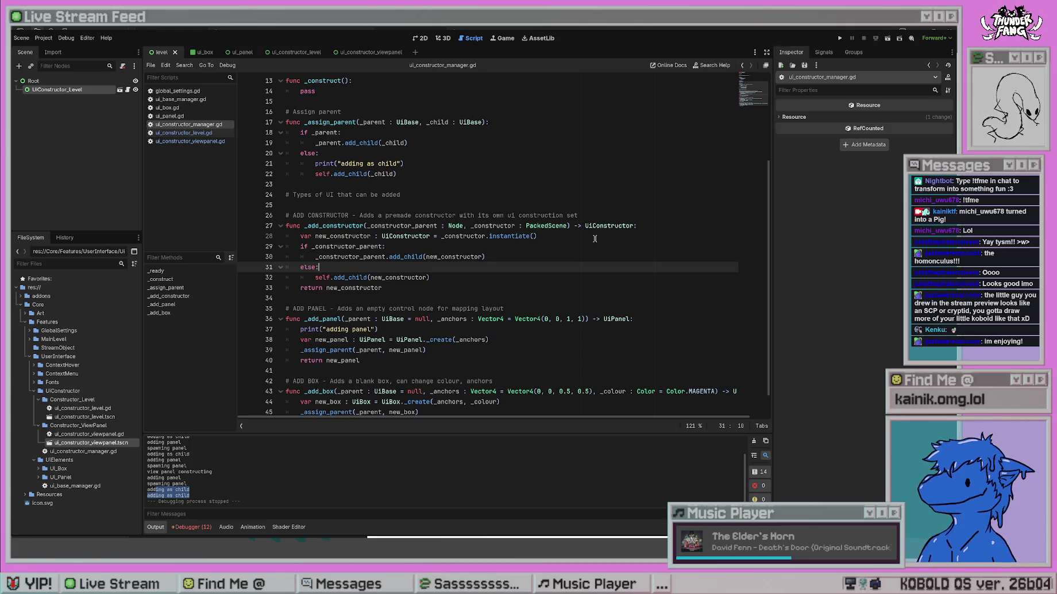
pyautogui.press('Up')
pyautogui.press('Up')
pyautogui.press('Up')
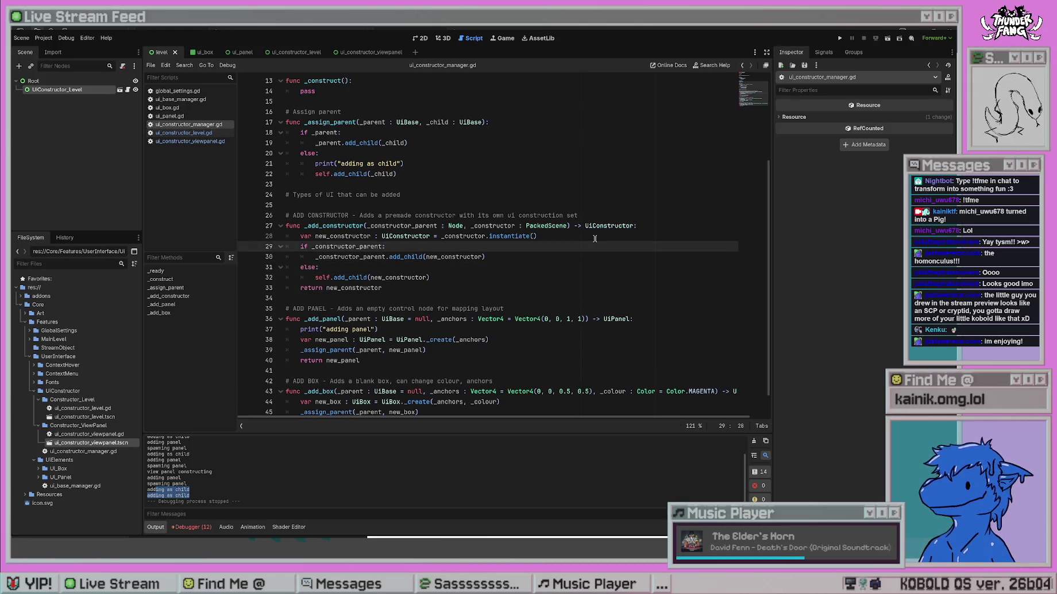
pyautogui.press('Return')
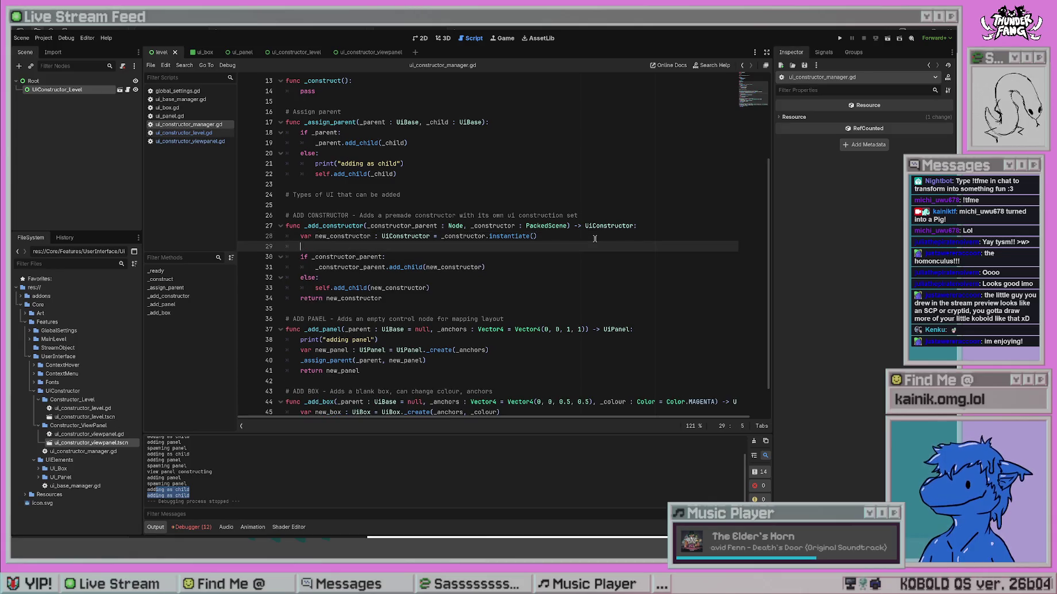
pyautogui.write('print()')
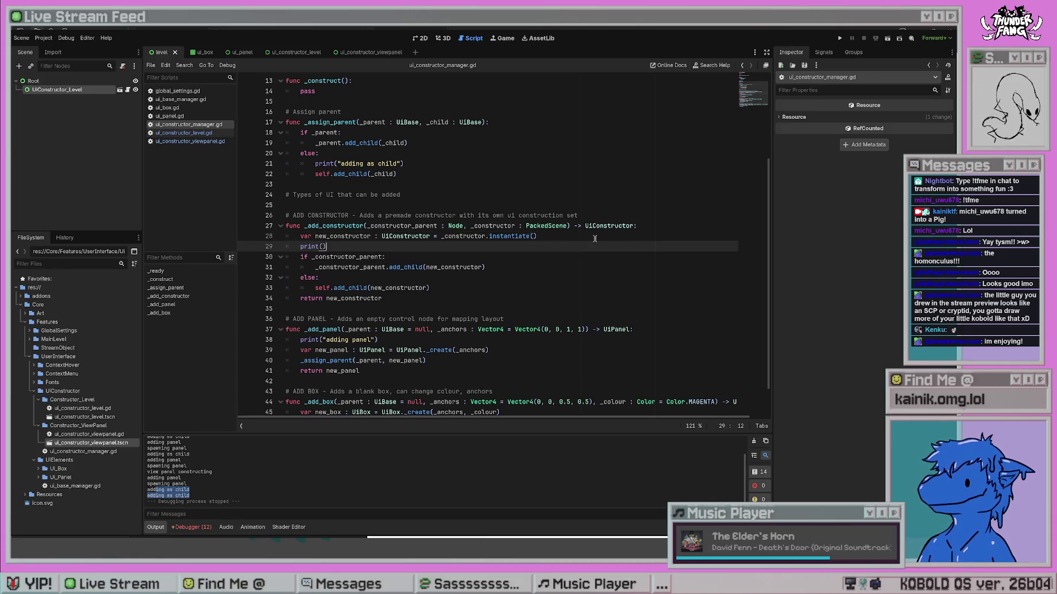
pyautogui.write('addom')
pyautogui.press('BackSpace')
pyautogui.press('BackSpace')
pyautogui.press('BackSpace')
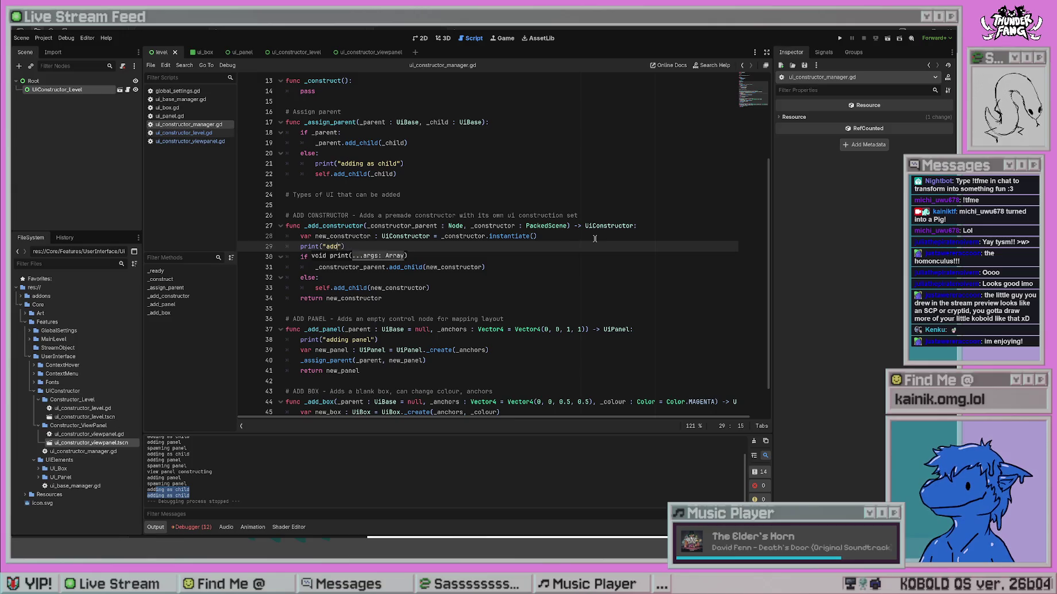
pyautogui.write('ing constructor')
pyautogui.write(' as child')
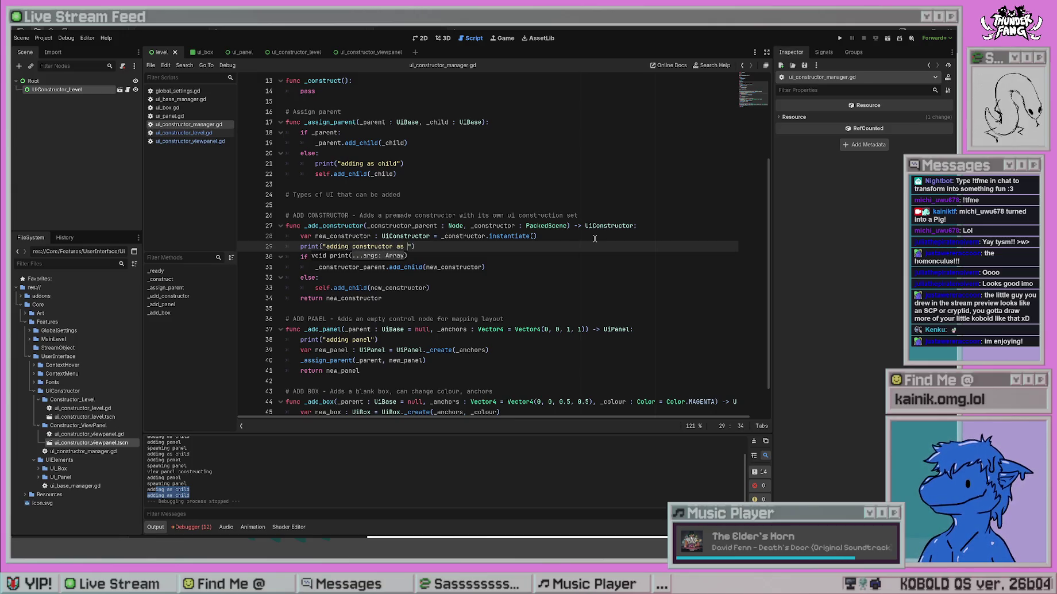
# Test-run the project, stop it, and check the new constructor lines in the Output log.
pyautogui.click(595, 237)
pyautogui.press('F5')
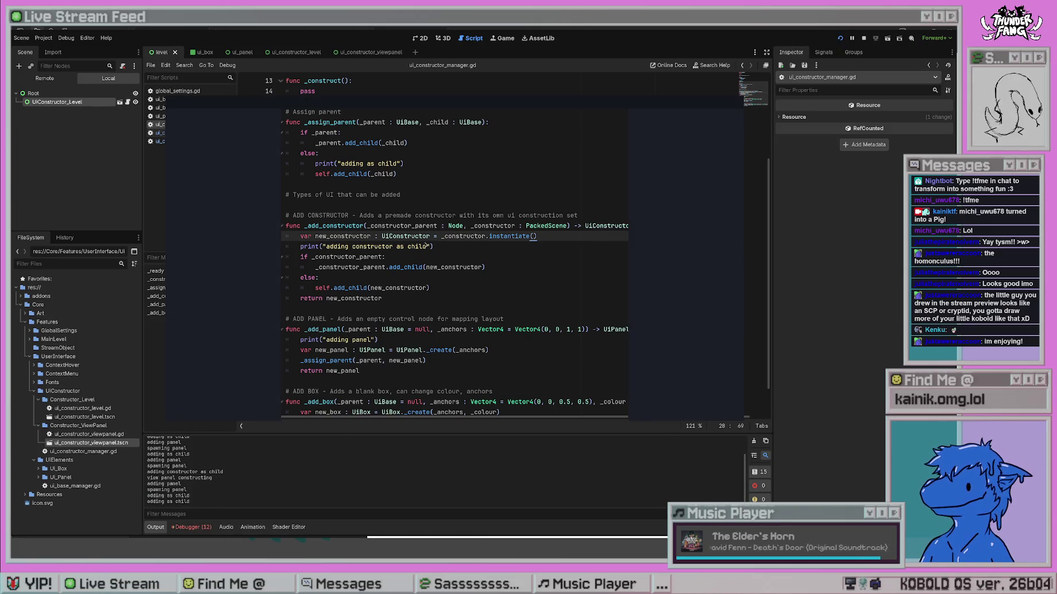
pyautogui.press('F8')
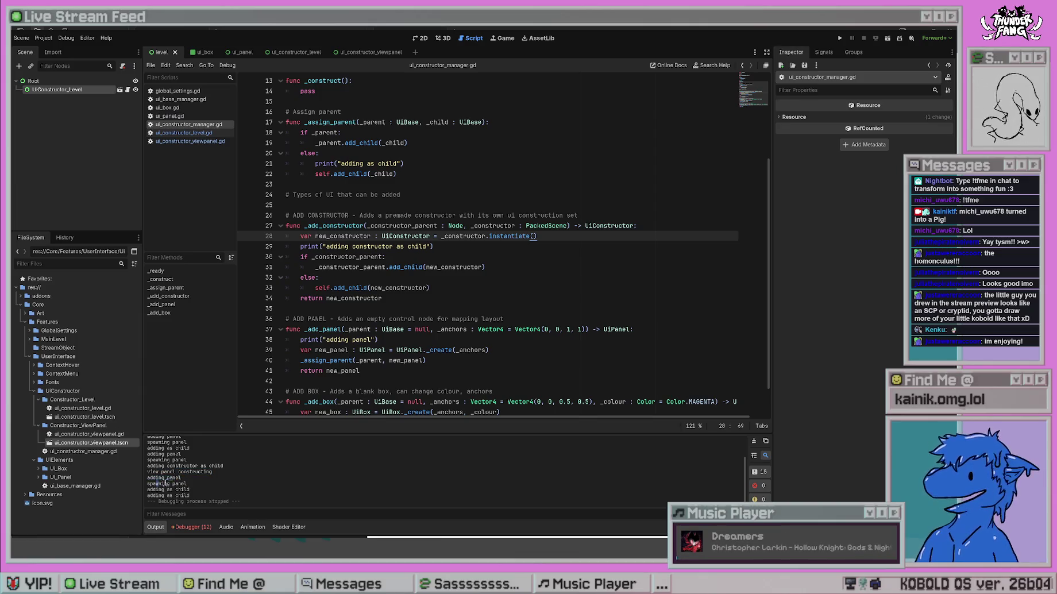
pyautogui.moveTo(141, 465); pyautogui.dragTo(139, 465)
pyautogui.moveTo(216, 472)
pyautogui.mouseDown()
pyautogui.moveTo(140, 468)
pyautogui.moveTo(228, 464)
pyautogui.mouseUp()
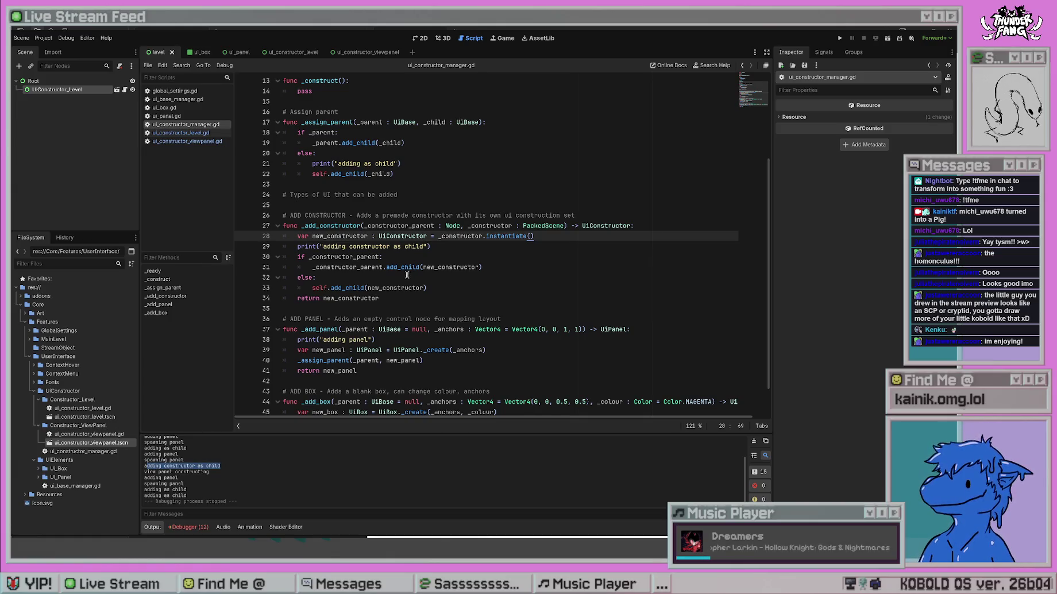
# Review the _add_constructor call in ui_constructor_level.gd and follow it to its definition.
pyautogui.click(384, 298)
pyautogui.hotkey('alt', 'Left')
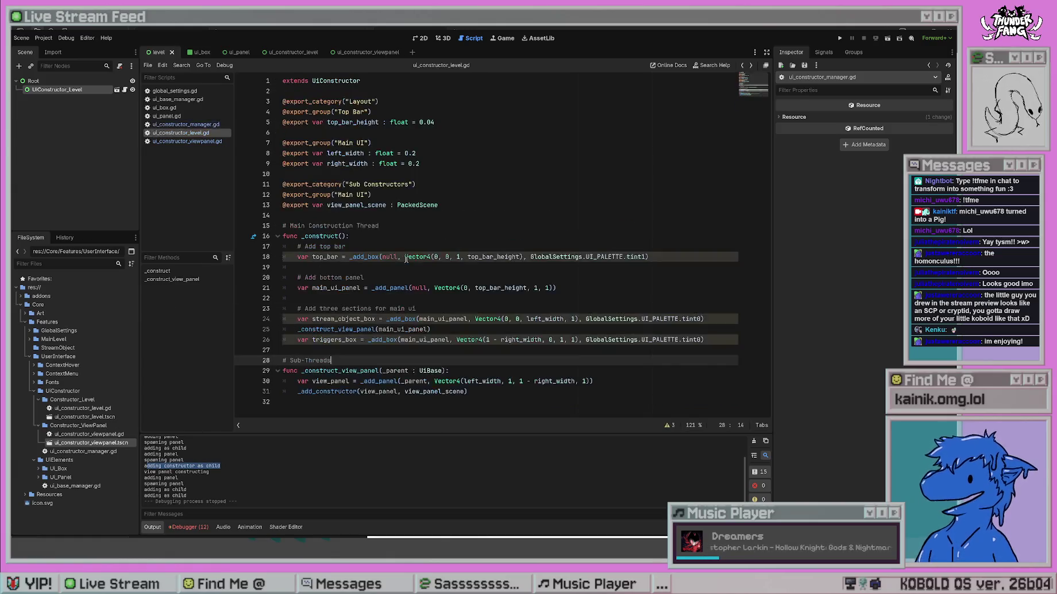
pyautogui.moveTo(315, 380); pyautogui.dragTo(462, 381)
pyautogui.click(394, 391)
pyautogui.moveTo(316, 391); pyautogui.dragTo(438, 395)
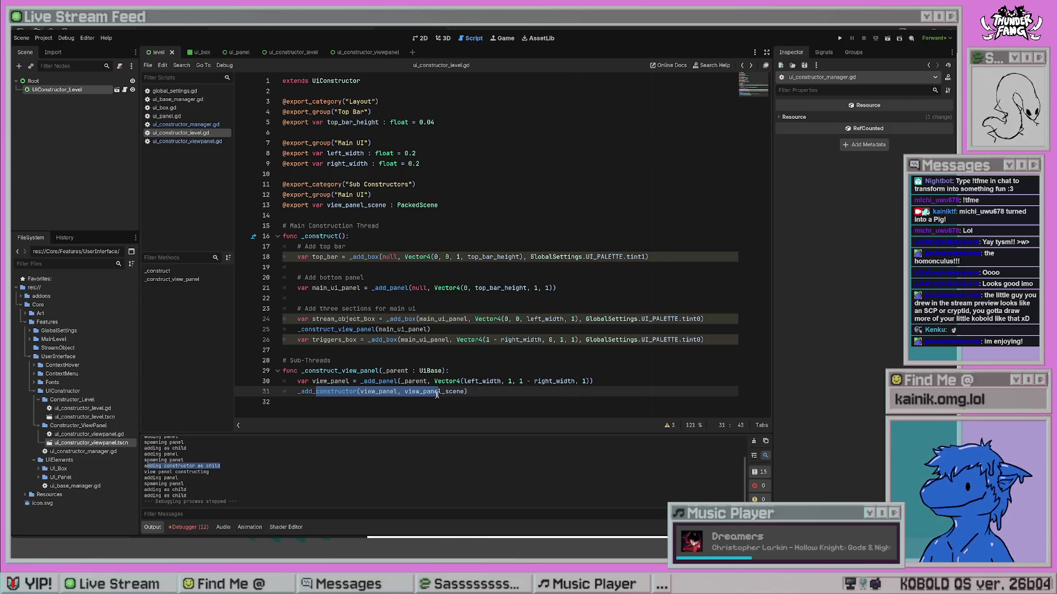
pyautogui.keyDown('ctrl'); pyautogui.click(327, 391); pyautogui.keyUp('ctrl')
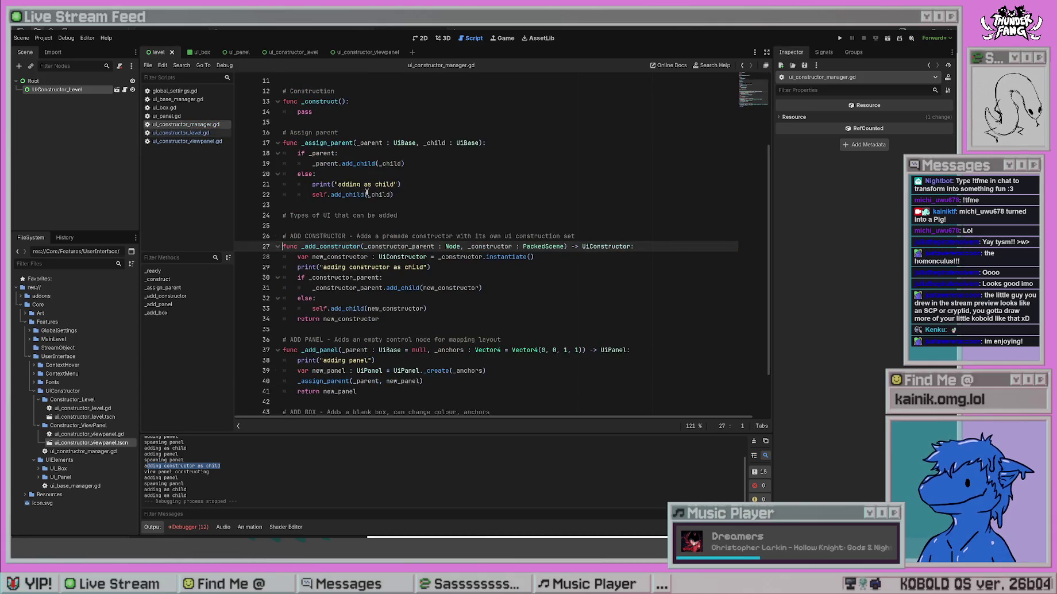
pyautogui.scroll(-1, 385, 247)
pyautogui.hotkey('alt', 'Left')
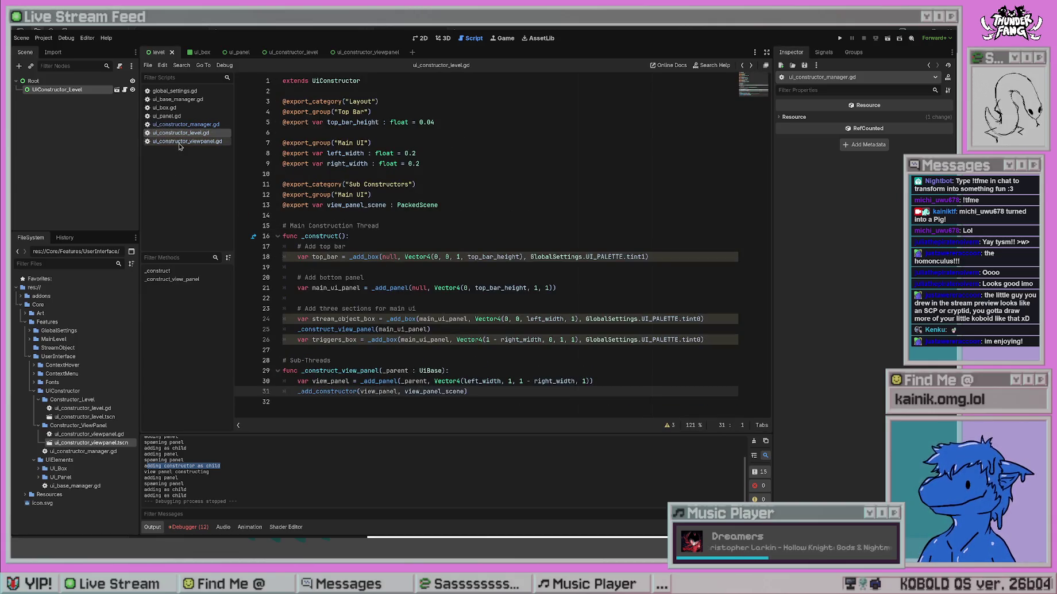
# Compare the constructing print in ui_constructor_viewpanel.gd with the last 'adding as child' log lines.
pyautogui.click(187, 141)
pyautogui.moveTo(305, 111); pyautogui.dragTo(398, 111)
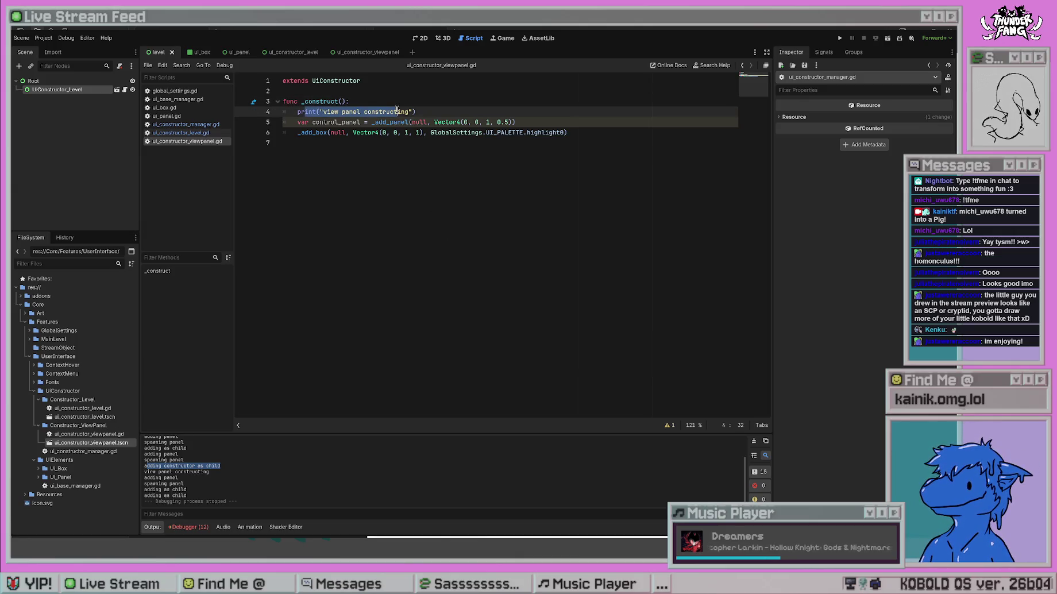
pyautogui.click(210, 475)
pyautogui.moveTo(195, 497); pyautogui.dragTo(143, 487)
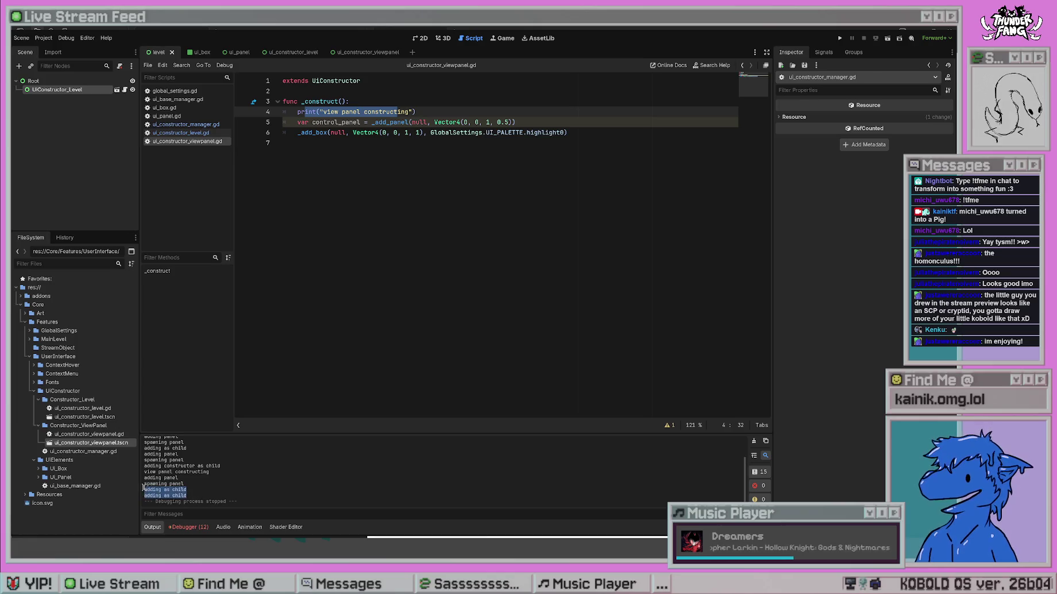
pyautogui.click(435, 113)
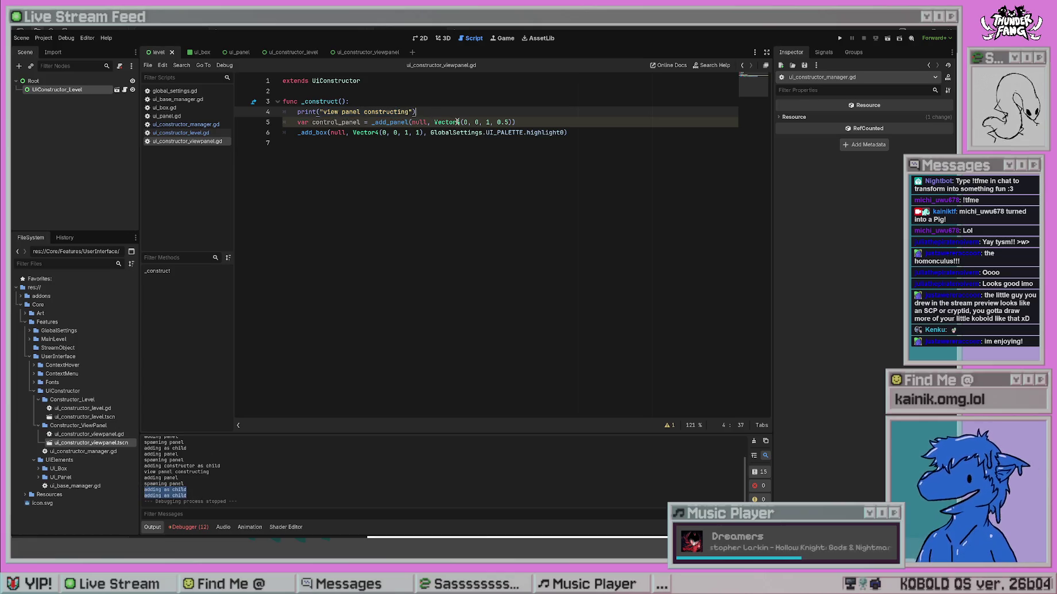
pyautogui.click(406, 210)
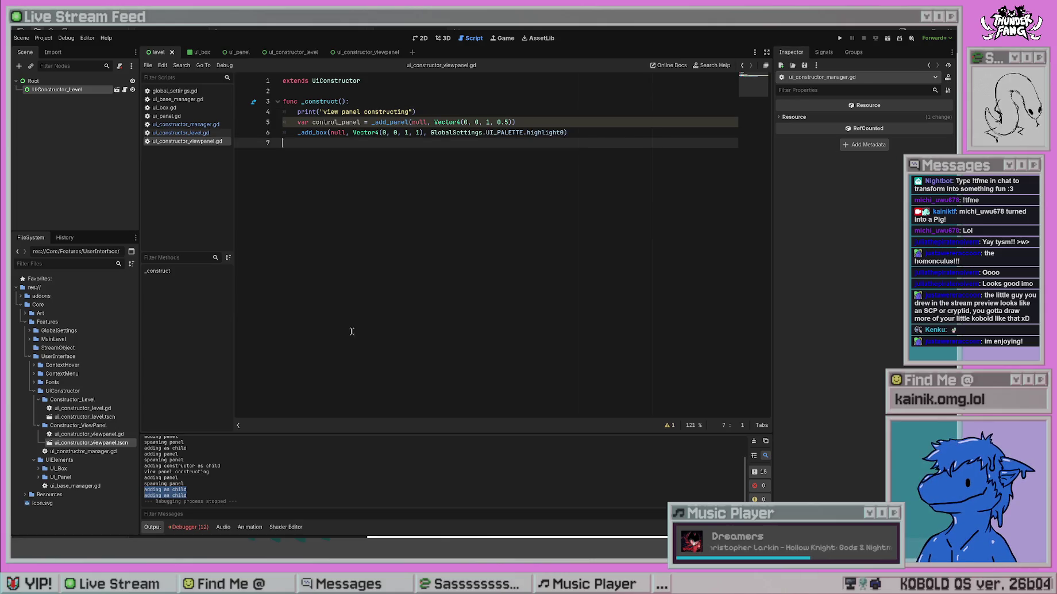
pyautogui.click(191, 492)
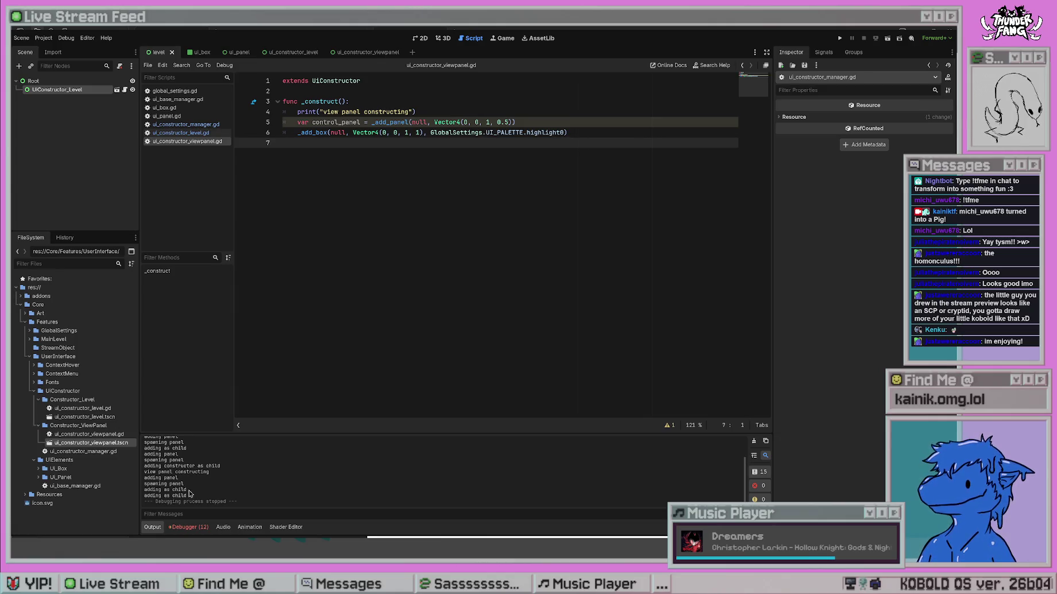
pyautogui.moveTo(190, 493); pyautogui.dragTo(142, 494)
# Go to the _add_box definition in the manager script, caret after its header.
pyautogui.click(314, 133)
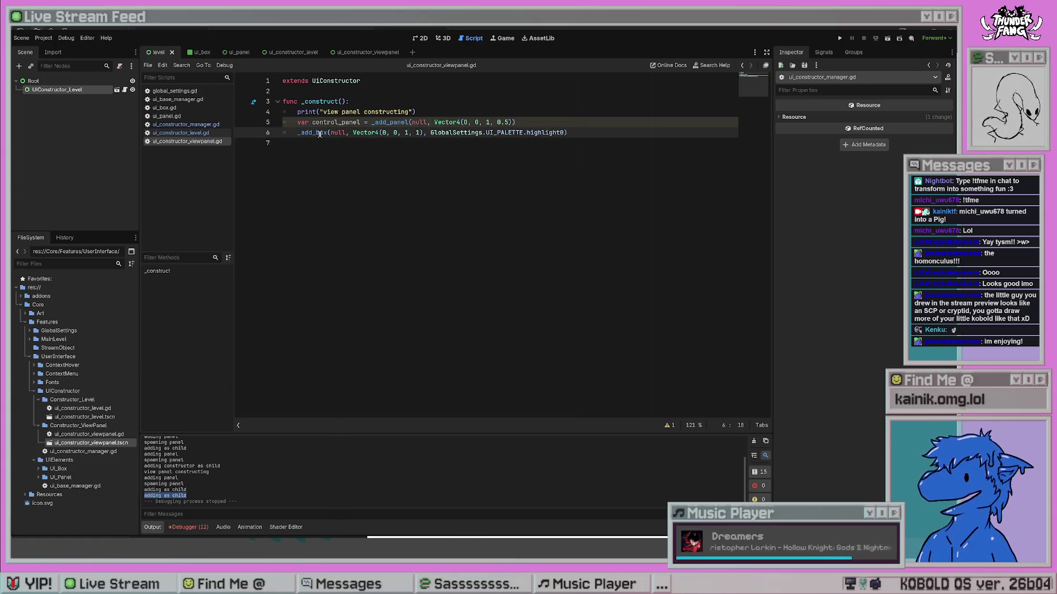
pyautogui.keyDown('ctrl'); pyautogui.click(320, 134); pyautogui.keyUp('ctrl')
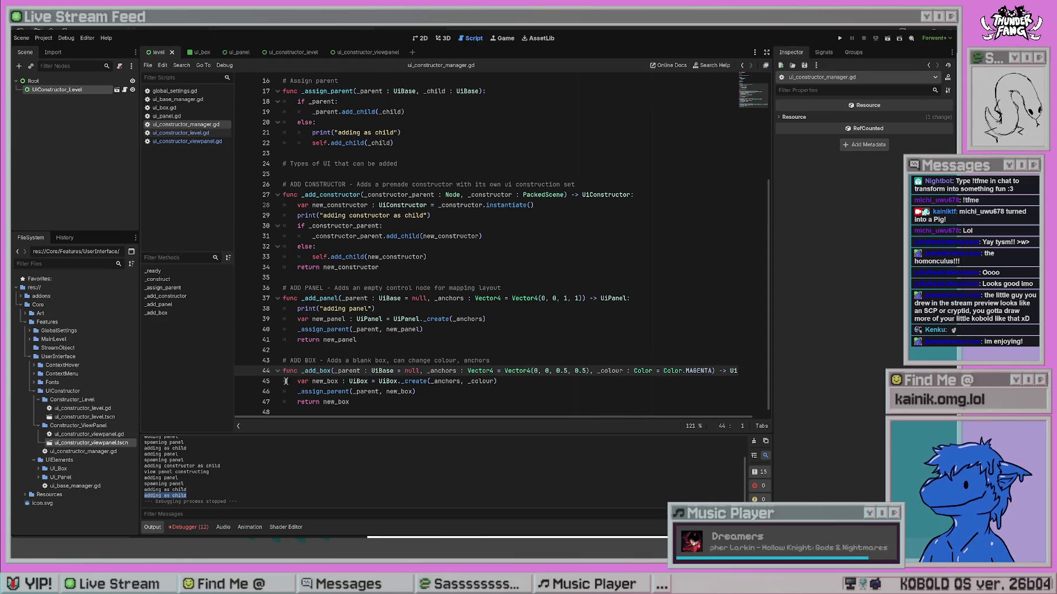
pyautogui.click(295, 381)
# Add print("adding box") at the top of _add_box and test-run the project.
pyautogui.press('Return')
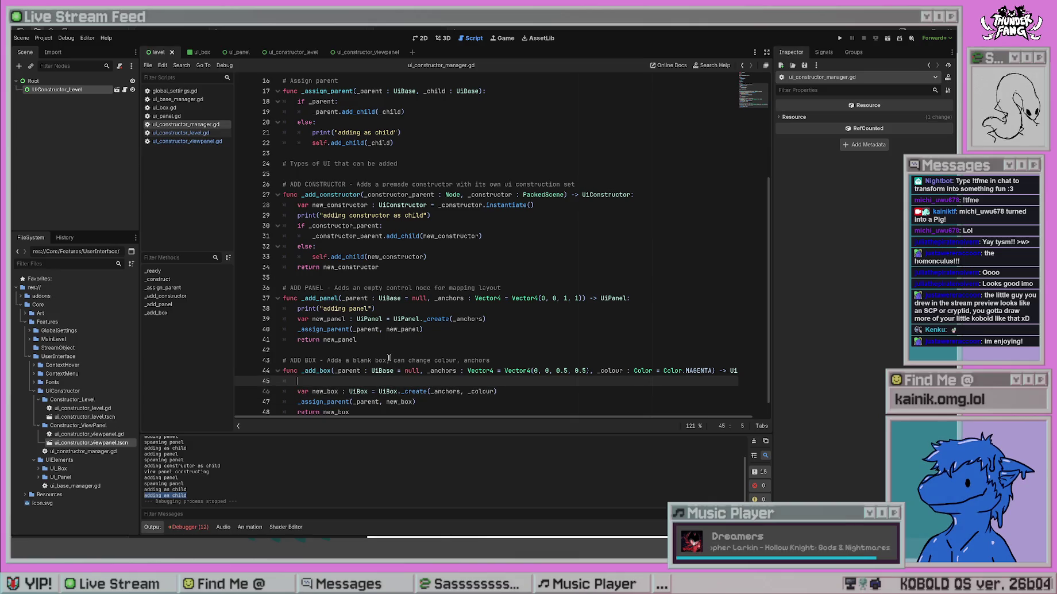
pyautogui.write('print("adding ')
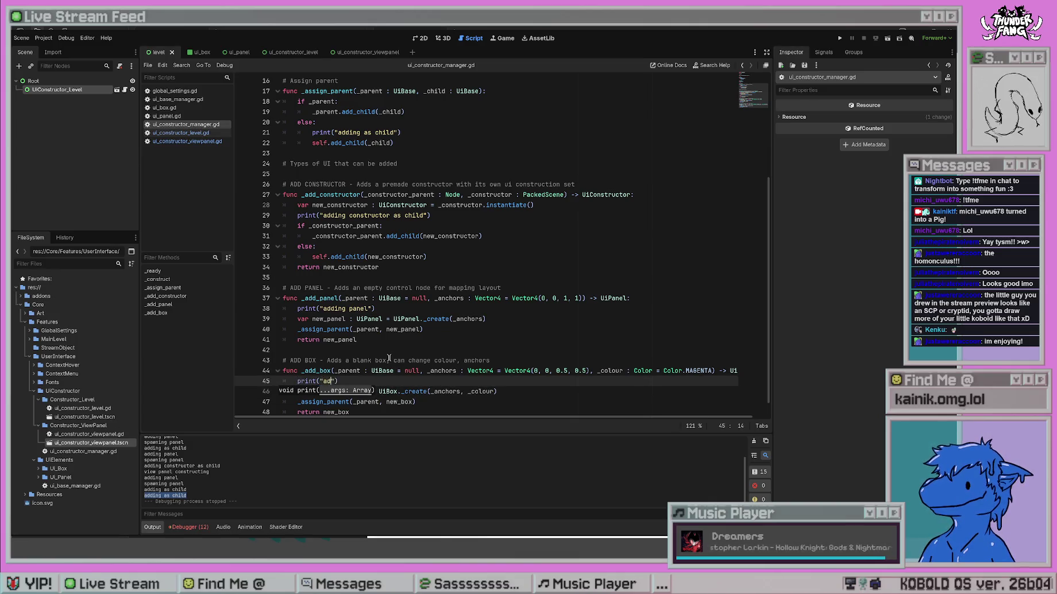
pyautogui.write('box')
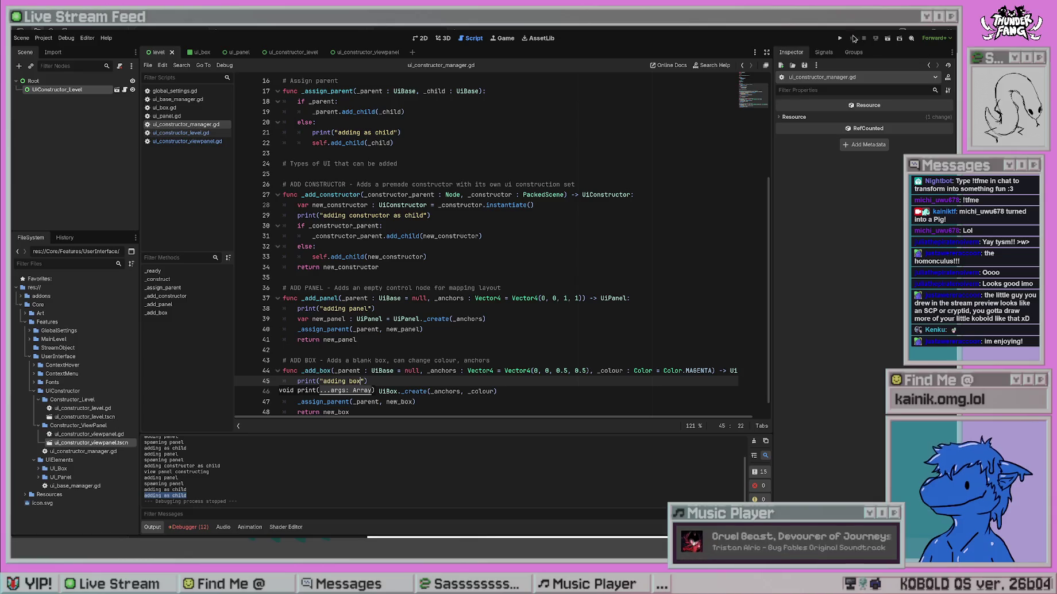
pyautogui.click(839, 39)
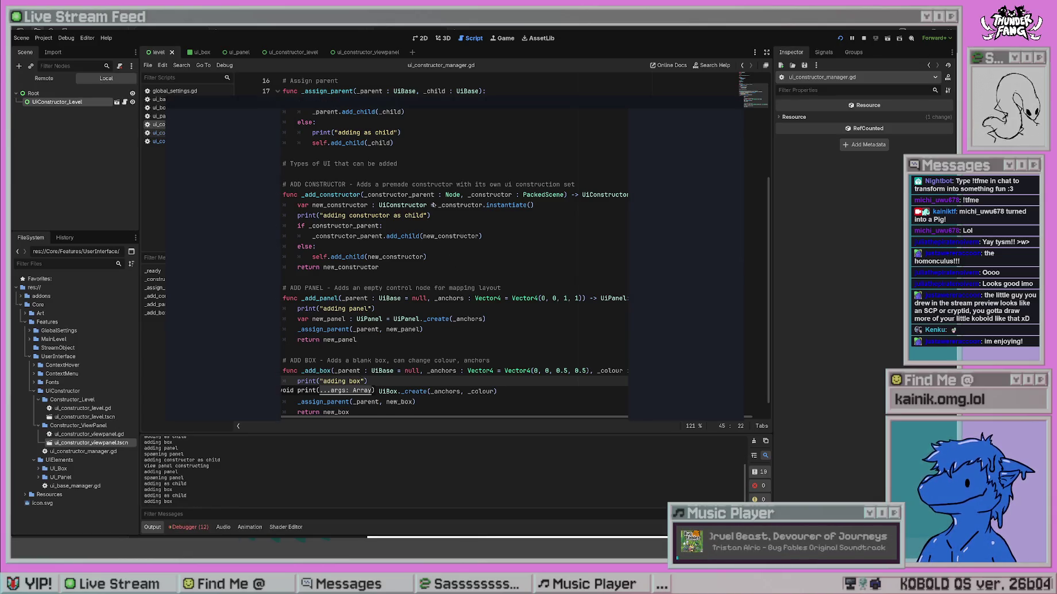
pyautogui.press('F8')
pyautogui.moveTo(152, 472)
pyautogui.mouseDown()
pyautogui.moveTo(175, 472)
pyautogui.moveTo(160, 485)
pyautogui.moveTo(179, 496)
pyautogui.mouseUp()
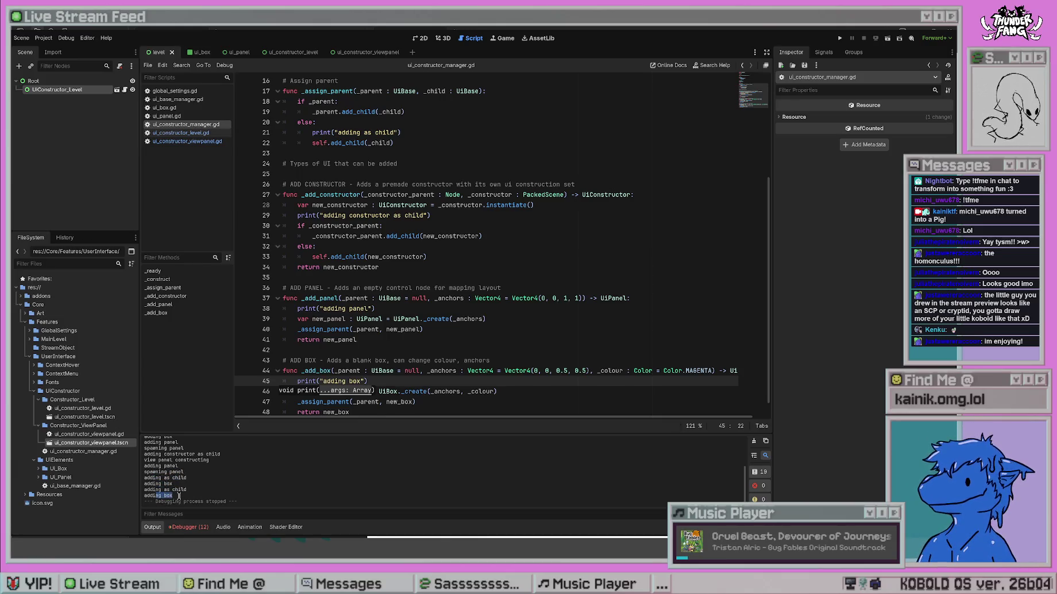
pyautogui.click(238, 481)
pyautogui.write('")')
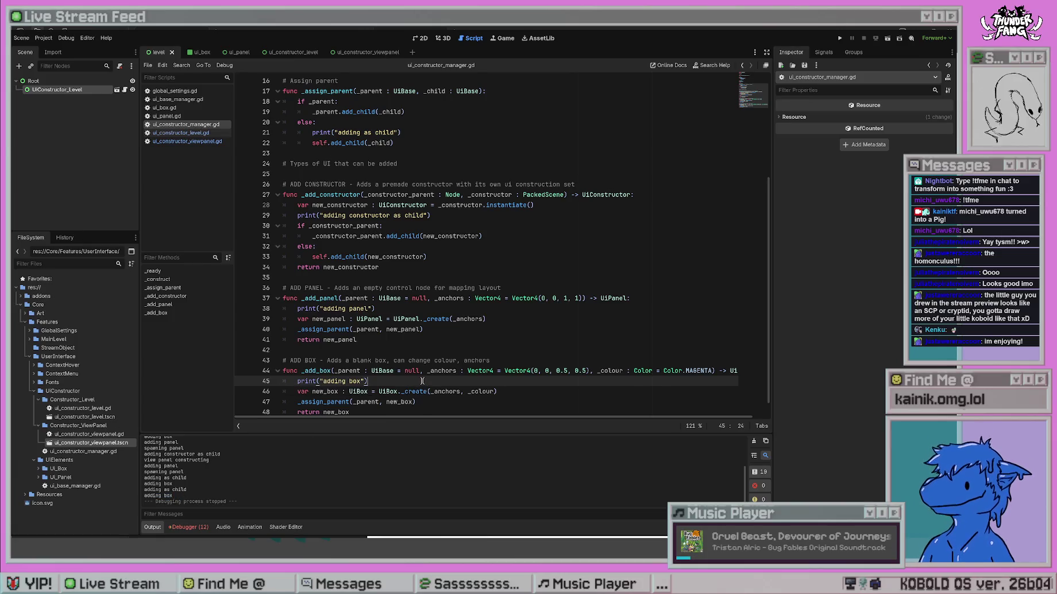
# Delete the old print("adding as child") from the else branch of _assign_parent.
pyautogui.scroll(-1, 387, 390)
pyautogui.scroll(2, 178, 486)
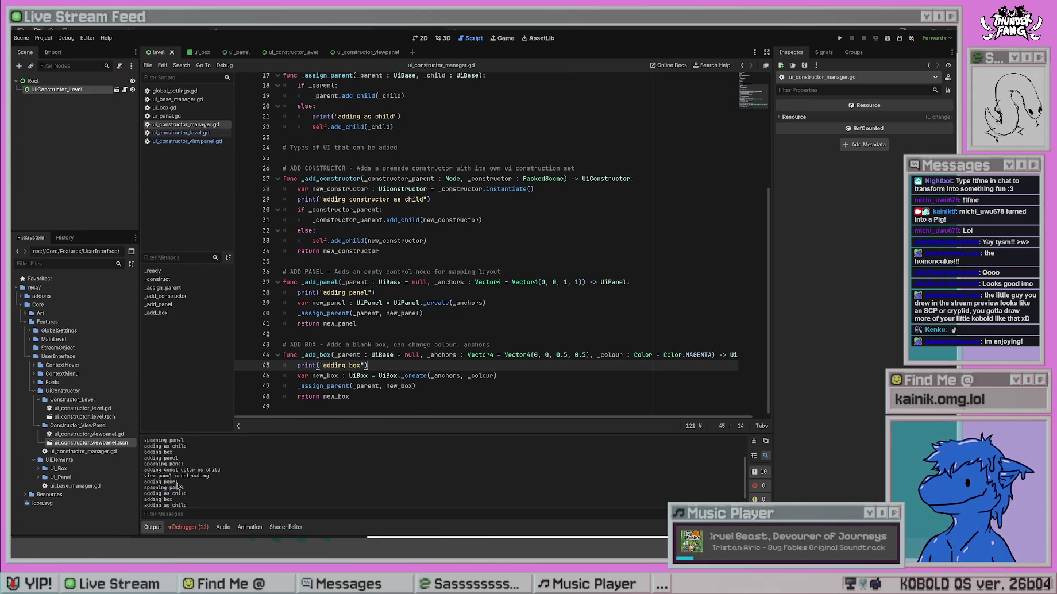
pyautogui.scroll(2, 177, 485)
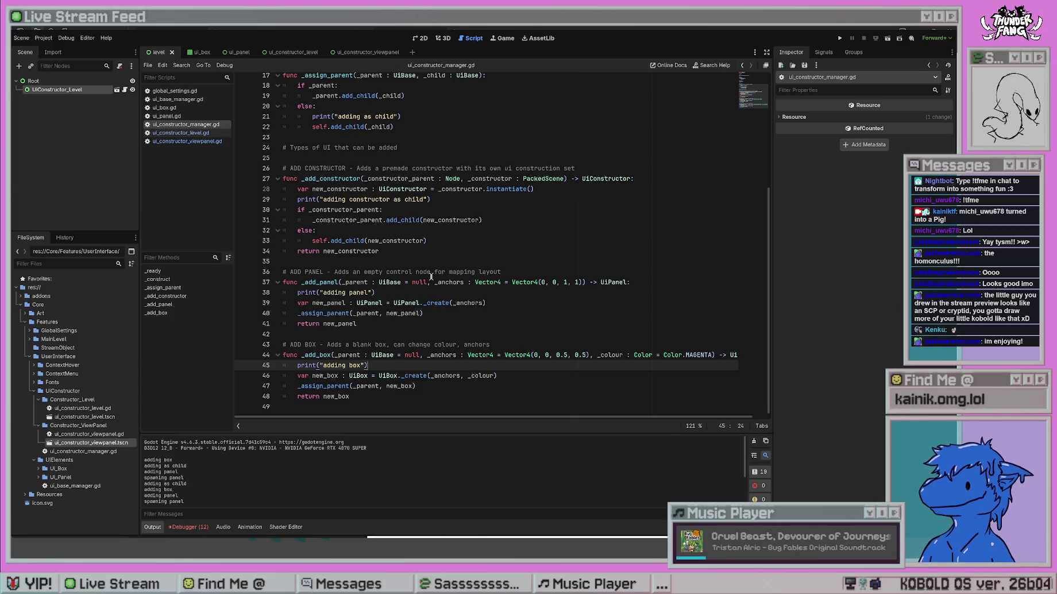
pyautogui.scroll(4, 393, 238)
pyautogui.moveTo(401, 241); pyautogui.dragTo(312, 241)
pyautogui.press('BackSpace')
pyautogui.press('BackSpace')
pyautogui.press('BackSpace')
pyautogui.press('BackSpace')
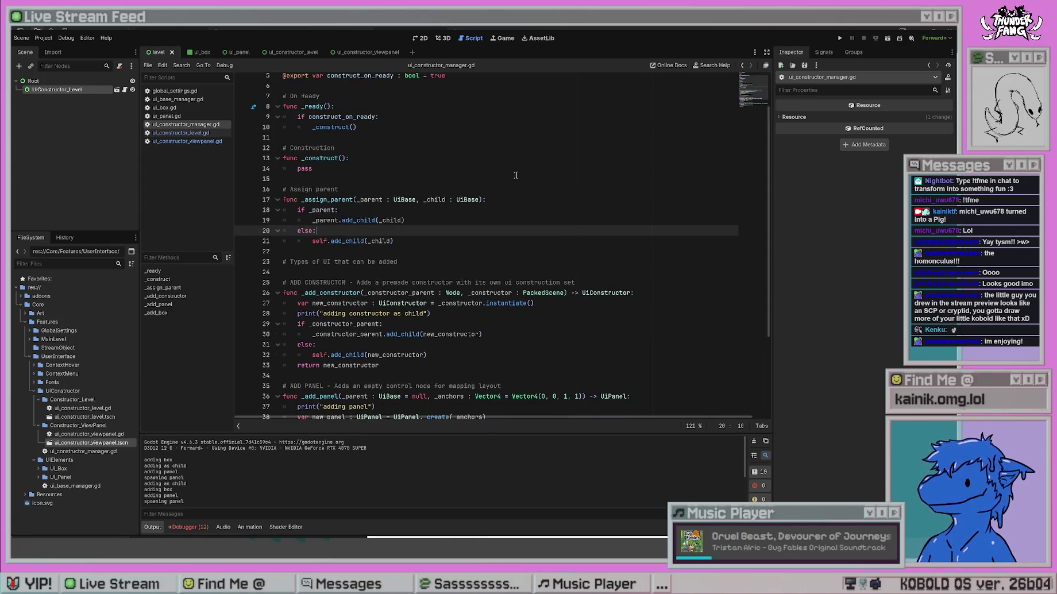
# Make print("assigning as child") the first line of _assign_parent and save the script.
pyautogui.click(505, 200)
pyautogui.press('Return')
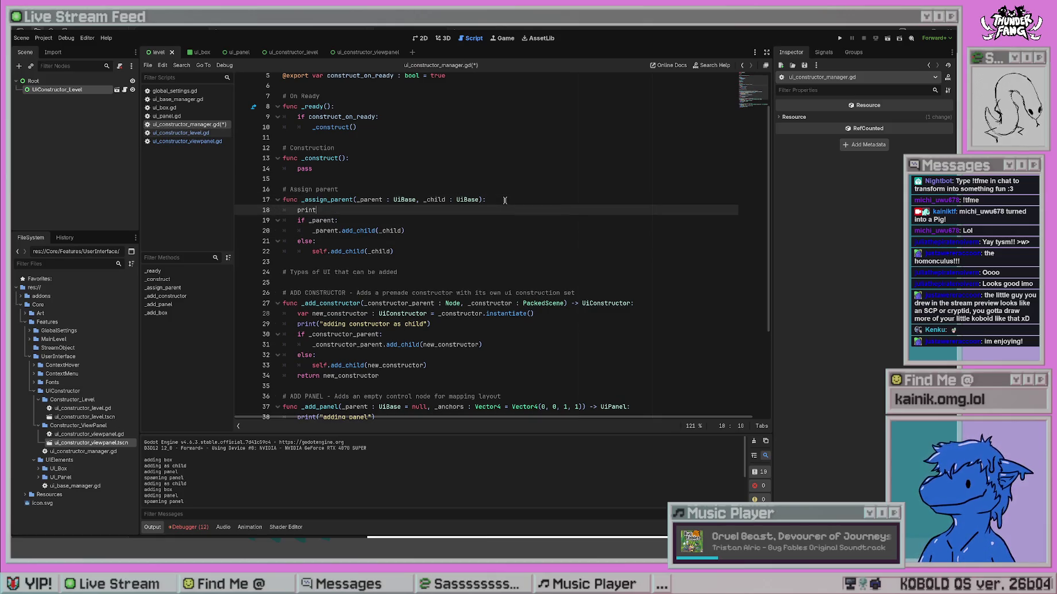
pyautogui.write('("a')
pyautogui.write('ssi')
pyautogui.write('gning as')
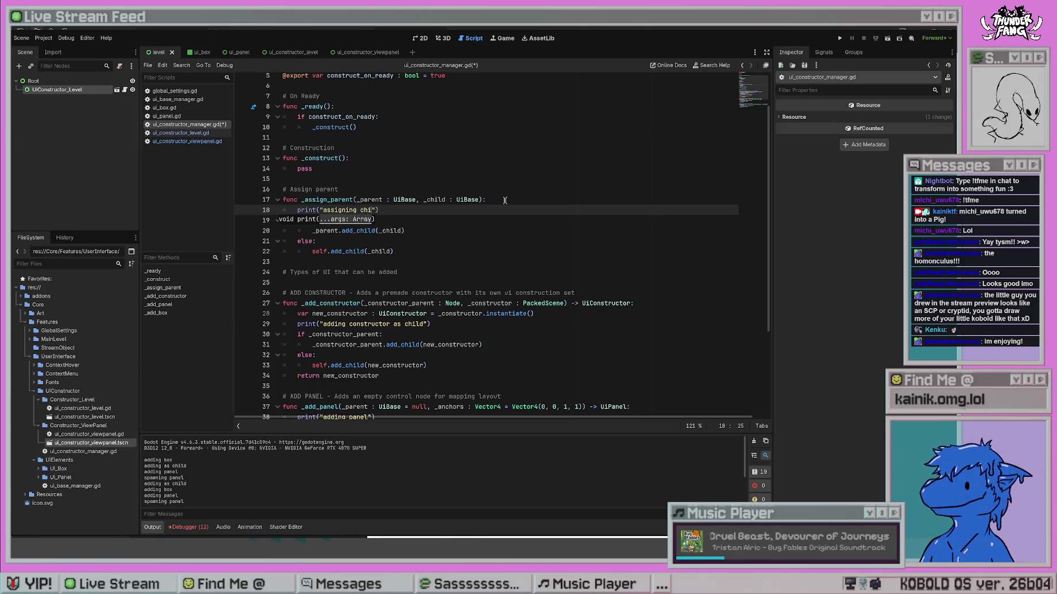
pyautogui.write(' child')
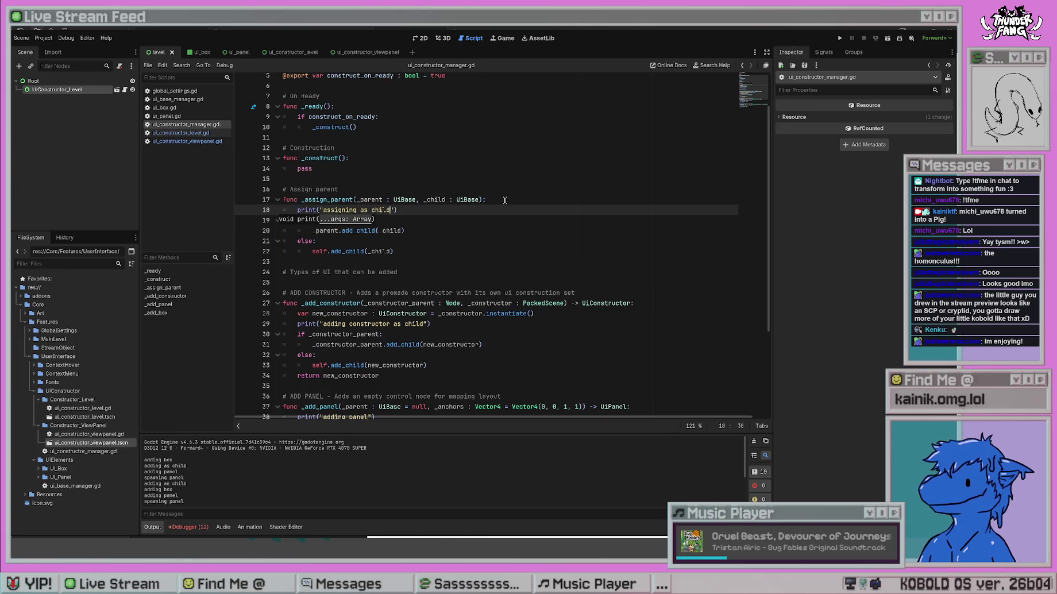
pyautogui.click(504, 200)
pyautogui.hotkey('ctrl', 's')
# Run the project and trace the 'adding box' and 'assigning as child' order in Output.
pyautogui.click(840, 38)
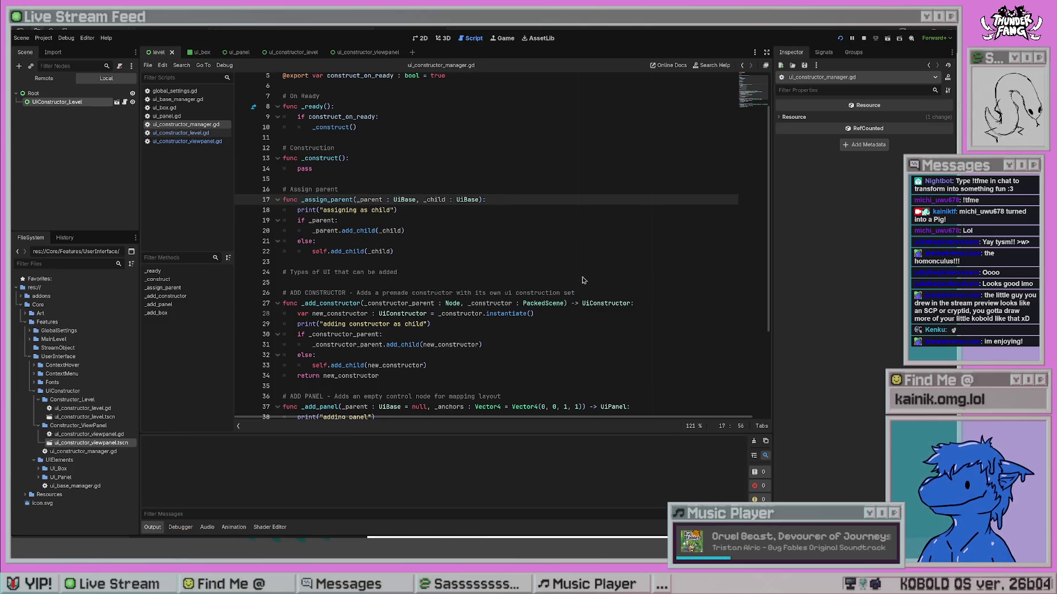
pyautogui.press('F5')
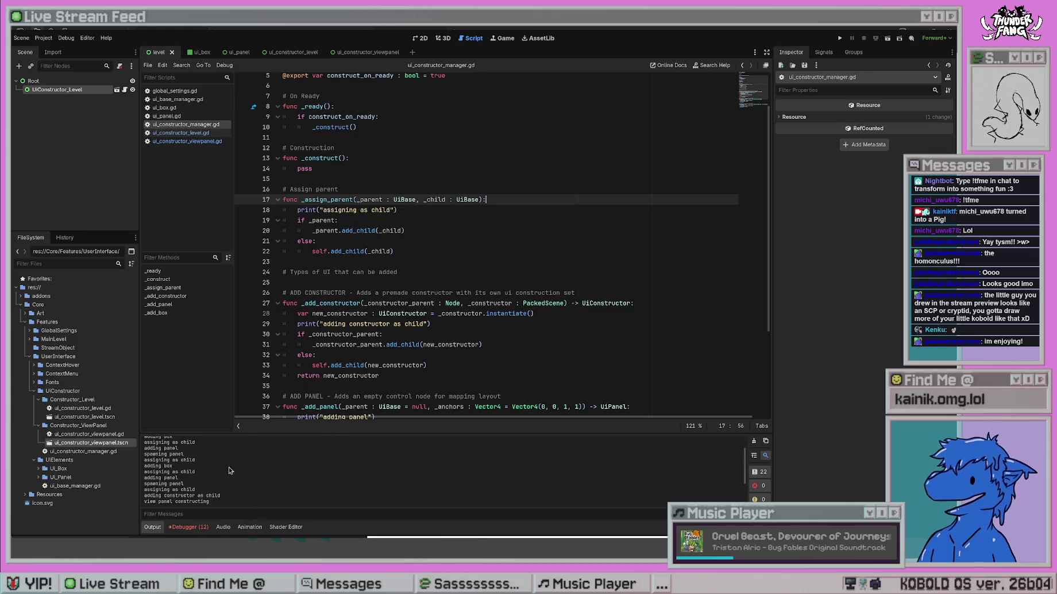
pyautogui.moveTo(146, 465)
pyautogui.mouseDown()
pyautogui.moveTo(193, 466)
pyautogui.moveTo(179, 471)
pyautogui.moveTo(192, 484)
pyautogui.mouseUp()
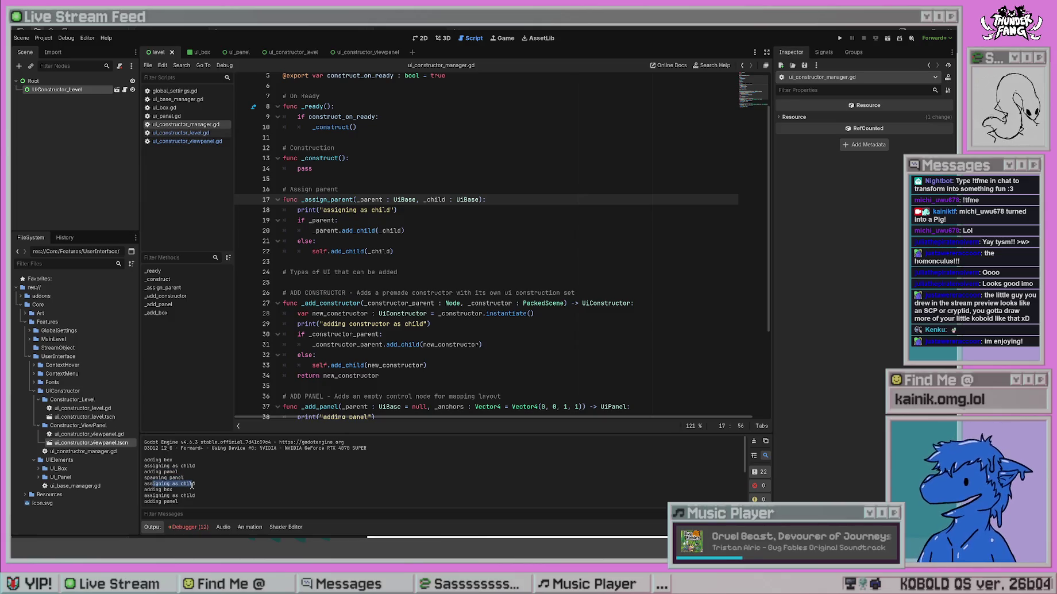
pyautogui.doubleClick(165, 483)
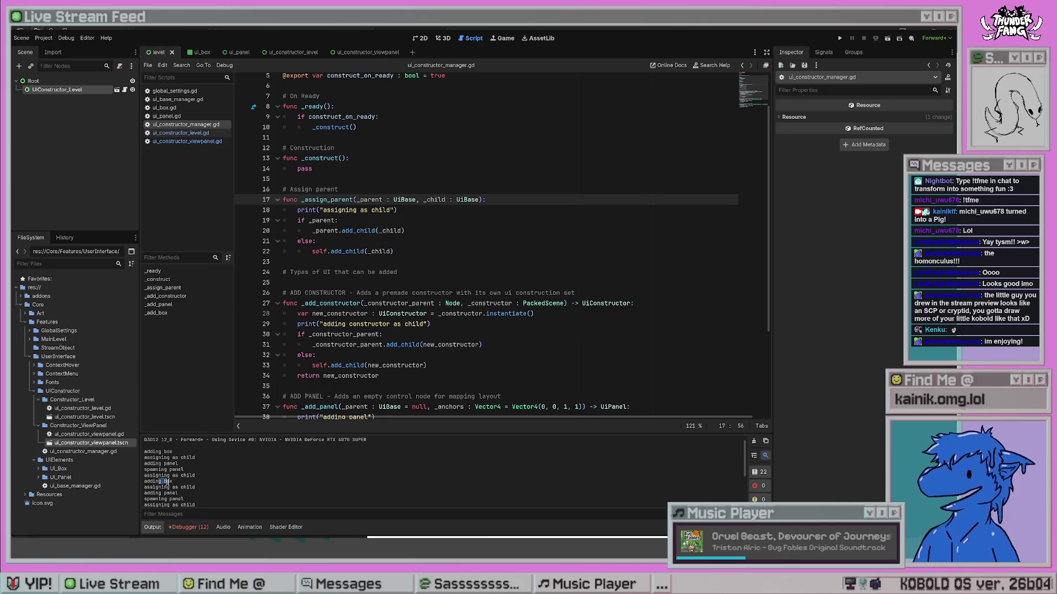
pyautogui.moveTo(152, 493)
pyautogui.mouseDown()
pyautogui.moveTo(174, 482)
pyautogui.moveTo(195, 488)
pyautogui.mouseUp()
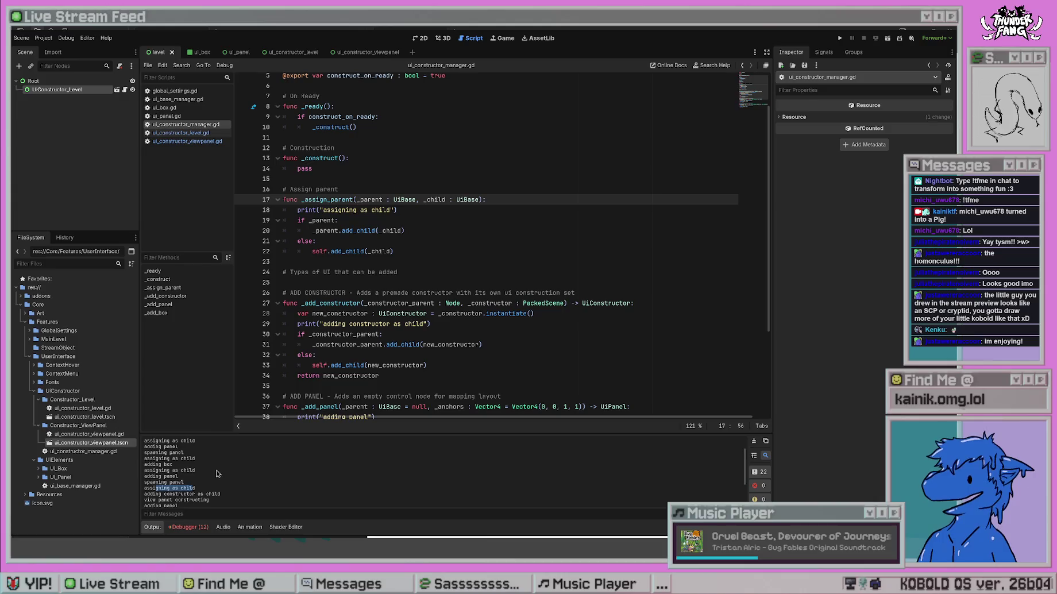
pyautogui.moveTo(162, 478)
pyautogui.mouseDown()
pyautogui.moveTo(211, 477)
pyautogui.moveTo(143, 495)
pyautogui.moveTo(196, 485)
pyautogui.moveTo(166, 495)
pyautogui.moveTo(142, 488)
pyautogui.mouseUp()
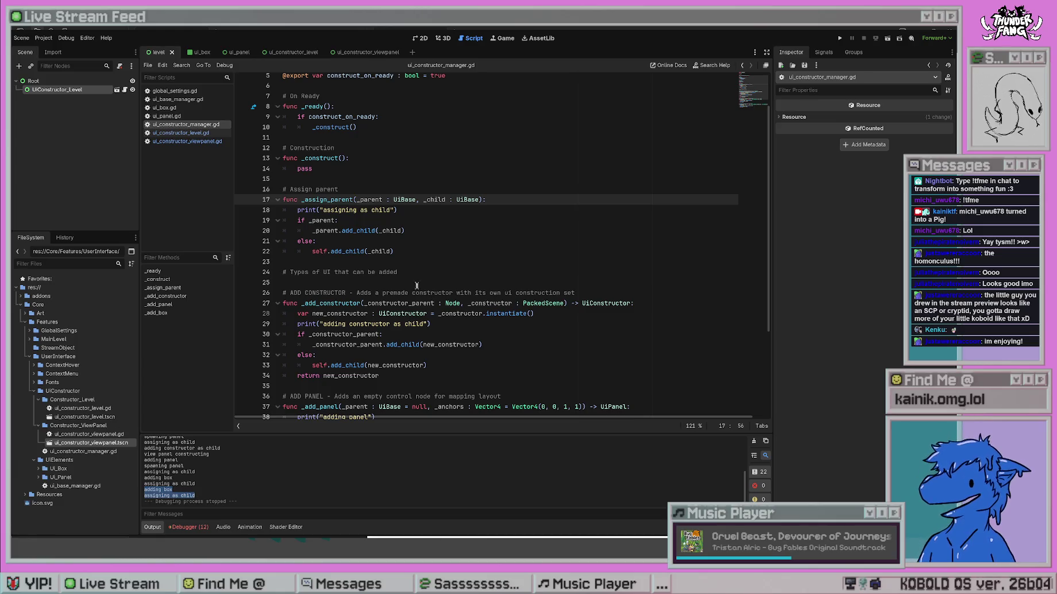
# Comment out the triggers_box line in ui_constructor_level.gd and run the project.
pyautogui.click(193, 134)
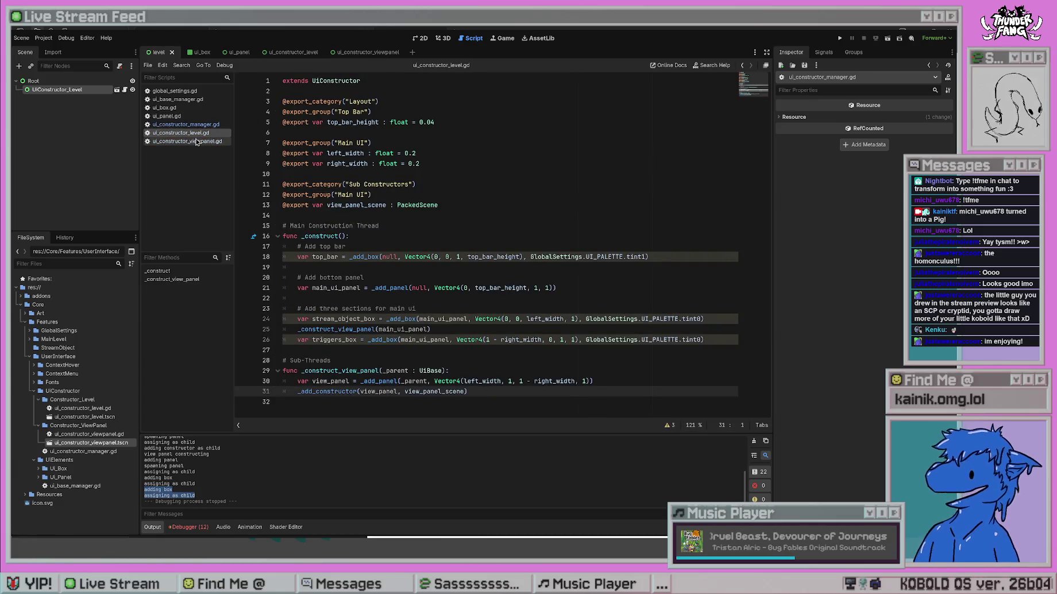
pyautogui.click(297, 339)
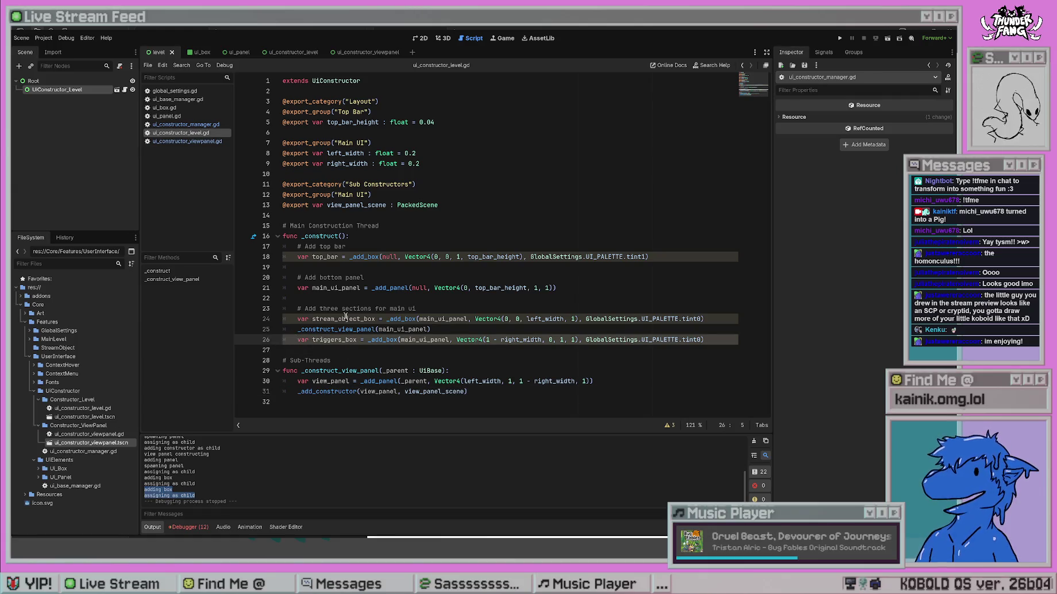
pyautogui.hotkey('ctrl', 'k')
pyautogui.click(444, 274)
pyautogui.press('F5')
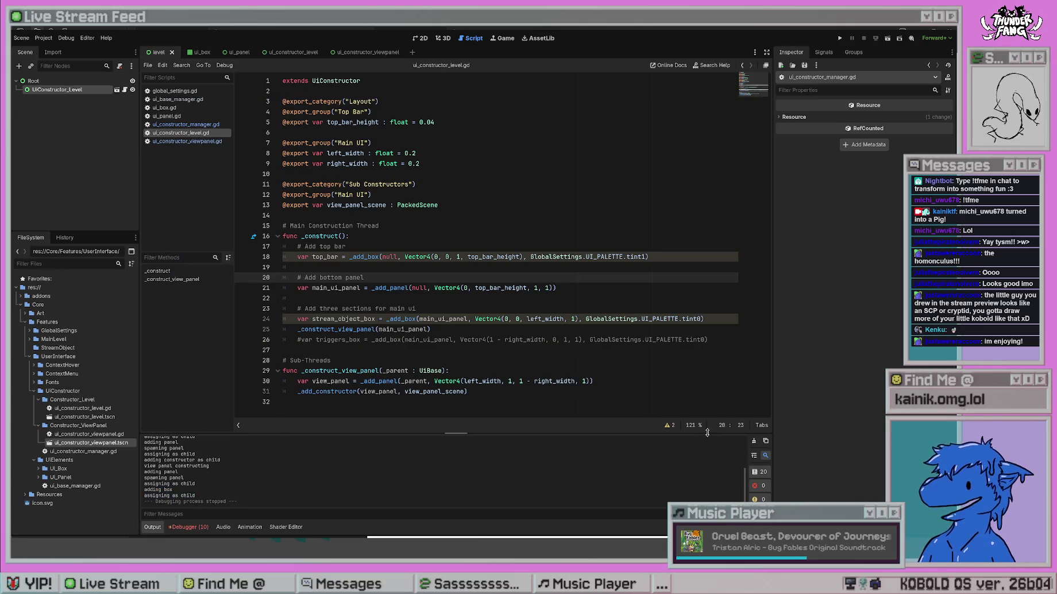
# Clear the Output log, rerun and stop the game, then read the spawning log lines.
pyautogui.click(755, 441)
pyautogui.click(420, 287)
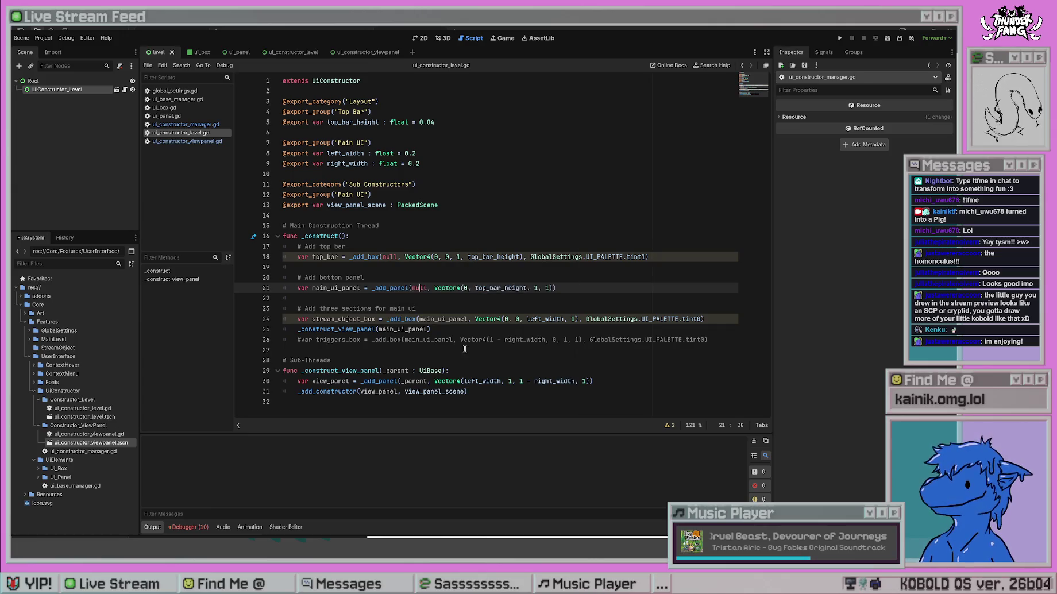
pyautogui.press('F5')
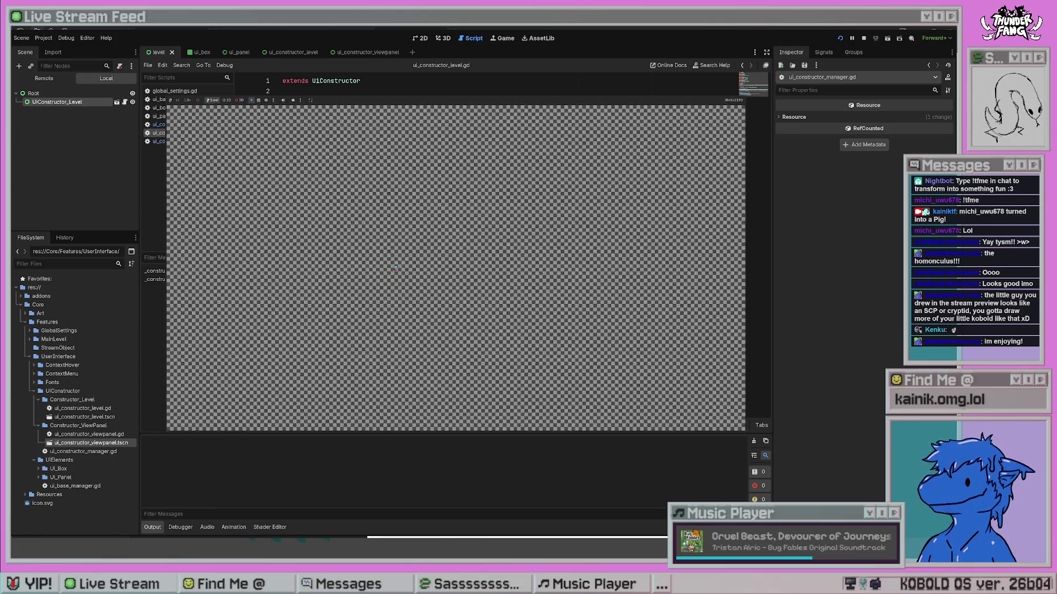
pyautogui.press('F8')
pyautogui.moveTo(163, 477); pyautogui.dragTo(183, 477)
pyautogui.click(164, 491)
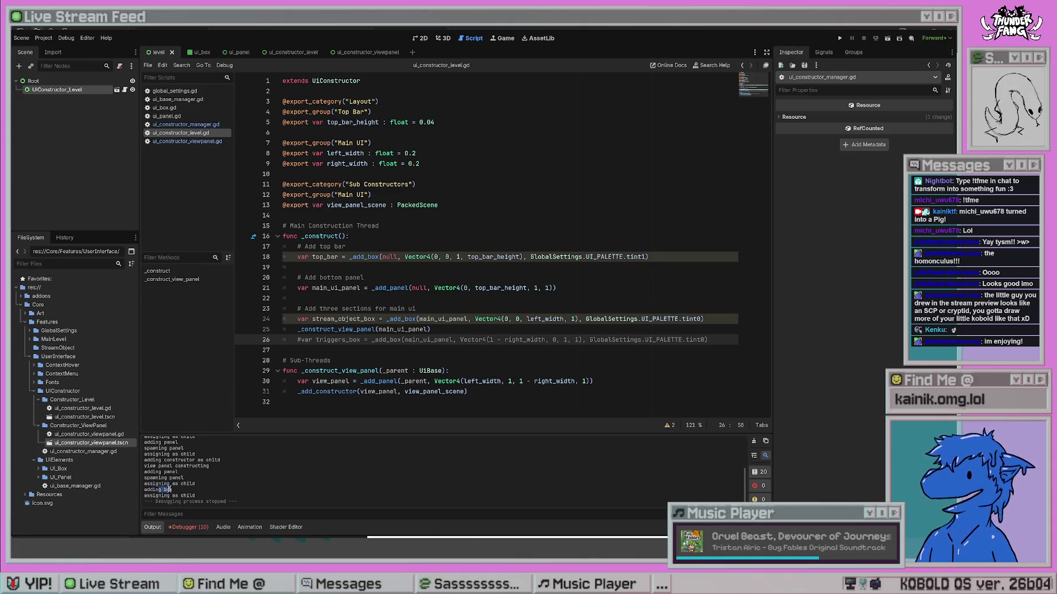
pyautogui.moveTo(147, 470)
pyautogui.mouseDown()
pyautogui.moveTo(195, 479)
pyautogui.moveTo(189, 498)
pyautogui.mouseUp()
pyautogui.click(231, 481)
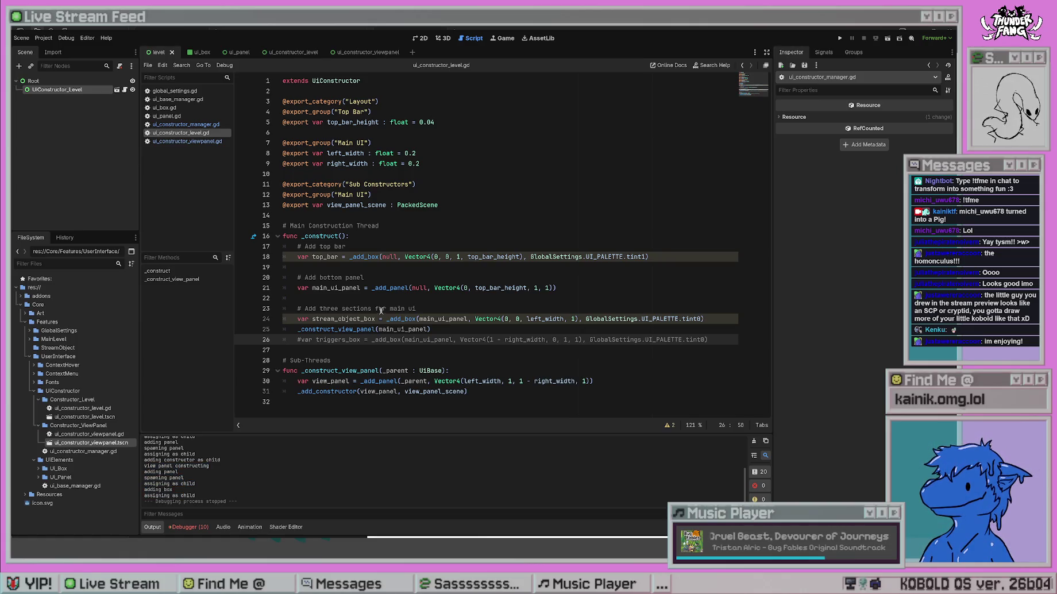
# Restore the triggers_box line, then return via ui_constructor_viewpanel.gd to ui_constructor_manager.gd.
pyautogui.click(300, 339)
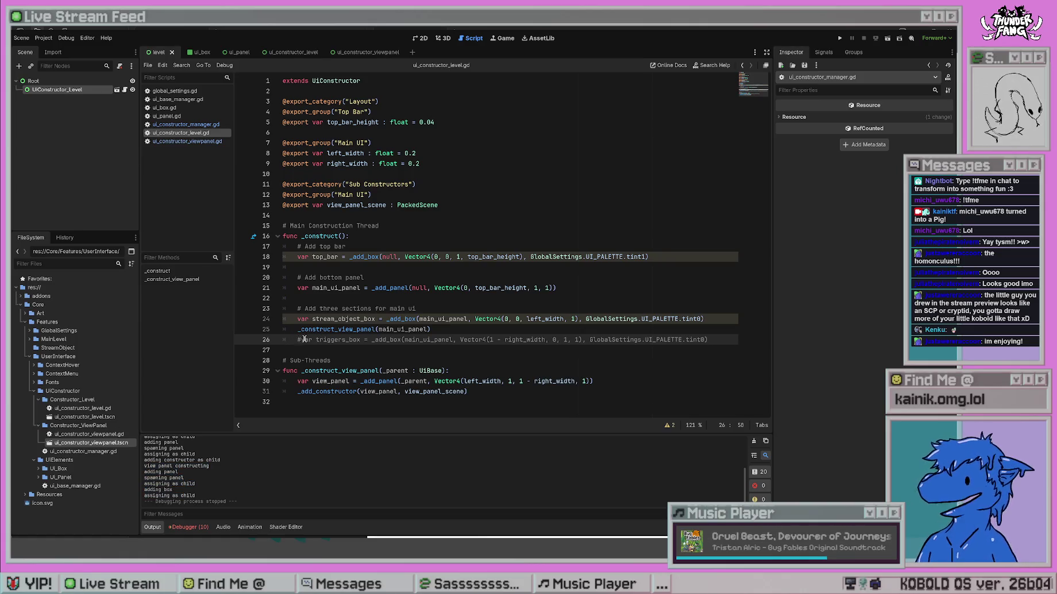
pyautogui.press('BackSpace')
pyautogui.click(418, 269)
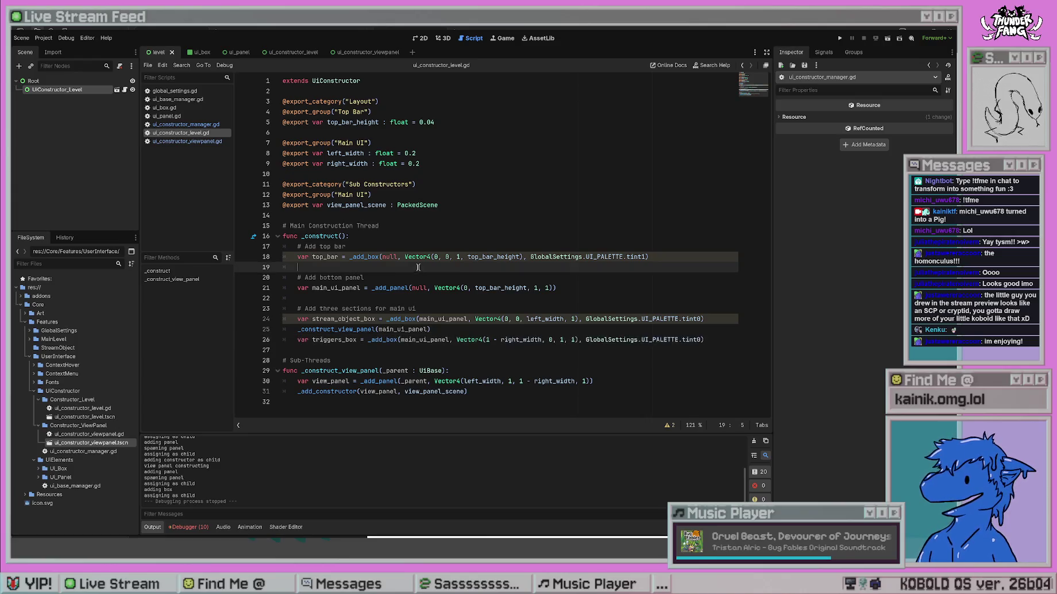
pyautogui.click(491, 215)
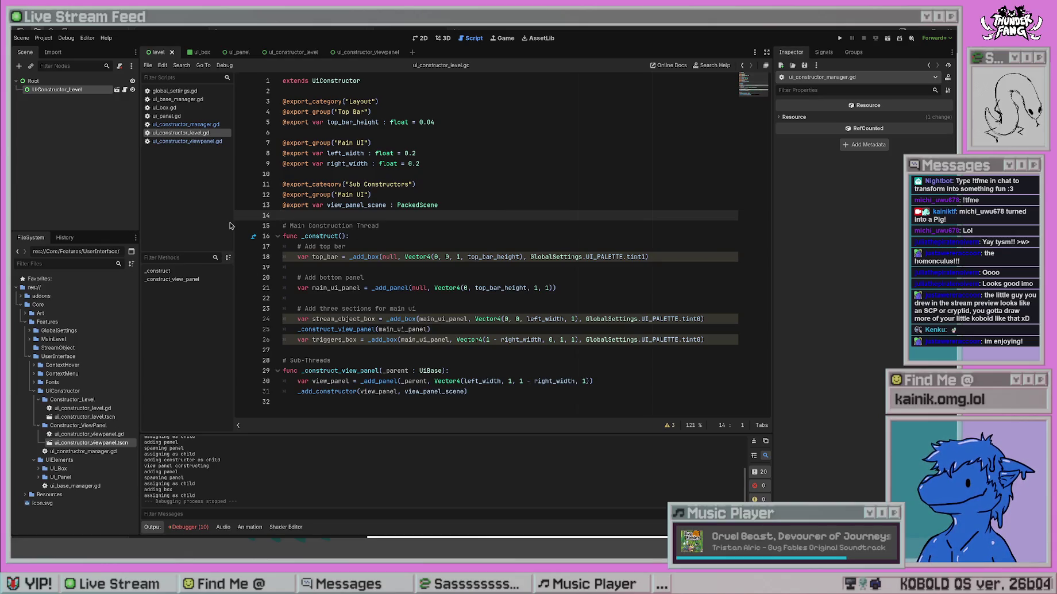
pyautogui.click(199, 143)
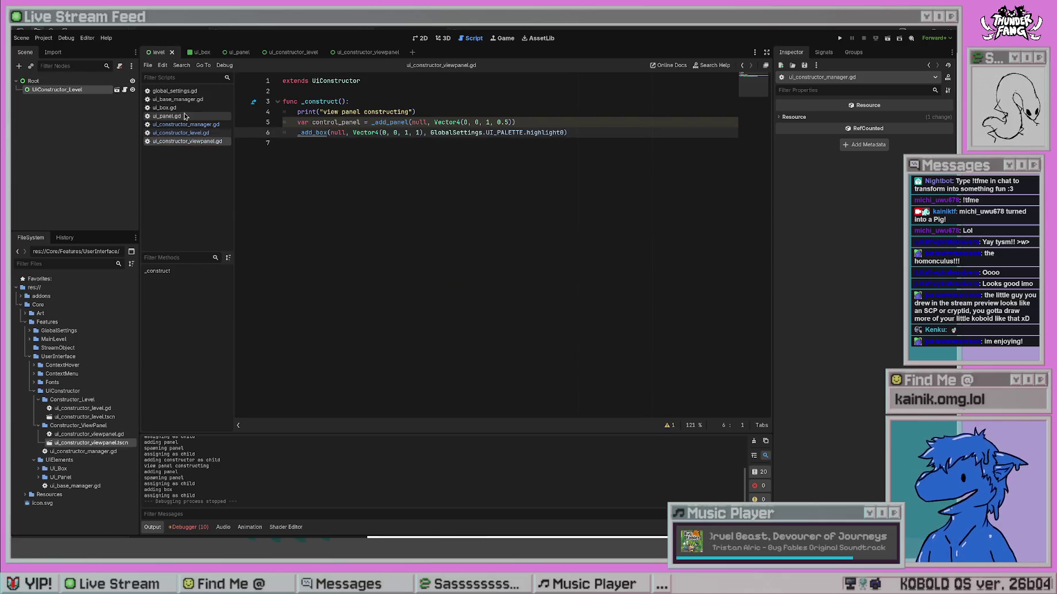
pyautogui.click(187, 125)
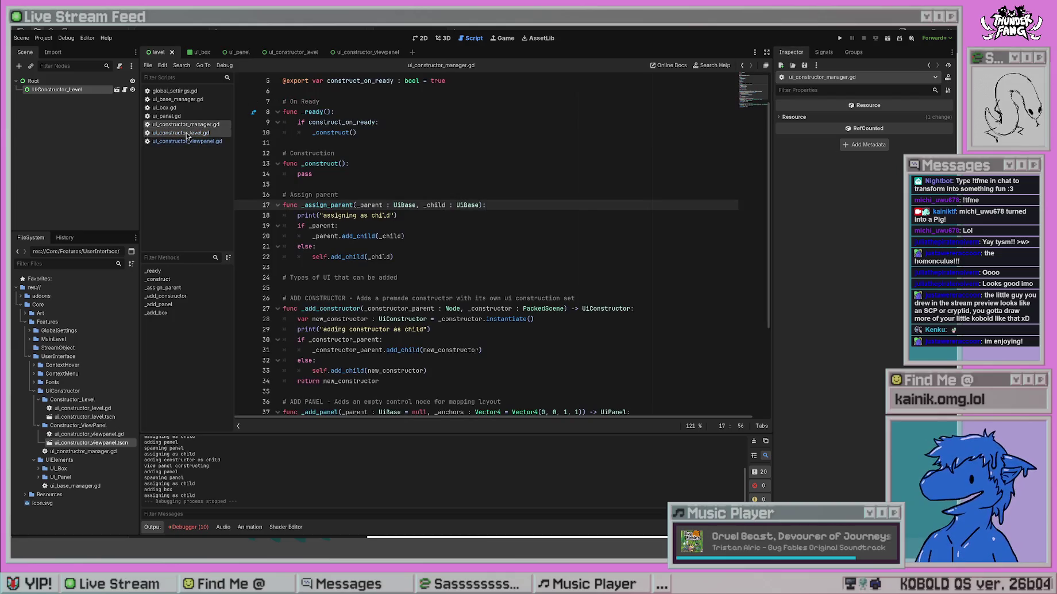
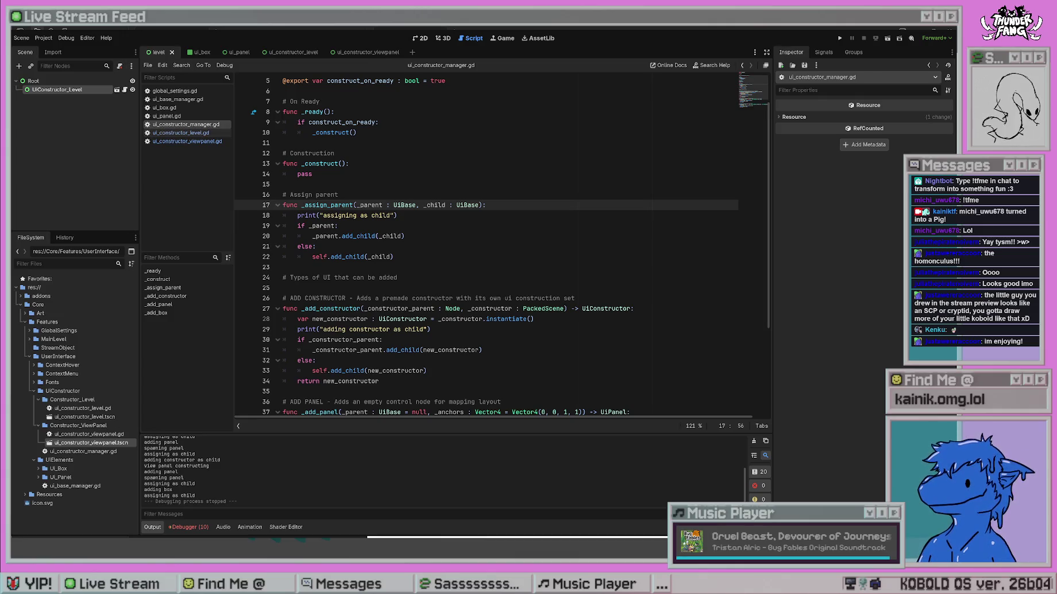
# Run the project and expand Root > UIConstructor_Level > UIPanel > UIConstructorViewpanel in the Remote tree.
pyautogui.press('F5')
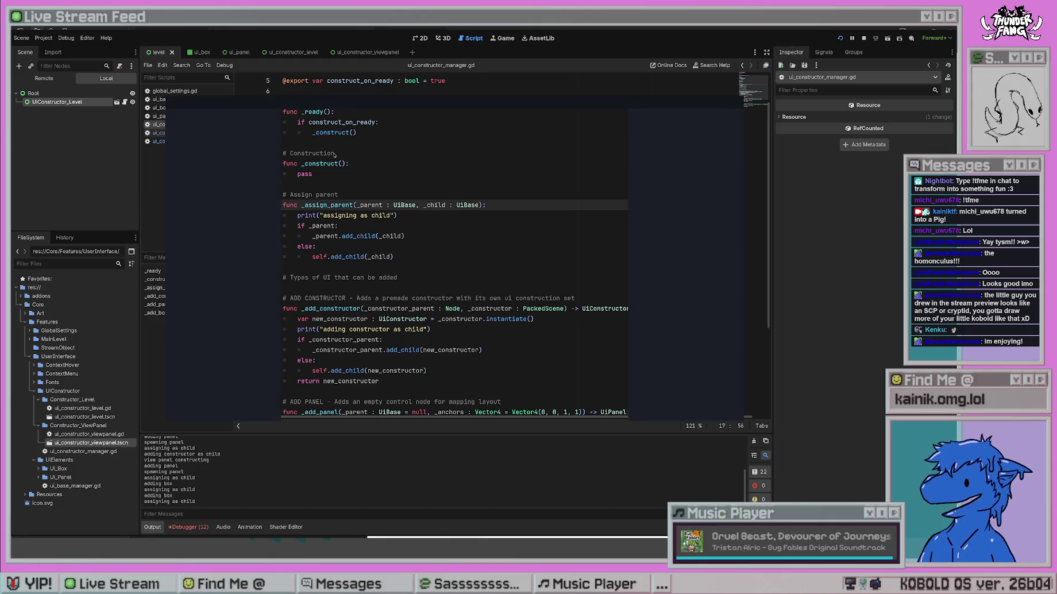
pyautogui.click(43, 77)
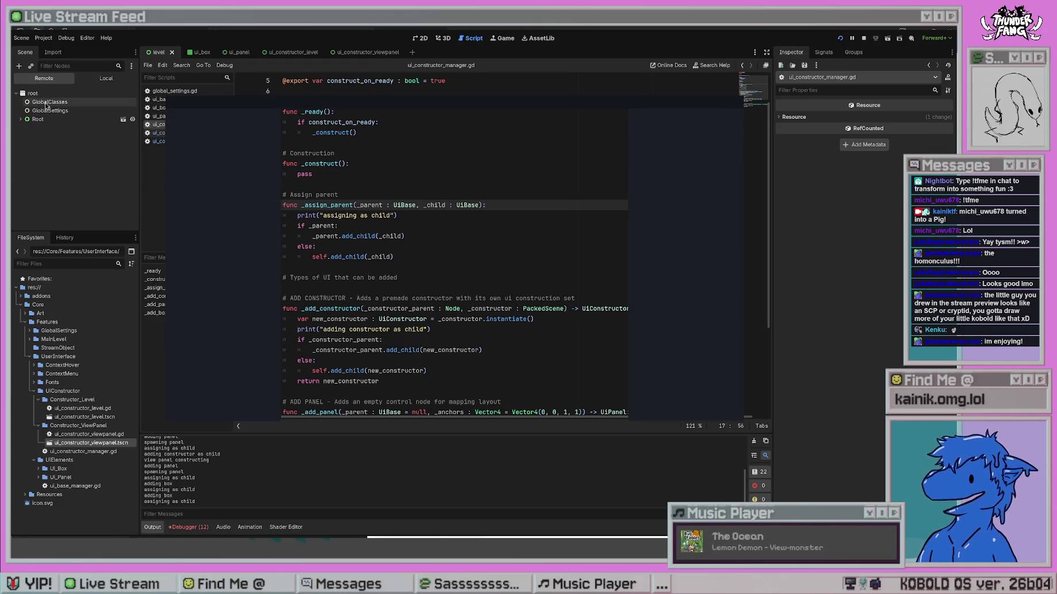
pyautogui.click(22, 120)
pyautogui.click(25, 127)
pyautogui.click(30, 144)
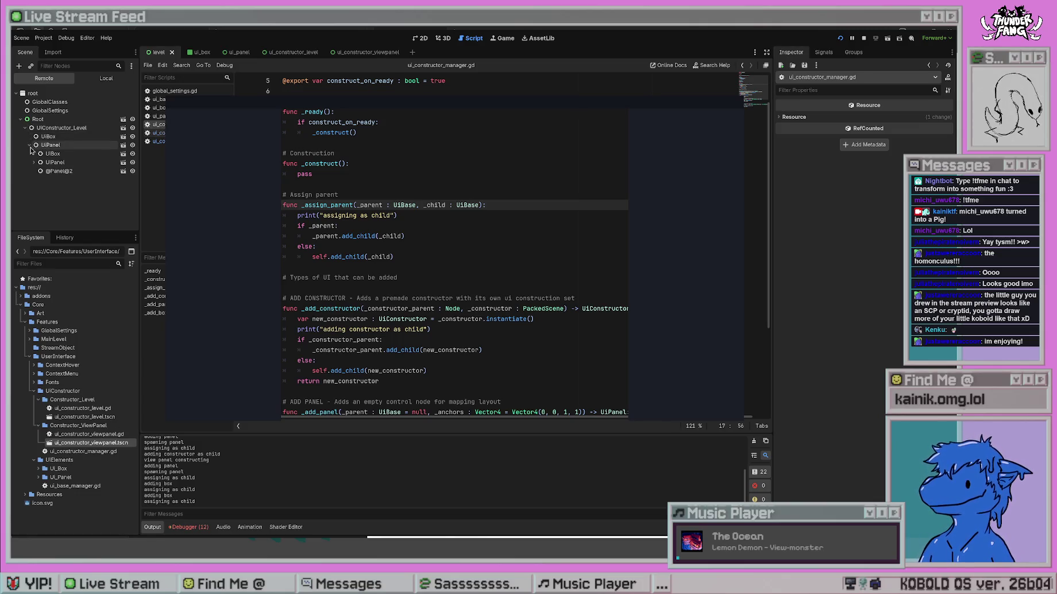
pyautogui.click(55, 173)
pyautogui.click(34, 163)
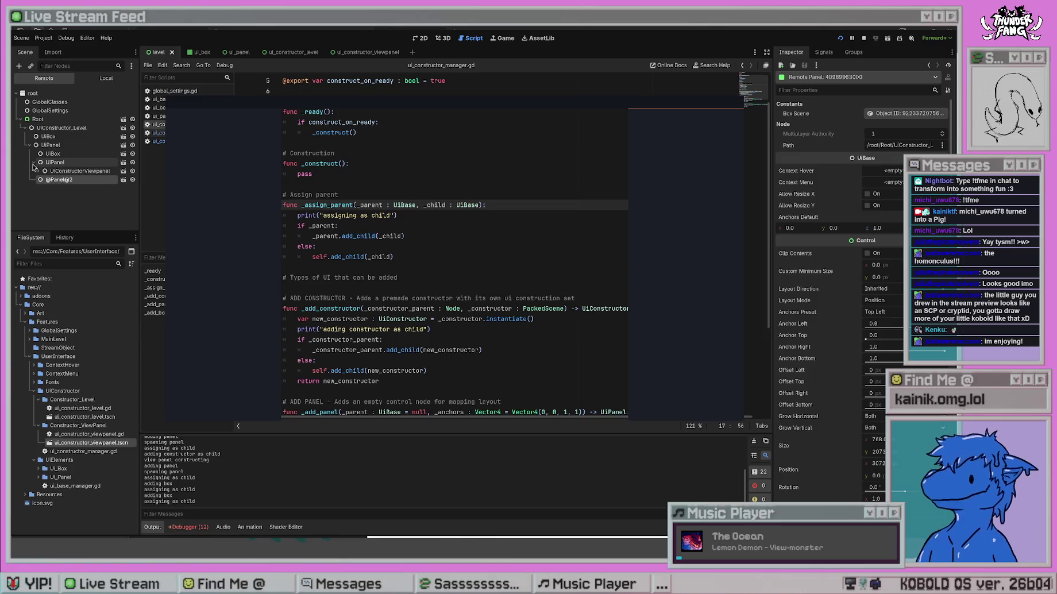
pyautogui.click(63, 187)
pyautogui.click(420, 38)
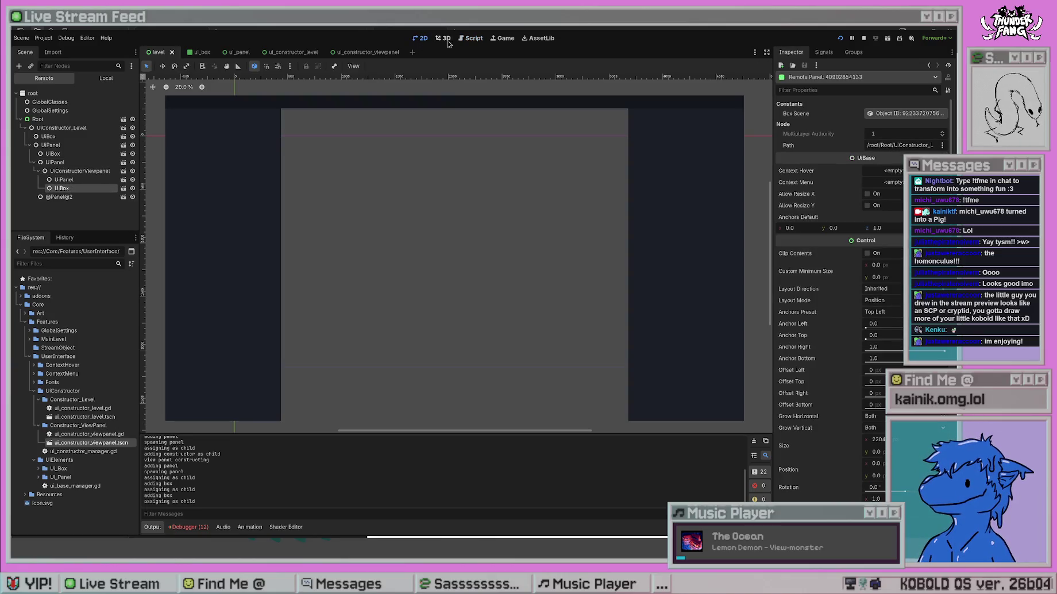
pyautogui.click(72, 180)
pyautogui.click(78, 187)
pyautogui.click(79, 180)
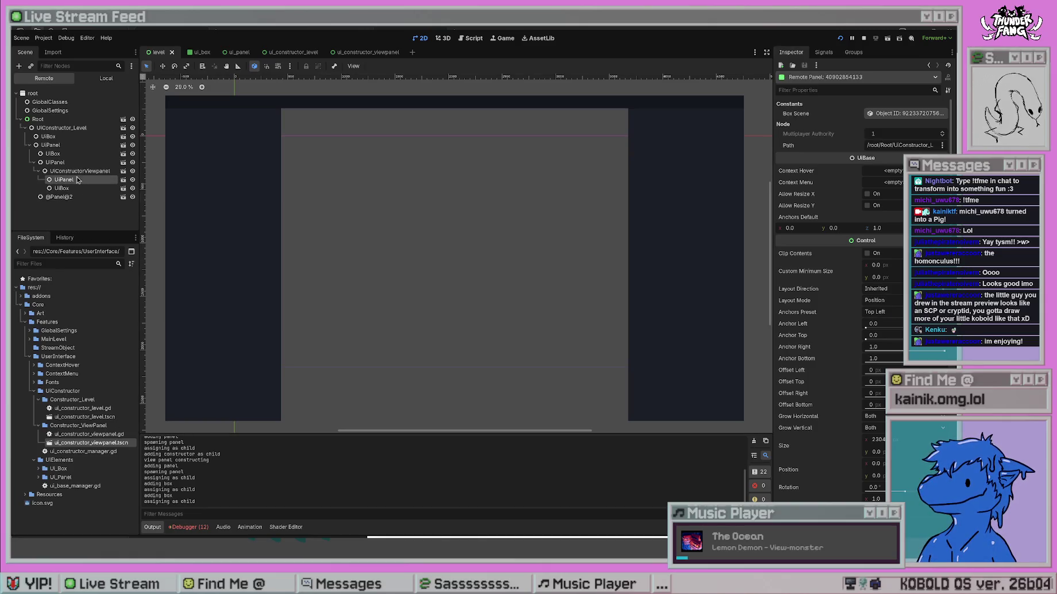
pyautogui.click(79, 188)
pyautogui.click(77, 171)
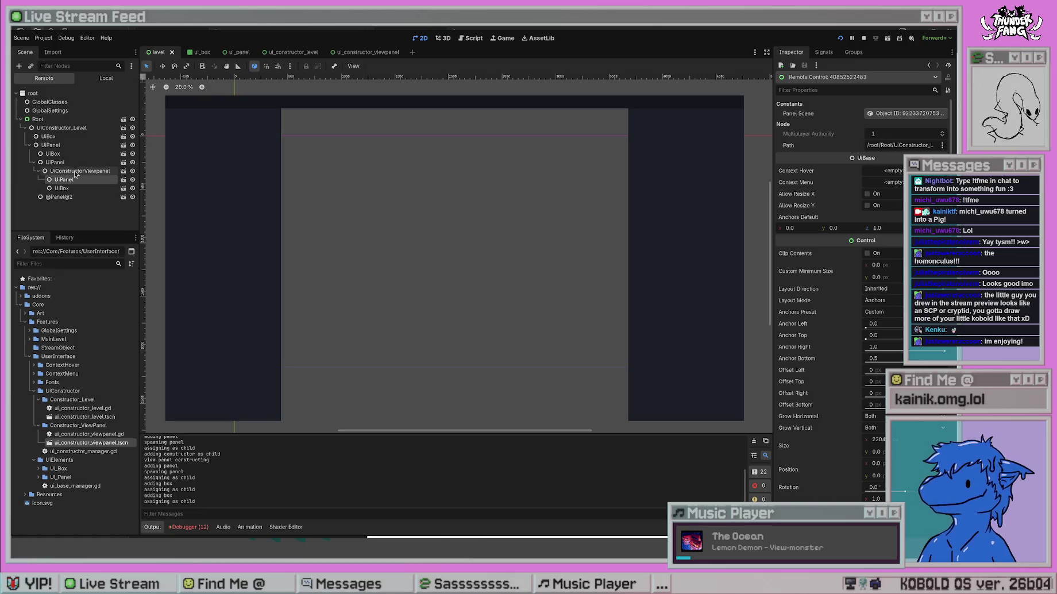
pyautogui.click(59, 197)
pyautogui.click(35, 162)
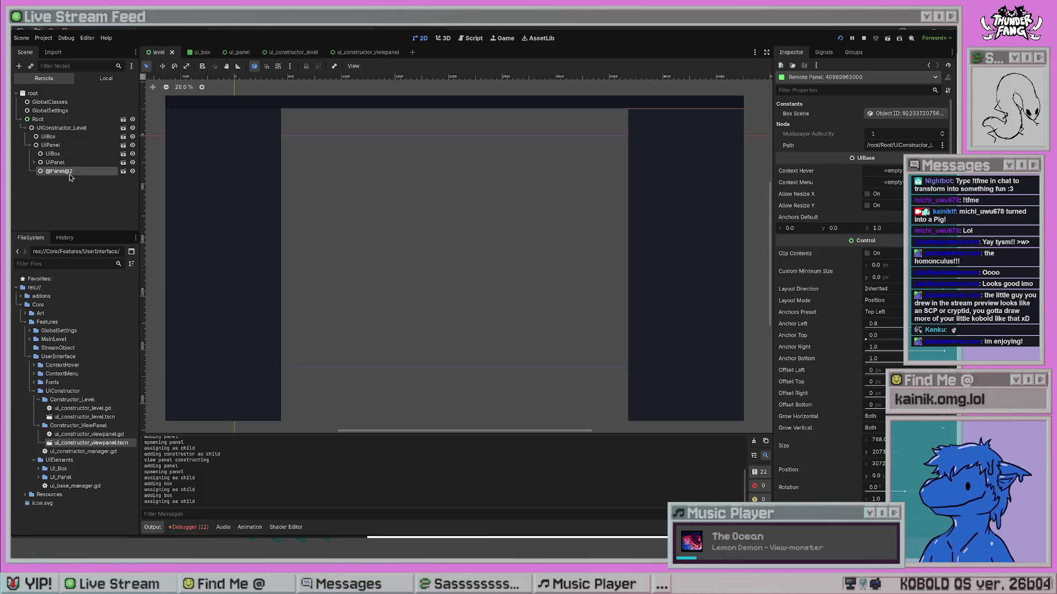
pyautogui.click(34, 163)
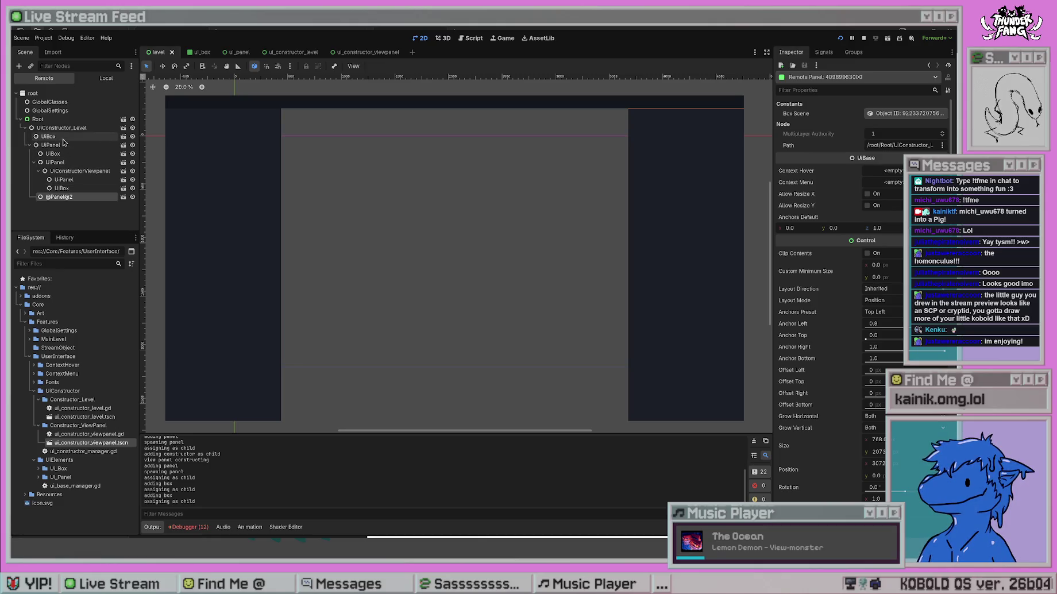
pyautogui.click(72, 172)
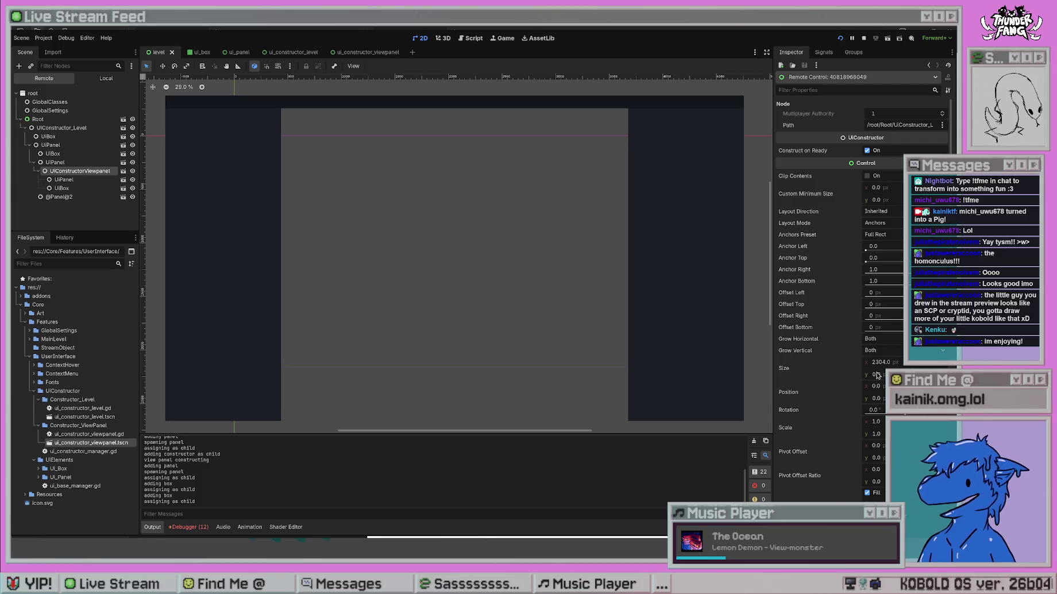
# Compare the UiPanel and UIBox anchor settings, then stop the running game.
pyautogui.click(76, 162)
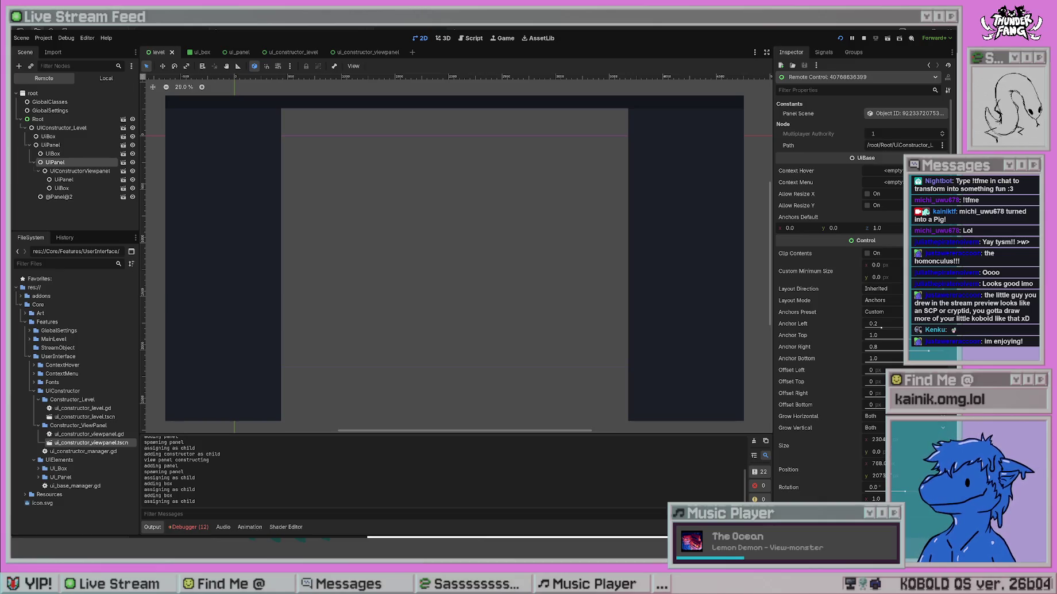
pyautogui.click(67, 153)
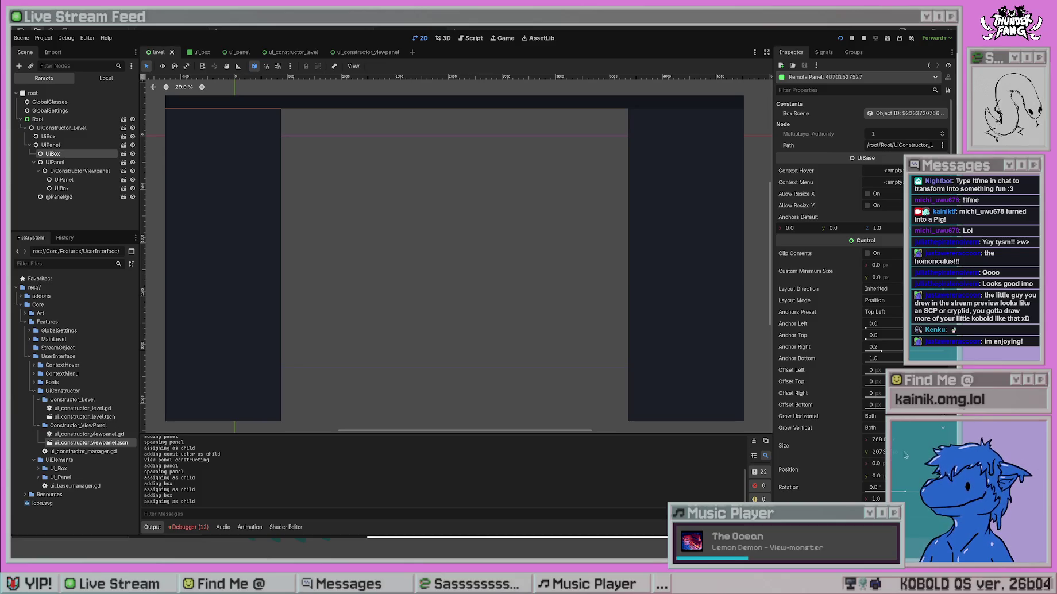
pyautogui.click(57, 160)
pyautogui.click(58, 155)
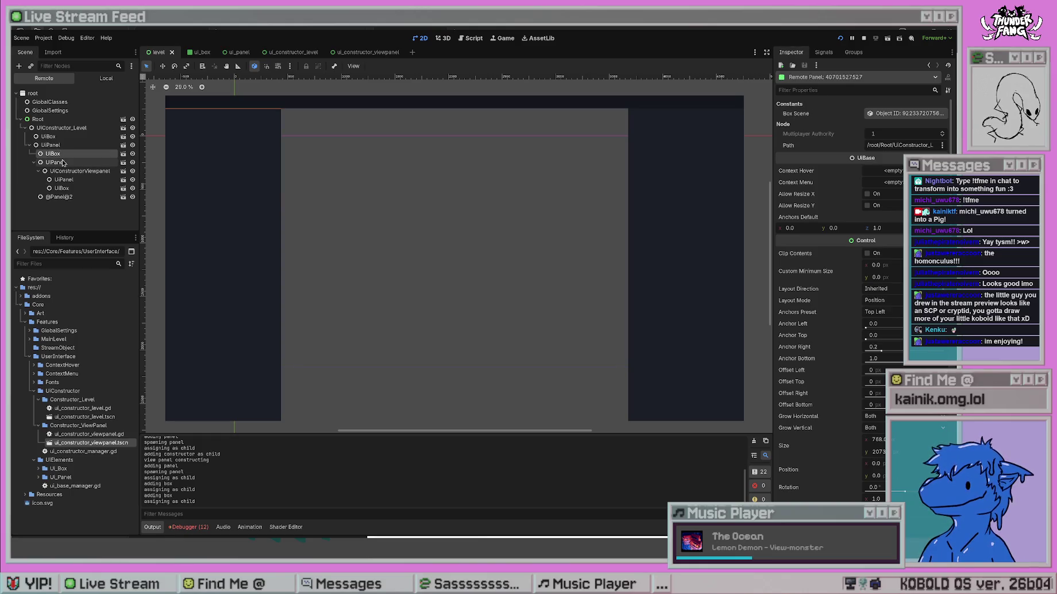
pyautogui.click(63, 162)
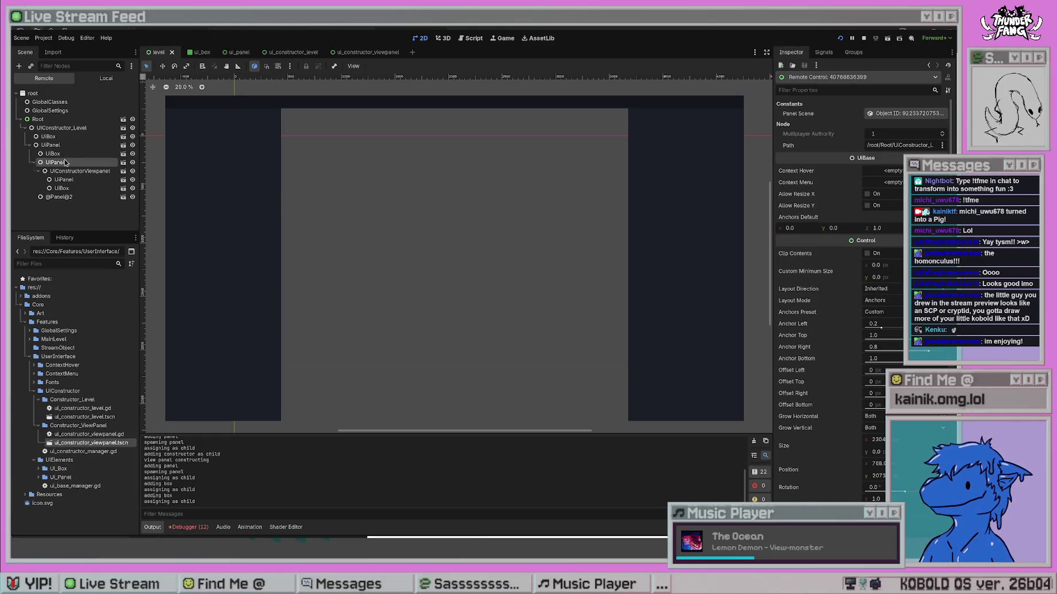
pyautogui.click(68, 154)
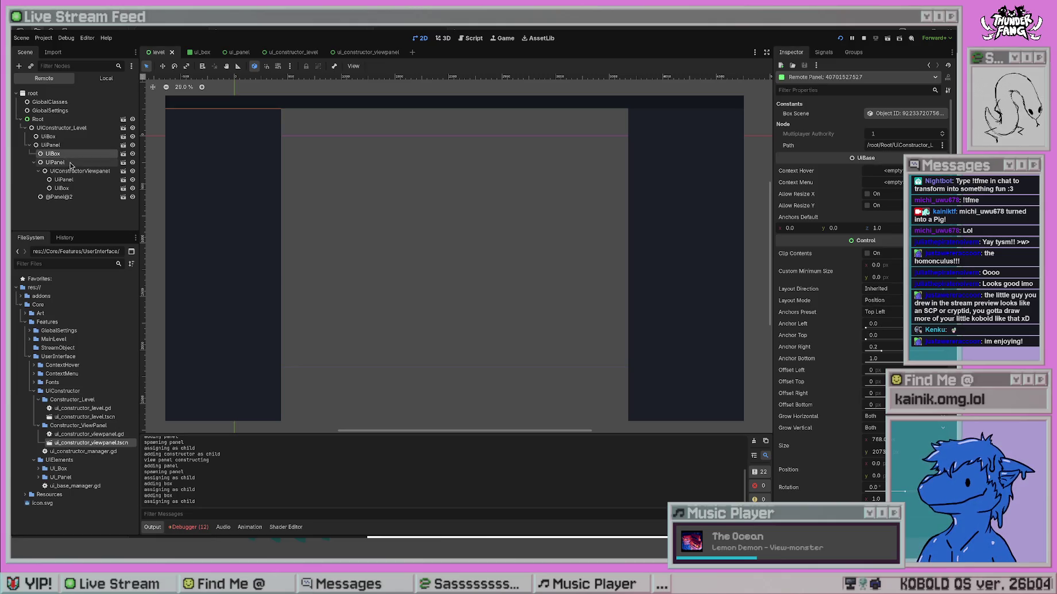
pyautogui.click(70, 164)
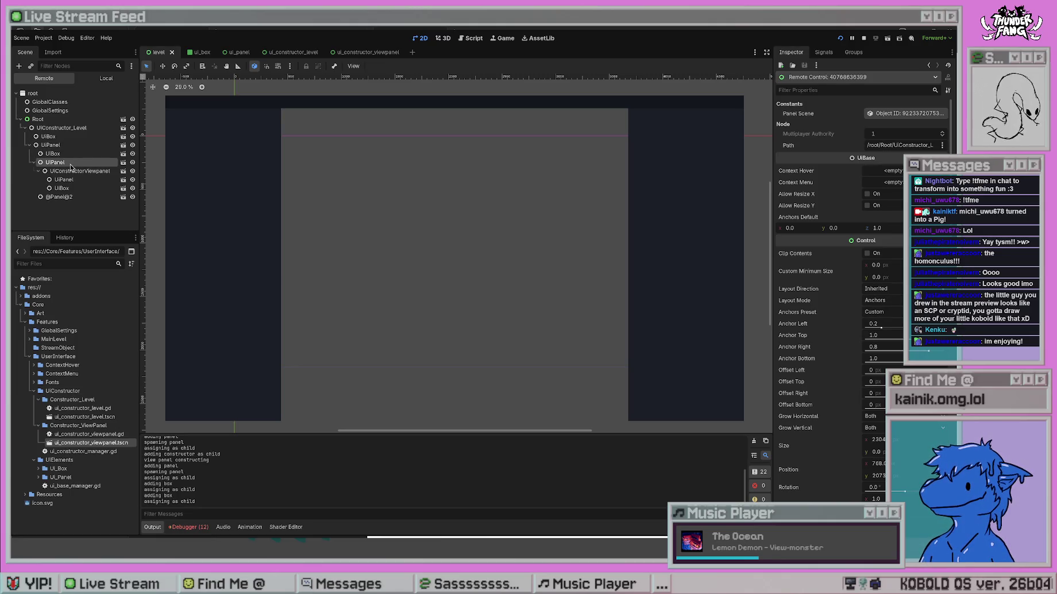
pyautogui.click(75, 155)
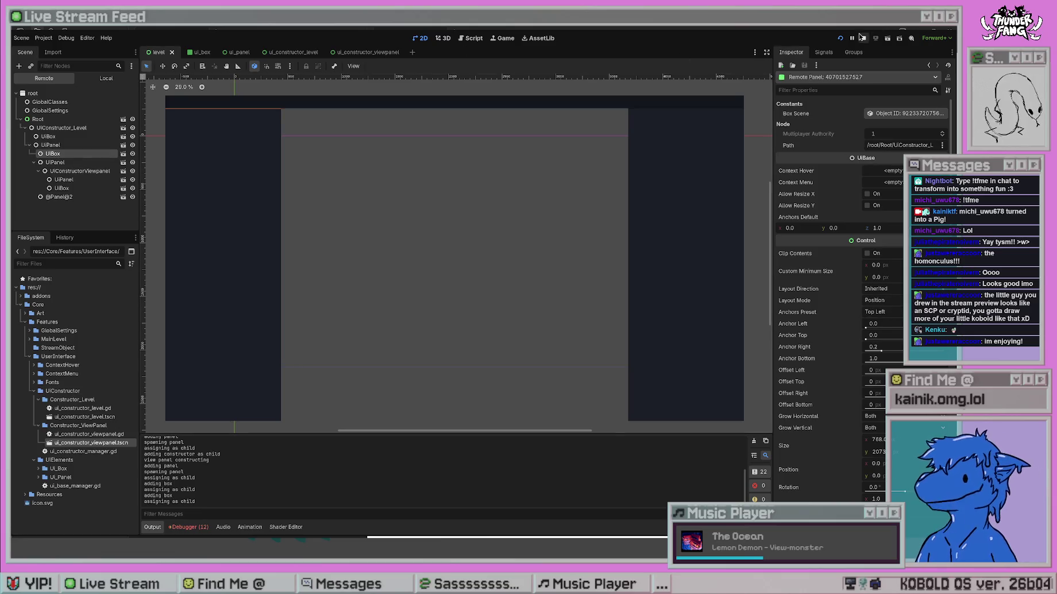
pyautogui.click(864, 38)
# Open the ui_panel, ui_constructor_level and ui_constructor_viewpanel scenes, then the ui_constructor_level.gd script.
pyautogui.click(240, 55)
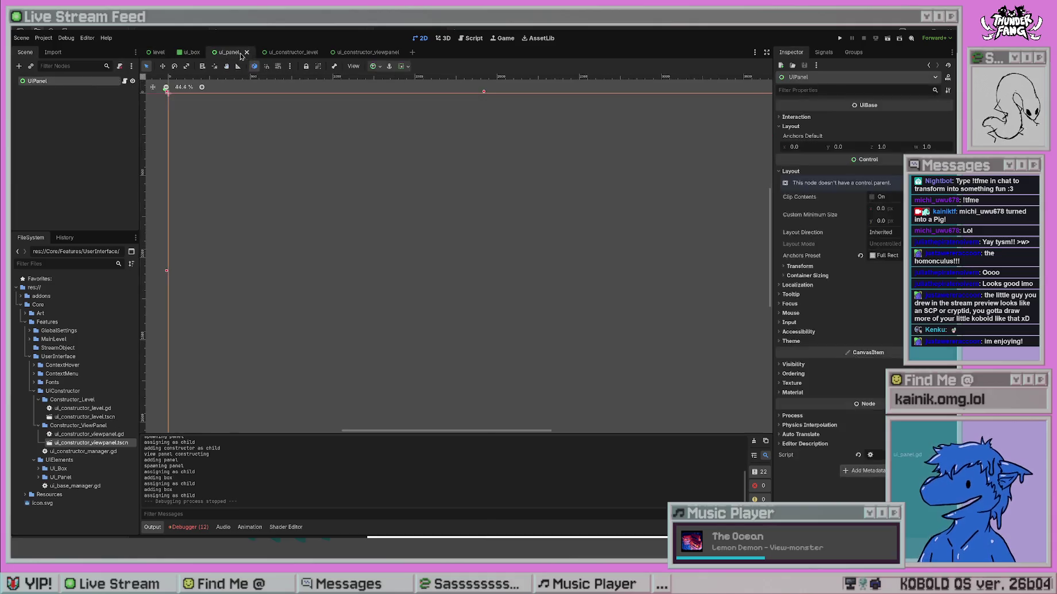
pyautogui.click(290, 53)
pyautogui.click(368, 52)
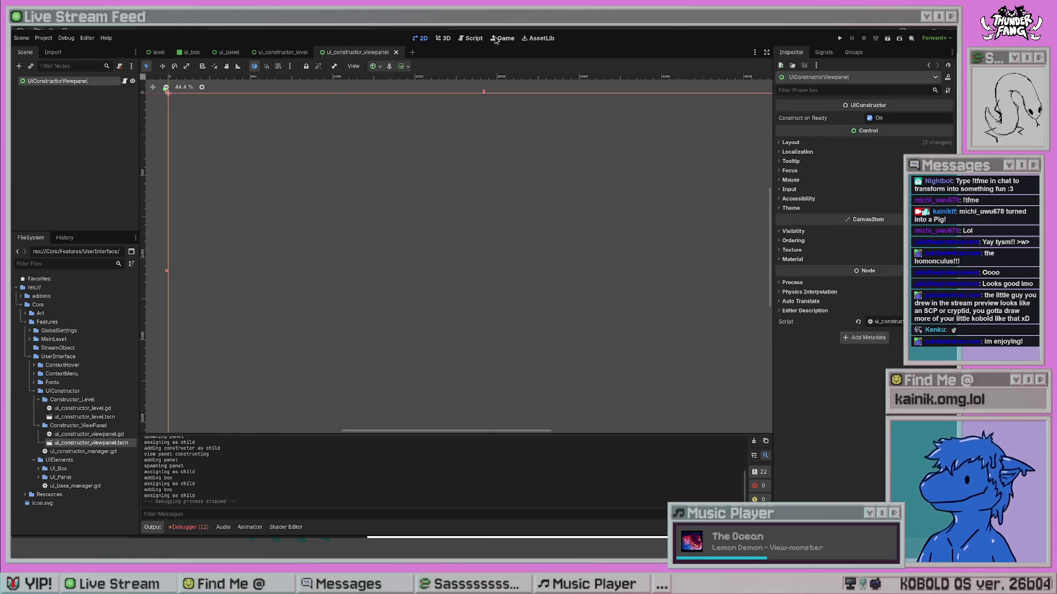
pyautogui.click(472, 37)
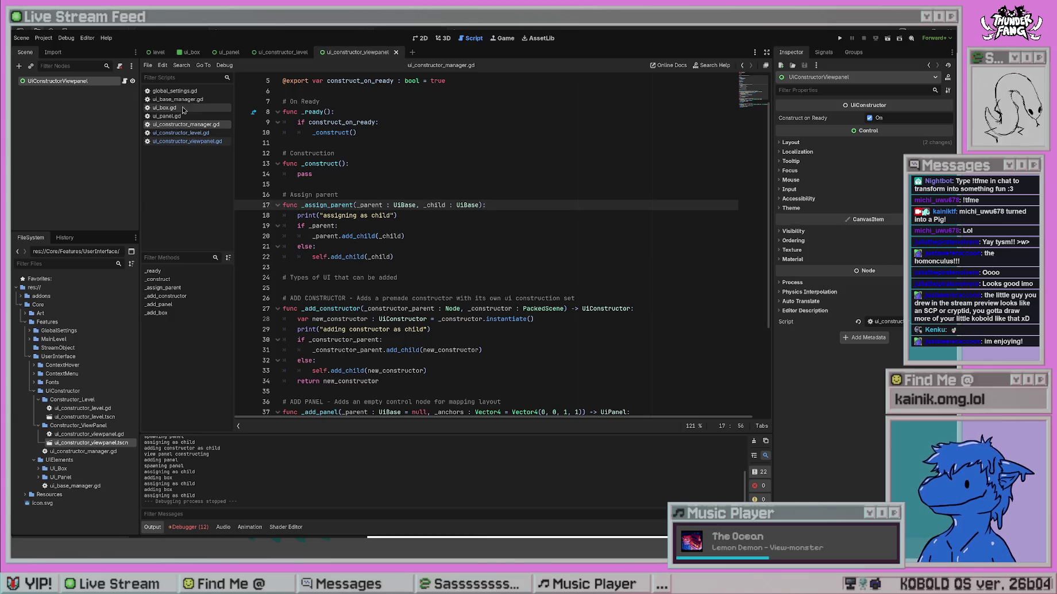
pyautogui.click(183, 133)
pyautogui.click(184, 125)
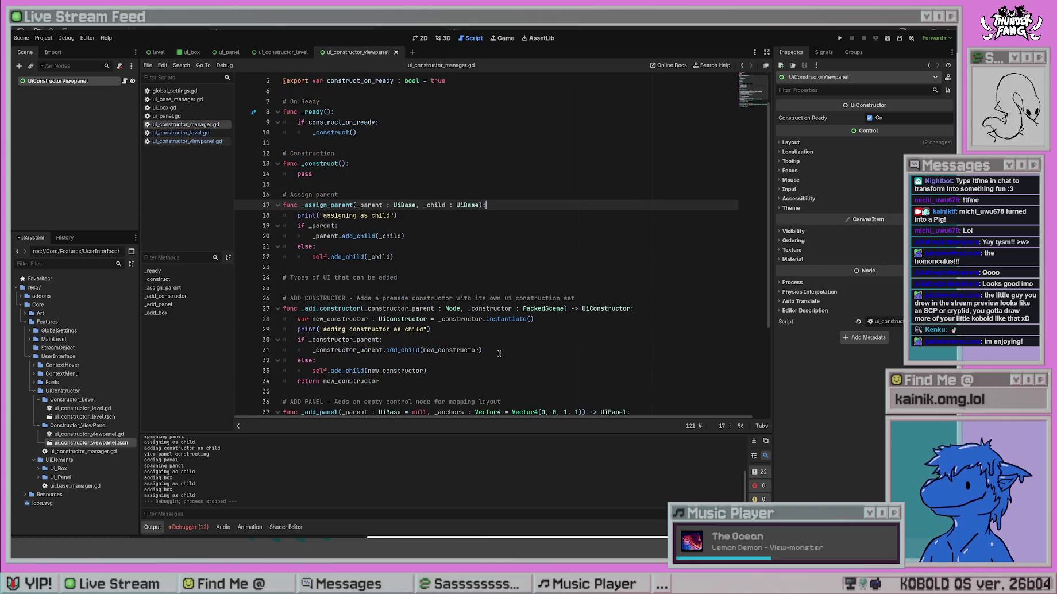
pyautogui.scroll(-4, 499, 348)
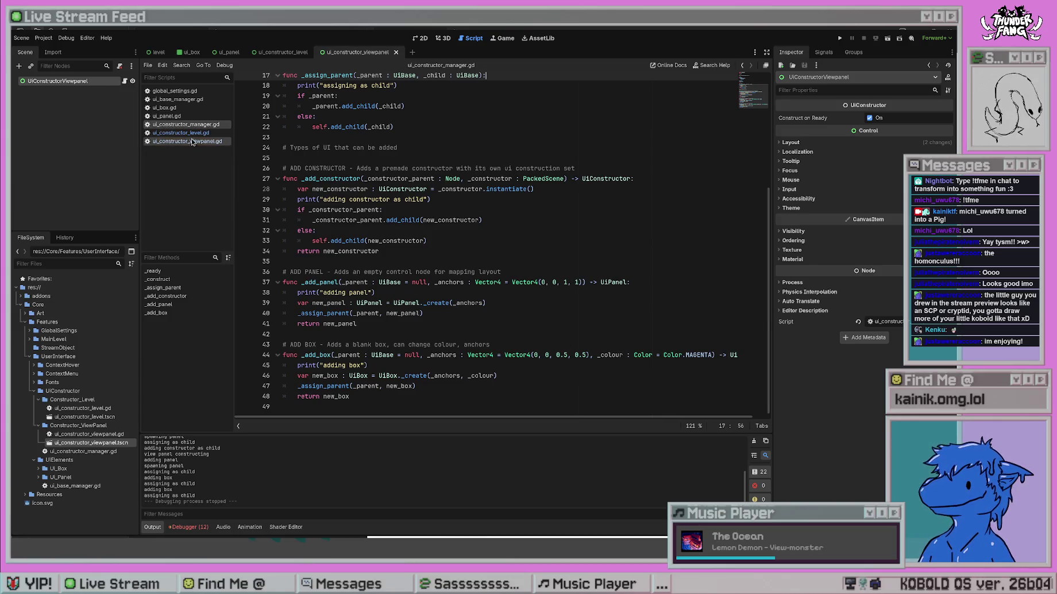
pyautogui.click(170, 133)
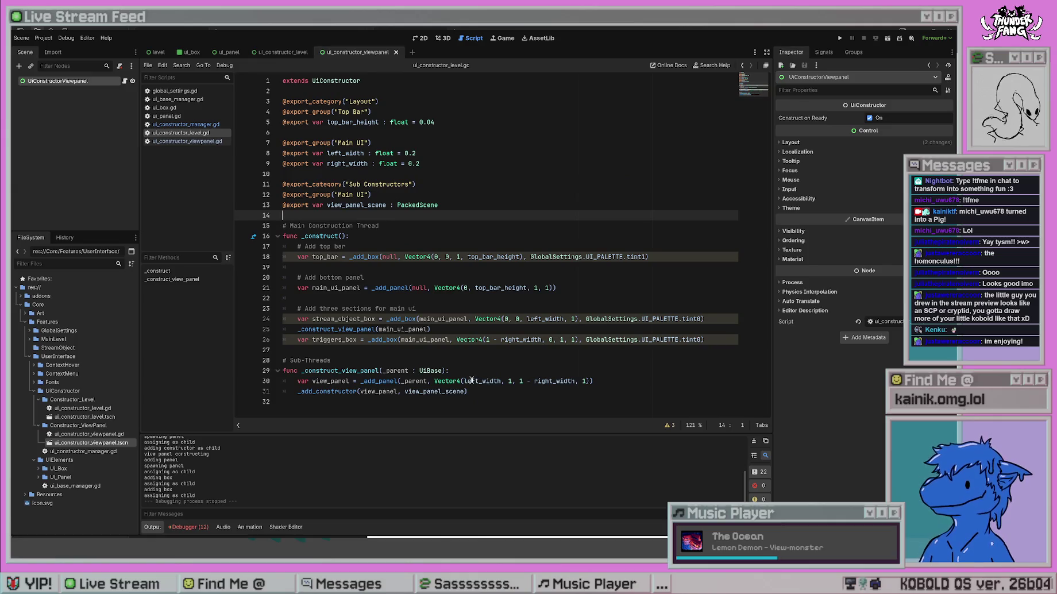
# Change the 1 after left_width on line 30 to 0 and run the project.
pyautogui.doubleClick(509, 381)
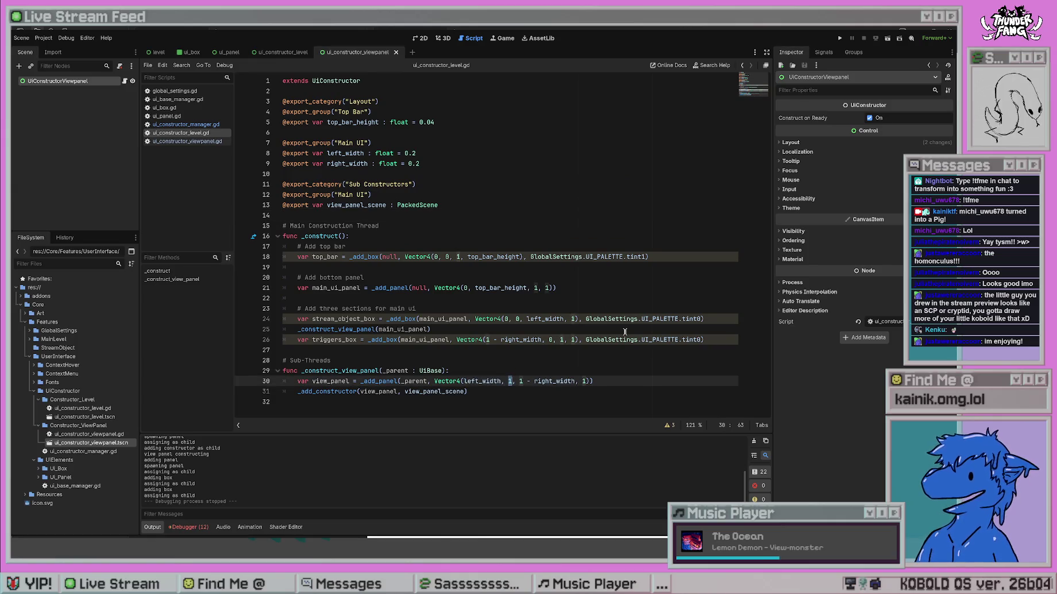
pyautogui.write('0')
pyautogui.click(526, 349)
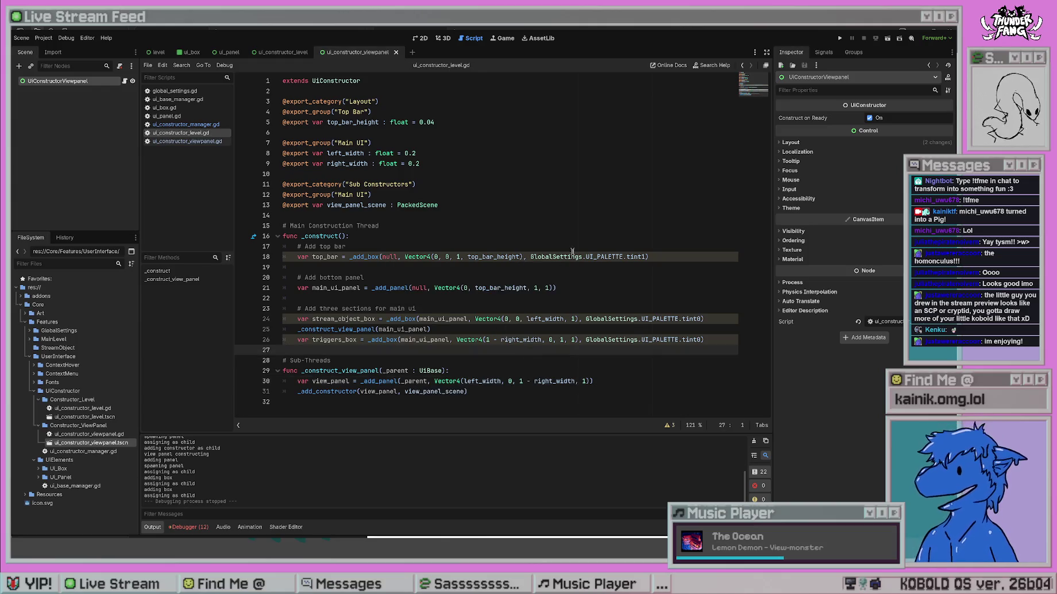
pyautogui.press('F5')
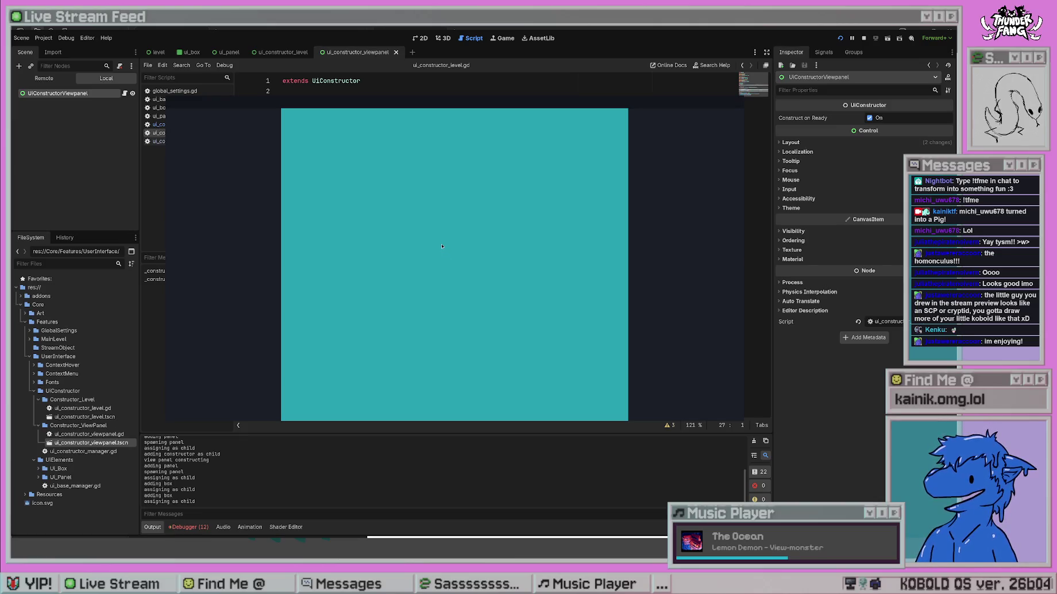
# Stop the game, select the view panel's top anchor value, and open ui_constructor_manager.gd.
pyautogui.press('F8')
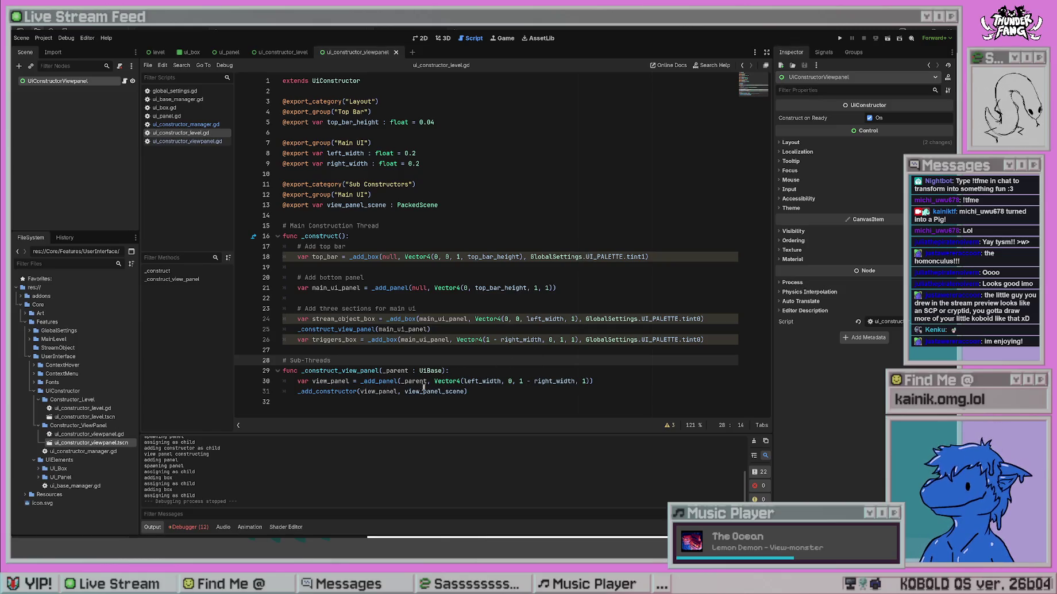
pyautogui.write('# Sub-Threads')
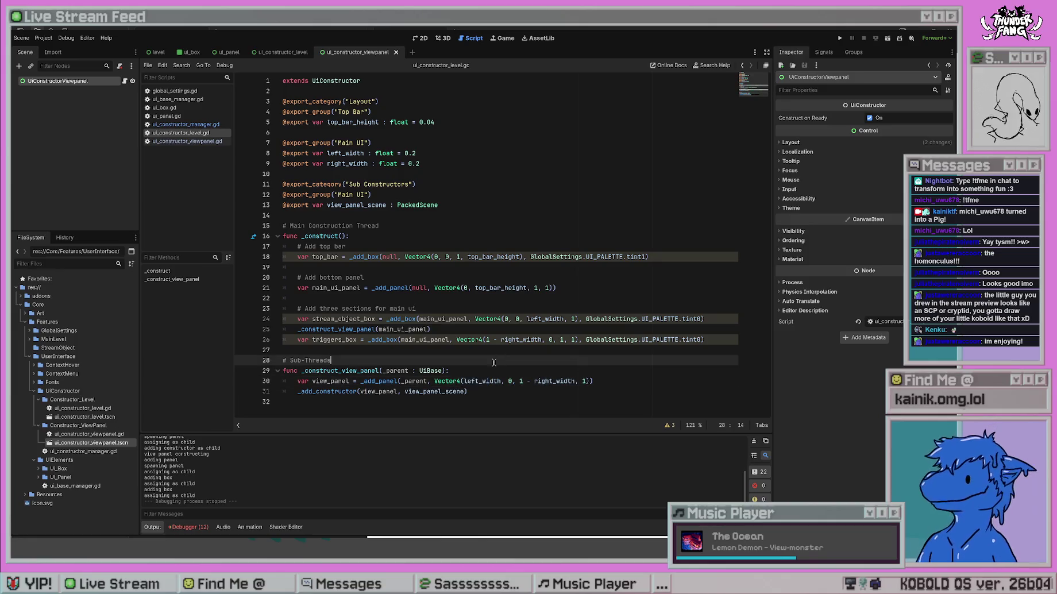
pyautogui.doubleClick(510, 380)
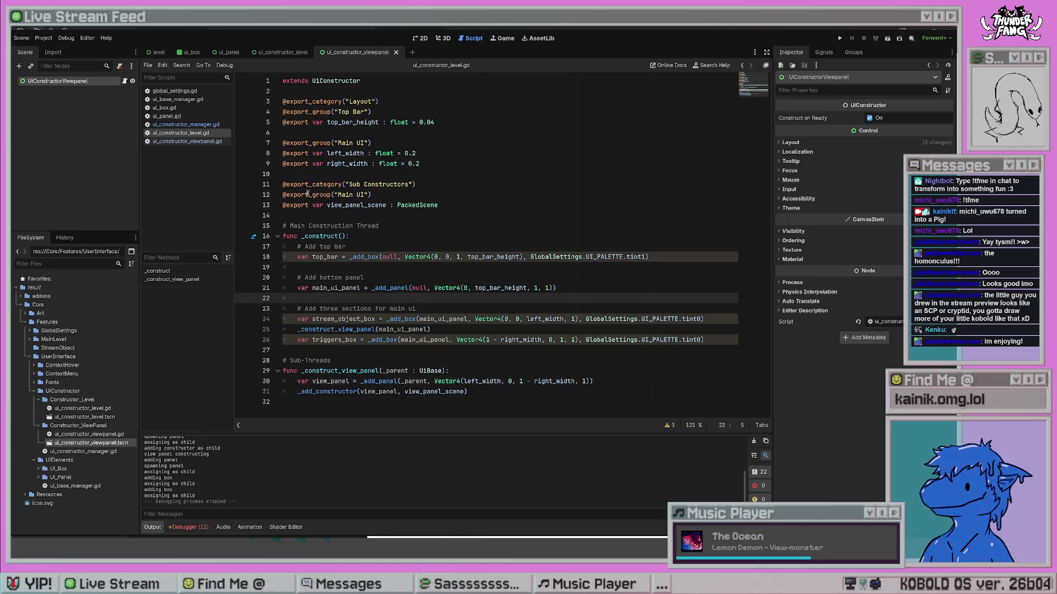
pyautogui.click(183, 124)
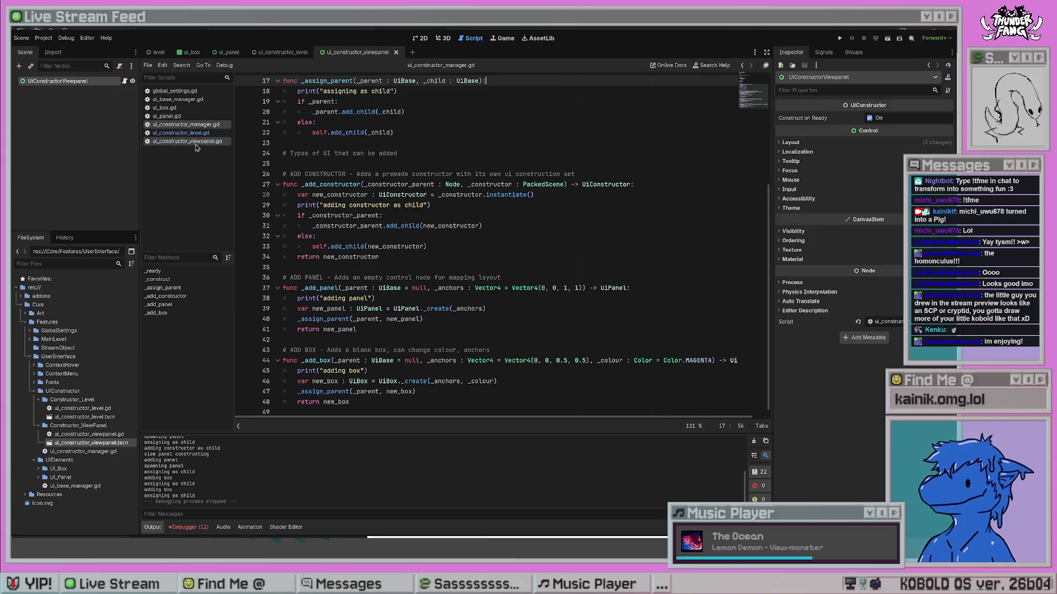
# In ui_constructor_viewpanel.gd, change the 0.5 bottom anchor to 0.05.
pyautogui.click(193, 142)
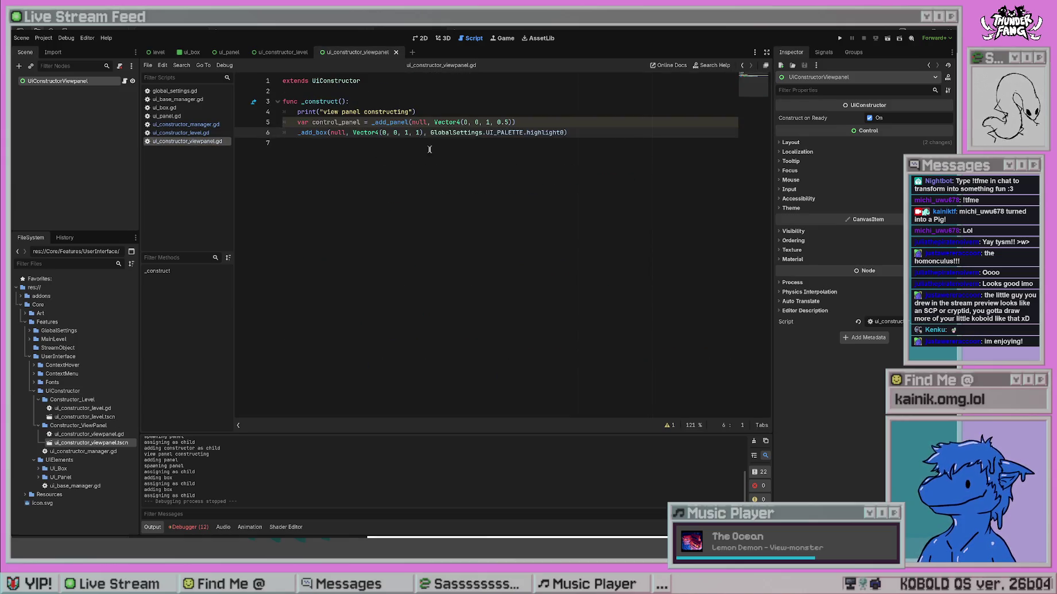
pyautogui.click(503, 123)
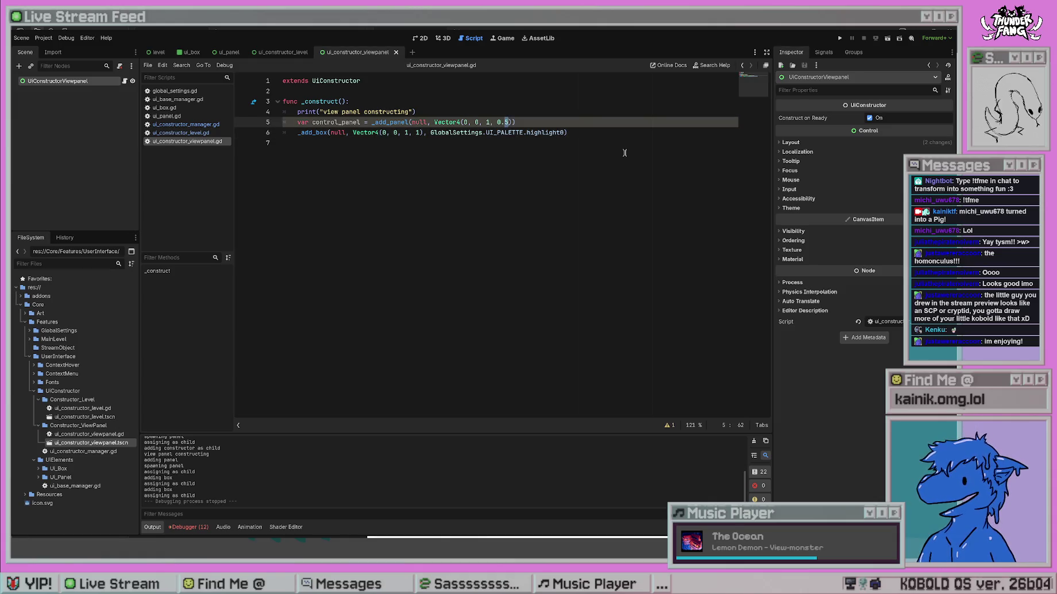
pyautogui.write('0')
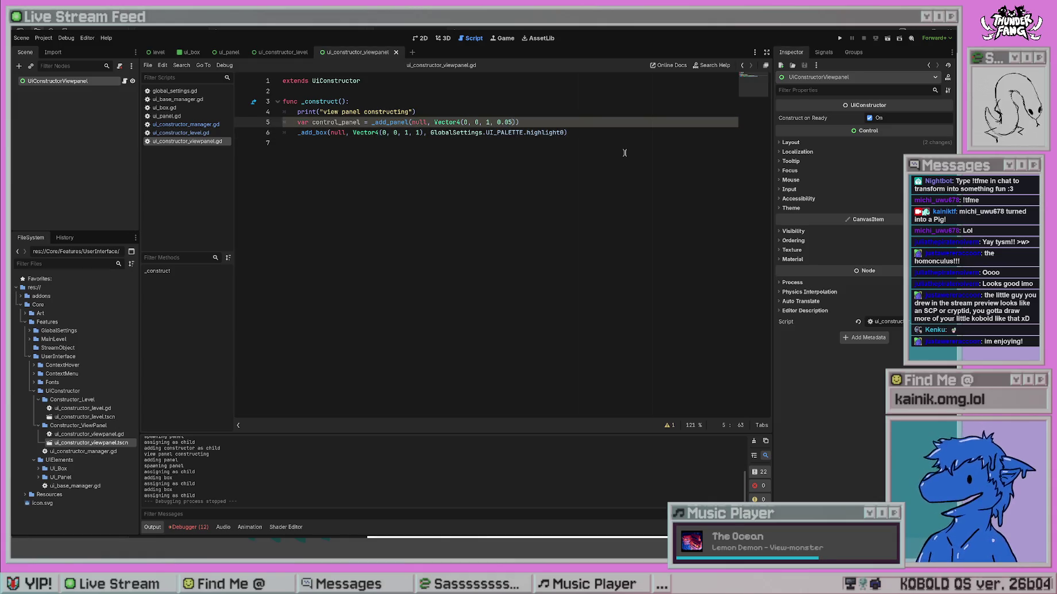
pyautogui.click(404, 156)
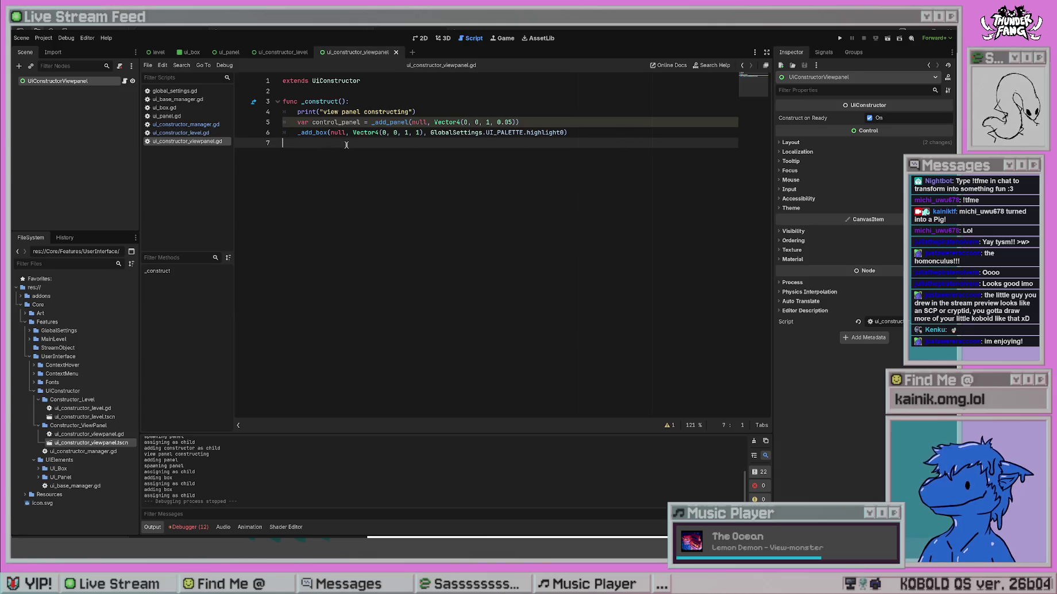
# Replace the box's null parent with control_panel, save, and run the project.
pyautogui.moveTo(376, 132); pyautogui.dragTo(423, 132)
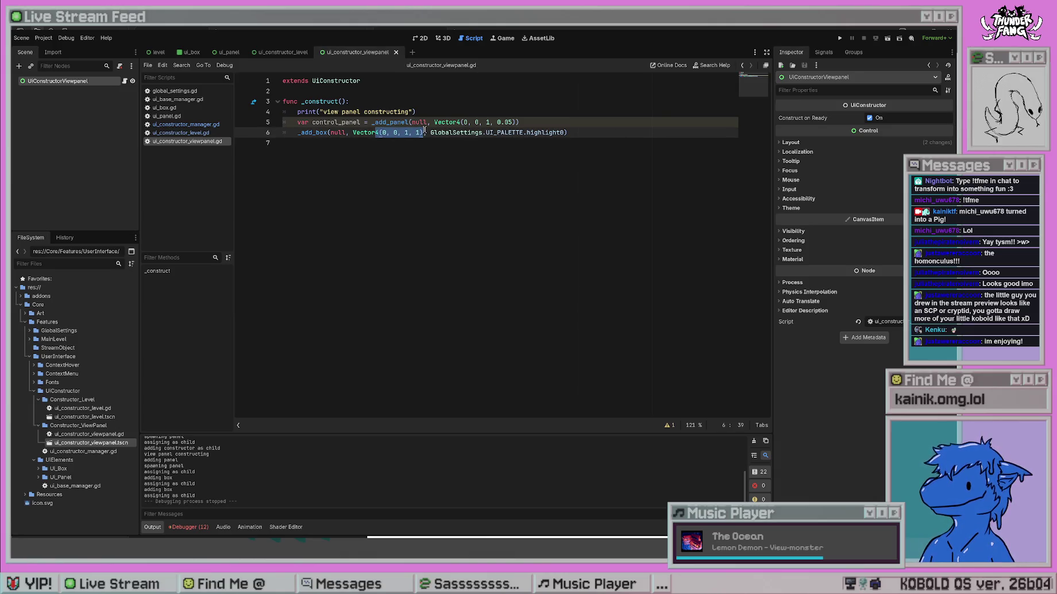
pyautogui.doubleClick(338, 132)
pyautogui.write('control_panel')
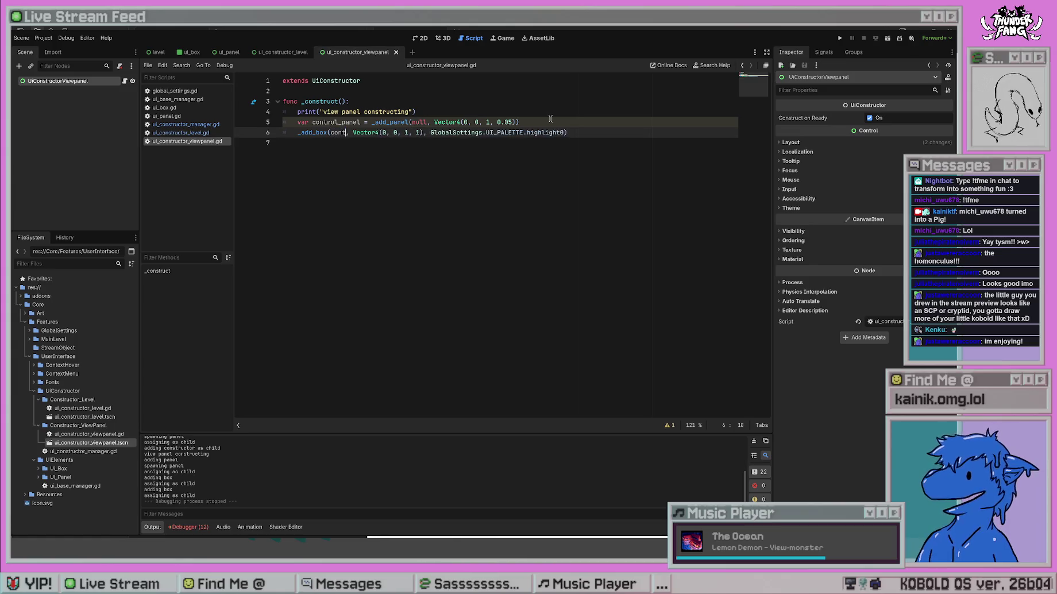
pyautogui.hotkey('ctrl', 's')
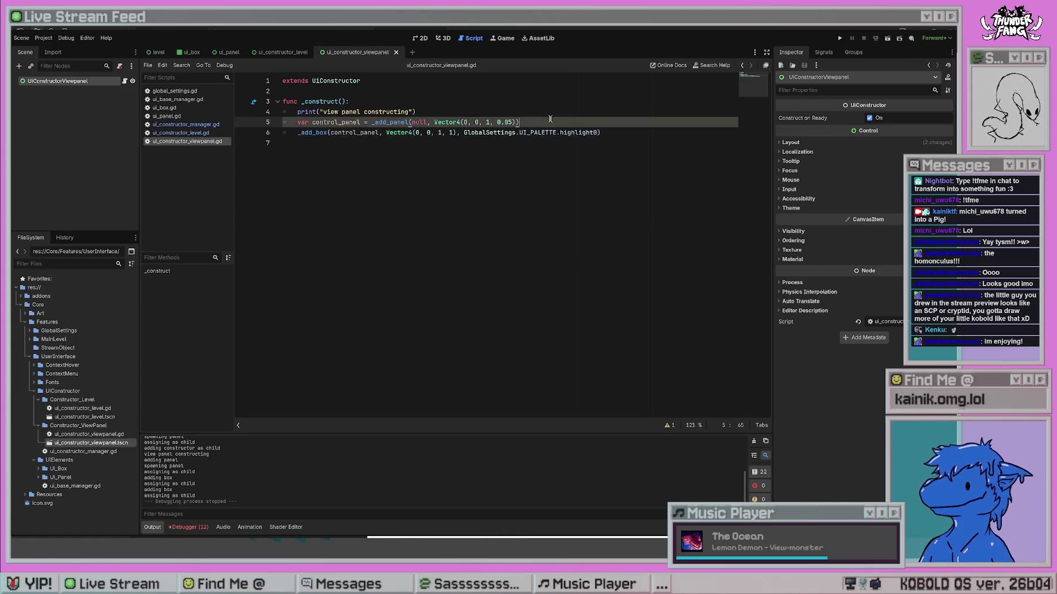
pyautogui.click(844, 43)
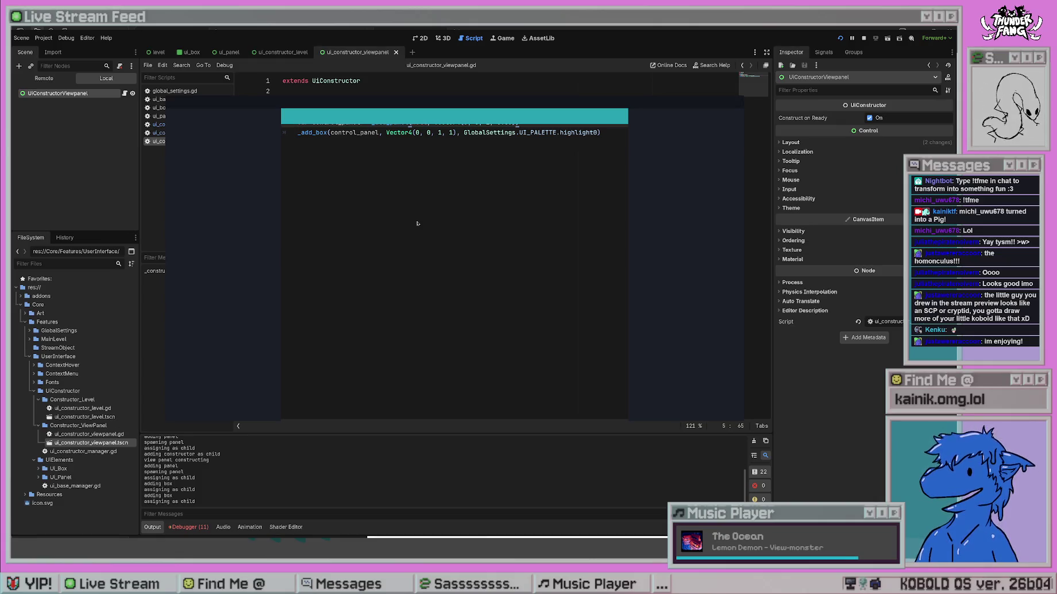
# Stop the game and delete the constructing print line from ui_constructor_viewpanel.gd, saving it.
pyautogui.click(408, 231)
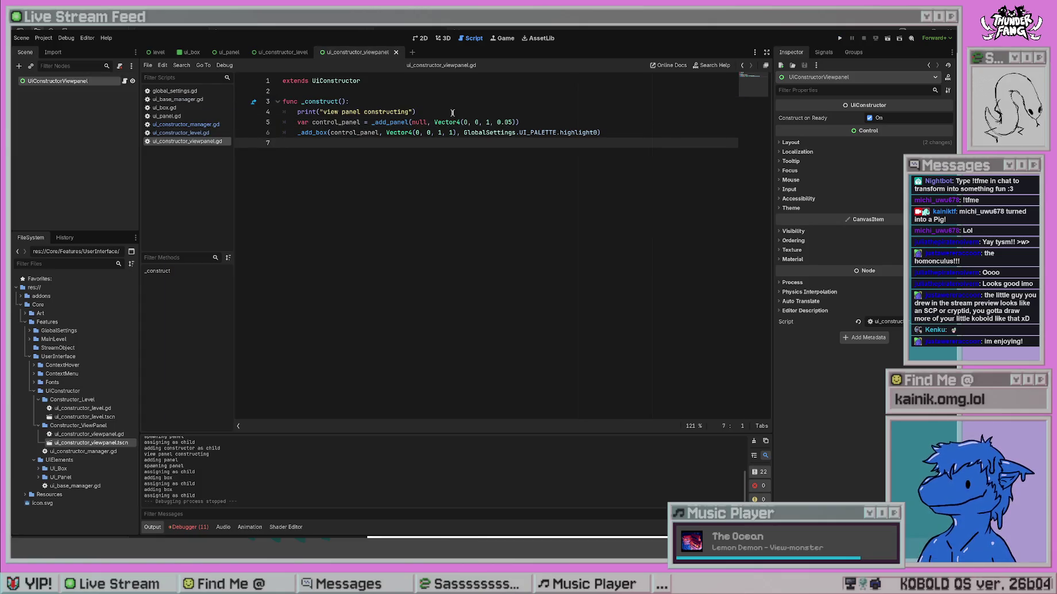
pyautogui.moveTo(445, 113); pyautogui.dragTo(349, 101)
pyautogui.press('BackSpace')
pyautogui.hotkey('ctrl', 's')
# In ui_constructor_manager.gd, delete the adding constructor, adding panel and adding box print lines.
pyautogui.click(186, 133)
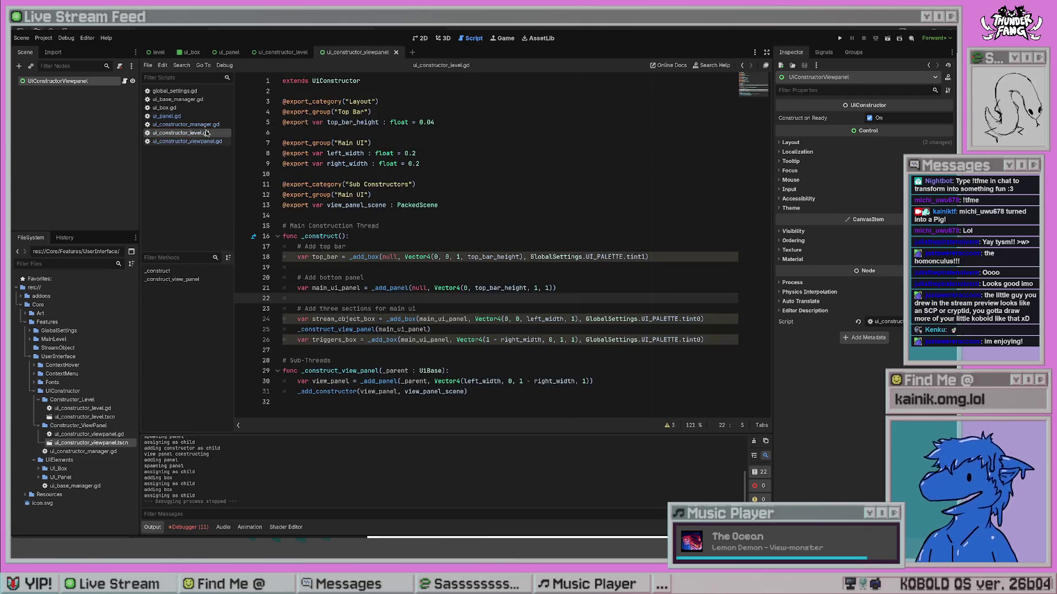
pyautogui.click(186, 125)
pyautogui.moveTo(448, 206); pyautogui.dragTo(195, 206)
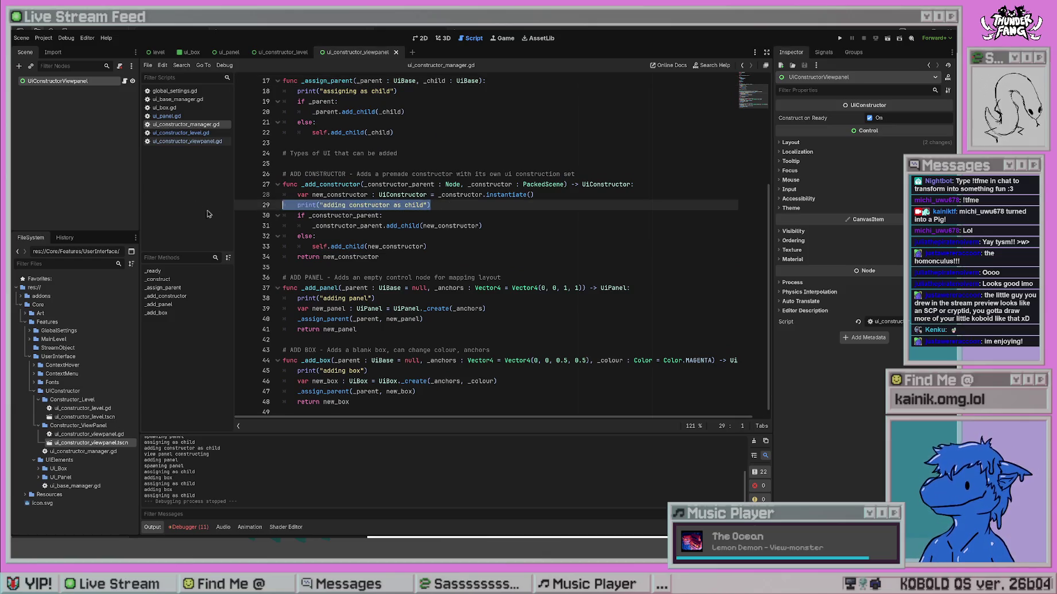
pyautogui.press('BackSpace')
pyautogui.press('BackSpace')
pyautogui.moveTo(377, 281); pyautogui.dragTo(283, 282)
pyautogui.press('BackSpace')
pyautogui.press('BackSpace')
pyautogui.moveTo(368, 344); pyautogui.dragTo(267, 343)
pyautogui.press('BackSpace')
pyautogui.press('BackSpace')
# Delete the assigning-as-child print line and the leftover empty line in ui_constructor_manager.gd.
pyautogui.scroll(1, 268, 343)
pyautogui.moveTo(396, 107); pyautogui.dragTo(283, 107)
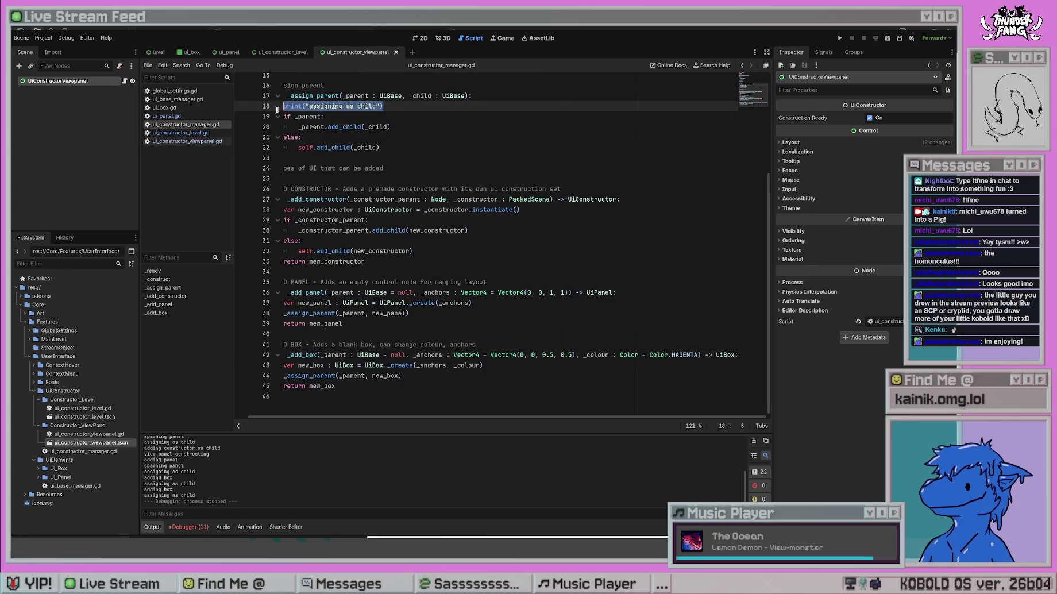
pyautogui.press('BackSpace')
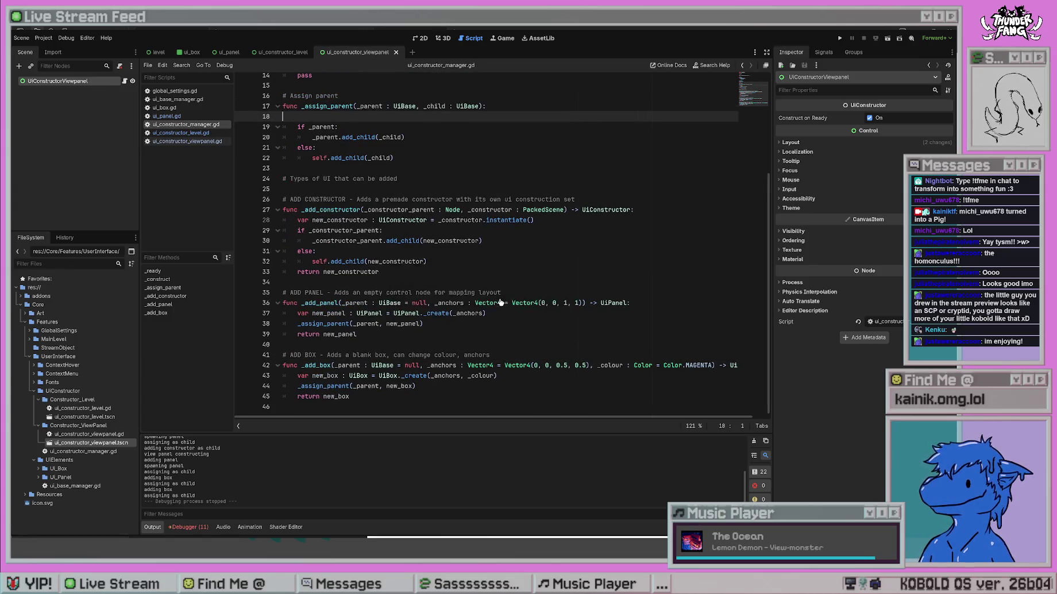
pyautogui.scroll(4, 500, 301)
pyautogui.press('BackSpace')
pyautogui.press('Up')
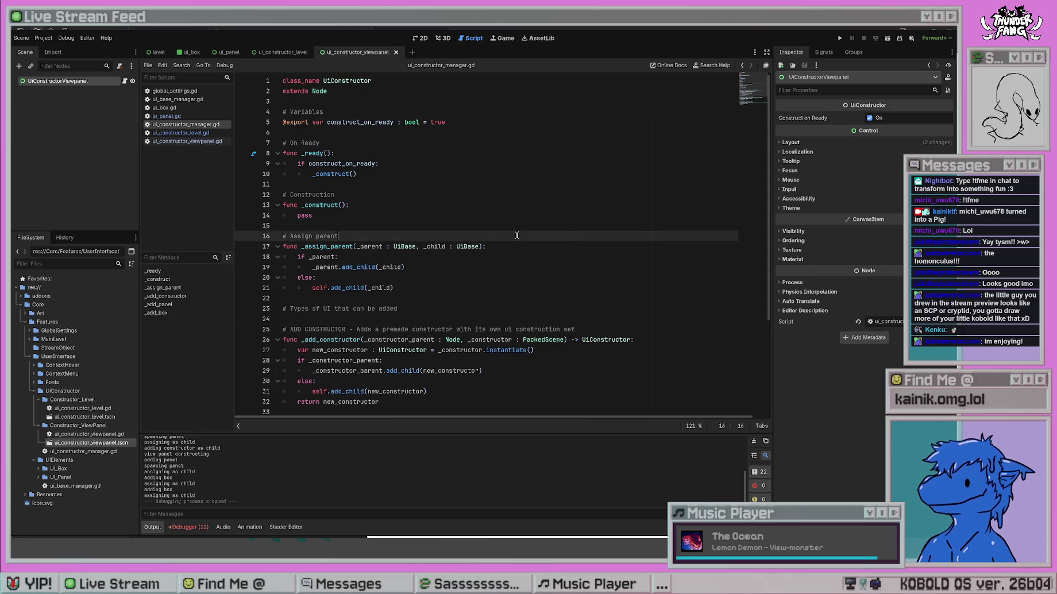
pyautogui.scroll(-1, 494, 293)
pyautogui.scroll(-4, 491, 291)
pyautogui.hotkey('ctrl', 'z')
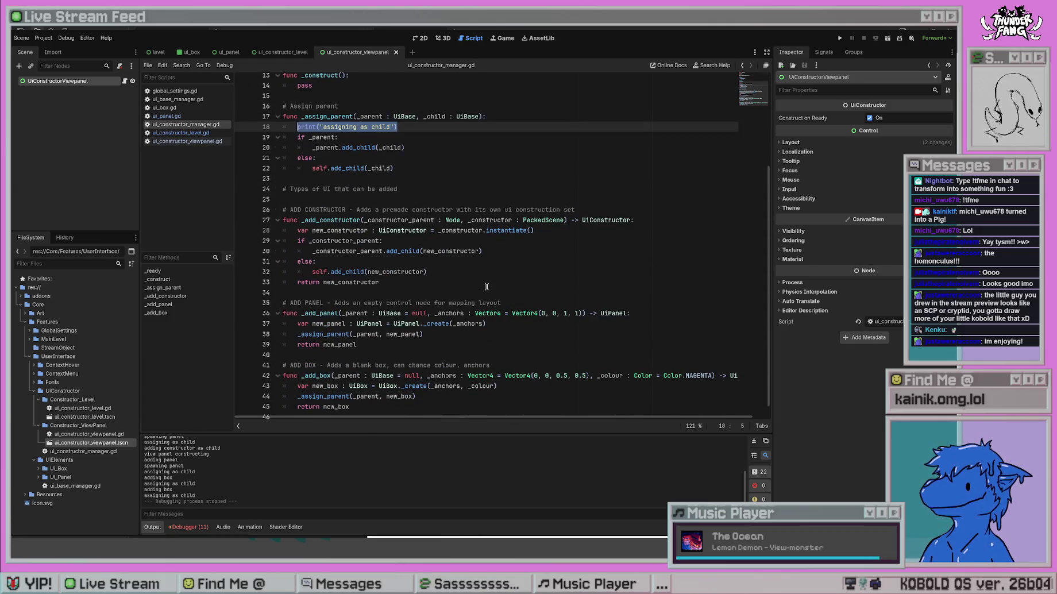
pyautogui.hotkey('ctrl', 'y')
pyautogui.click(430, 262)
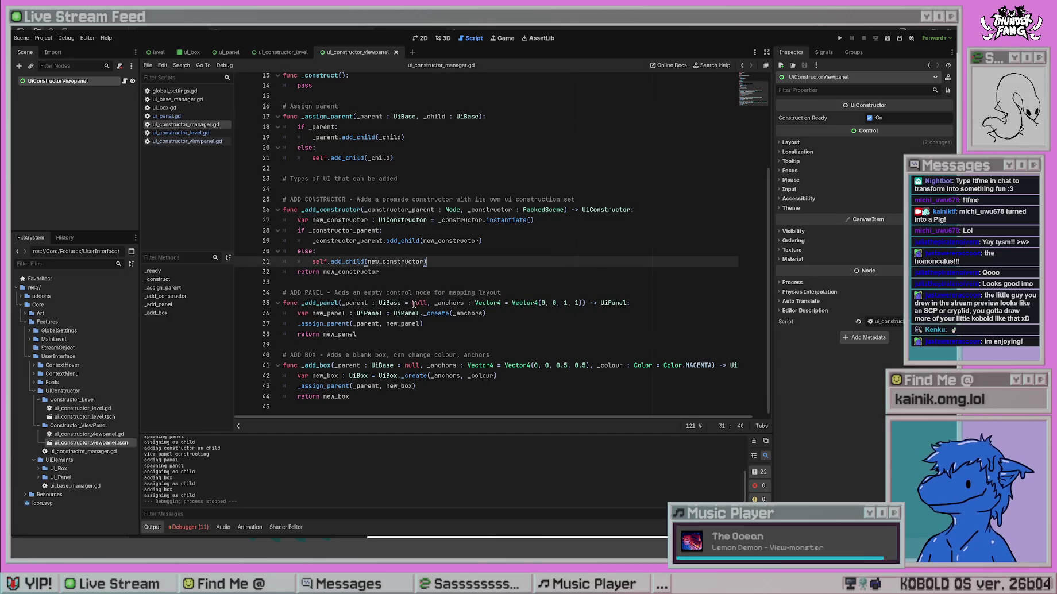
pyautogui.click(364, 363)
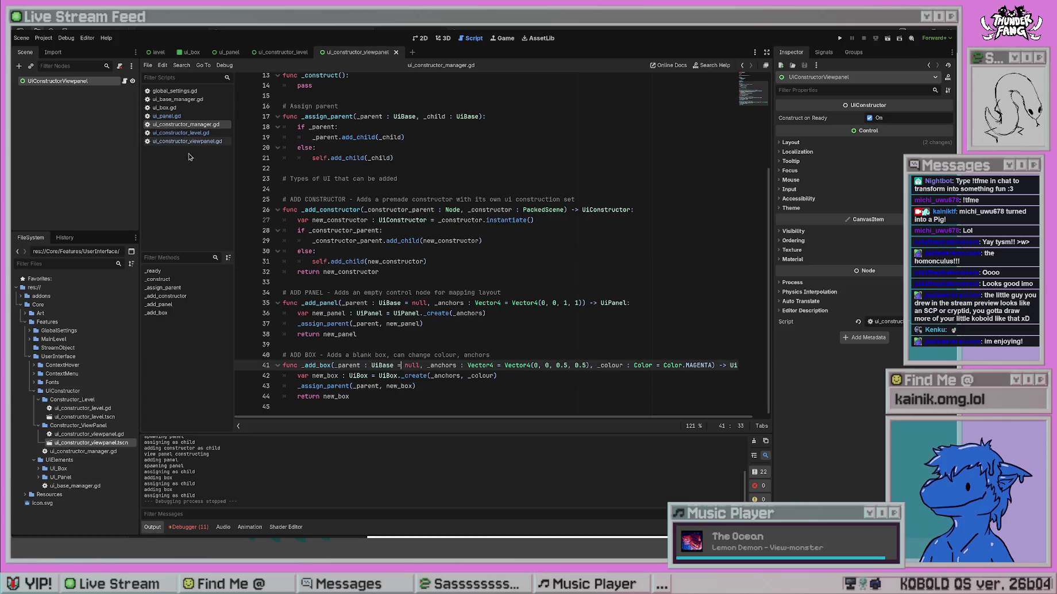
# Delete the spawning panel print line from ui_panel.gd and save it.
pyautogui.click(167, 115)
pyautogui.moveTo(414, 144); pyautogui.dragTo(282, 143)
pyautogui.press('BackSpace')
pyautogui.press('BackSpace')
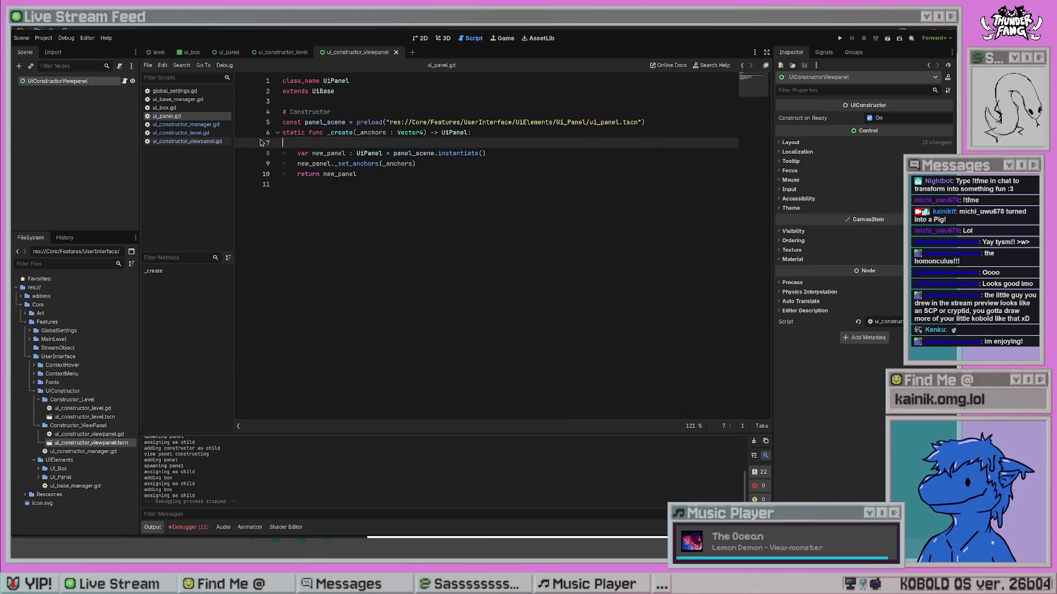
pyautogui.hotkey('ctrl', 's')
# Browse and try reordering the open scripts, ending on ui_constructor_viewpanel.gd.
pyautogui.click(188, 107)
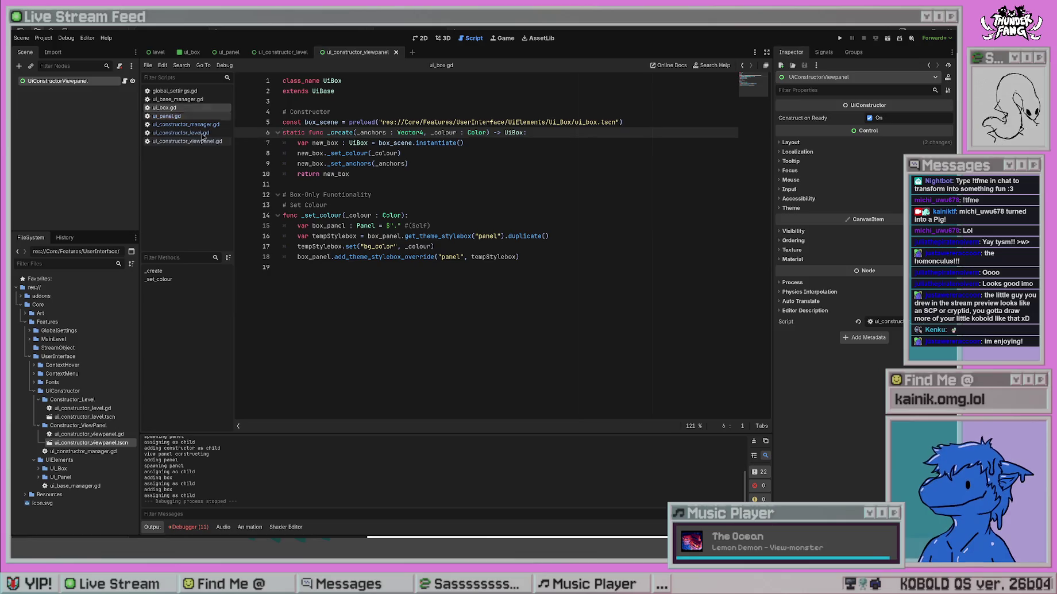
pyautogui.click(195, 101)
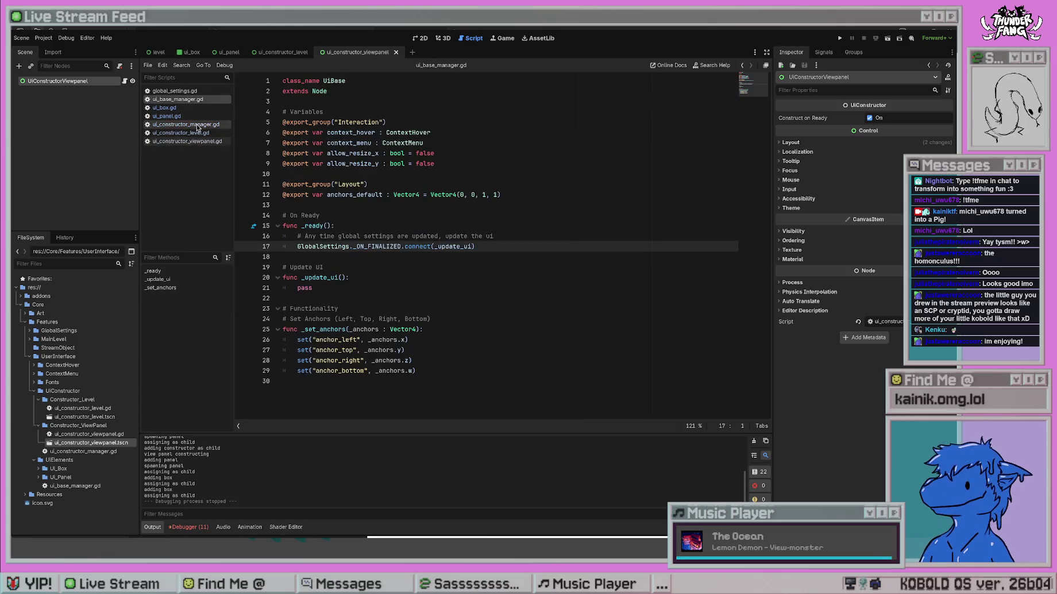
pyautogui.click(197, 126)
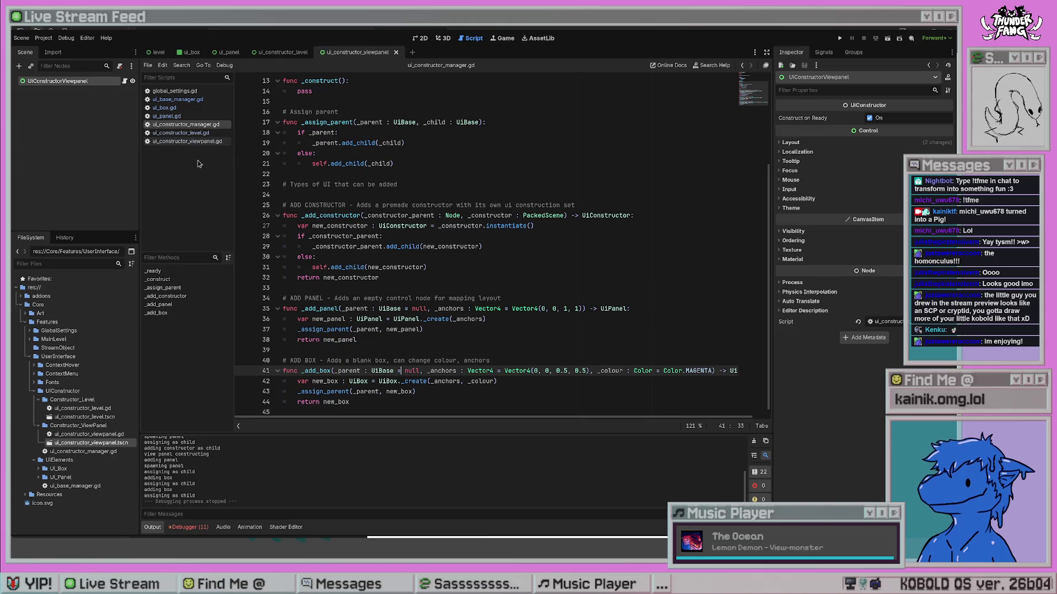
pyautogui.moveTo(192, 126); pyautogui.dragTo(189, 151)
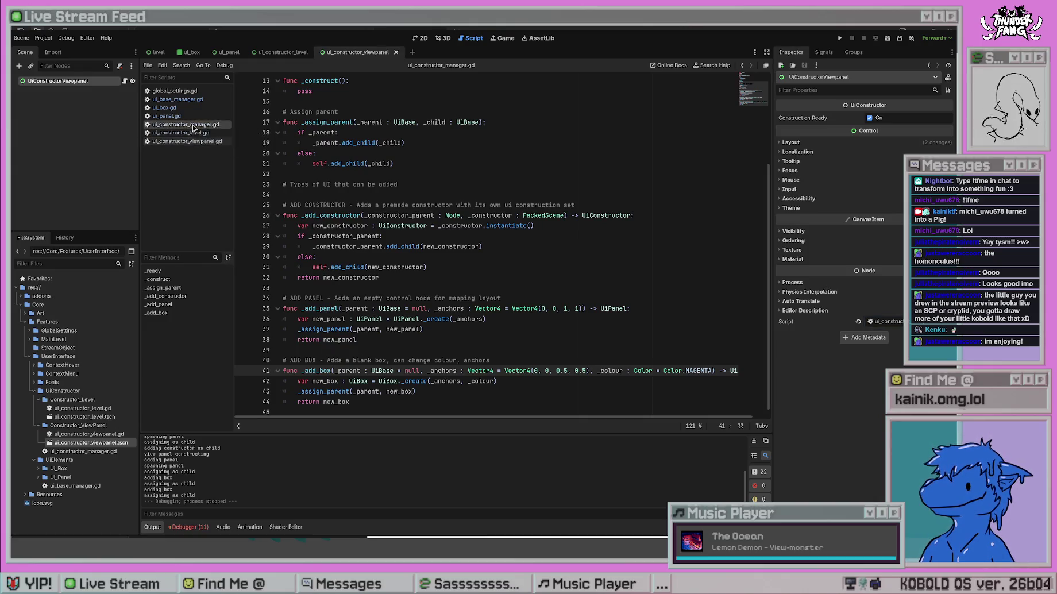
pyautogui.click(188, 141)
pyautogui.click(195, 117)
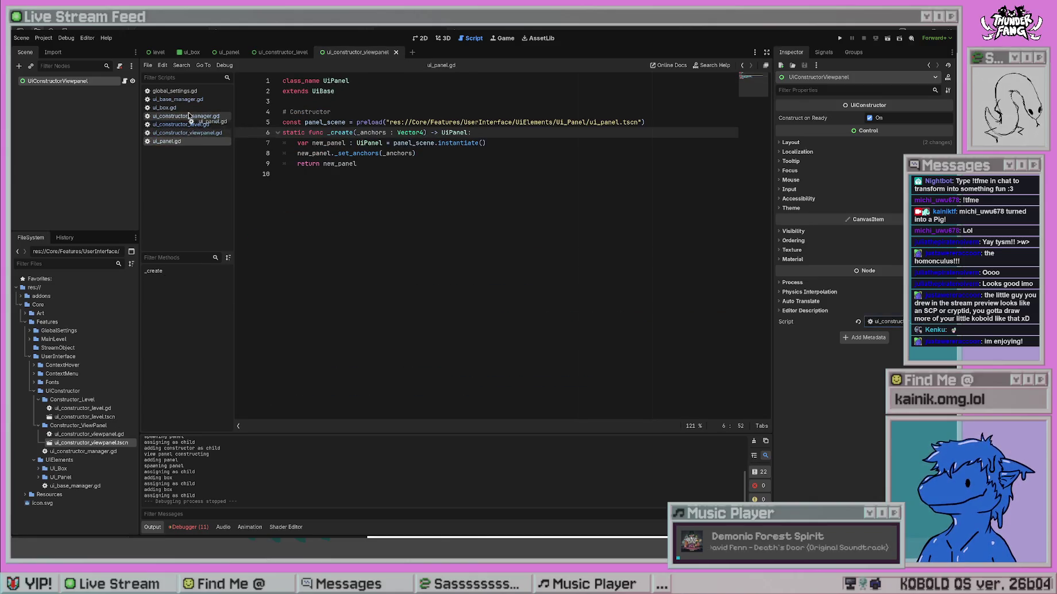
pyautogui.click(193, 124)
pyautogui.moveTo(196, 116)
pyautogui.mouseDown()
pyautogui.moveTo(196, 169)
pyautogui.moveTo(195, 147)
pyautogui.mouseUp()
pyautogui.press('Down')
pyautogui.press('Down')
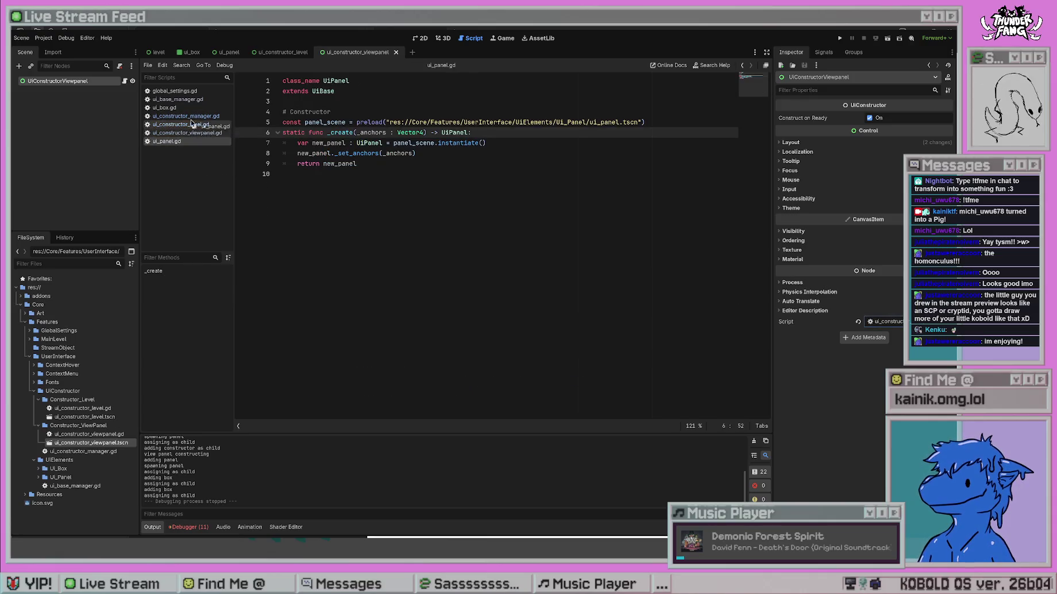
pyautogui.click(193, 142)
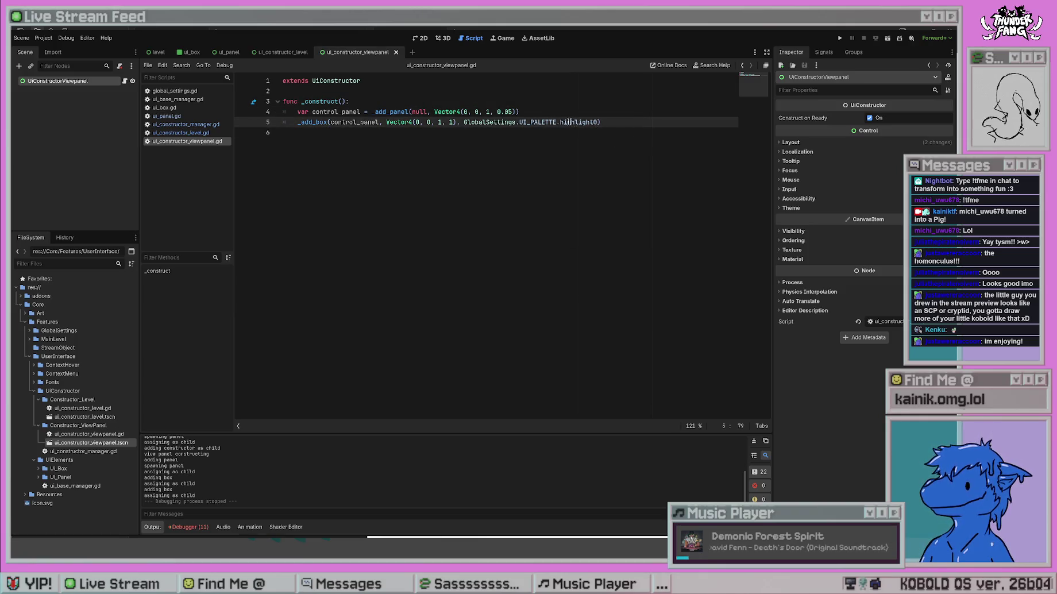
# Inspect Palette_Dark.tres under Resources > Palette, then bring up ui_constructor_level.gd.
pyautogui.doubleClick(579, 121)
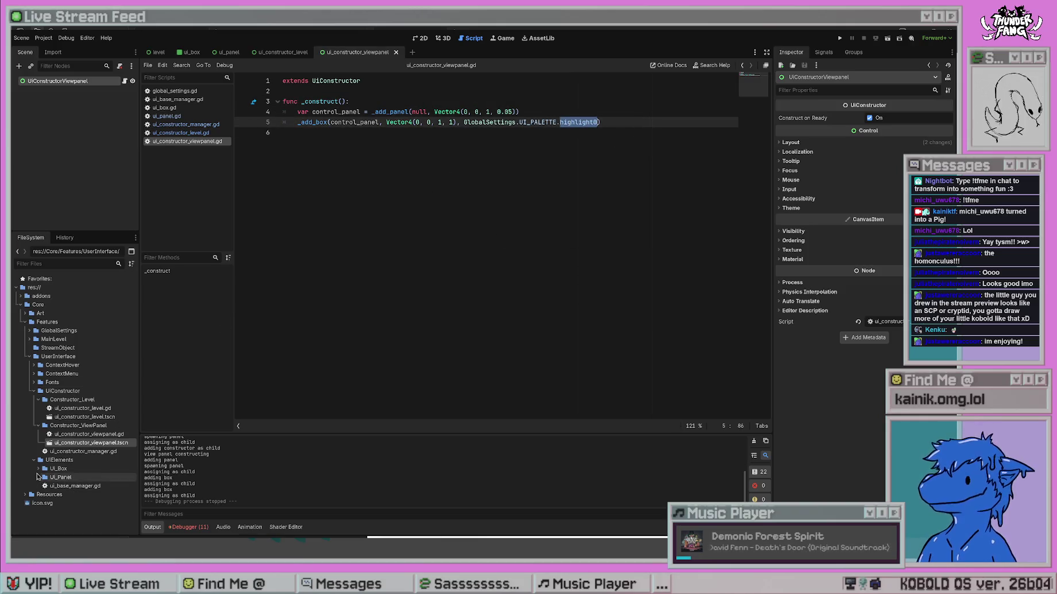
pyautogui.click(26, 495)
pyautogui.click(29, 511)
pyautogui.click(66, 511)
pyautogui.doubleClick(66, 514)
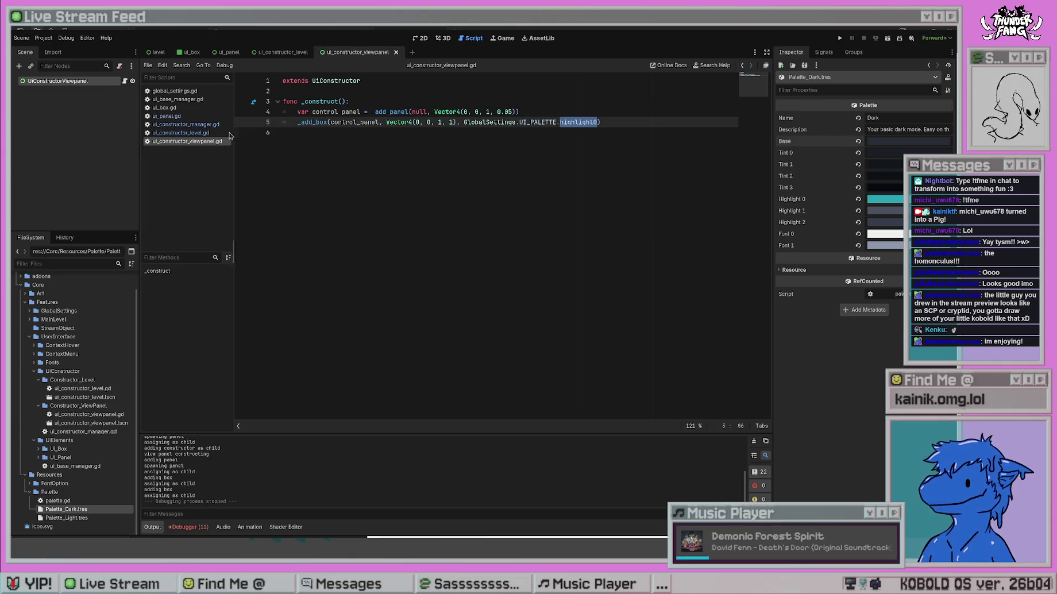
pyautogui.click(206, 133)
pyautogui.click(556, 264)
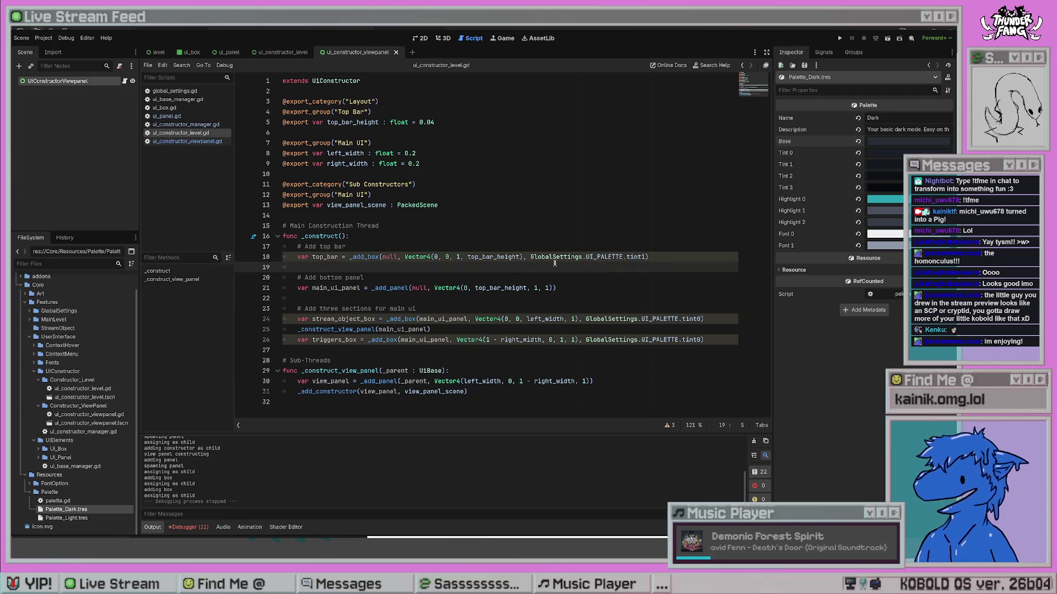
# Change line 18's tint1 to tint0 and lines 24 and 26's tint0 to base, then save.
pyautogui.click(636, 257)
pyautogui.press('BackSpace')
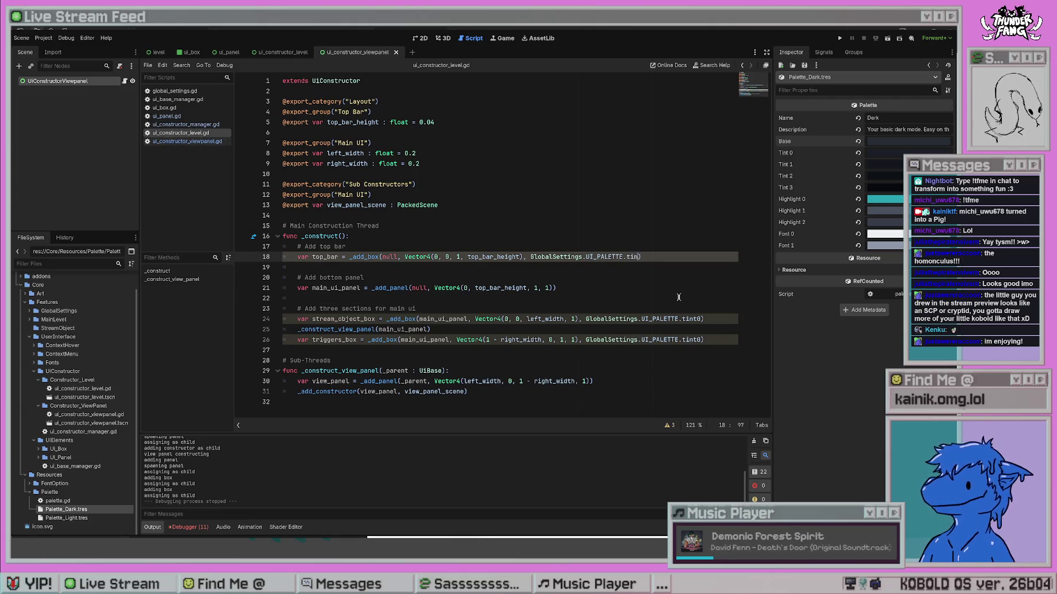
pyautogui.write('t0')
pyautogui.click(678, 297)
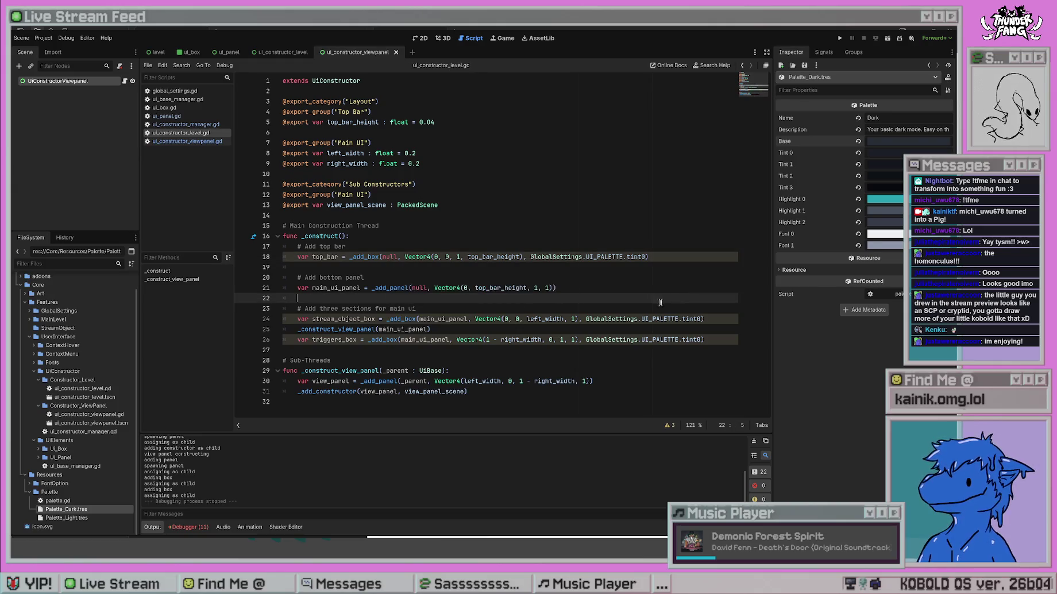
pyautogui.doubleClick(687, 319)
pyautogui.write('base')
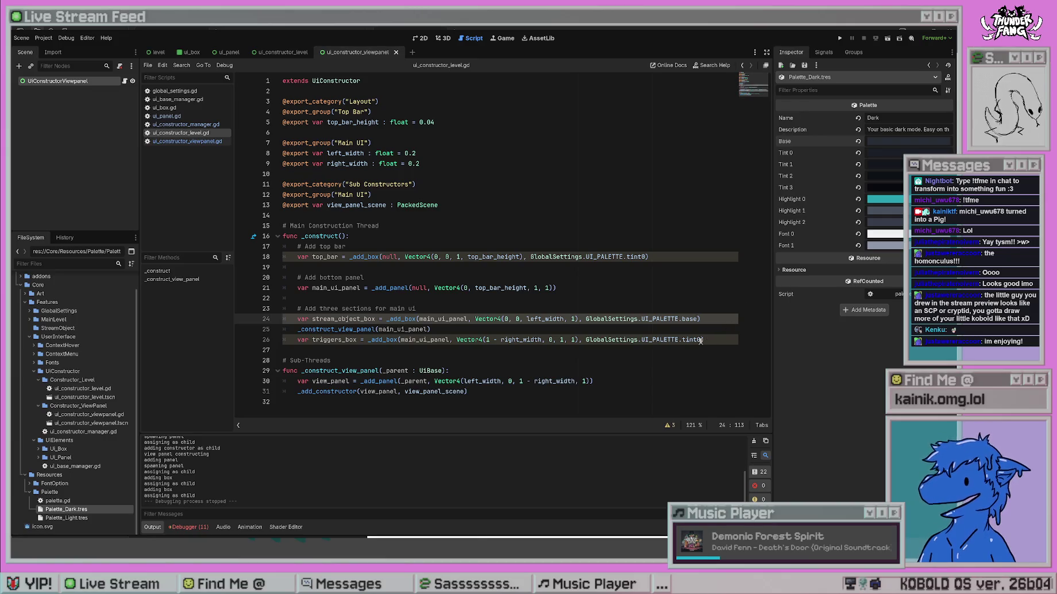
pyautogui.doubleClick(693, 339)
pyautogui.write('base')
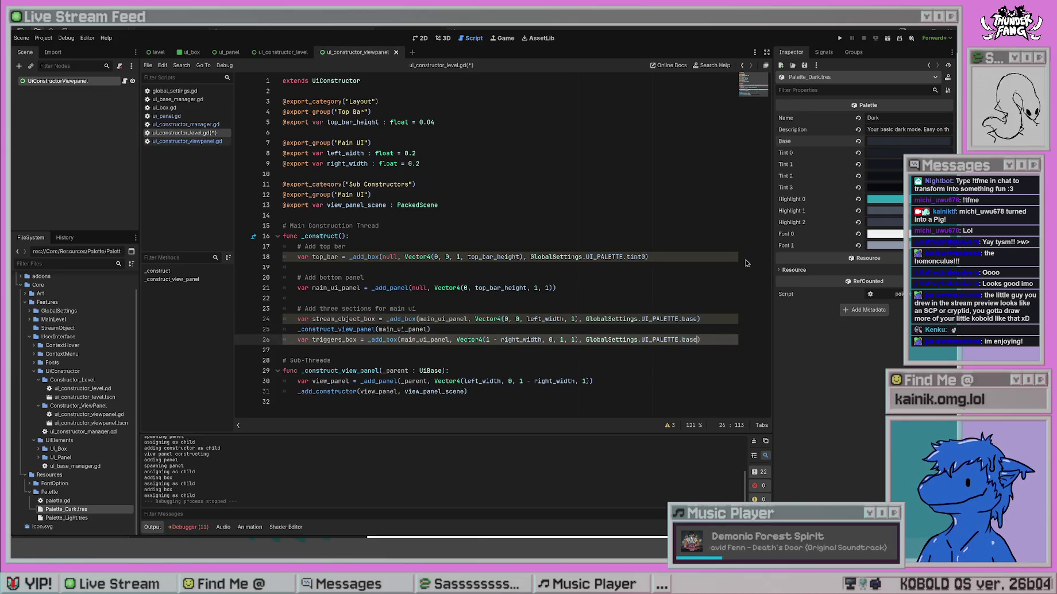
pyautogui.click(660, 283)
pyautogui.hotkey('ctrl', 's')
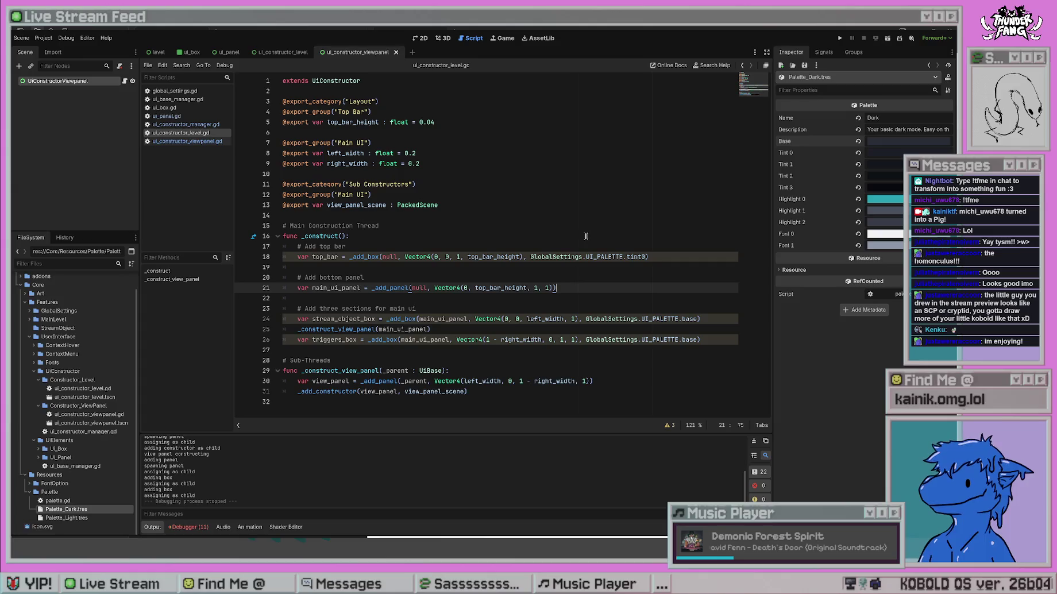
pyautogui.click(616, 301)
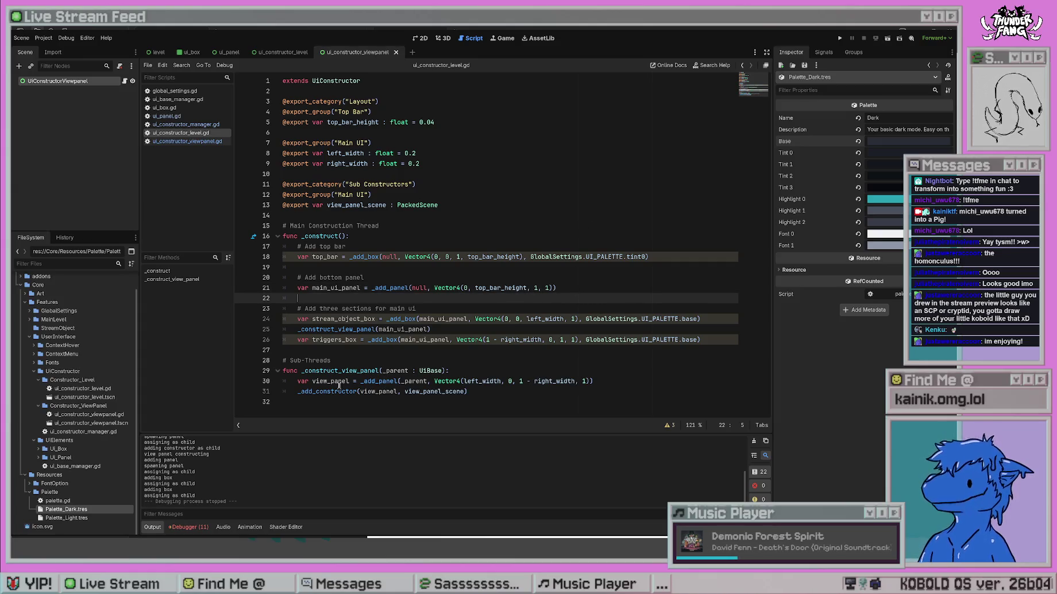
pyautogui.click(187, 141)
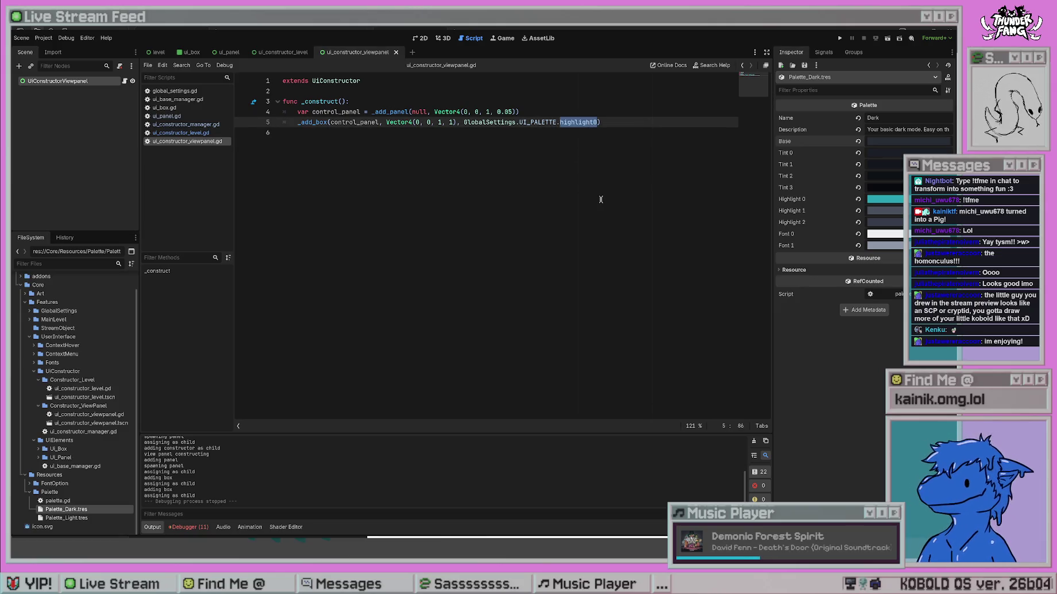
# Replace highlight0 with tint1 on line 5, save, and run the project.
pyautogui.press('Right')
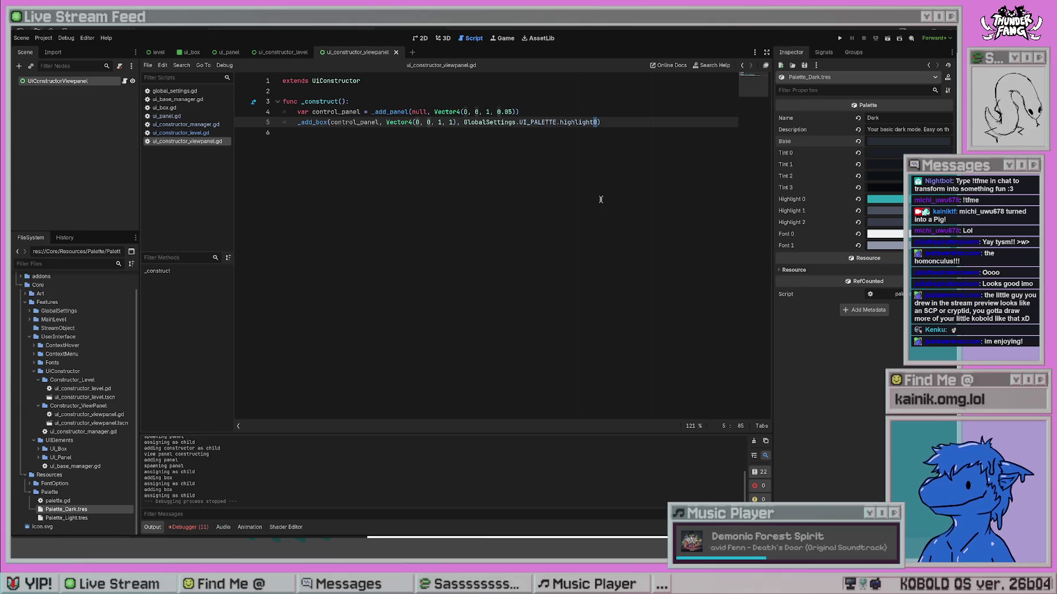
pyautogui.press('BackSpace')
pyautogui.press('BackSpace')
pyautogui.press('BackSpace')
pyautogui.press('BackSpace')
pyautogui.press('BackSpace')
pyautogui.press('BackSpace')
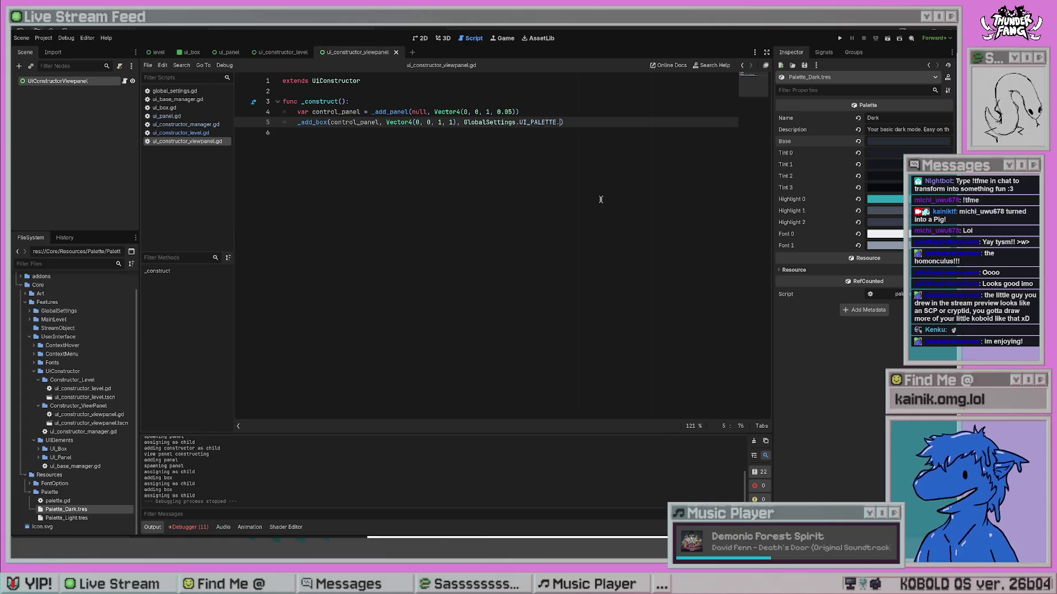
pyautogui.write('tint')
pyautogui.hotkey('ctrl', 's')
pyautogui.press('Down')
pyautogui.click(578, 122)
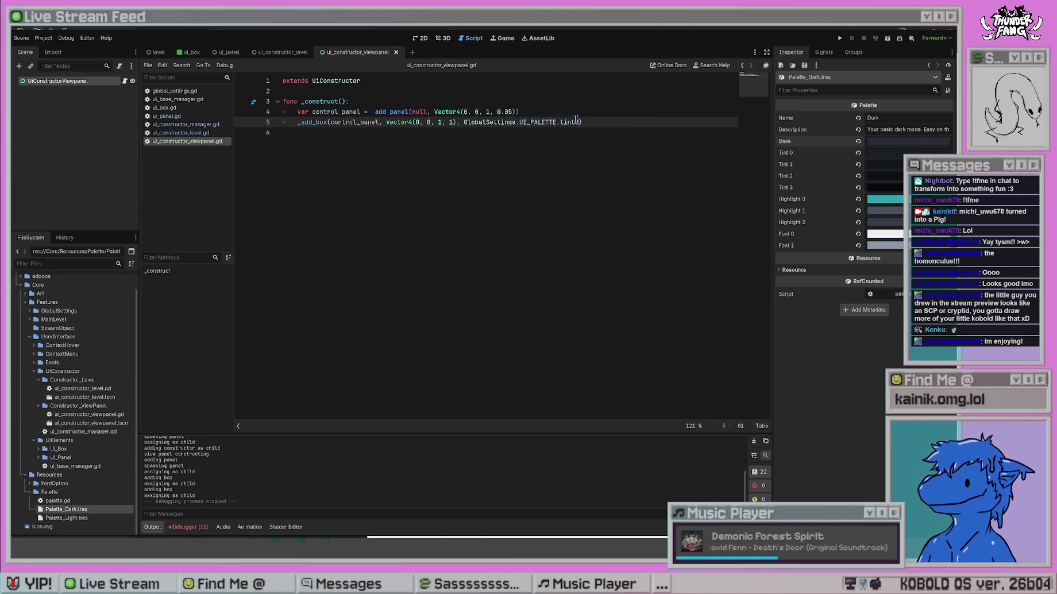
pyautogui.press('BackSpace')
pyautogui.write('1')
pyautogui.hotkey('ctrl', 's')
pyautogui.click(582, 134)
pyautogui.press('F5')
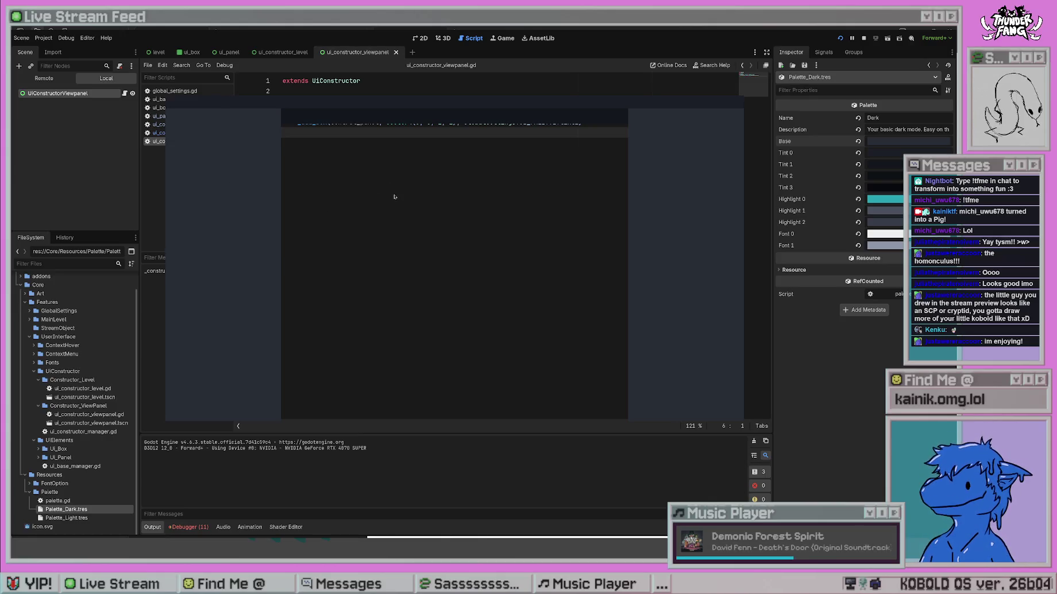
# In global_settings.gd, change PALETTE_ARRAY[0] to [1], then run and stop the game.
pyautogui.click(174, 91)
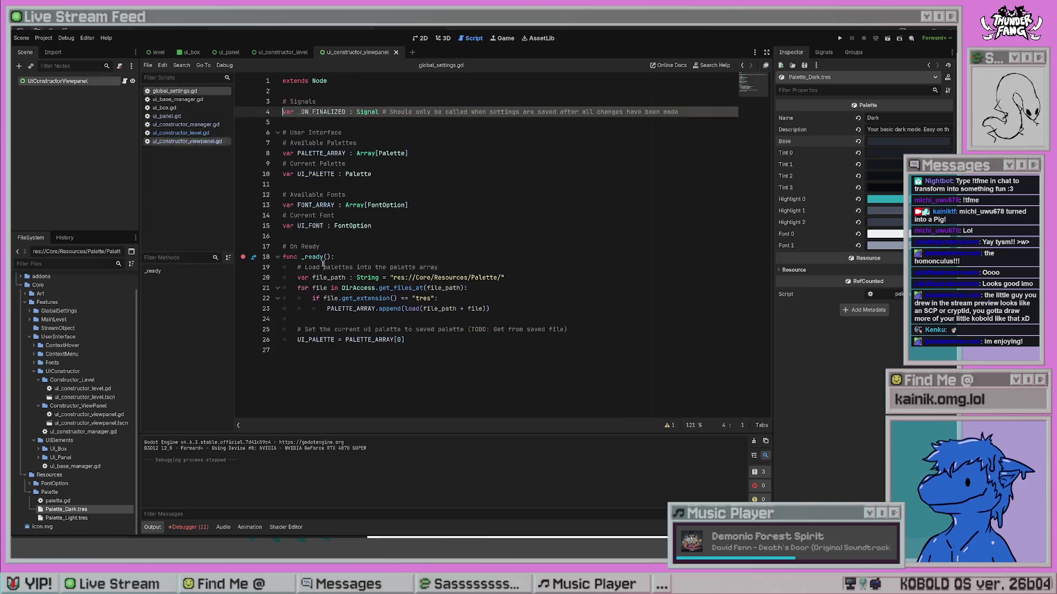
pyautogui.doubleClick(401, 340)
pyautogui.write('1')
pyautogui.click(391, 226)
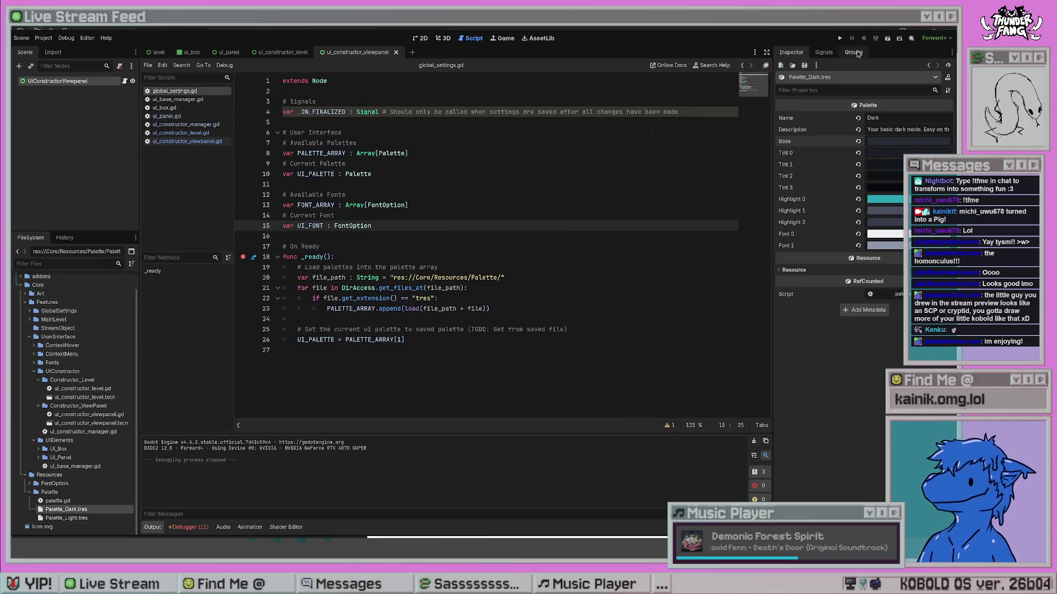
pyautogui.click(840, 38)
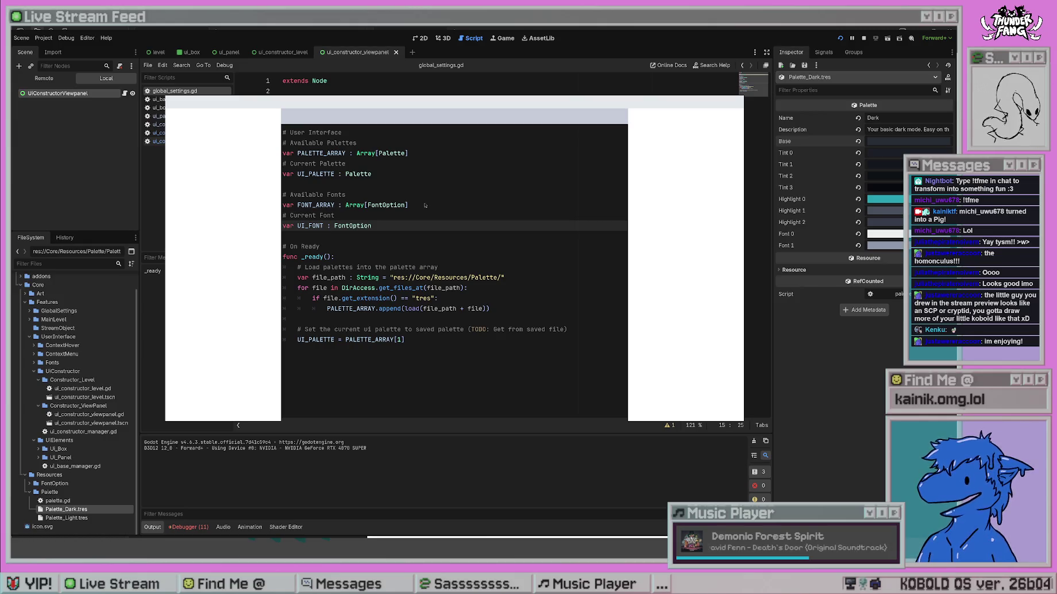
pyautogui.press('F8')
# Restore PALETTE_ARRAY[0] on line 26 and reopen ui_constructor_level.gd.
pyautogui.click(509, 167)
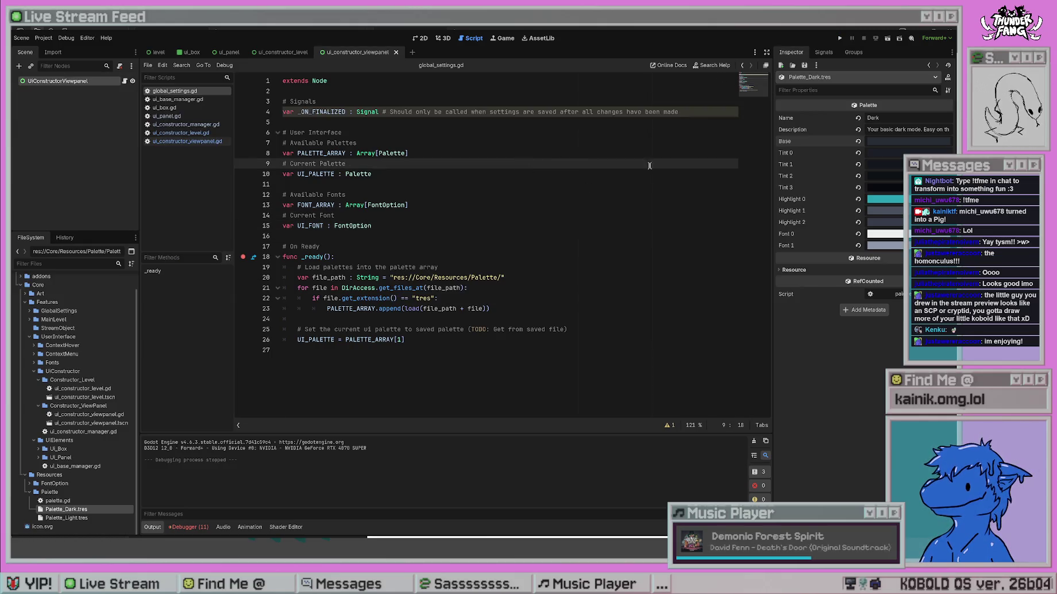
pyautogui.write('0')
pyautogui.click(399, 340)
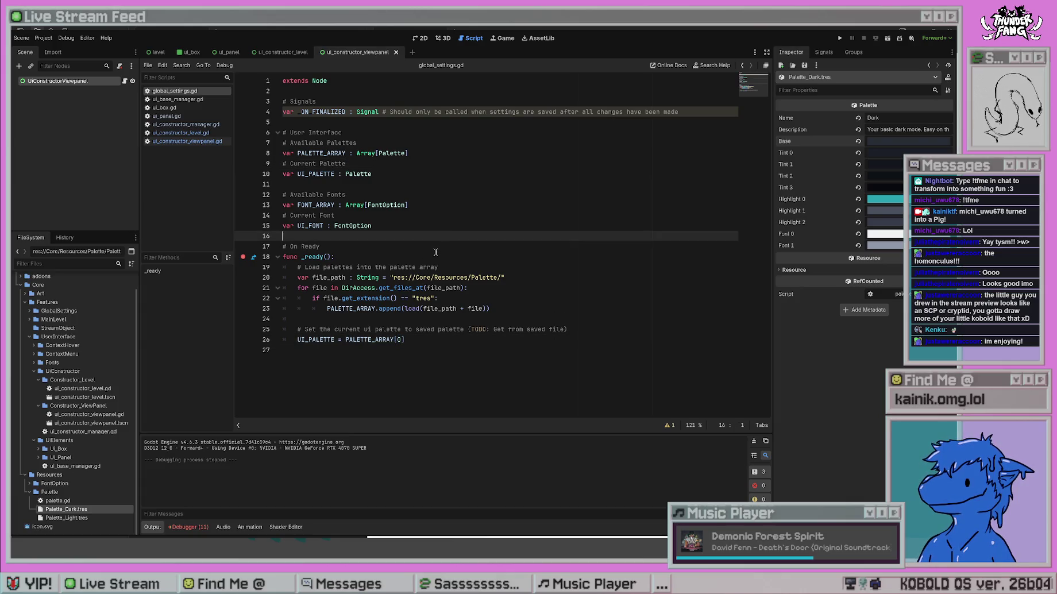
pyautogui.click(203, 142)
pyautogui.click(200, 133)
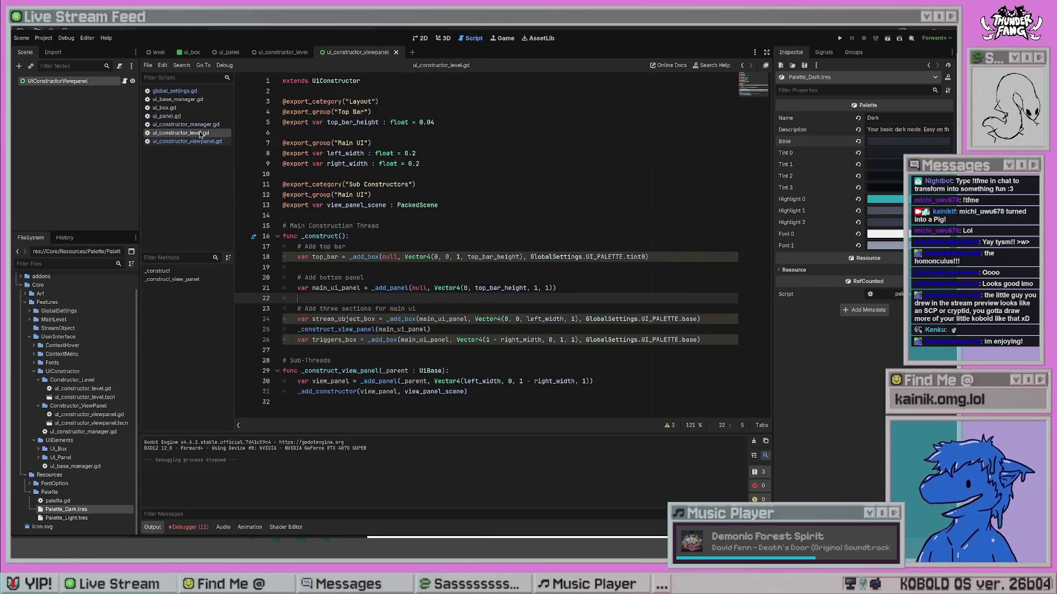
# Review the level constructor, ui_panel and constructor manager scripts.
pyautogui.click(537, 402)
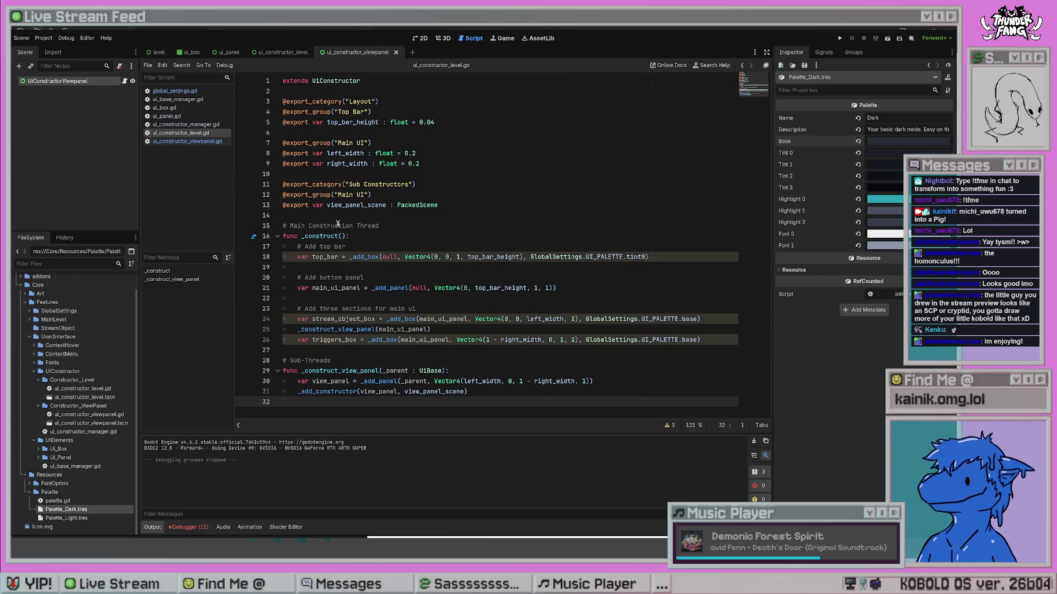
pyautogui.click(195, 116)
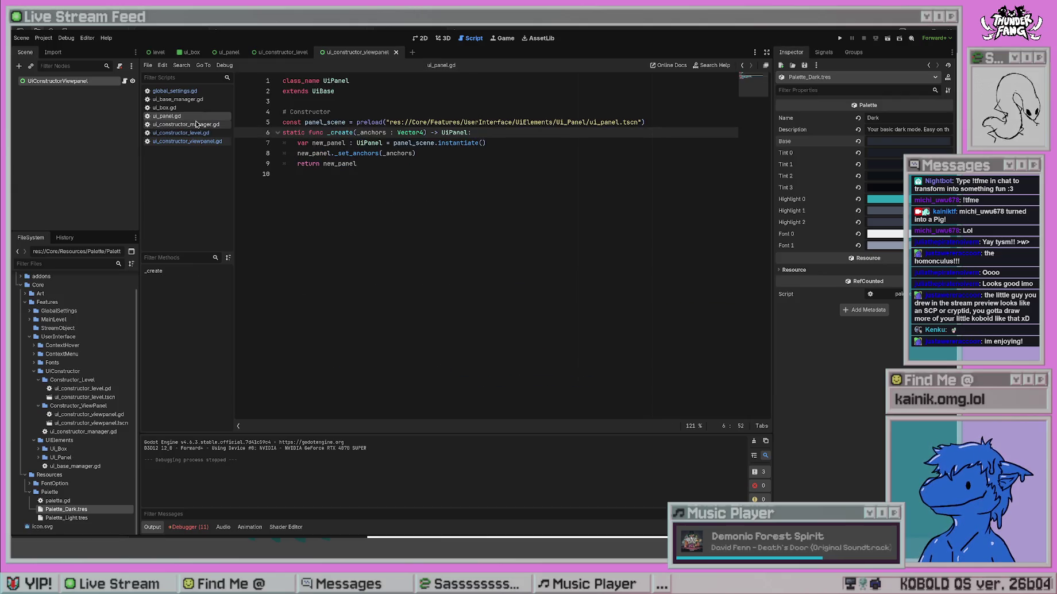
pyautogui.click(199, 124)
pyautogui.scroll(3, 528, 335)
pyautogui.scroll(-3, 529, 335)
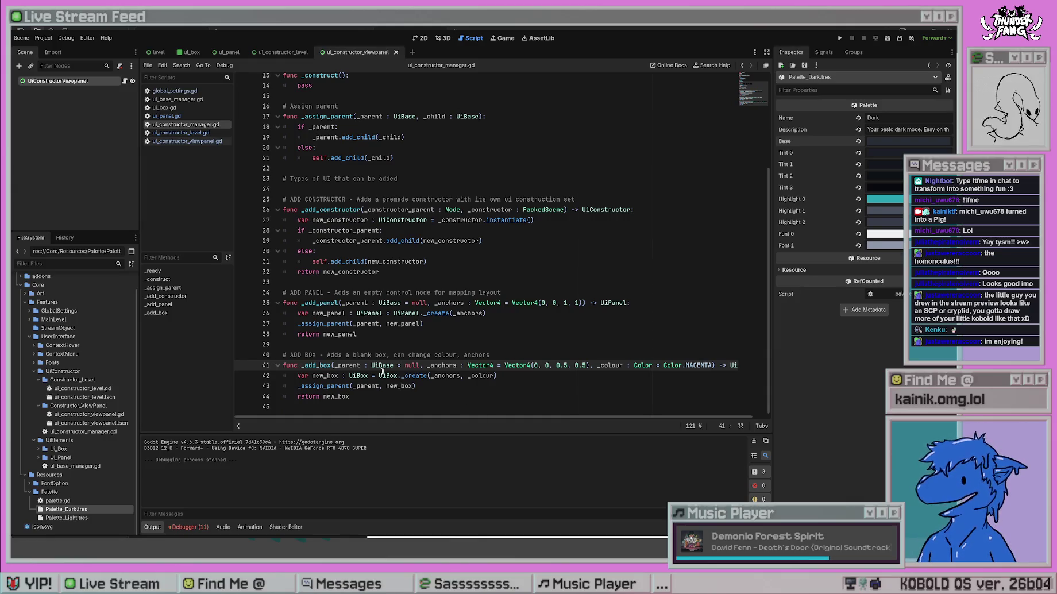
# Add a _construct_view_panel function calling _add_constructor in the level constructor, then open ui_constructor_viewpanel.gd.
pyautogui.click(181, 133)
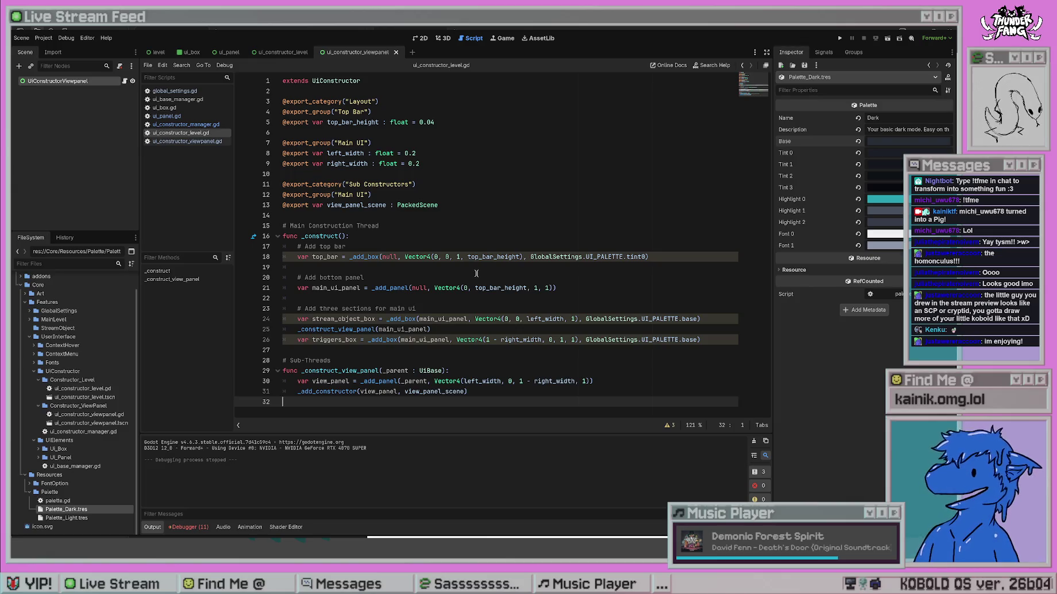
pyautogui.click(373, 298)
pyautogui.click(375, 269)
pyautogui.click(382, 251)
pyautogui.click(385, 223)
pyautogui.click(380, 175)
pyautogui.click(389, 128)
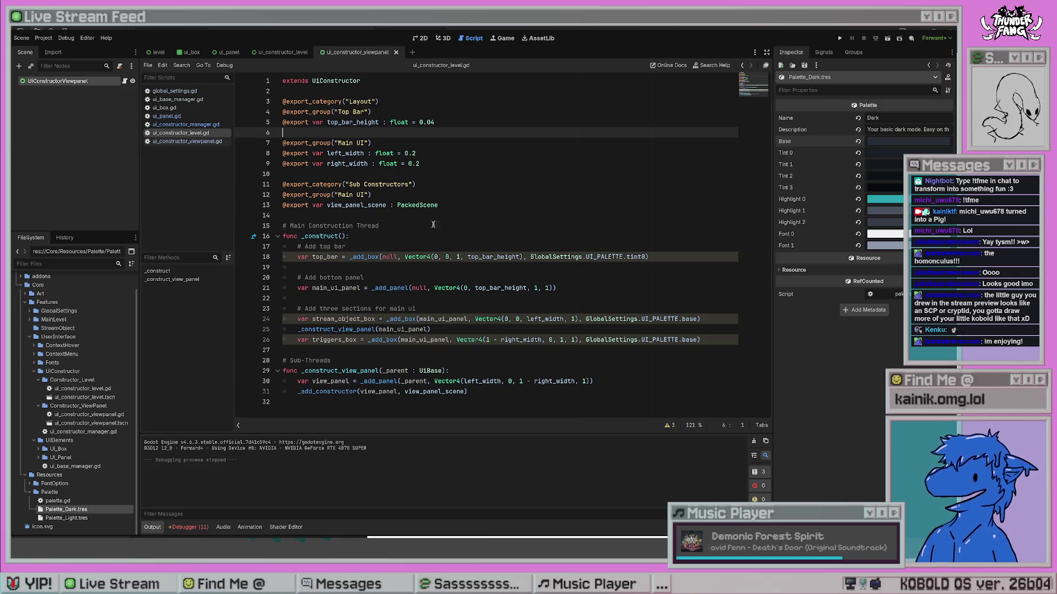
pyautogui.click(426, 350)
pyautogui.click(423, 300)
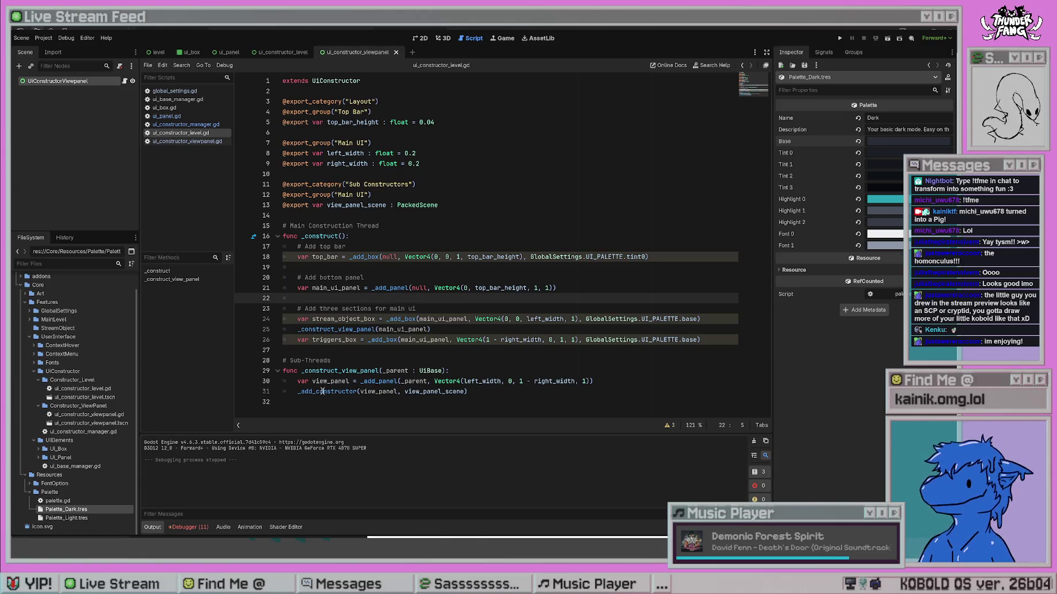
pyautogui.click(483, 394)
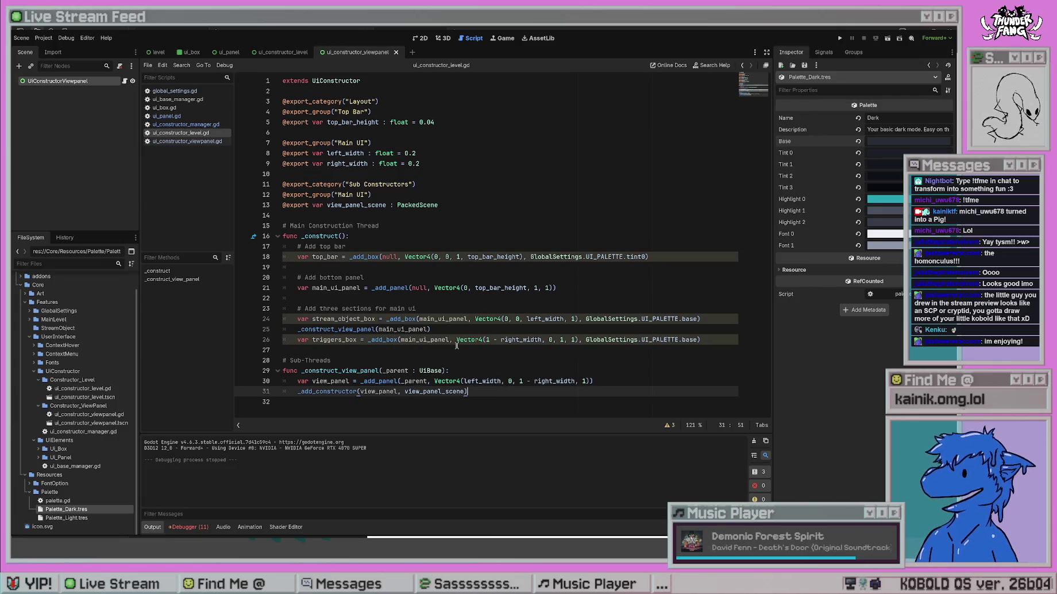
pyautogui.click(191, 147)
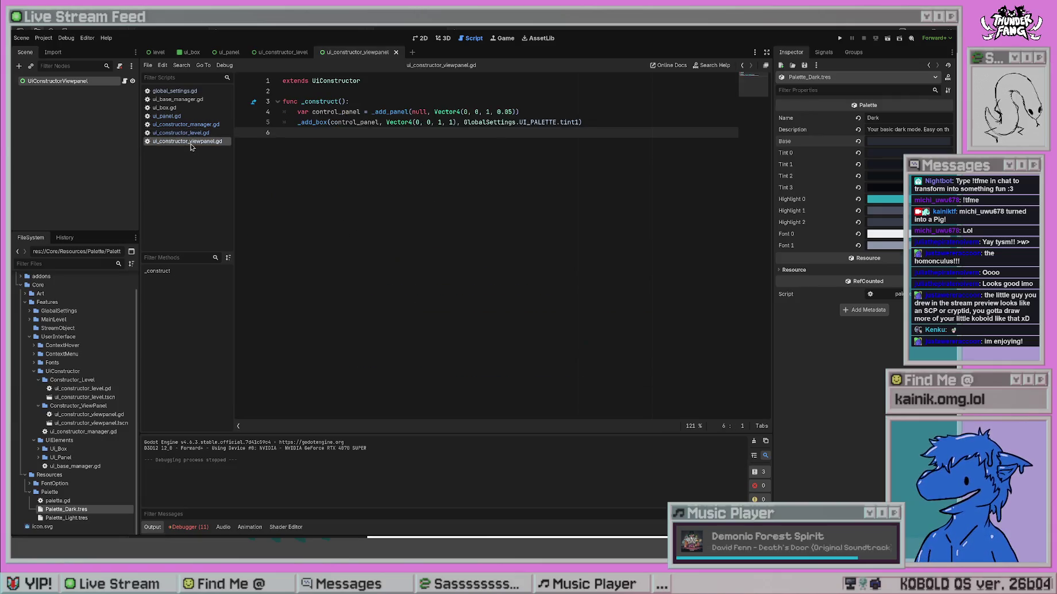
# Comment out the _add_box call on line 5 with a '# DEBUG: ' prefix.
pyautogui.press('Up')
pyautogui.press('End')
pyautogui.hotkey('shift', 'Home')
pyautogui.press('Left')
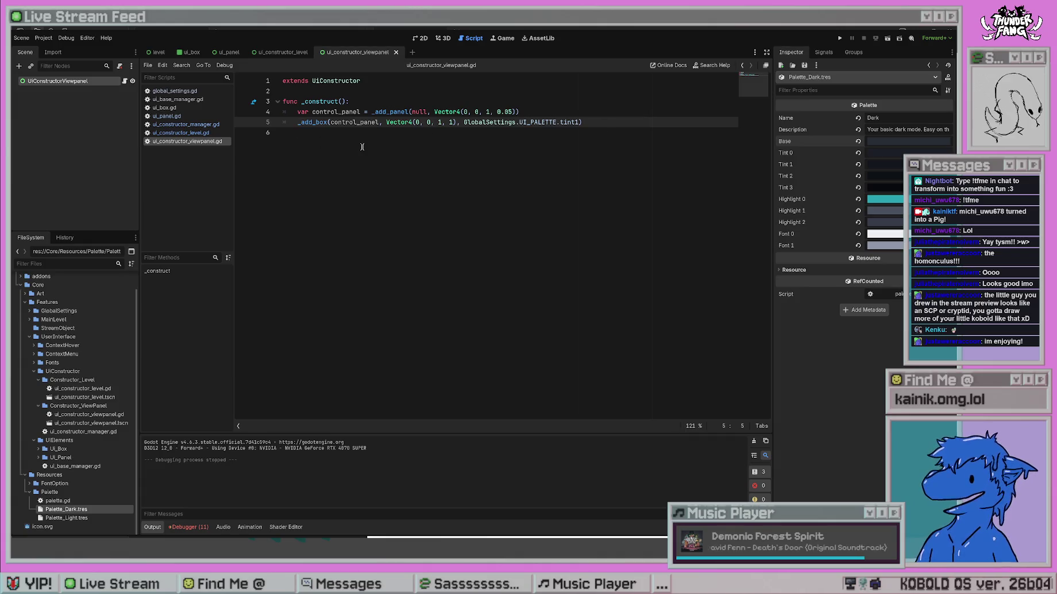
pyautogui.write('# DEBUG:')
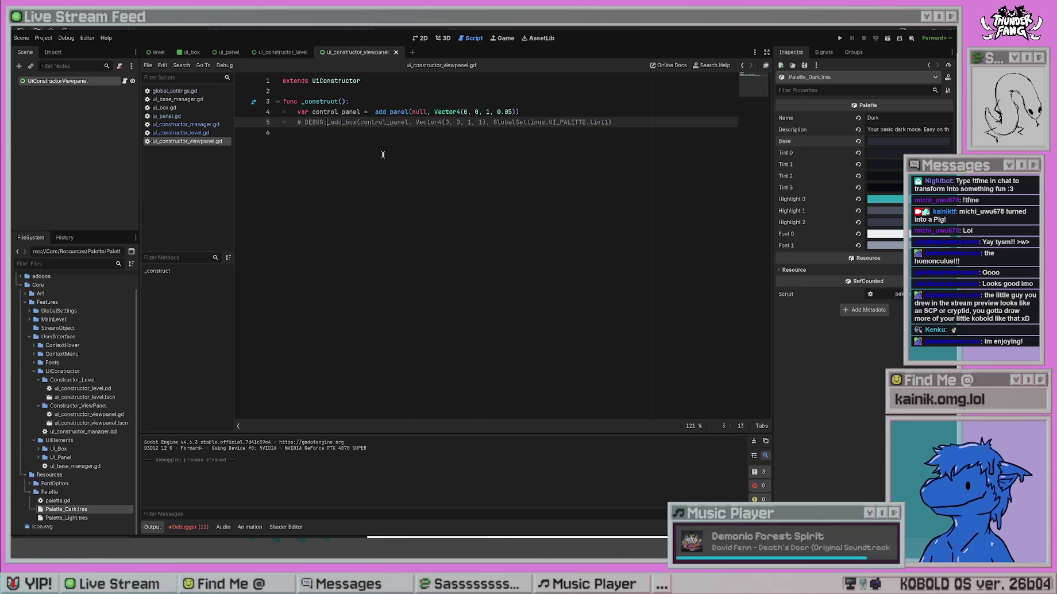
pyautogui.click(382, 154)
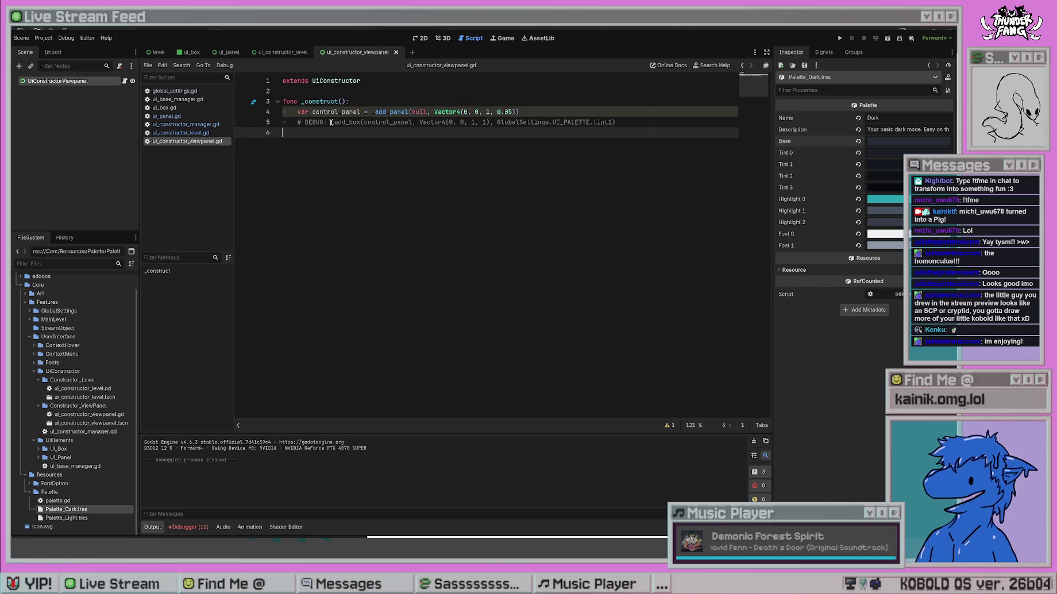
# Delete the '# DEBUG: ' prefix to restore the _add_box line, then switch to Obsidian.
pyautogui.click(331, 123)
pyautogui.moveTo(331, 123)
pyautogui.mouseDown()
pyautogui.moveTo(298, 112)
pyautogui.moveTo(299, 123)
pyautogui.moveTo(425, 112)
pyautogui.moveTo(298, 123)
pyautogui.mouseUp()
pyautogui.press('BackSpace')
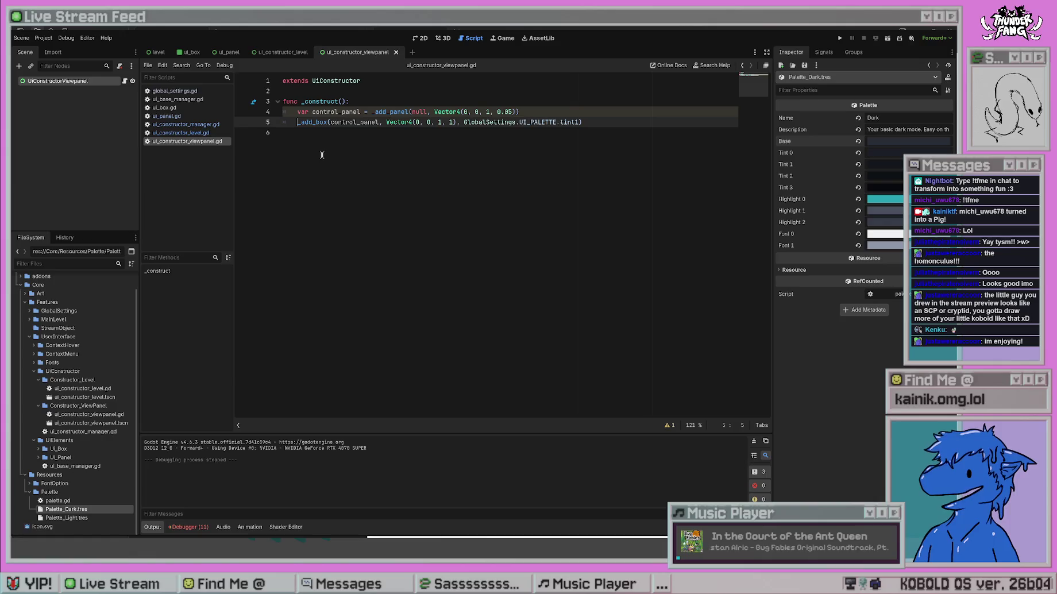
pyautogui.click(442, 139)
pyautogui.click(608, 122)
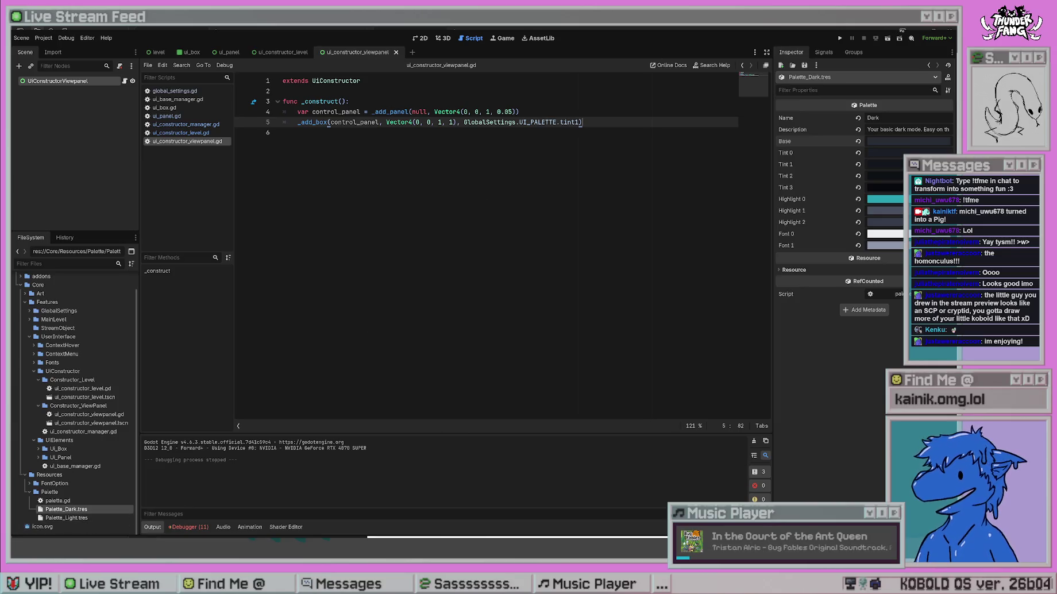
pyautogui.hotkey('alt', 'Tab')
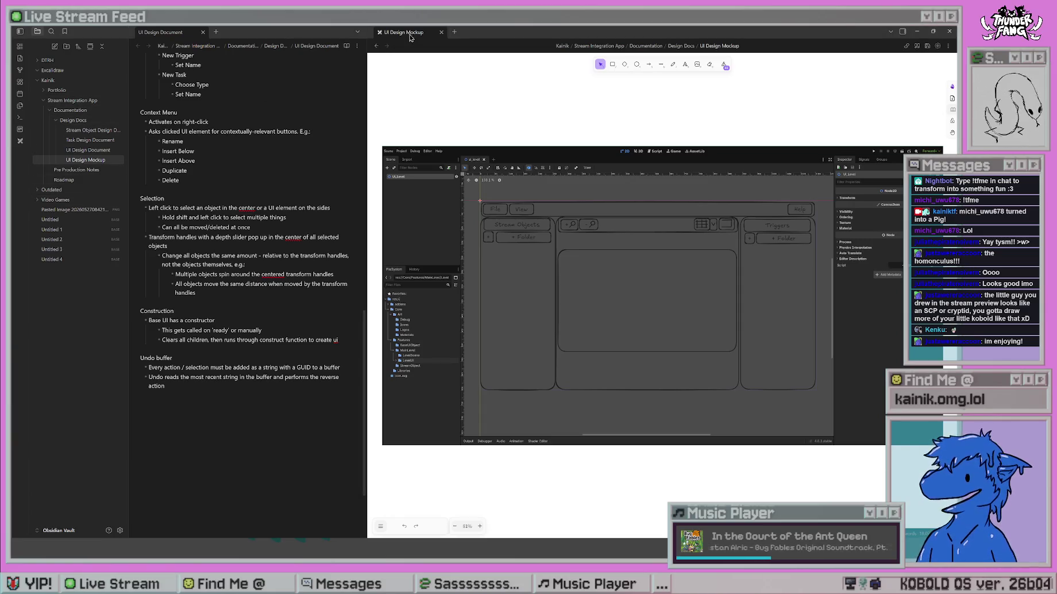
# Look through the Stream Object and Task Design Documents, then open the Roadmap kanban board.
pyautogui.click(92, 129)
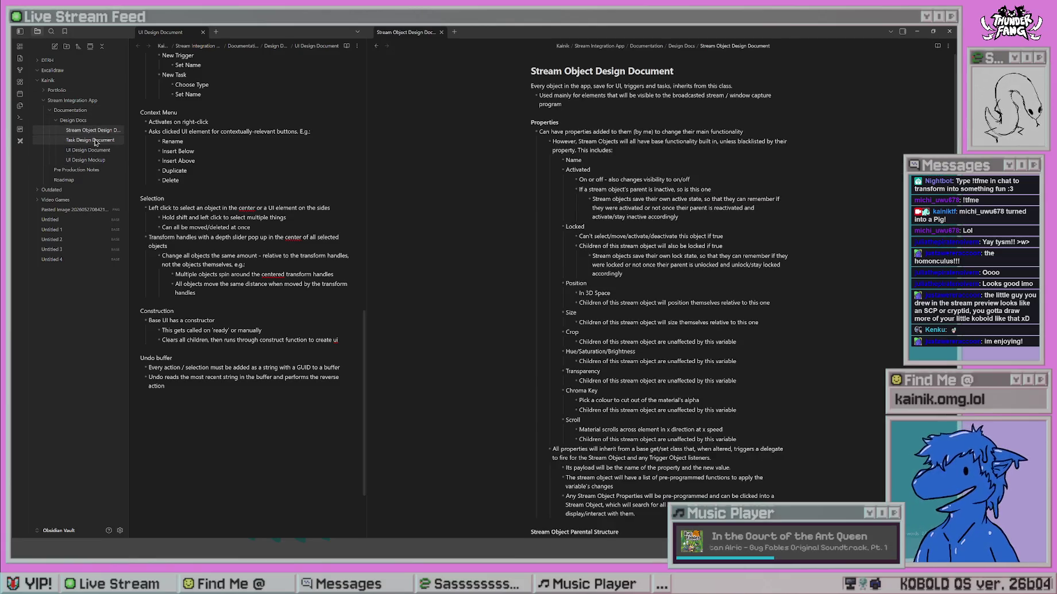
pyautogui.click(90, 139)
pyautogui.click(90, 180)
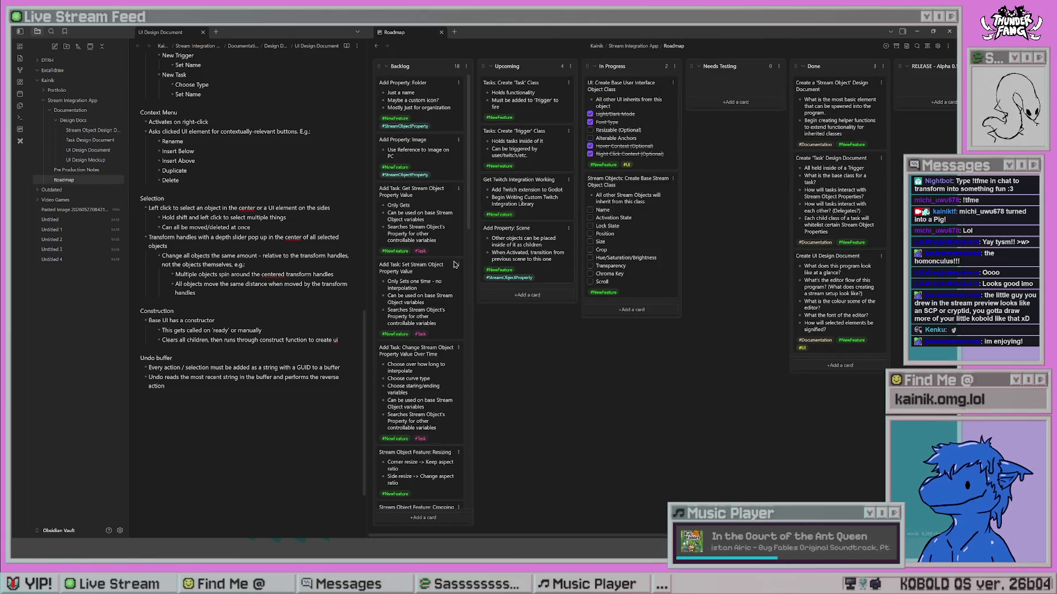
# Tick Alterable Anchors as done on the Create Base User Interface Object Class card.
pyautogui.scroll(-3, 449, 302)
pyautogui.scroll(-10, 438, 377)
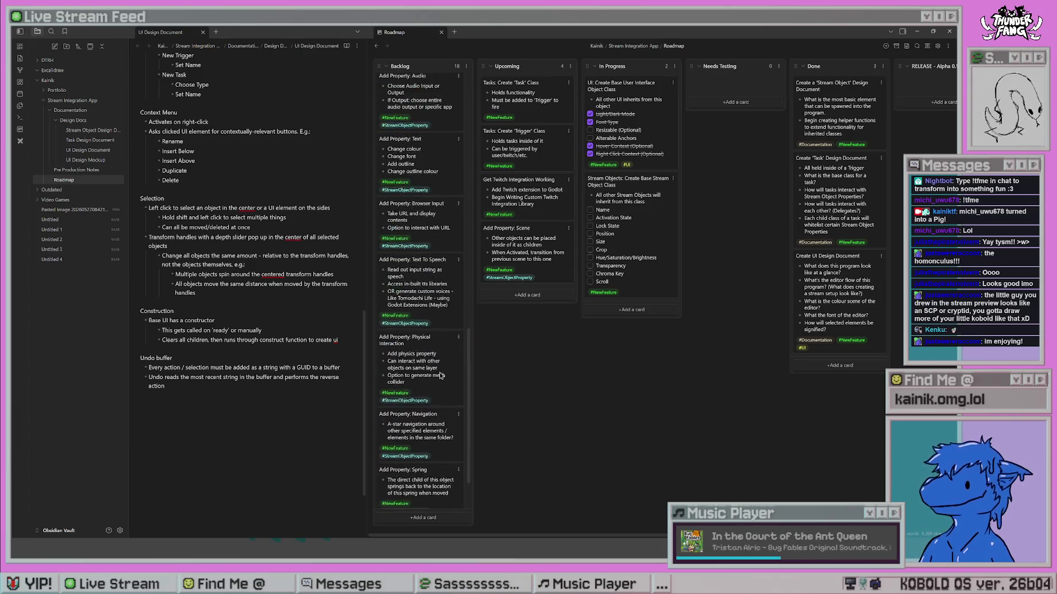
pyautogui.scroll(10, 444, 405)
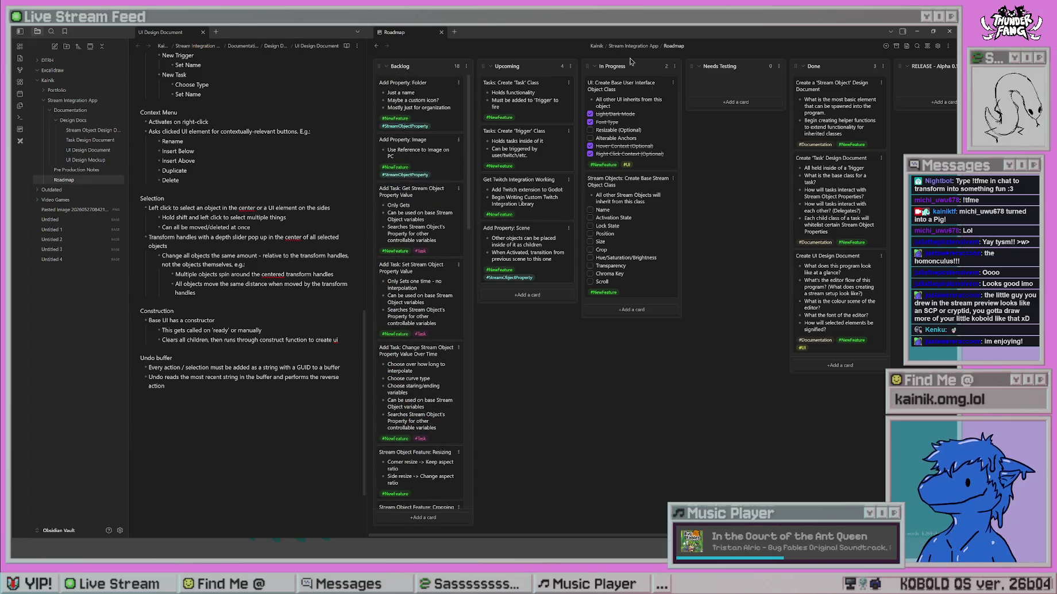
pyautogui.click(591, 138)
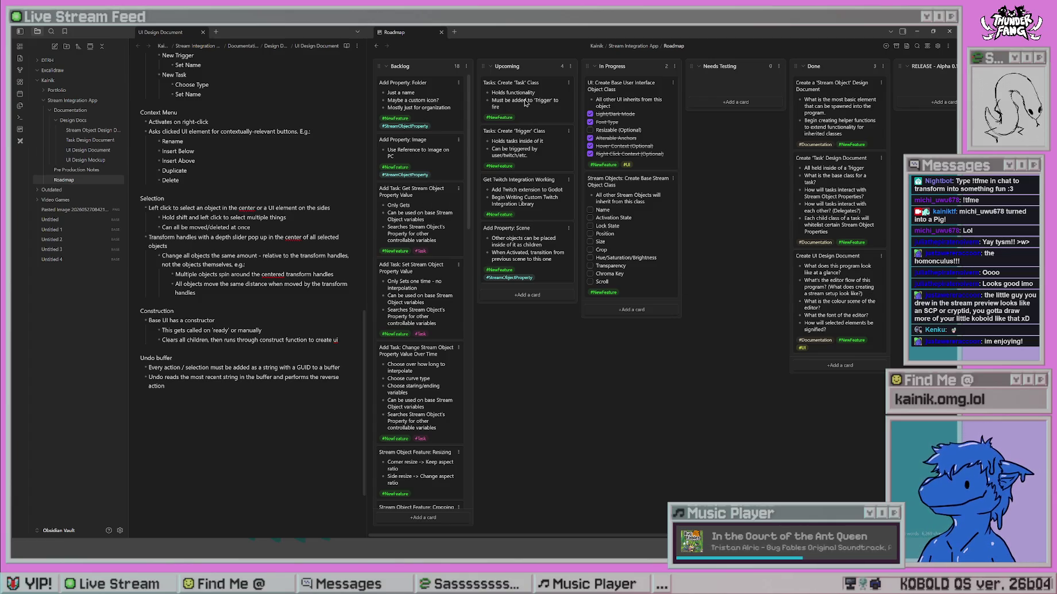
# Start a new card in the In Progress column.
pyautogui.scroll(-3, 457, 317)
pyautogui.scroll(-4, 456, 316)
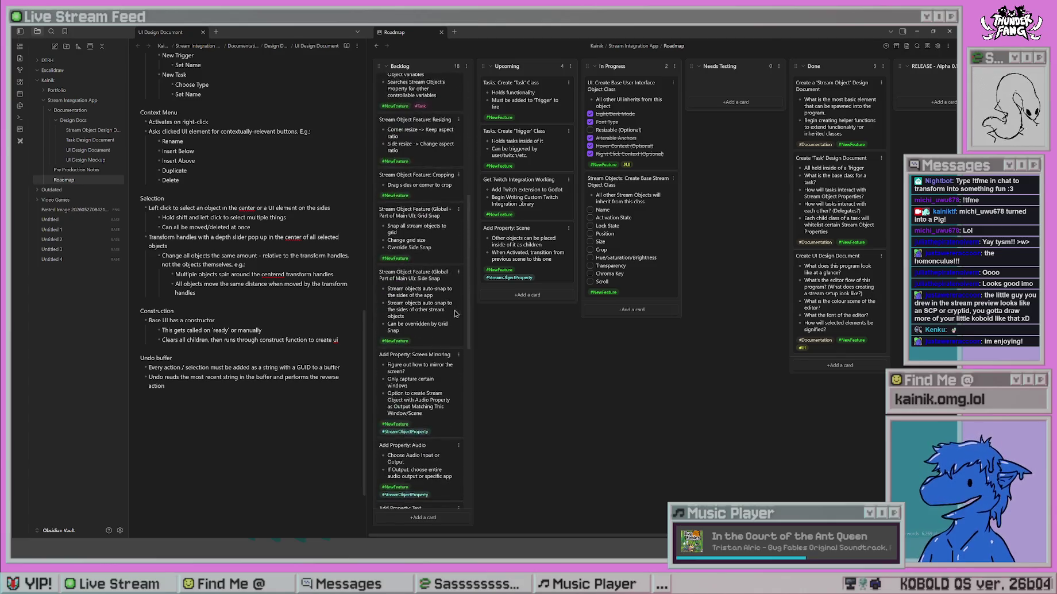
pyautogui.scroll(-8, 455, 313)
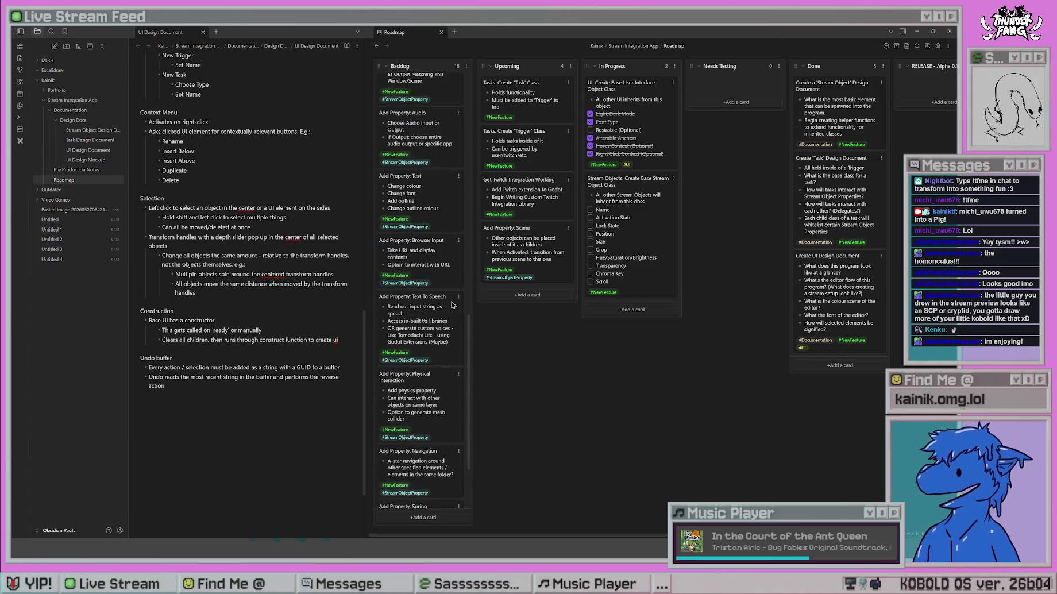
pyautogui.scroll(-2, 452, 305)
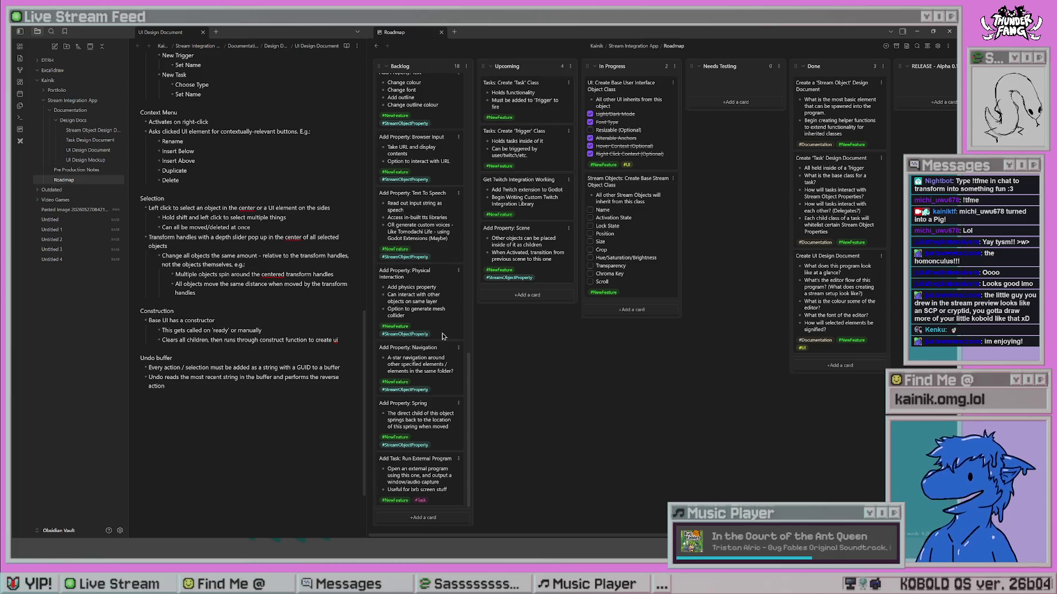
pyautogui.scroll(20, 440, 391)
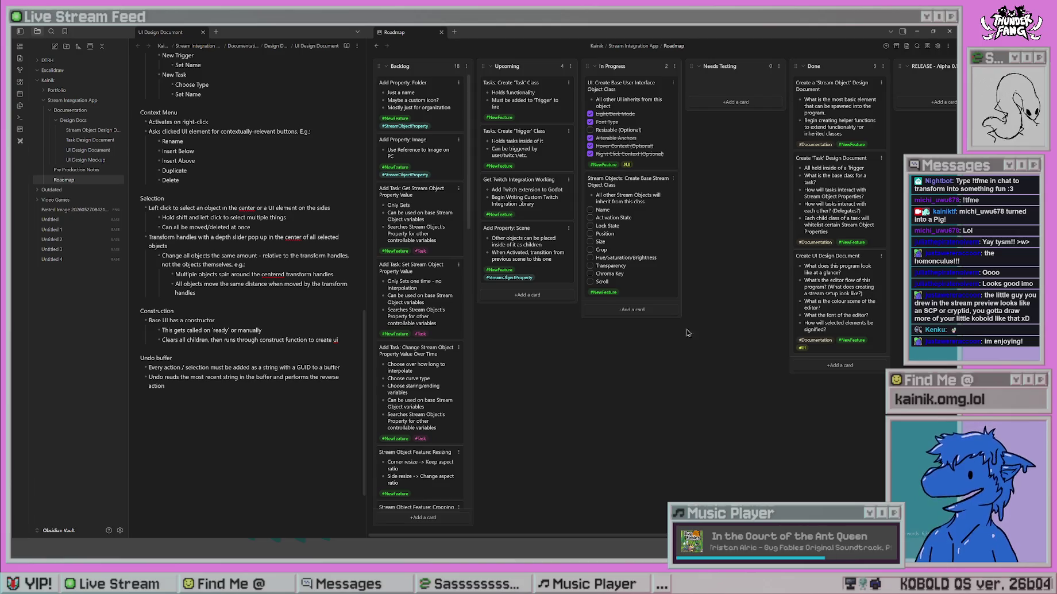
pyautogui.click(645, 312)
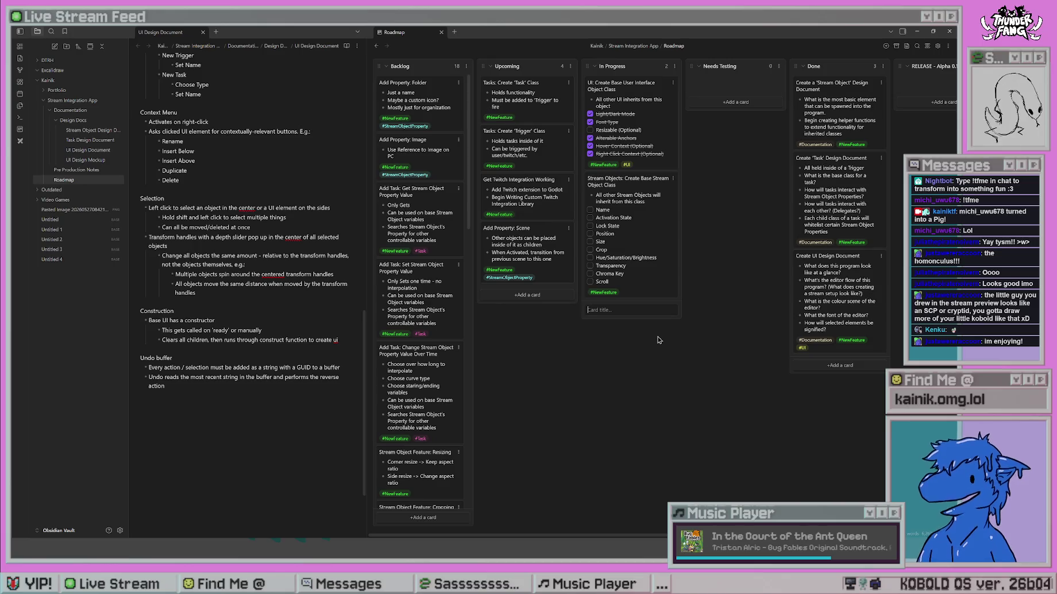
# Title the new card 'UI: Create Constructor Feature'.
pyautogui.write('UI:')
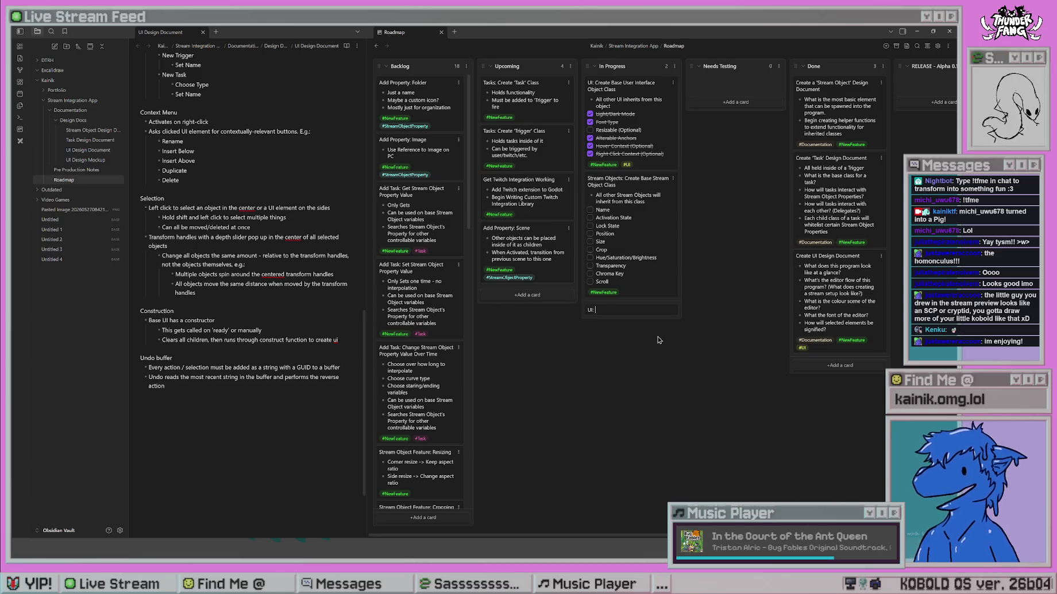
pyautogui.write(' Crea')
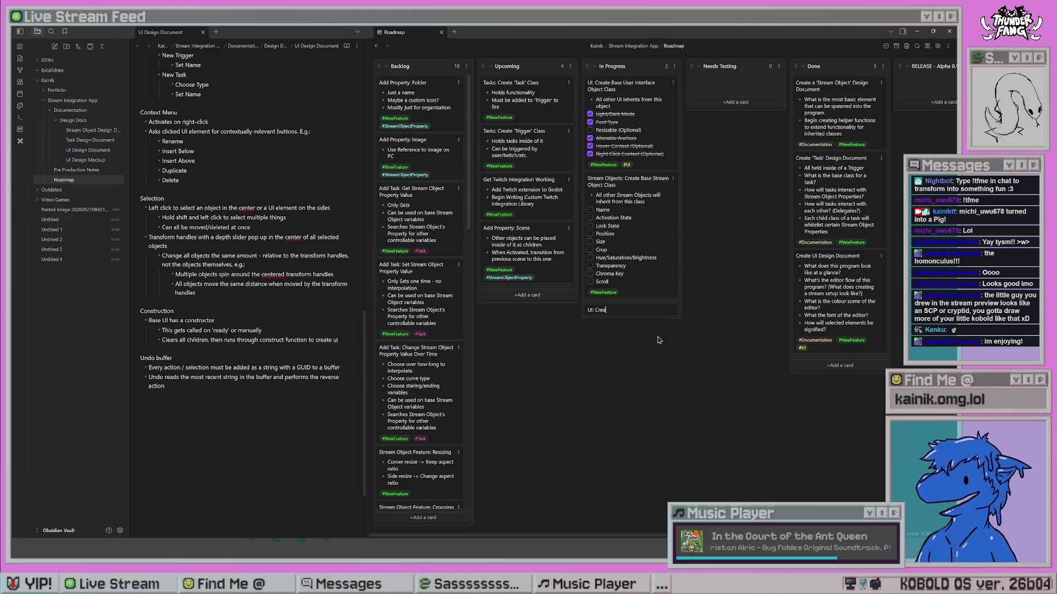
pyautogui.write('te Panel Feature')
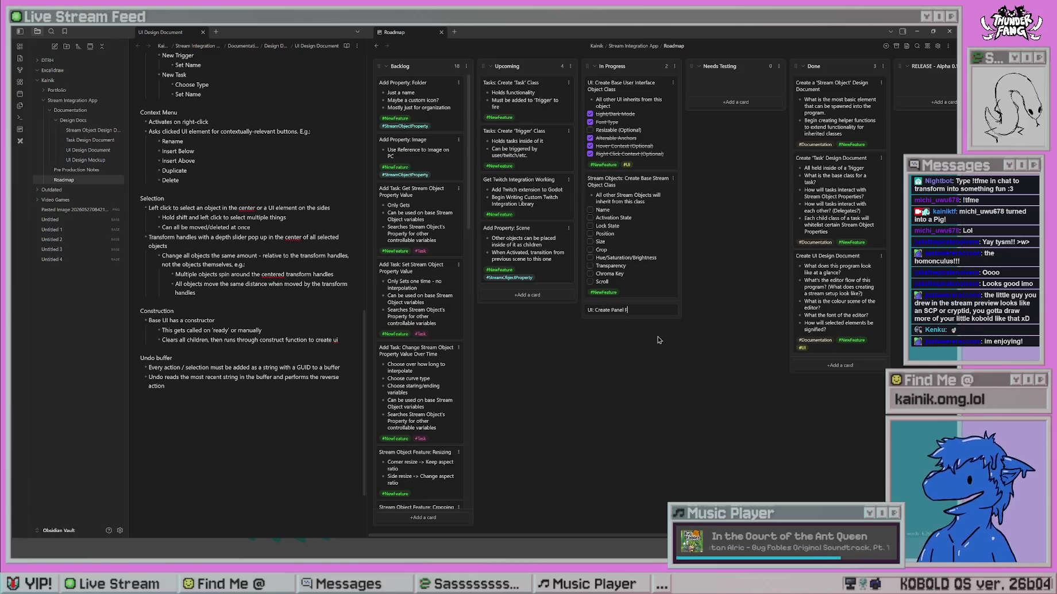
pyautogui.press('BackSpace')
pyautogui.press('BackSpace')
pyautogui.press('BackSpace')
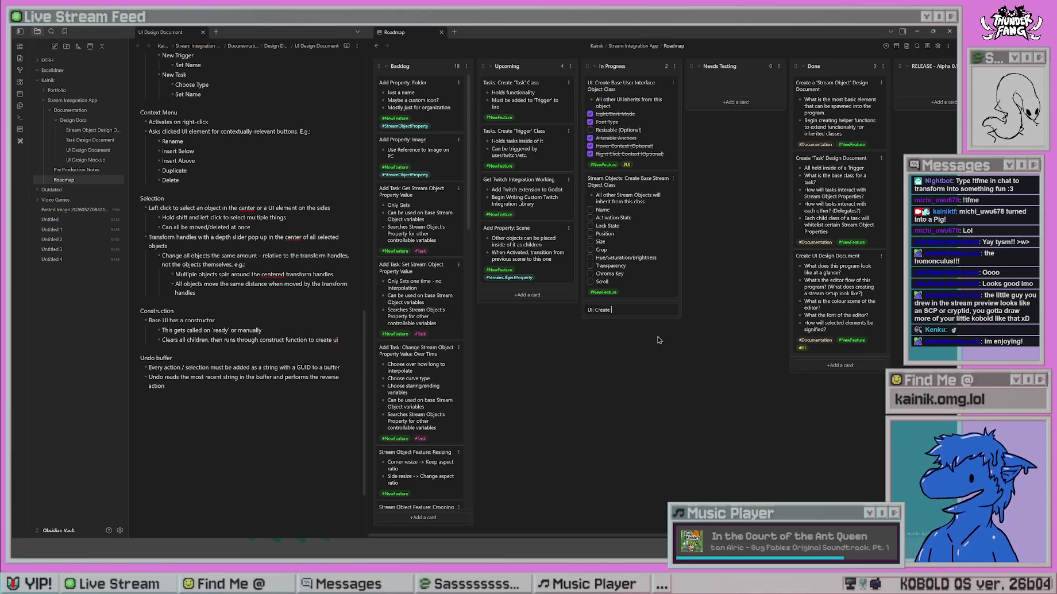
pyautogui.write('Constructor')
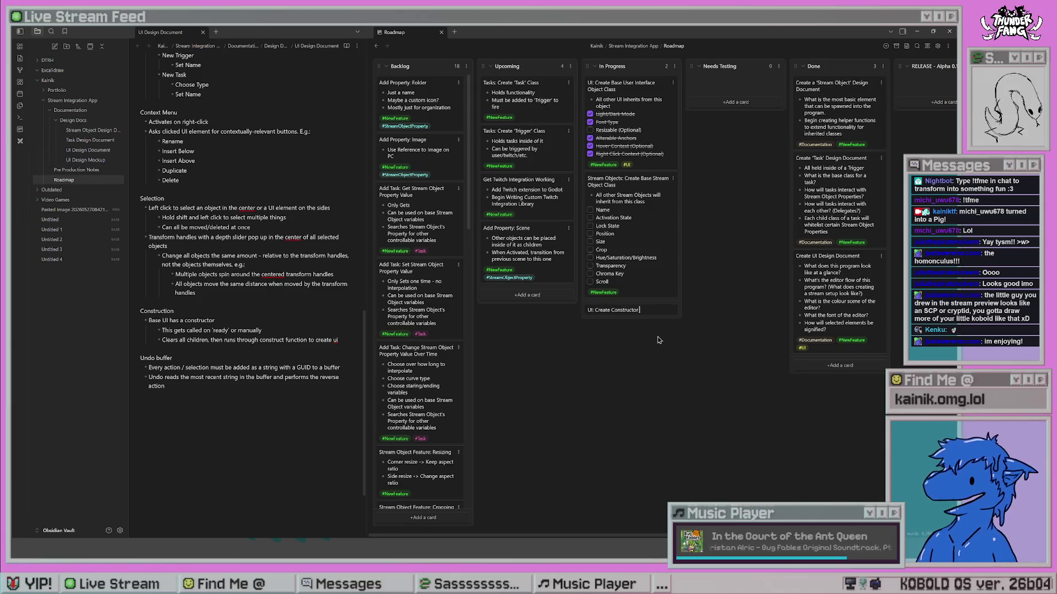
pyautogui.write(' Feature')
# Add a bullet describing it as instructions to build blocks of UI, spawnable by parent constructors.
pyautogui.hotkey('shift', 'Return')
pyautogui.write('- Con')
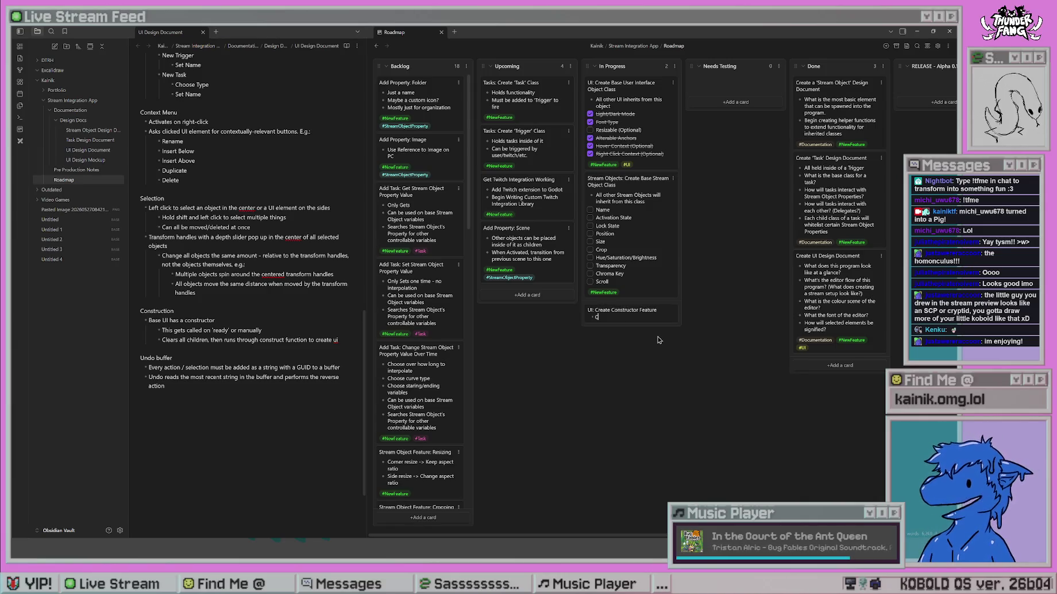
pyautogui.press('BackSpace')
pyautogui.press('BackSpace')
pyautogui.press('BackSpace')
pyautogui.write('Use')
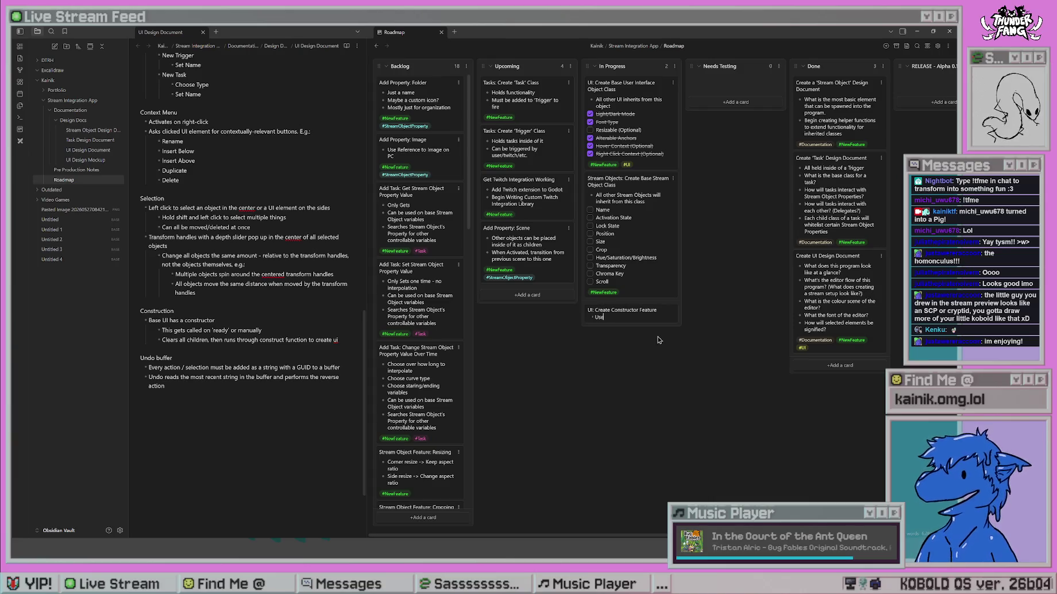
pyautogui.write('d as a set of inst')
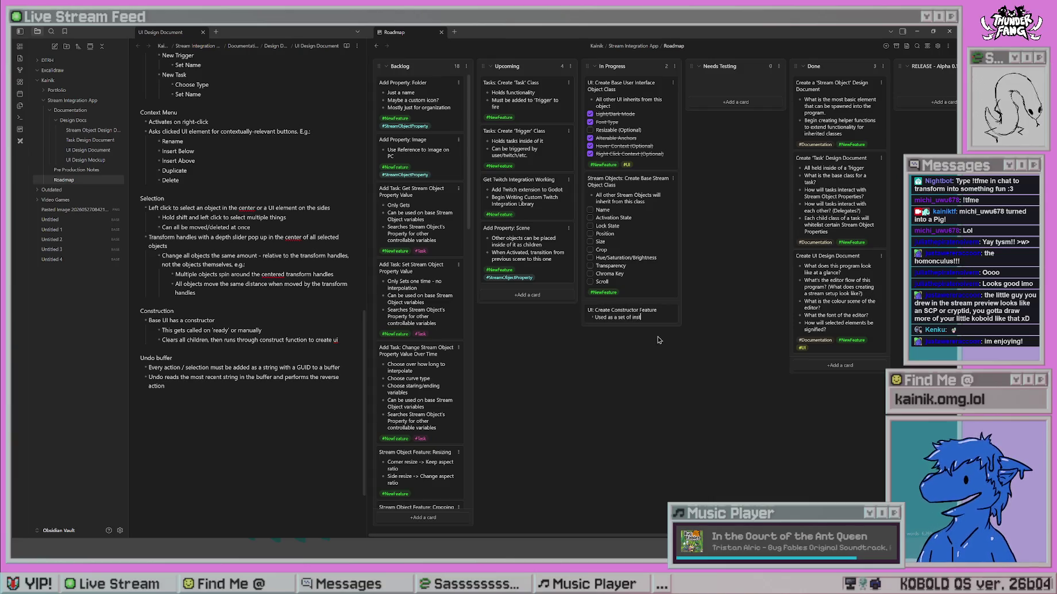
pyautogui.write('ructions to build UI')
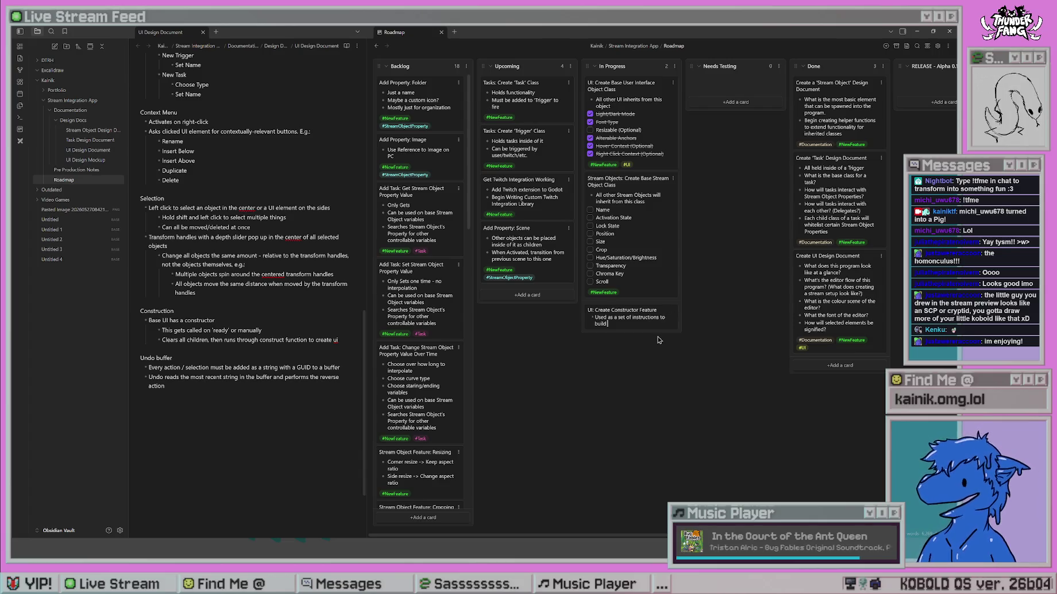
pyautogui.press('BackSpace')
pyautogui.press('BackSpace')
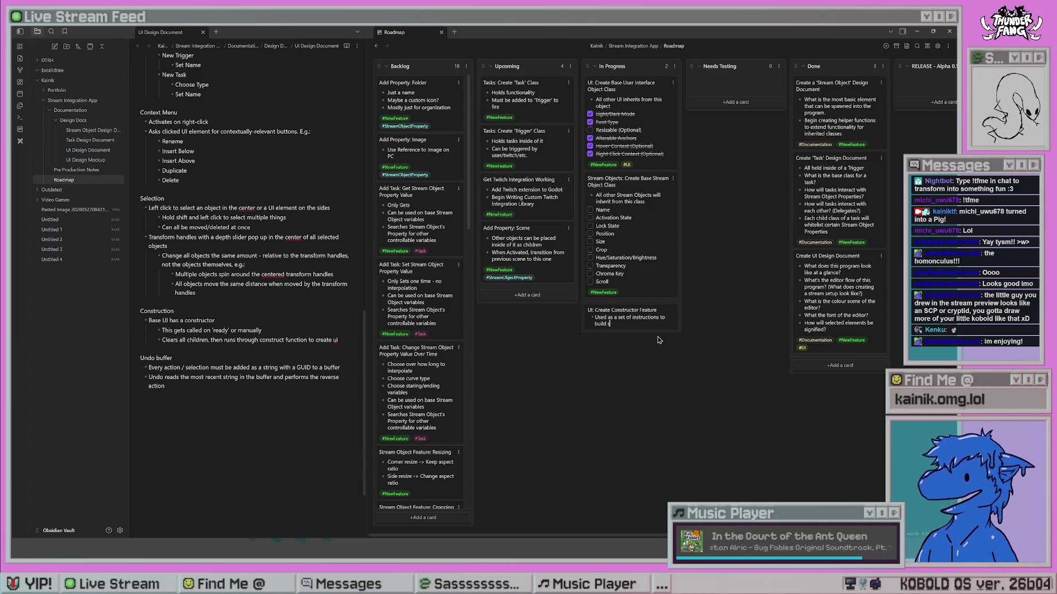
pyautogui.write('blocks of')
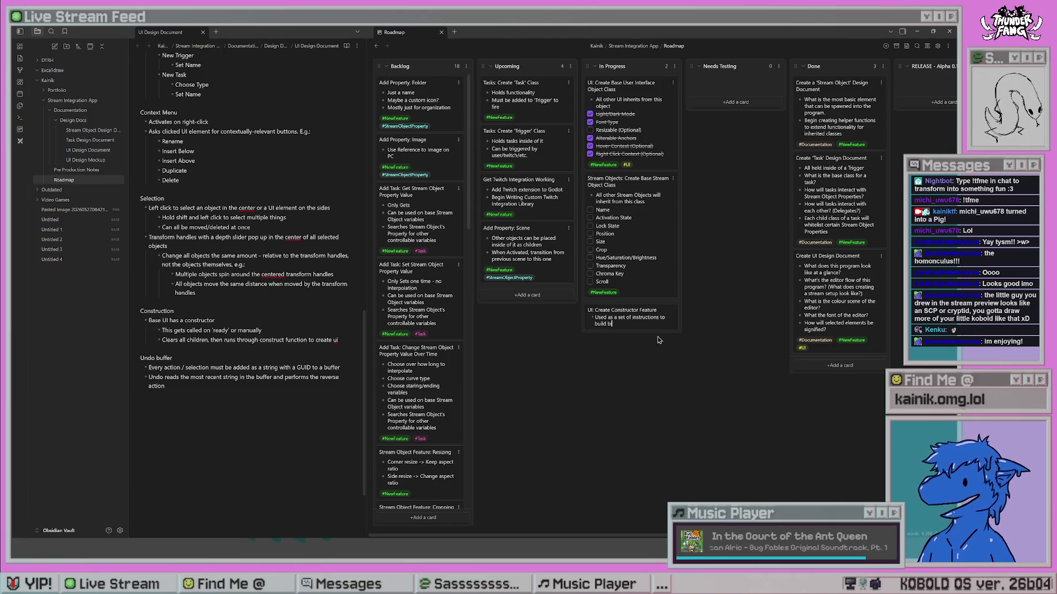
pyautogui.press('BackSpace')
pyautogui.press('BackSpace')
pyautogui.press('BackSpace')
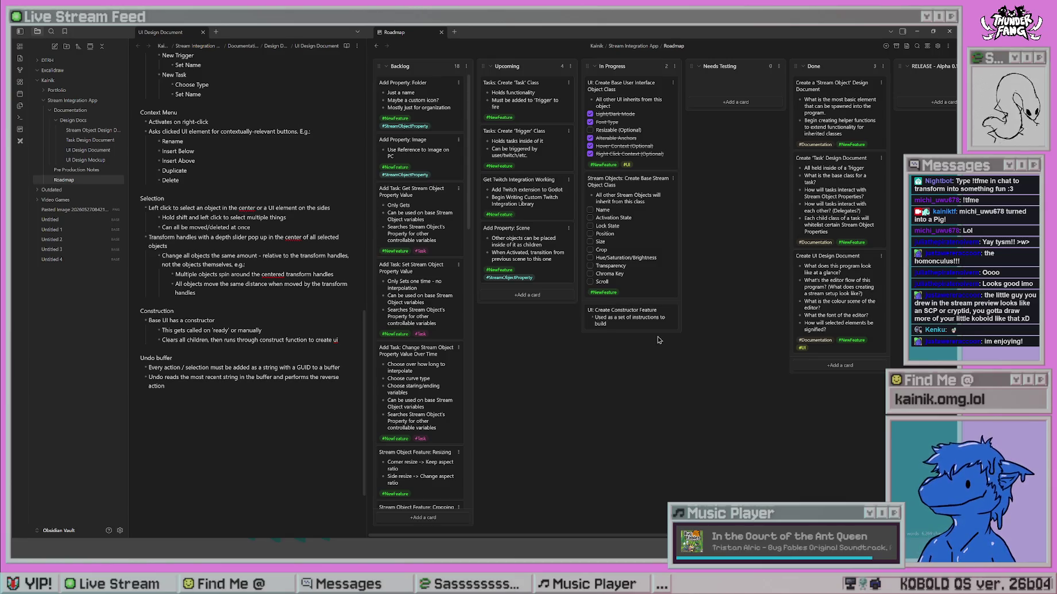
pyautogui.write('ock o')
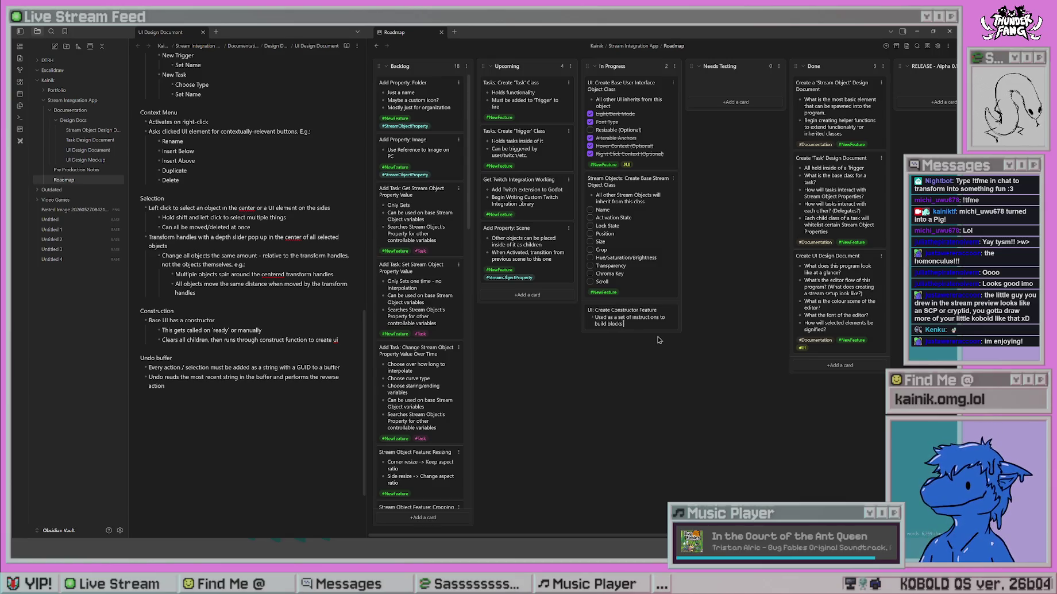
pyautogui.write(' of UI')
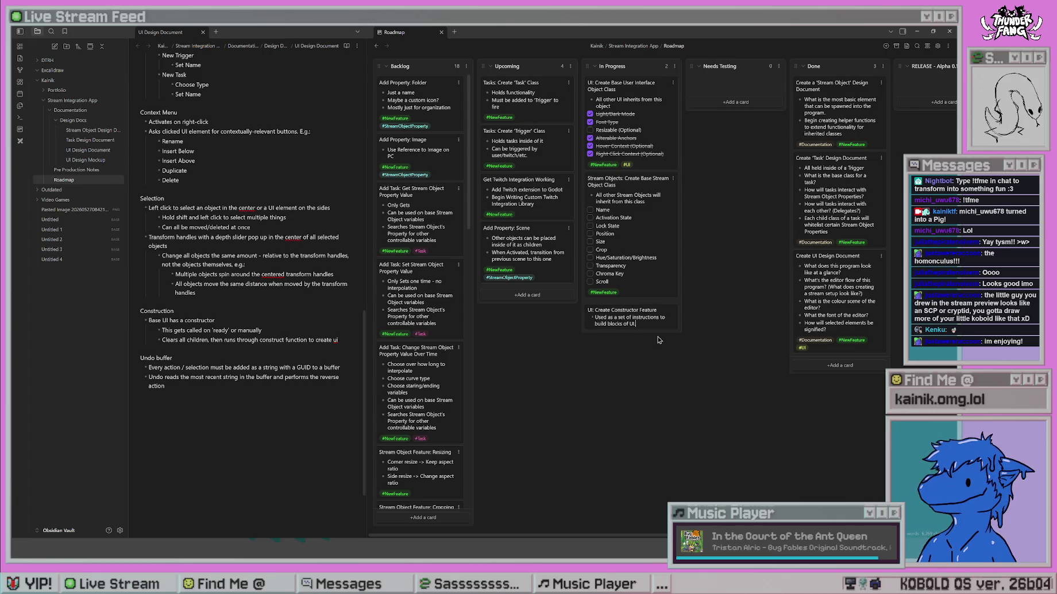
pyautogui.write('Can also bespawned by pa')
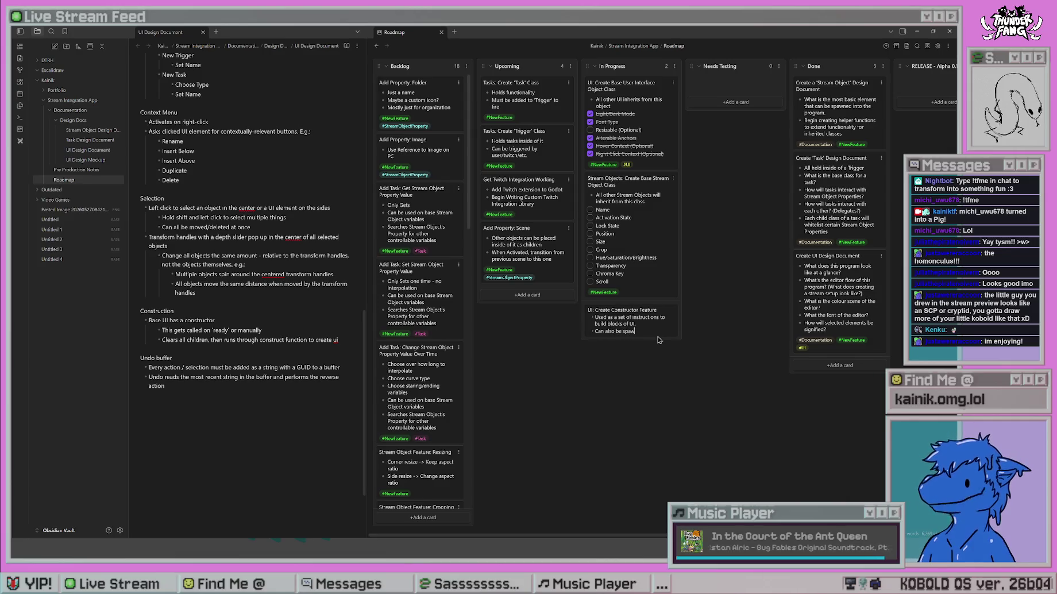
pyautogui.write('rent constructors')
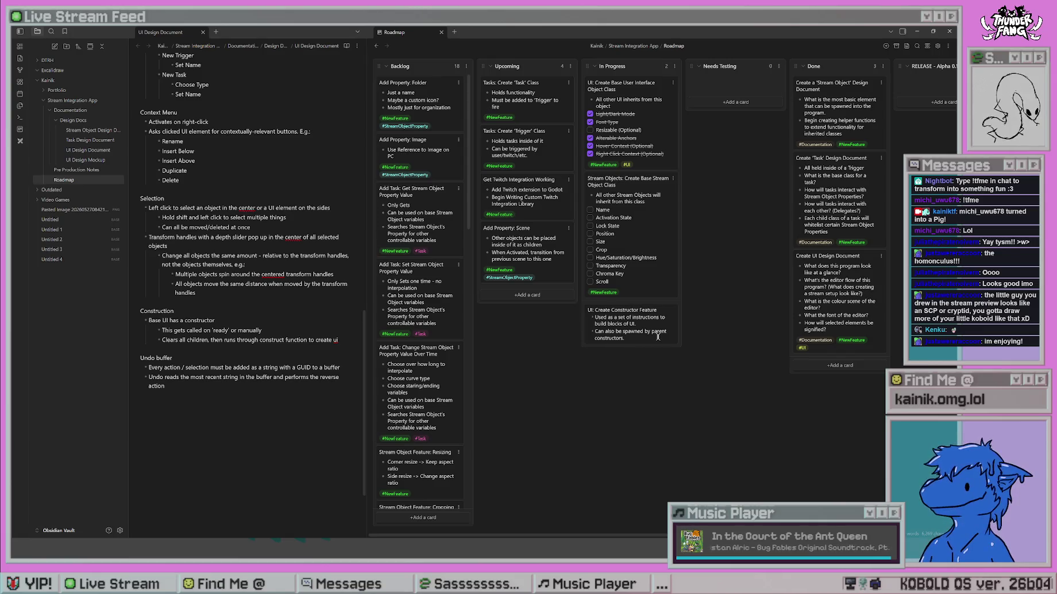
pyautogui.write('.')
pyautogui.press('Return')
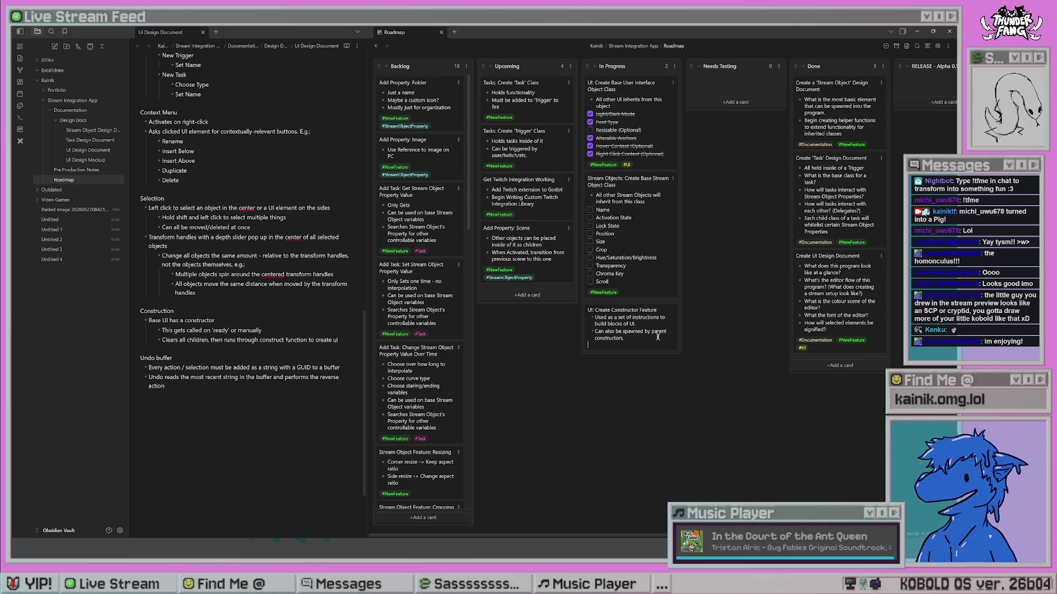
# Tag the card #NewFeature and #UI and save it.
pyautogui.write('#N')
pyautogui.press('Return')
pyautogui.write('#U')
pyautogui.press('Return')
pyautogui.press('Return')
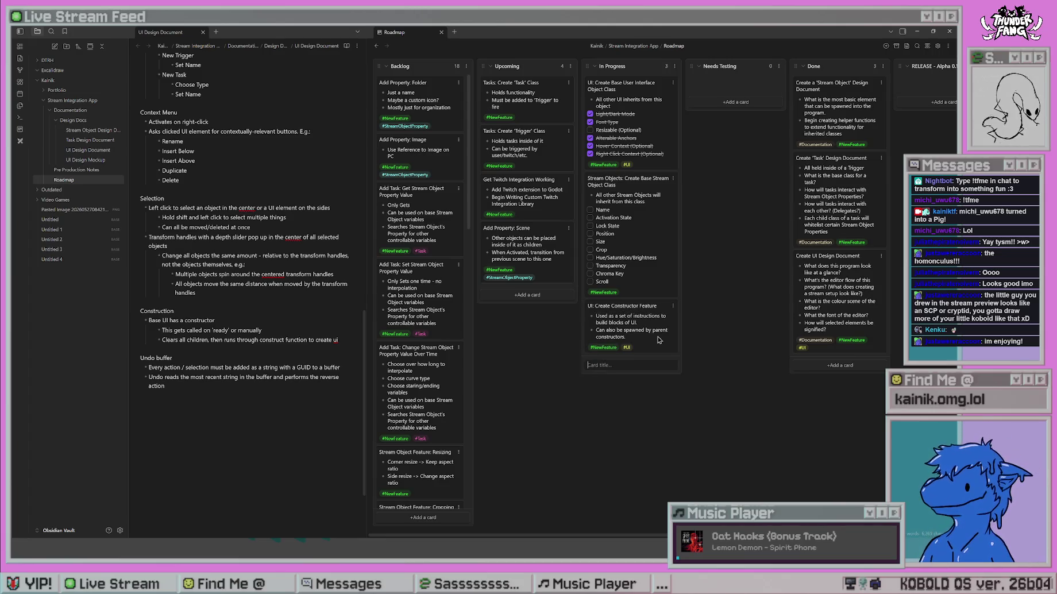
# Move the Constructor card to Done and add a 'UI: Create Panel' card in In Progress.
pyautogui.moveTo(642, 331); pyautogui.dragTo(841, 386)
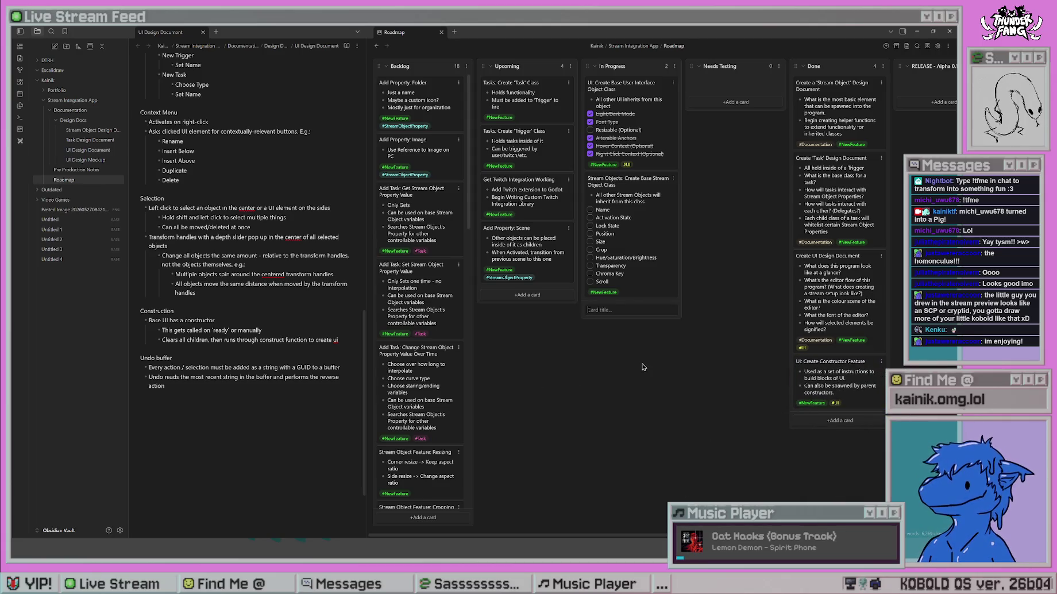
pyautogui.write('UI')
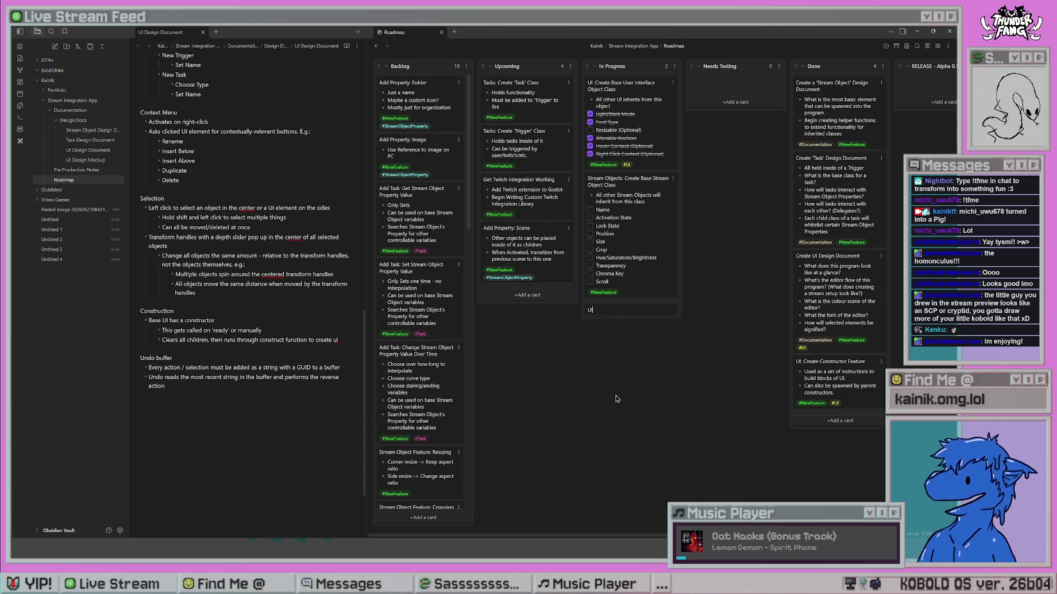
pyautogui.write(': Creat')
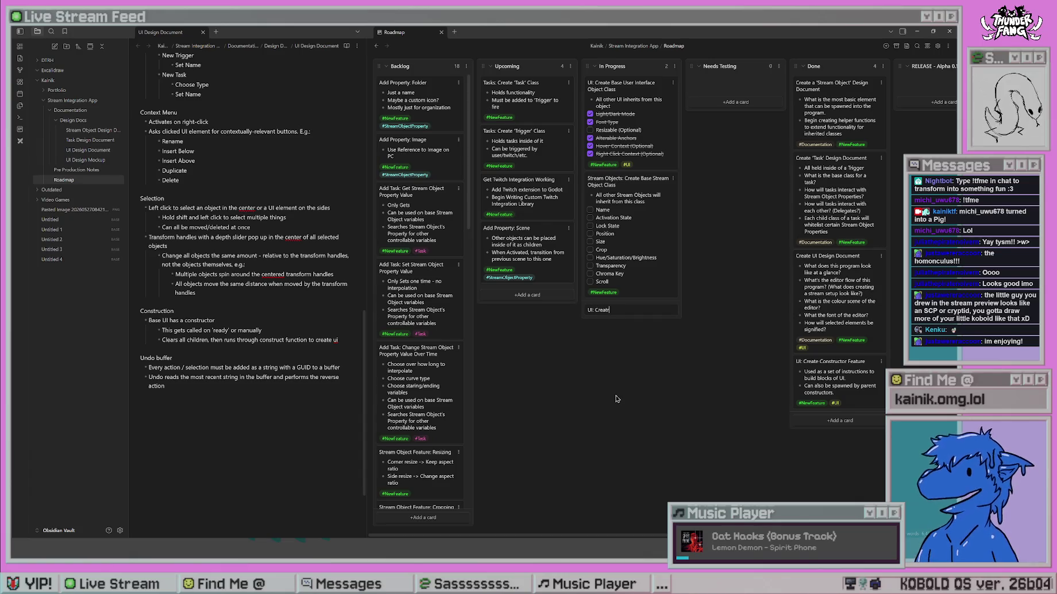
pyautogui.write('e Panel Feature')
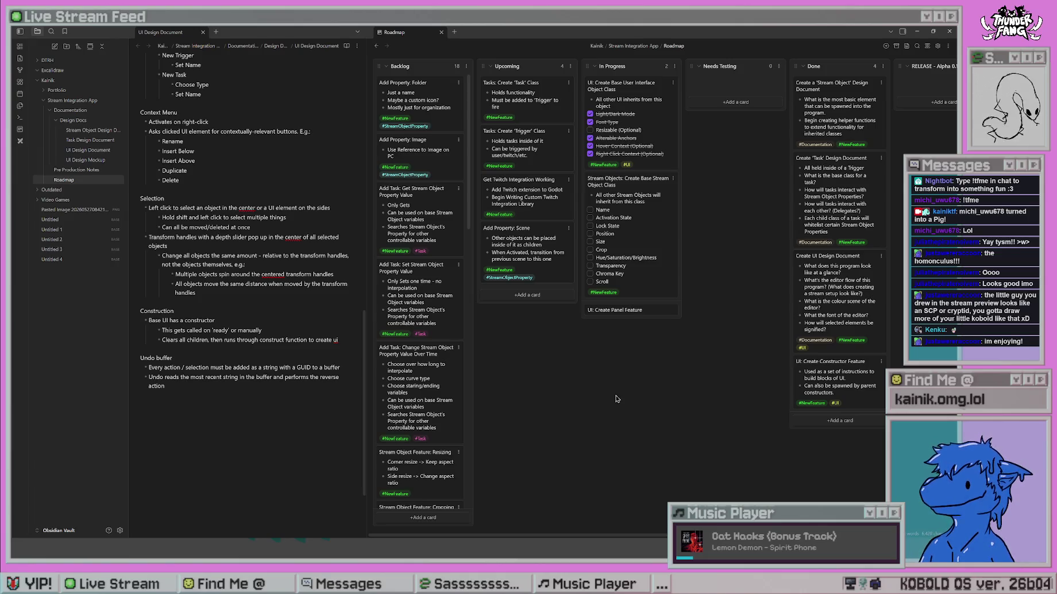
pyautogui.press('BackSpace')
pyautogui.press('BackSpace')
pyautogui.press('BackSpace')
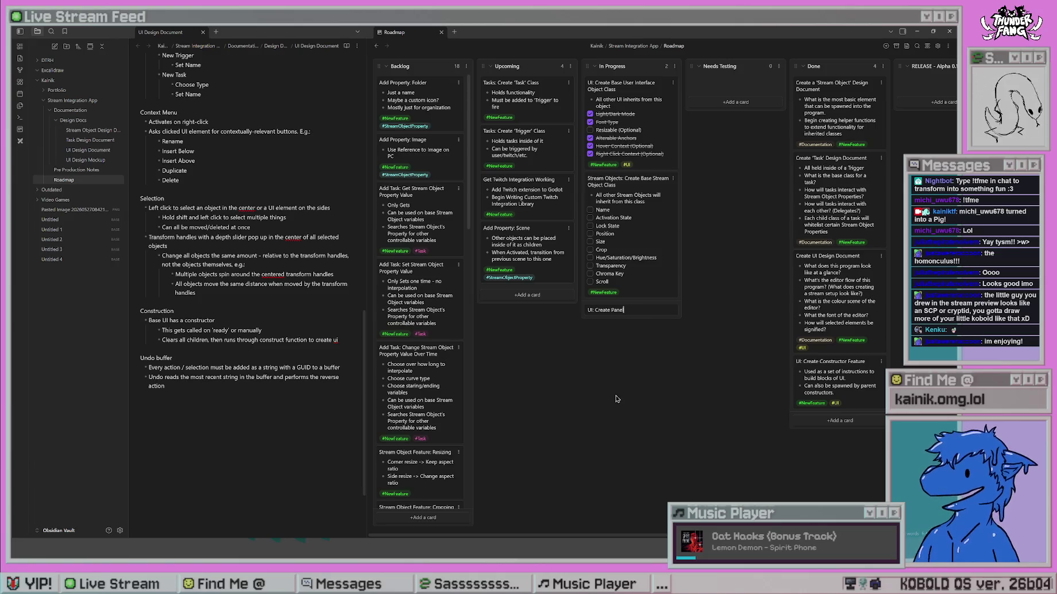
pyautogui.press('Return')
# Shorten the Done card's title to 'UI: Create Constructor'.
pyautogui.click(831, 361)
pyautogui.doubleClick(853, 360)
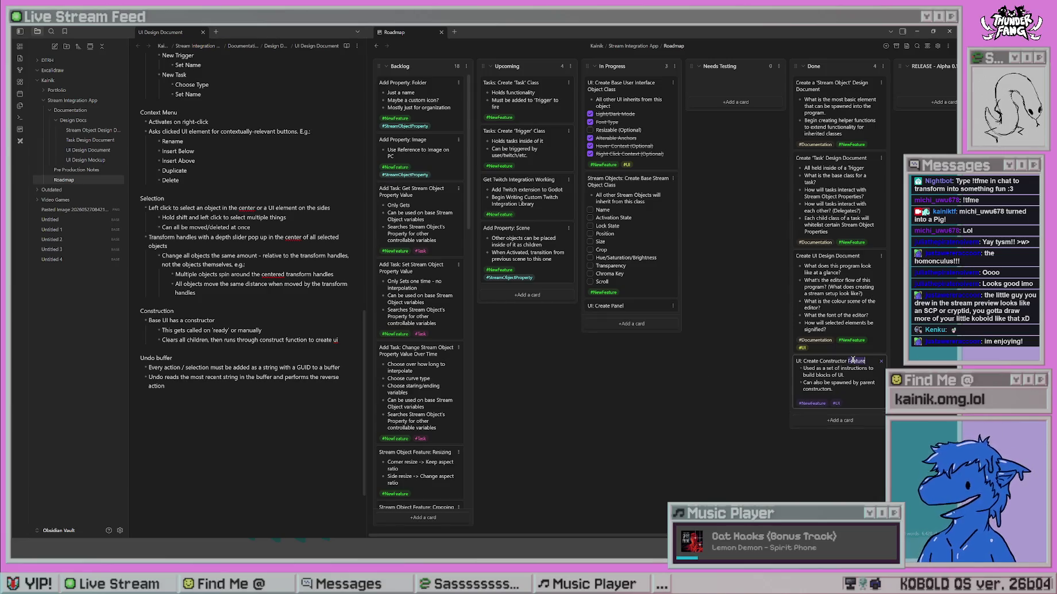
pyautogui.press('BackSpace')
pyautogui.press('Return')
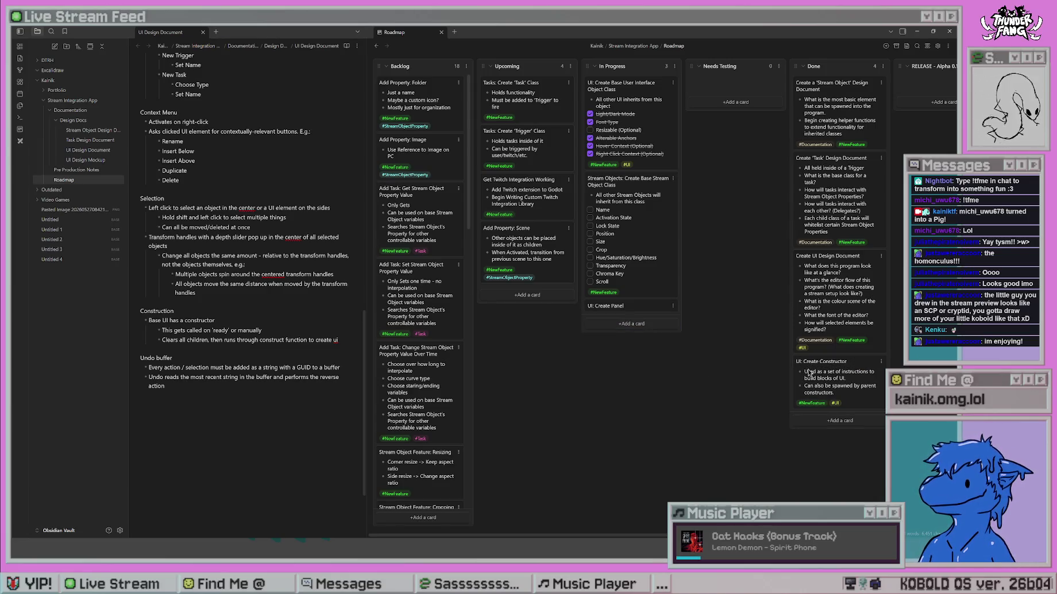
# Give Create Panel the bullets 'Is just an empty Control Node.' and 'Used to set up UI layouts with minimal performance overhead.'.
pyautogui.doubleClick(642, 308)
pyautogui.hotkey('shift', 'Return')
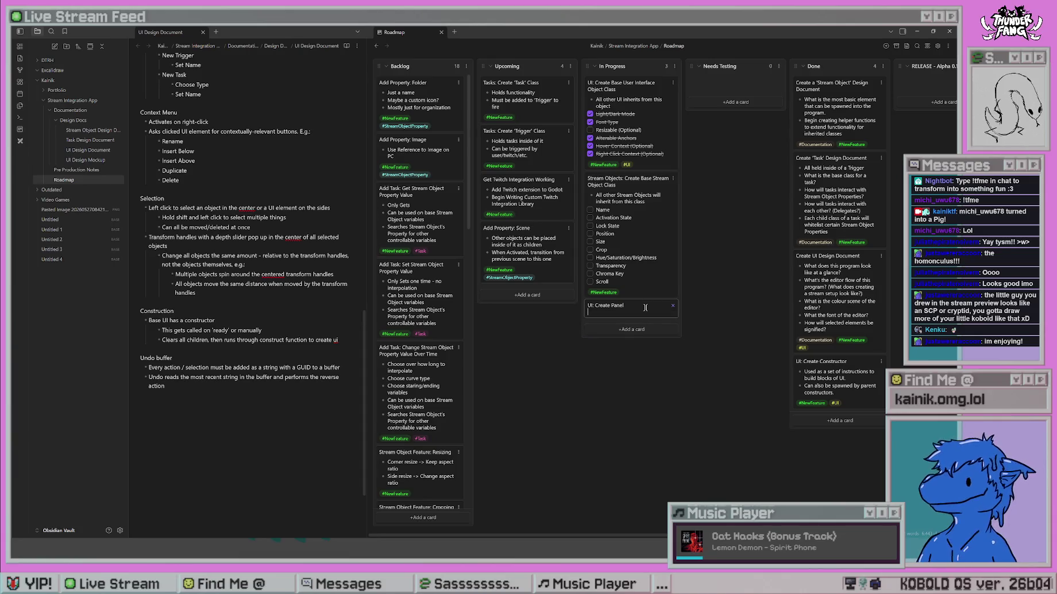
pyautogui.write('- U')
pyautogui.write('sed')
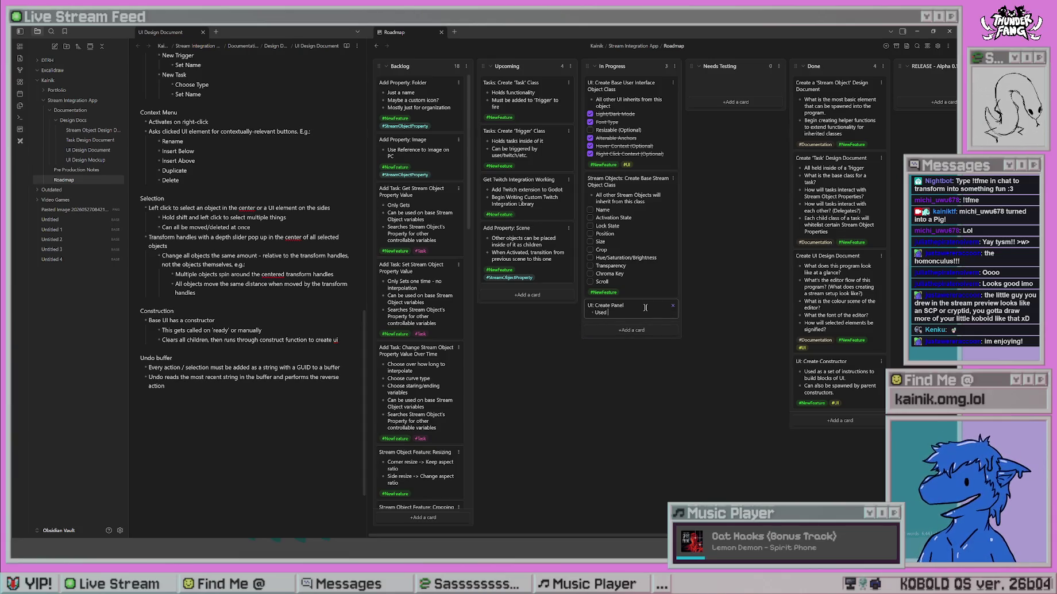
pyautogui.press('BackSpace')
pyautogui.press('BackSpace')
pyautogui.press('BackSpace')
pyautogui.write('Is just a ')
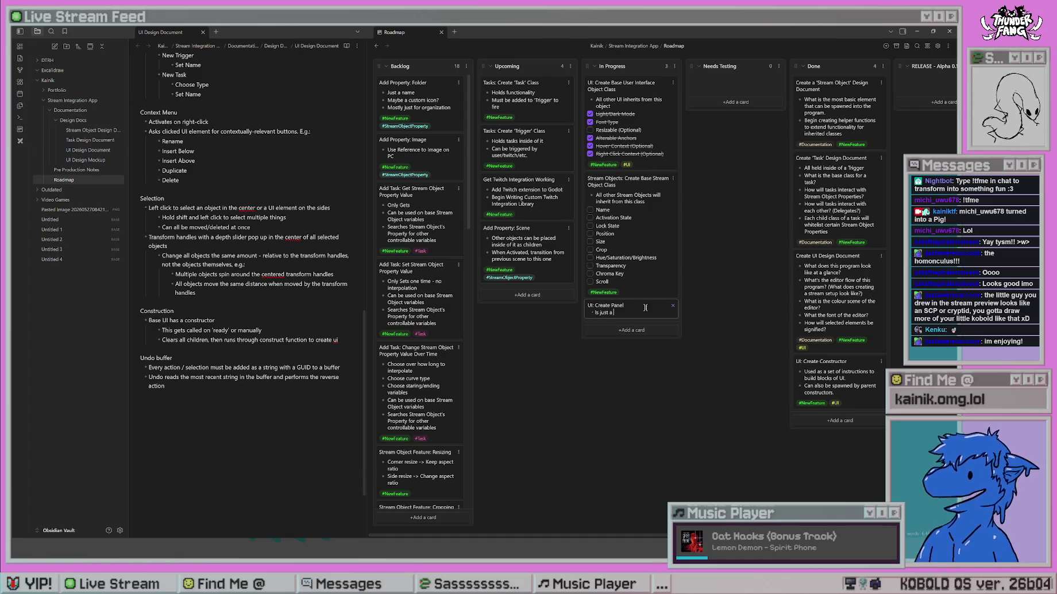
pyautogui.write('n empty Node')
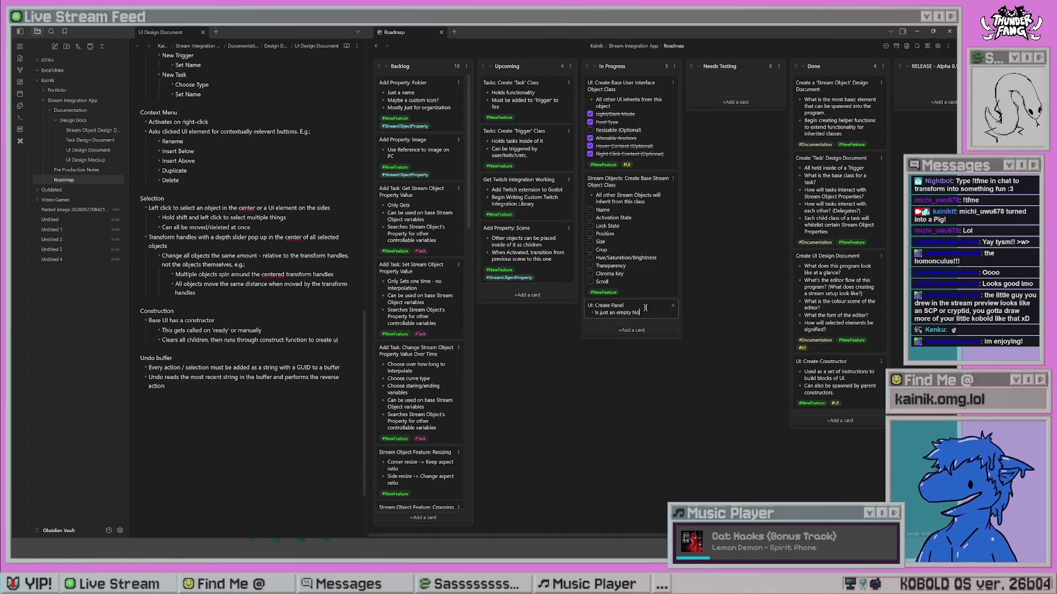
pyautogui.press('BackSpace')
pyautogui.press('BackSpace')
pyautogui.press('BackSpace')
pyautogui.write('Control Node.')
pyautogui.press('Return')
pyautogui.write('Used to set up ')
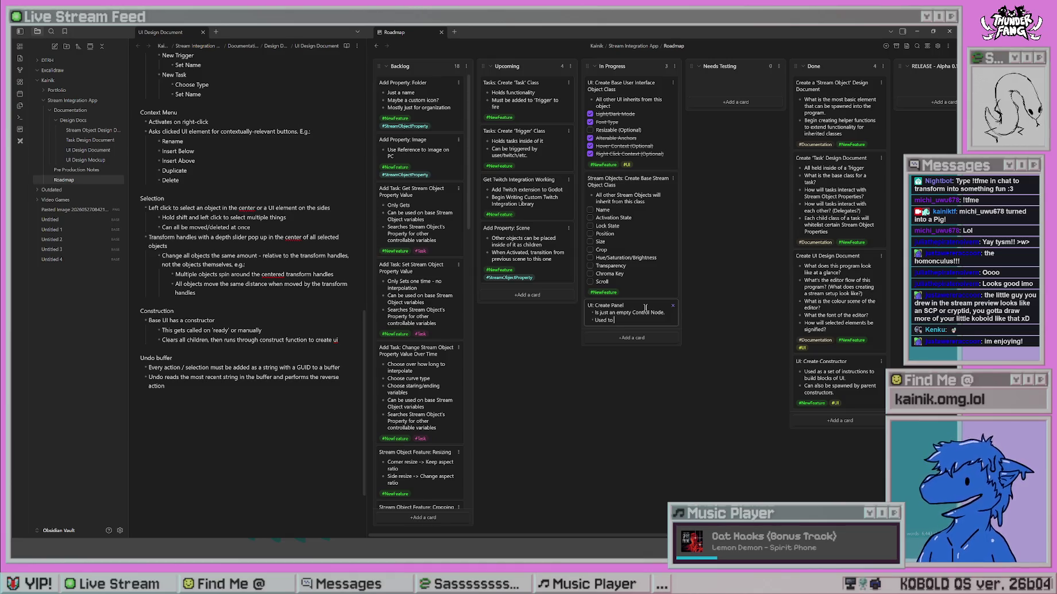
pyautogui.write('UI')
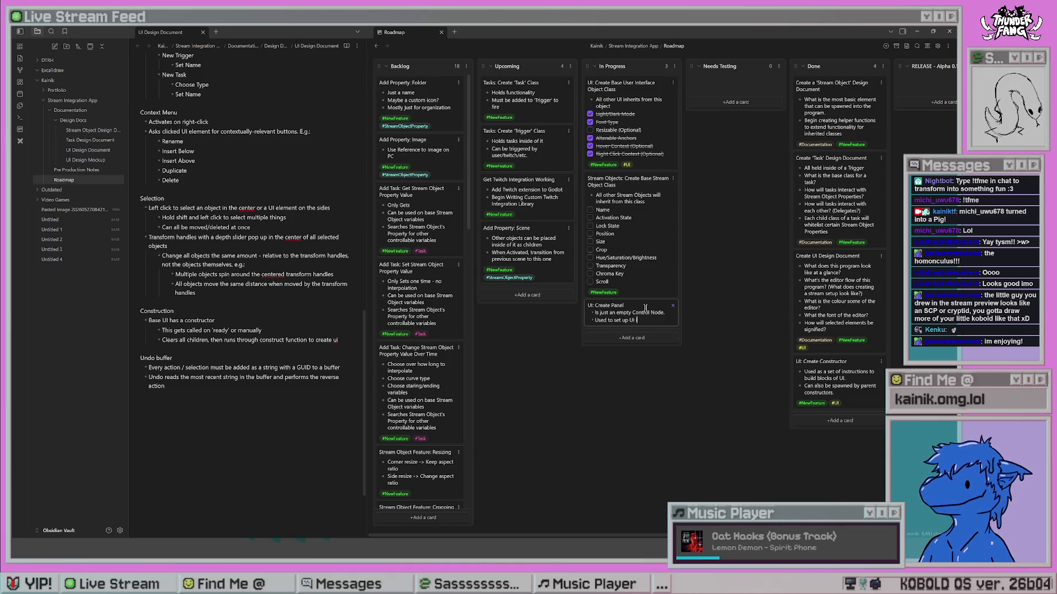
pyautogui.write(' layouts with minimal')
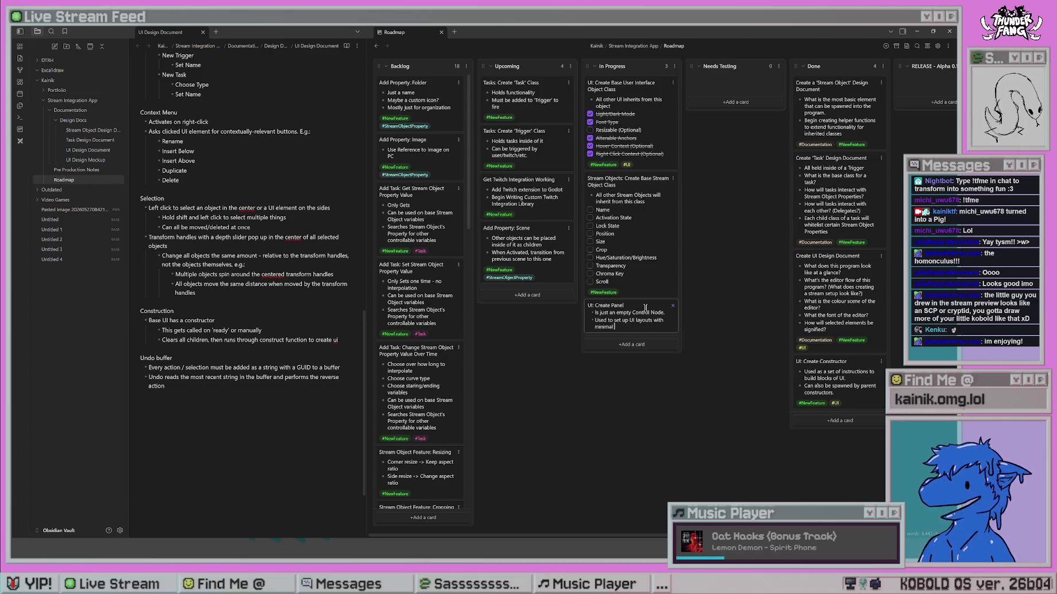
pyautogui.write(' performance overhead.')
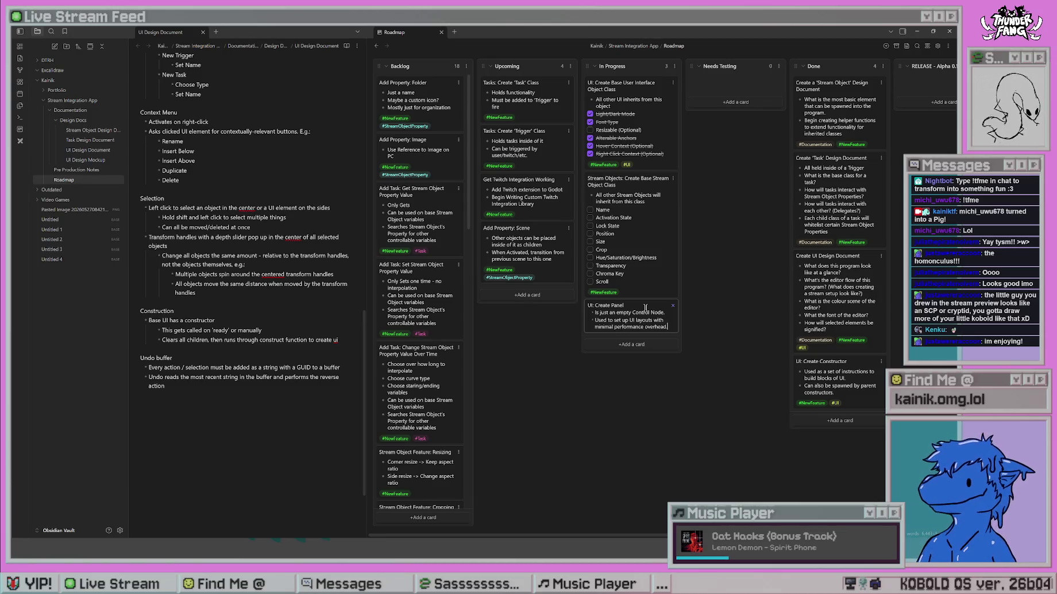